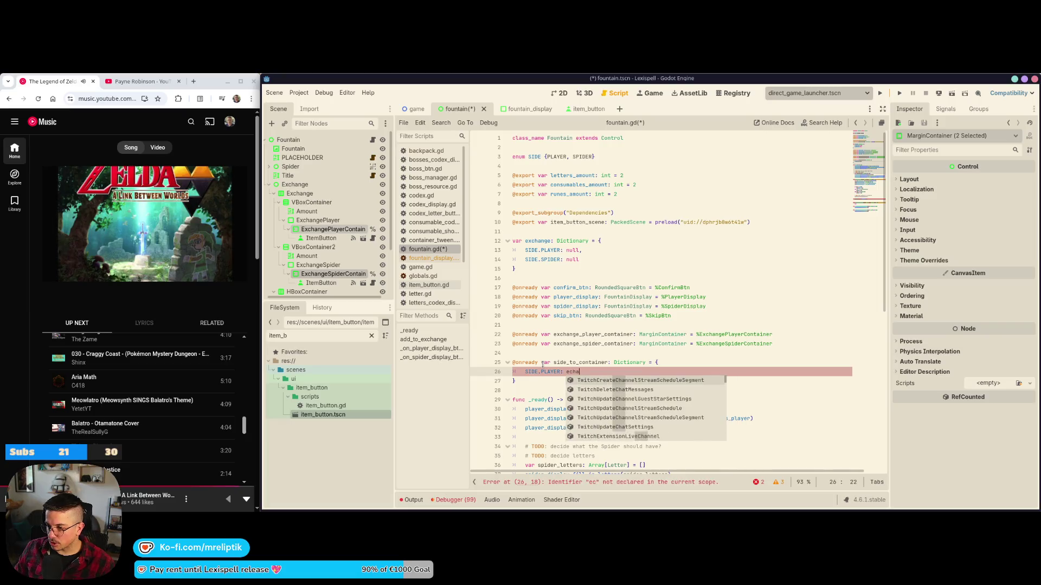
Correct the line 26 dictionary value to exchange_player_container
{"action": "type", "text": "_"}
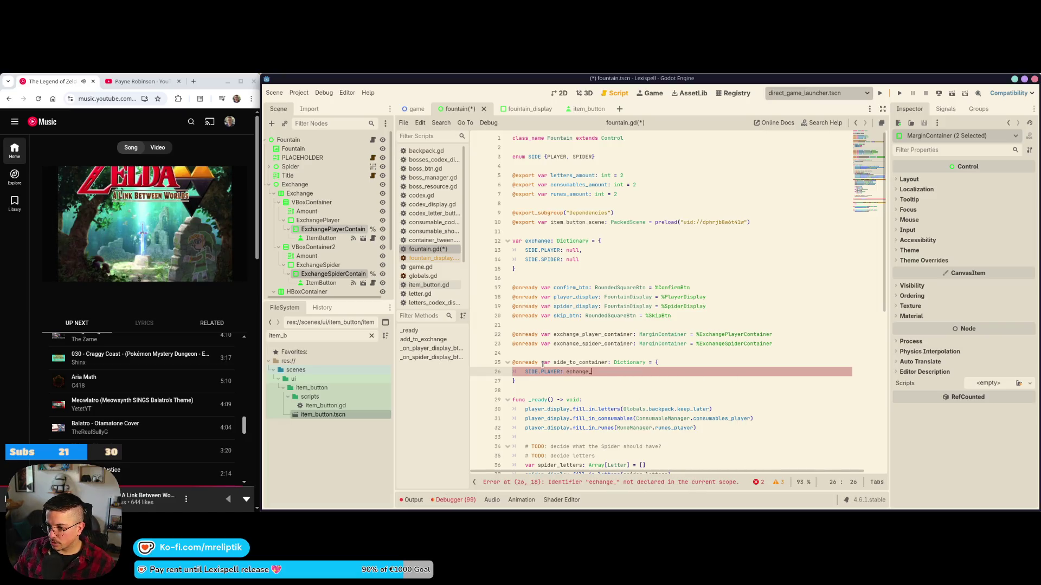
{"action": "double_click", "coordinate": [586, 334]}
{"action": "key", "text": "ctrl+c"}
{"action": "double_click", "coordinate": [578, 372]}
{"action": "key", "text": "ctrl+v"}
Duplicate the entry onto line 27 with exchange_spider_container, add a comma, and save
{"action": "key", "text": "ctrl+shift+d"}
{"action": "double_click", "coordinate": [607, 344]}
{"action": "key", "text": "ctrl+c"}
{"action": "double_click", "coordinate": [605, 381]}
{"action": "key", "text": "ctrl+v"}
{"action": "left_click", "coordinate": [668, 373]}
{"action": "type", "text": ","}
{"action": "key", "text": "ctrl+s"}
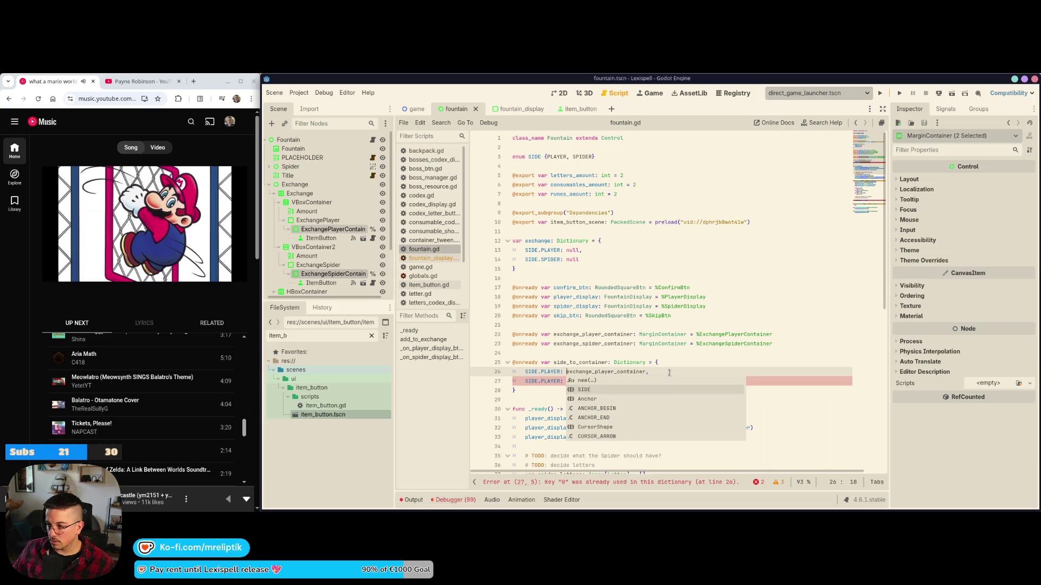
{"action": "key", "text": "Escape"}
Change the second entry's key from SIDE.PLAYER to SIDE.SPIDER
{"action": "key", "text": "Down"}
{"action": "key", "text": "ctrl+Left"}
{"action": "key", "text": "ctrl+Left"}
{"action": "key", "text": "ctrl+shift+Left"}
{"action": "type", "text": "SP"}
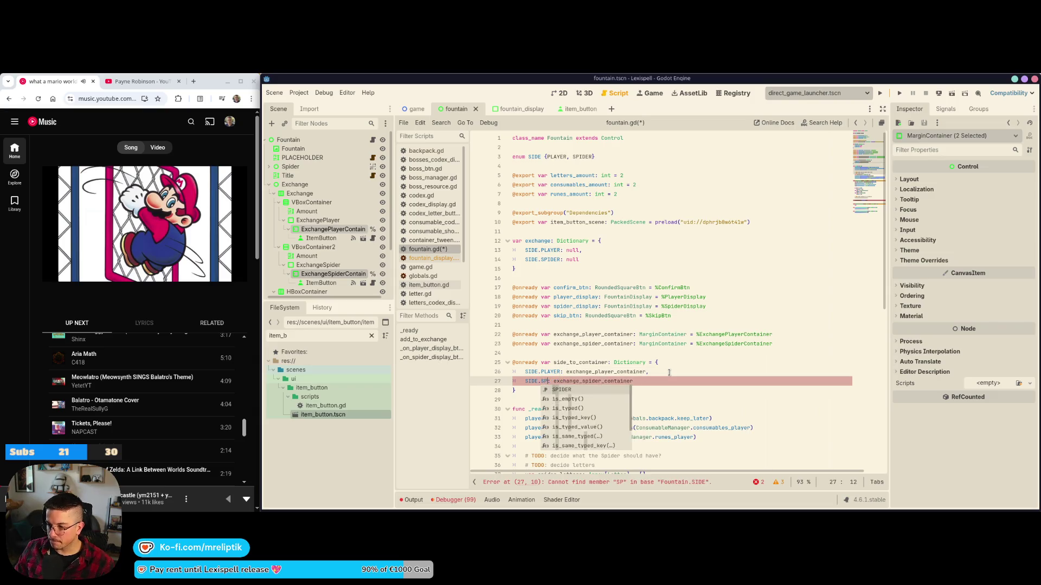
{"action": "key", "text": "Return"}
{"action": "key", "text": "XF86AudioLowerVolume"}
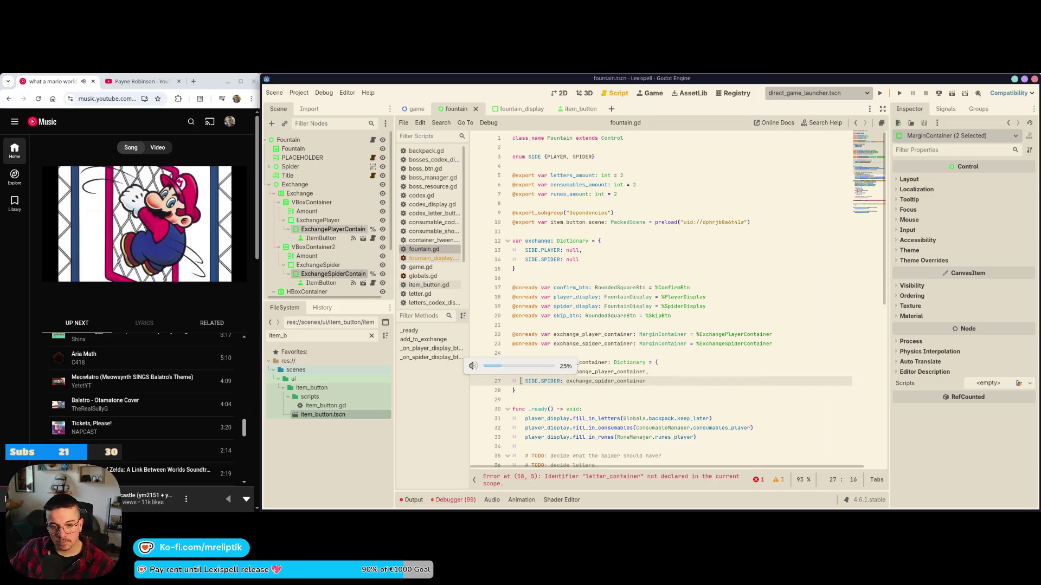
{"action": "left_click", "coordinate": [585, 409]}
{"action": "double_click", "coordinate": [574, 362]}
{"action": "scroll", "coordinate": [590, 387], "scroll_direction": "down", "scroll_amount": 6}
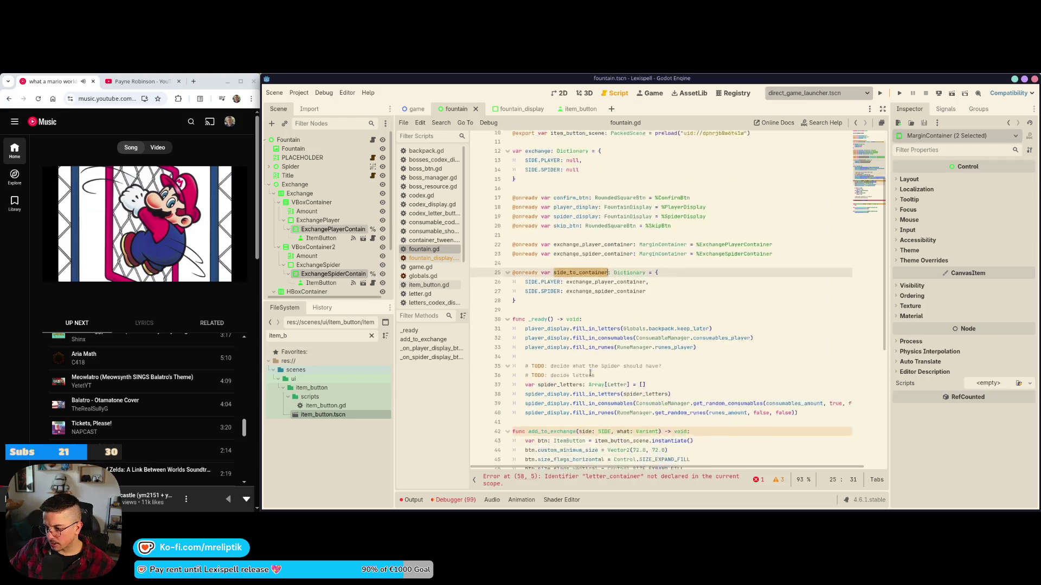
Replace letter_container on line 58 with side_to_container[side] and save
{"action": "scroll", "coordinate": [590, 387], "scroll_direction": "down", "scroll_amount": 2}
{"action": "left_click", "coordinate": [549, 361]}
{"action": "double_click", "coordinate": [550, 361]}
{"action": "type", "text": "side_to_container"}
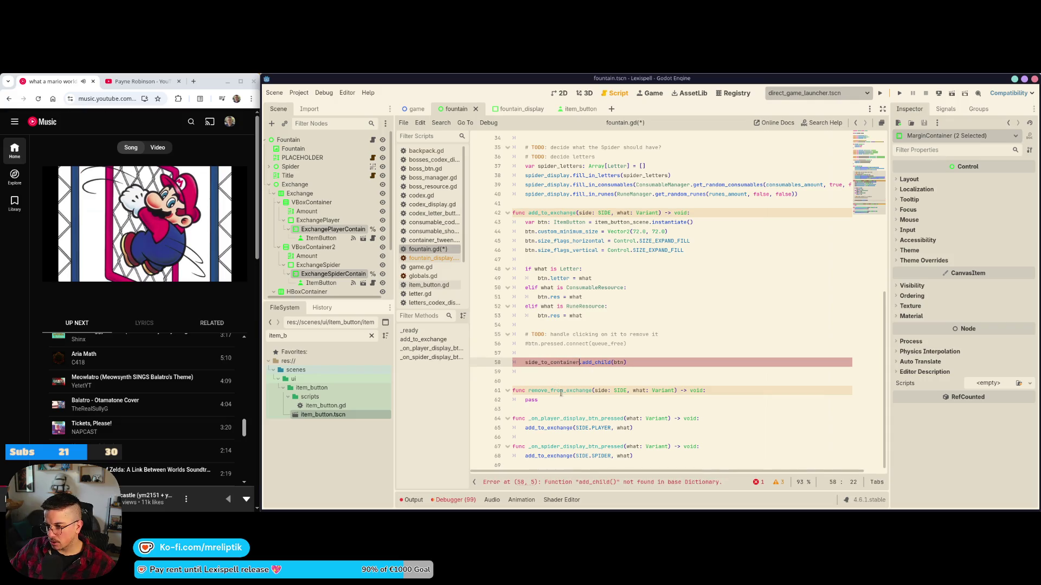
{"action": "type", "text": "[side]"}
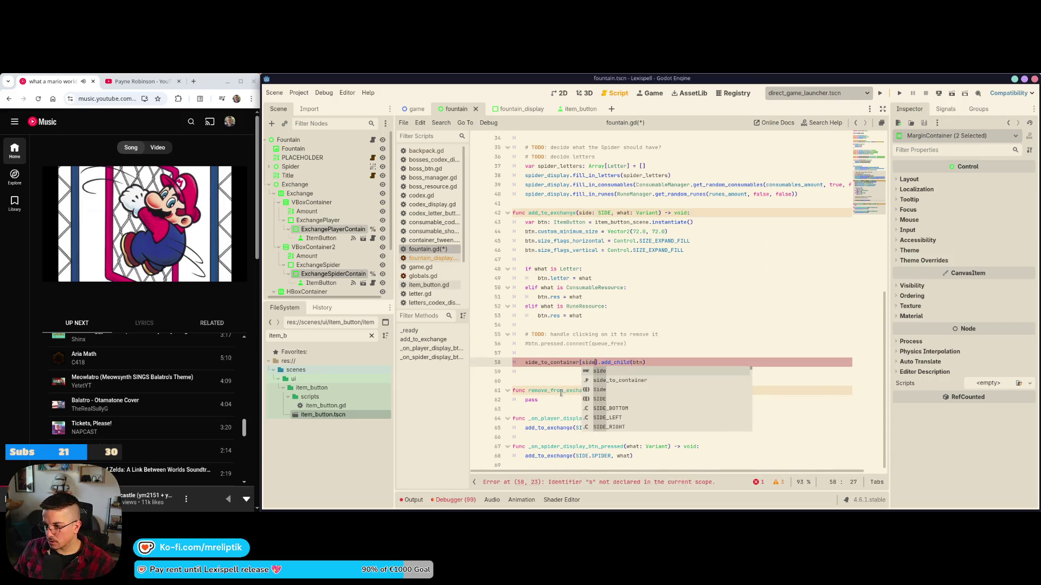
{"action": "key", "text": "ctrl+s"}
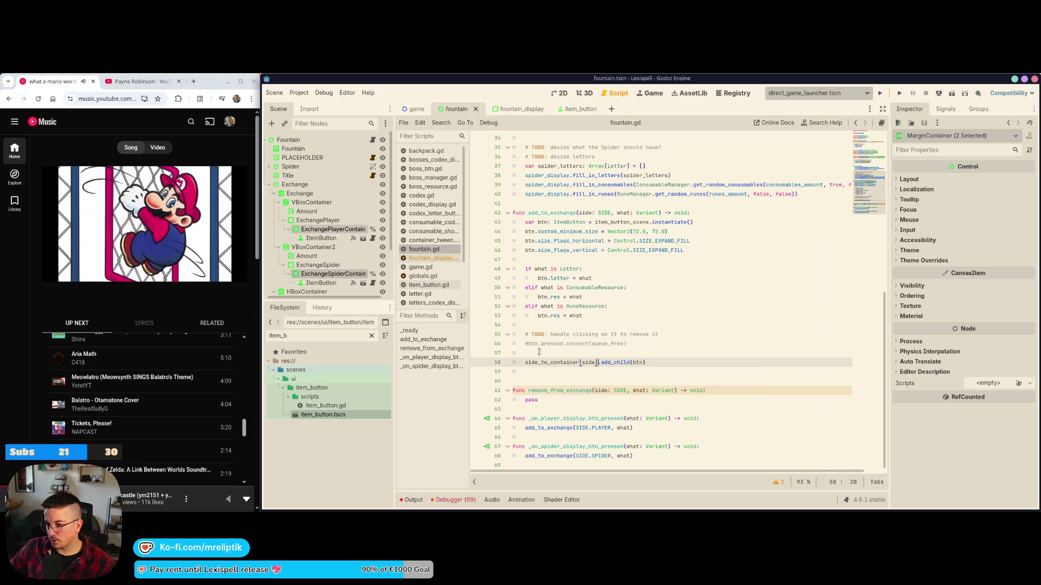
Delete the extra blank line before remove_from_exchange
{"action": "left_click", "coordinate": [560, 400]}
{"action": "key", "text": "Up"}
{"action": "key", "text": "Up"}
{"action": "key", "text": "Delete"}
{"action": "key", "text": "Down"}
{"action": "key", "text": "End"}
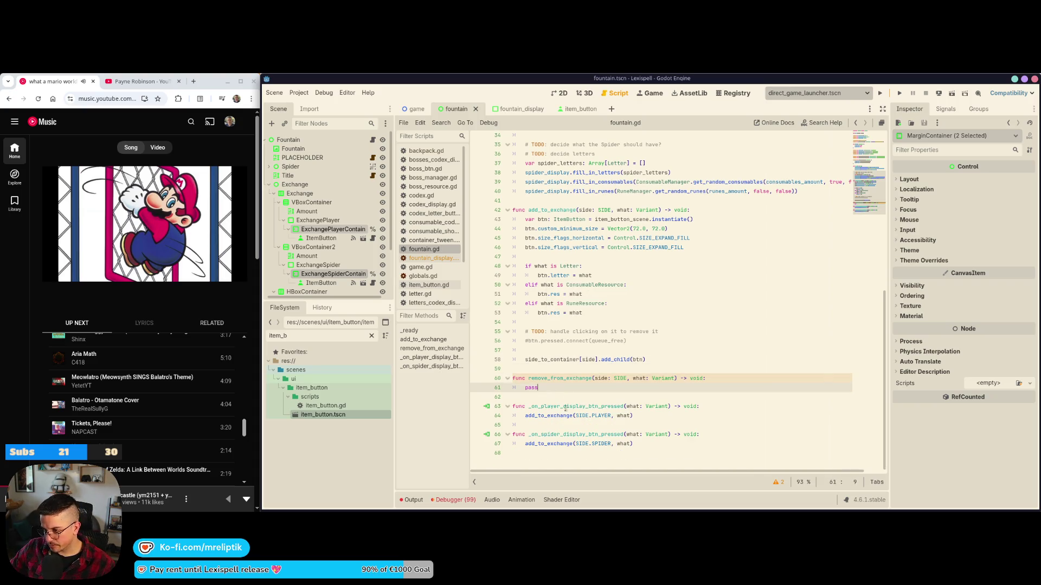
Clear the old entries in the Debugger's Errors list and close the panel
{"action": "left_click", "coordinate": [454, 500]}
{"action": "left_click", "coordinate": [461, 328]}
{"action": "scroll", "coordinate": [526, 461], "scroll_direction": "down", "scroll_amount": 5}
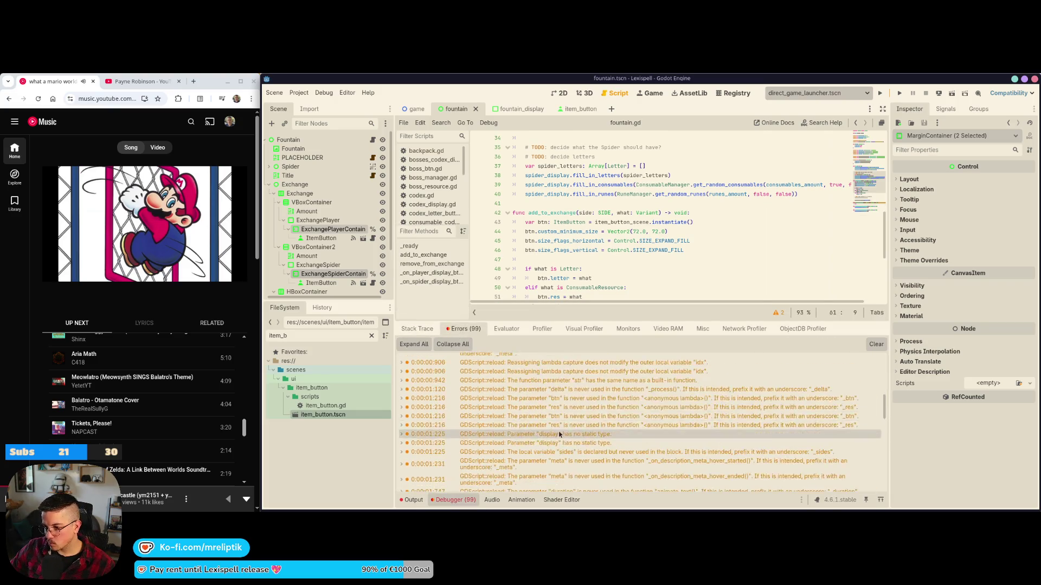
{"action": "scroll", "coordinate": [526, 461], "scroll_direction": "down", "scroll_amount": 5}
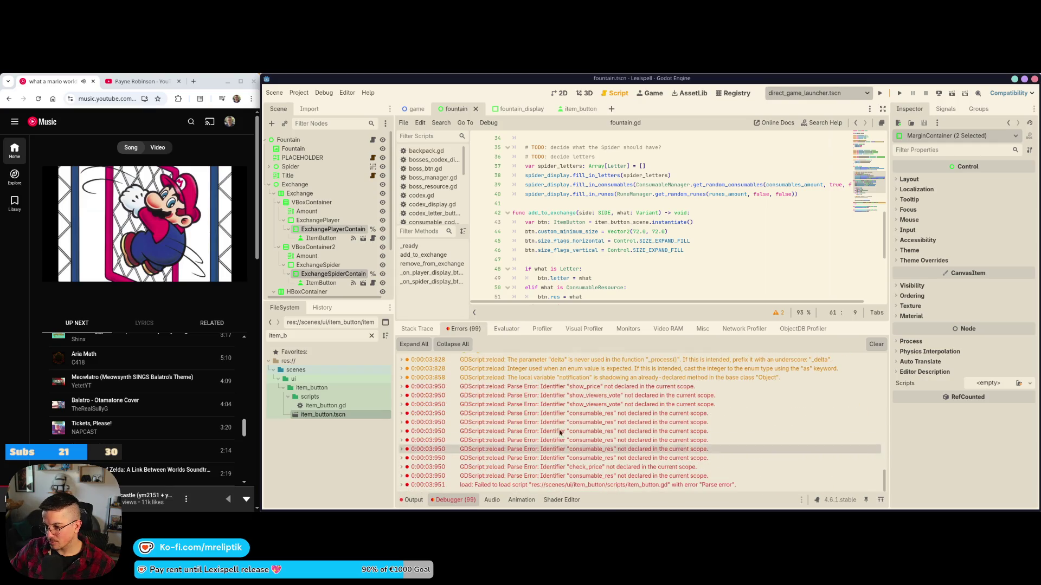
{"action": "left_click", "coordinate": [881, 349]}
{"action": "left_click", "coordinate": [454, 500]}
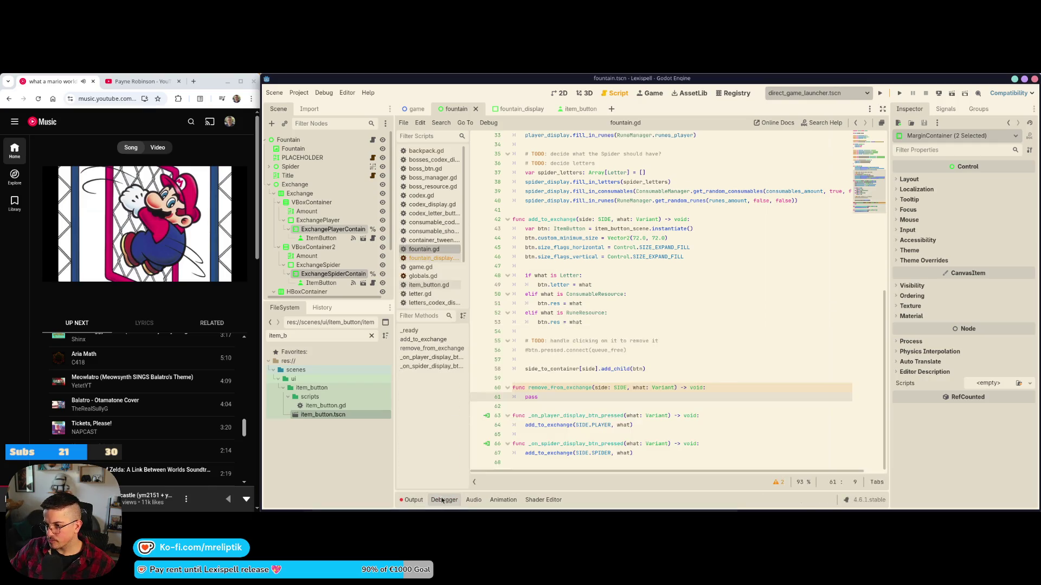
{"action": "double_click", "coordinate": [622, 371]}
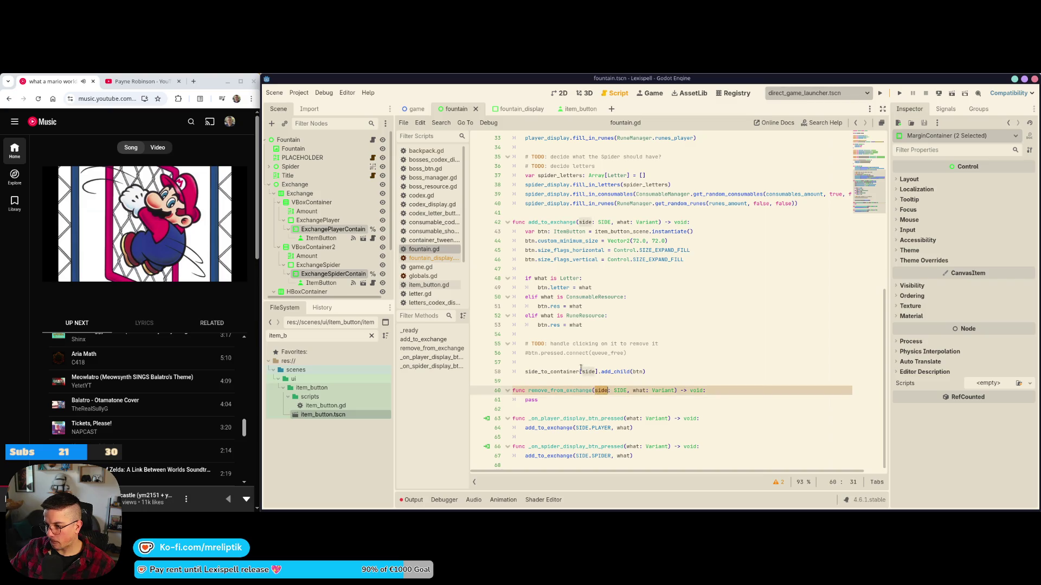
Uncomment line 56's pressed connection and replace queue_free with remove_from_exchange
{"action": "left_click", "coordinate": [553, 352]}
{"action": "key", "text": "BackSpace"}
{"action": "double_click", "coordinate": [559, 390]}
{"action": "key", "text": "ctrl+c"}
{"action": "double_click", "coordinate": [606, 353]}
{"action": "key", "text": "ctrl+v"}
Bind side and what to the callback: remove_from_exchange.bind(side, what)
{"action": "type", "text": "."}
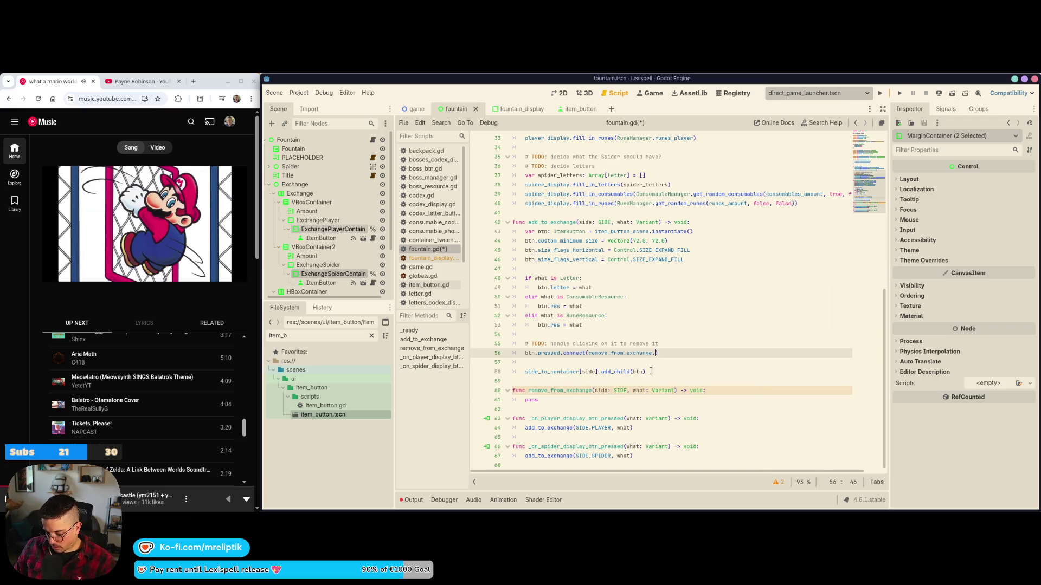
{"action": "type", "text": "bind"}
{"action": "key", "text": "Return"}
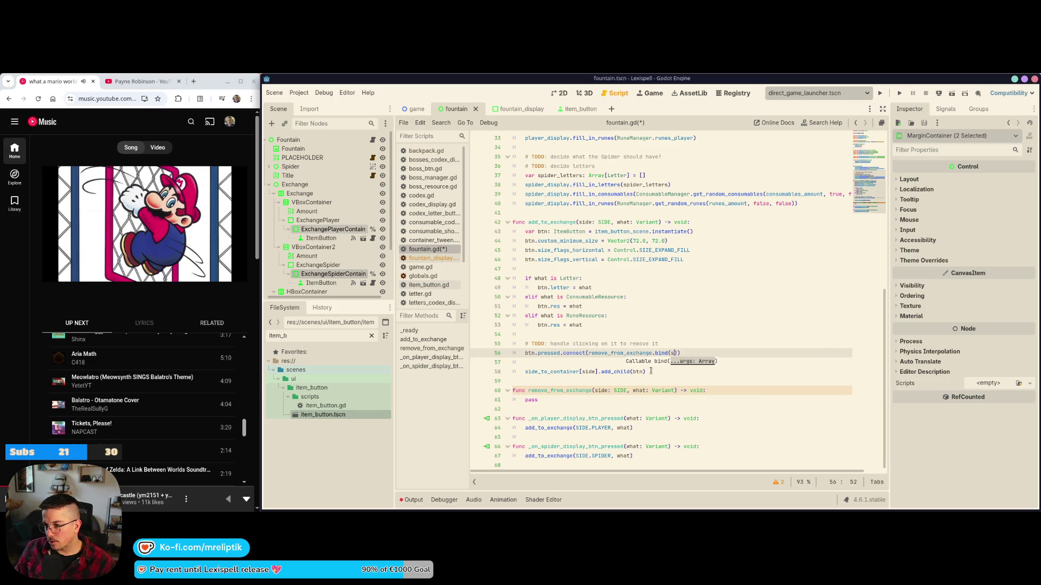
{"action": "type", "text": "side"}
{"action": "key", "text": "ctrl+s"}
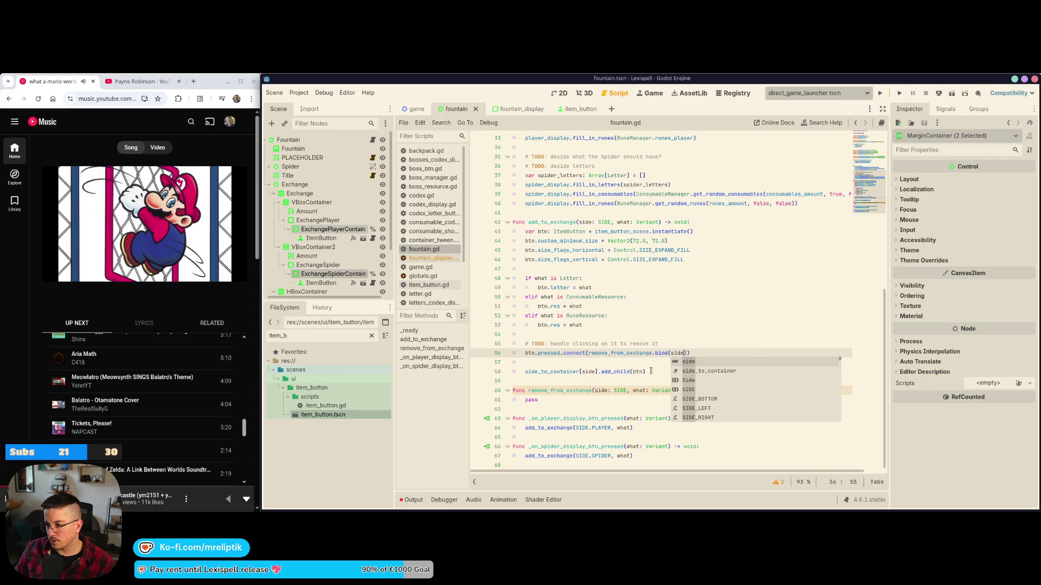
{"action": "type", "text": ", what"}
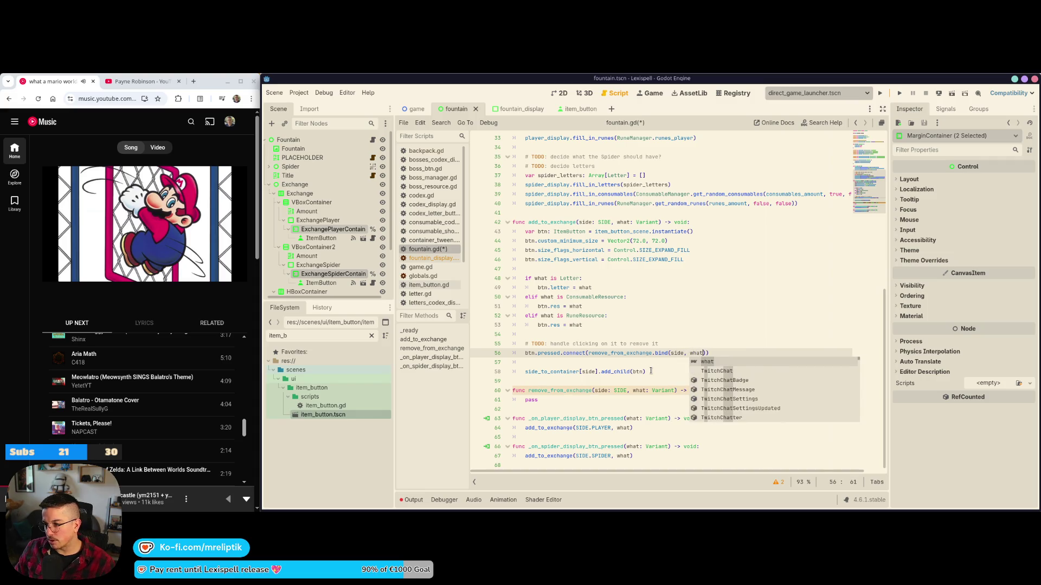
{"action": "left_click", "coordinate": [651, 371]}
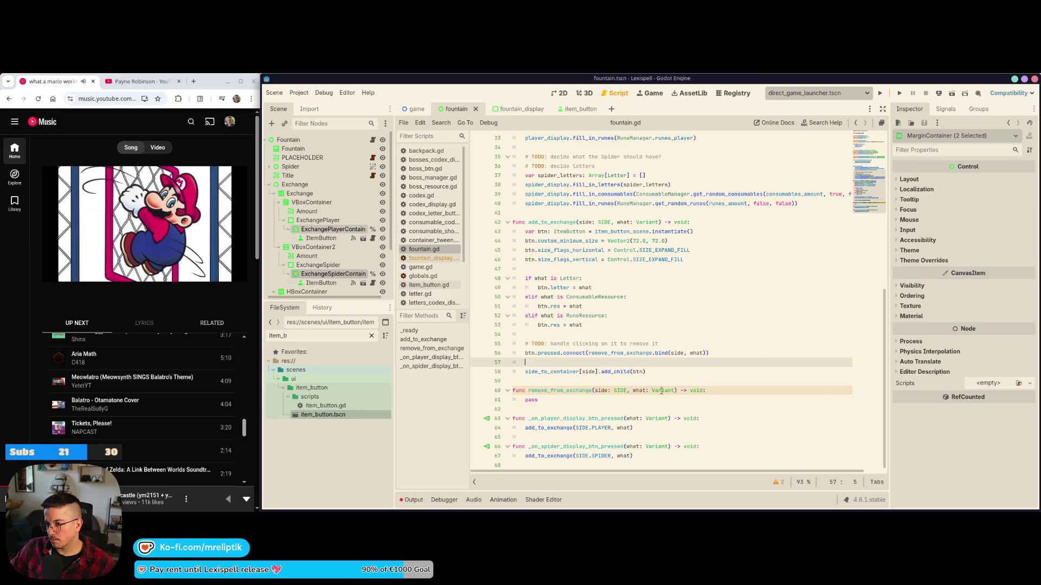
Remove the what: Variant parameter from remove_from_exchange
{"action": "left_click_drag", "start_coordinate": [591, 324], "coordinate": [525, 278]}
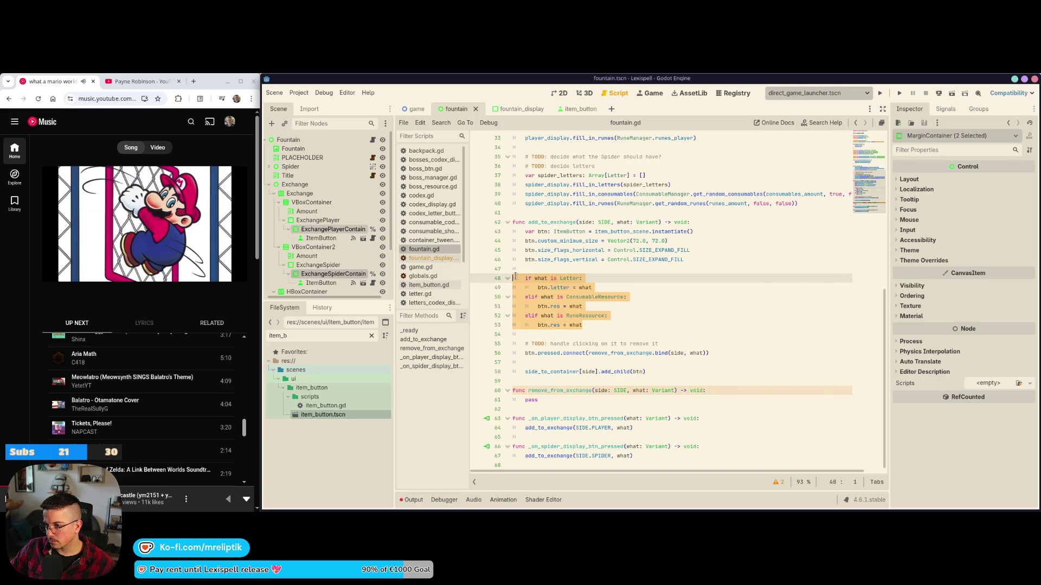
{"action": "double_click", "coordinate": [554, 397]}
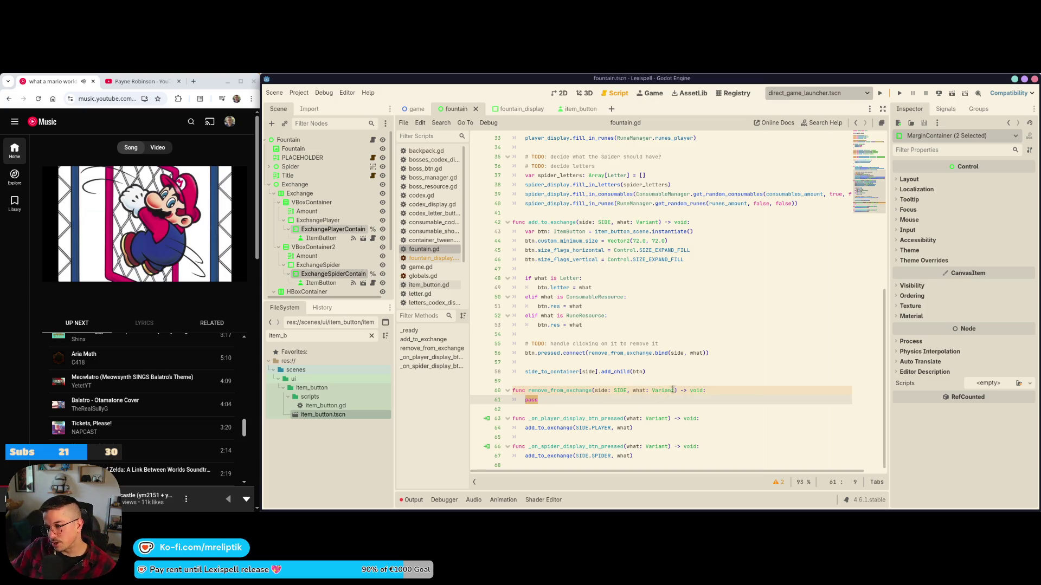
{"action": "left_click_drag", "start_coordinate": [674, 390], "coordinate": [633, 390]}
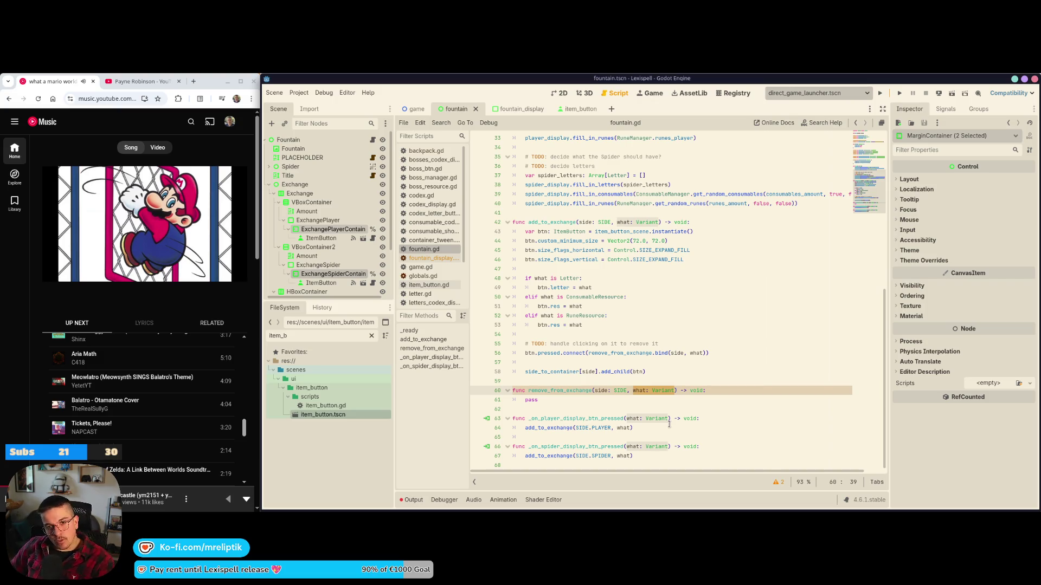
{"action": "key", "text": "BackSpace"}
{"action": "key", "text": "BackSpace"}
{"action": "key", "text": "BackSpace"}
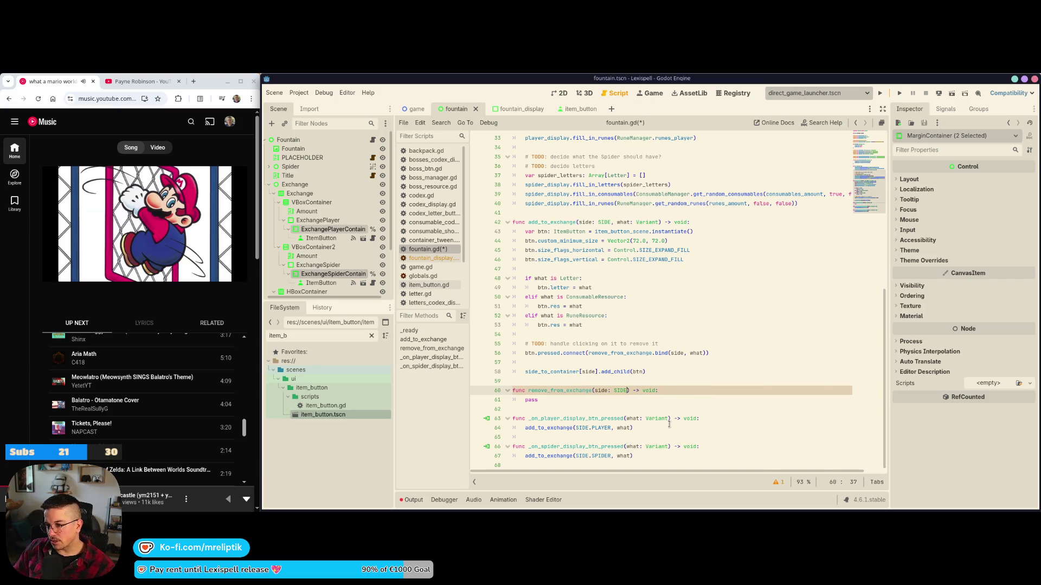
Replace pass in remove_from_exchange with the side_to_container[side] lookup
{"action": "left_click", "coordinate": [649, 370]}
{"action": "key", "text": "shift+Home"}
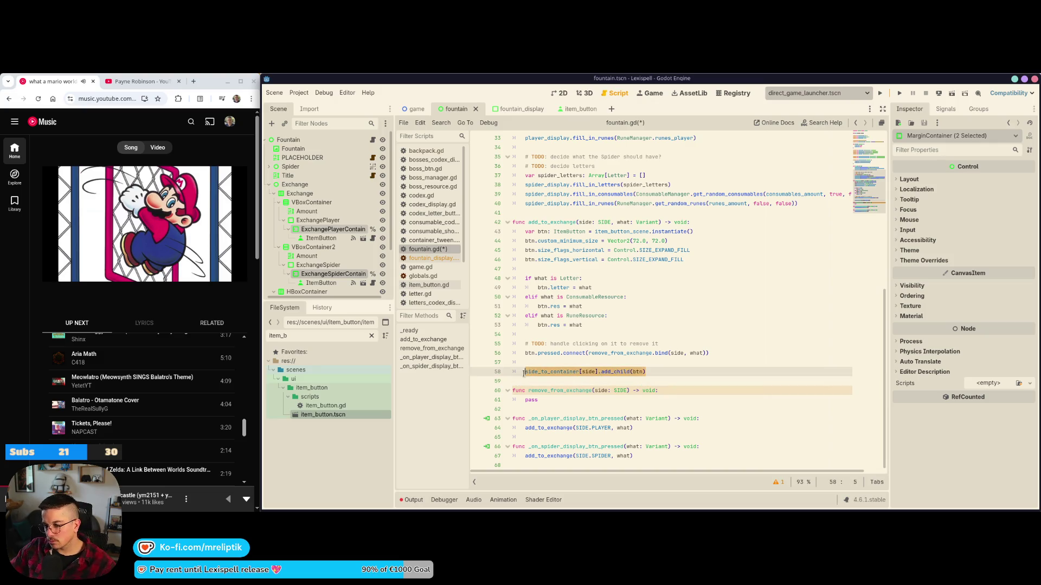
{"action": "double_click", "coordinate": [527, 401]}
{"action": "key", "text": "ctrl+v"}
{"action": "key", "text": "ctrl+shift+Left"}
{"action": "key", "text": "ctrl+shift+Left"}
{"action": "key", "text": "ctrl+shift+Left"}
{"action": "key", "text": "BackSpace"}
Complete the line as a get_child_count() == 0 check that returns, and save
{"action": "type", "text": "get_"}
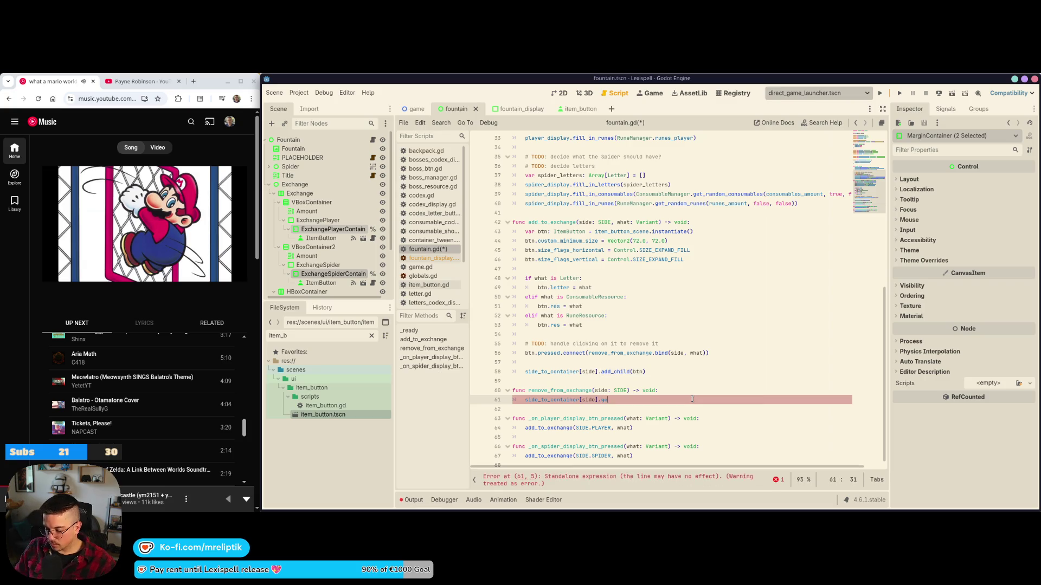
{"action": "type", "text": "chil"}
{"action": "key", "text": "BackSpace"}
{"action": "key", "text": "BackSpace"}
{"action": "key", "text": "BackSpace"}
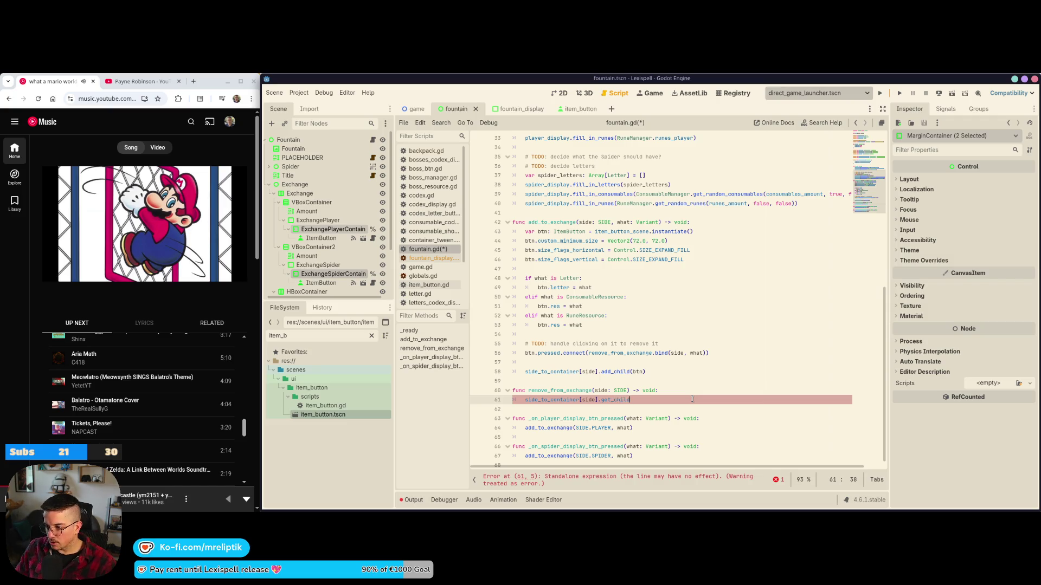
{"action": "type", "text": "count"}
{"action": "key", "text": "super"}
{"action": "key", "text": "super"}
{"action": "type", "text": "() > 0"}
{"action": "key", "text": "BackSpace"}
{"action": "key", "text": "BackSpace"}
{"action": "key", "text": "BackSpace"}
{"action": "type", "text": "= 0:"}
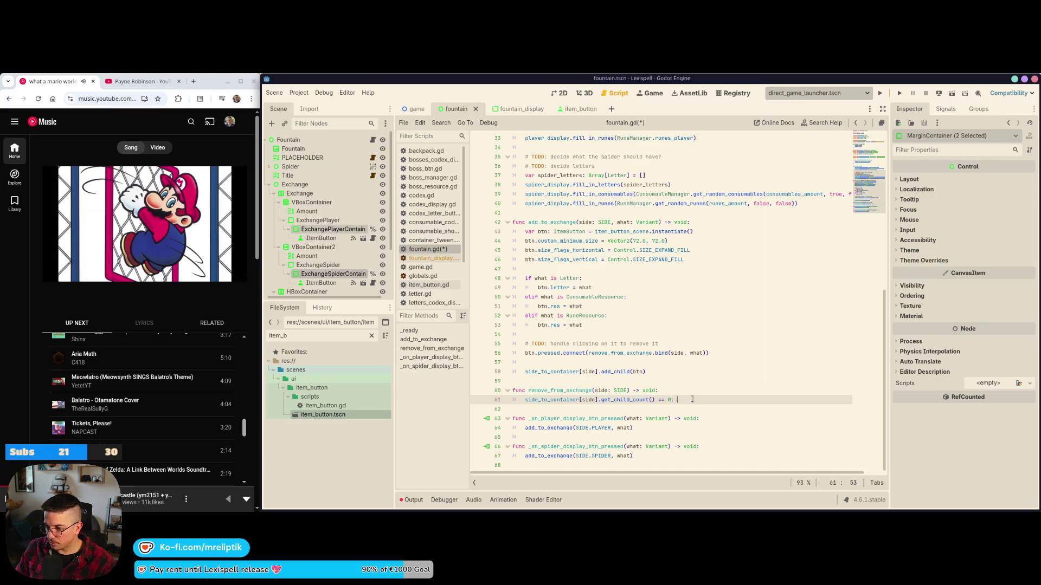
{"action": "type", "text": "rn"}
{"action": "key", "text": "ctrl+s"}
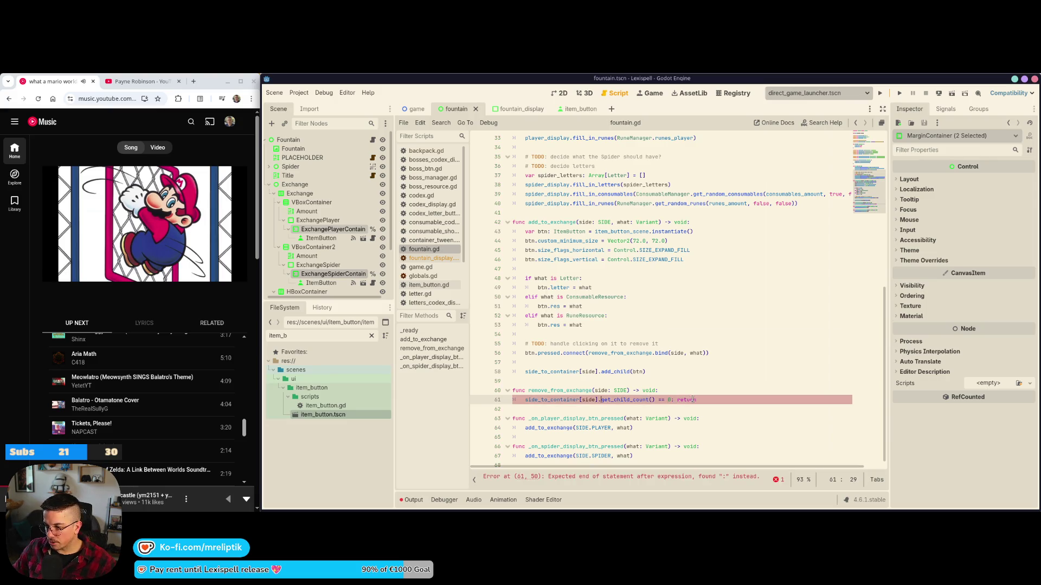
Add side_to_container[side].get_child(0).queue_free() on the next line and save
{"action": "key", "text": "shift+Home"}
{"action": "key", "text": "ctrl+c"}
{"action": "key", "text": "End"}
{"action": "key", "text": "Return"}
{"action": "key", "text": "ctrl+v"}
{"action": "key", "text": "shift+Up"}
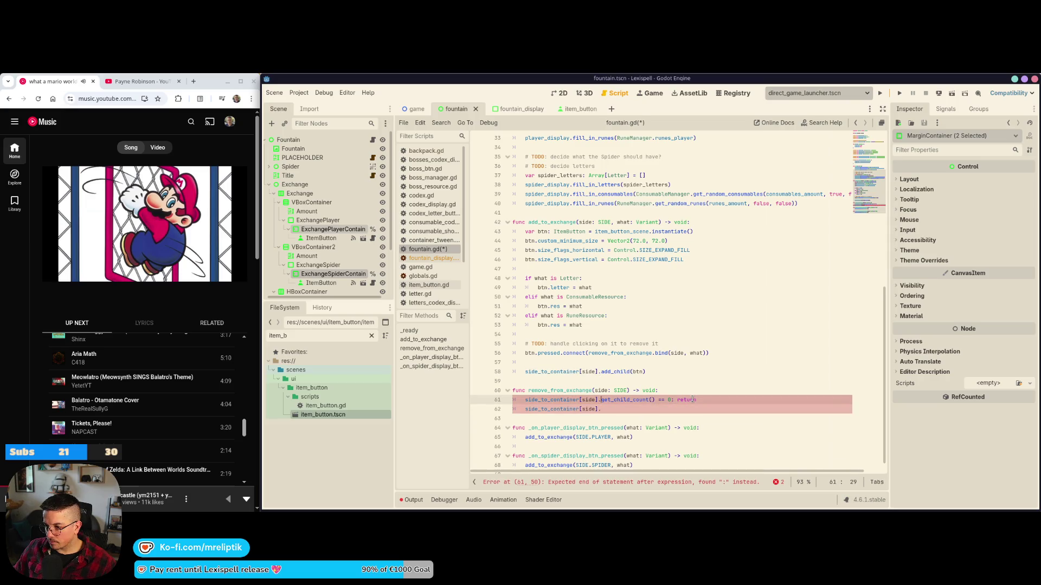
{"action": "key", "text": "shift+Down"}
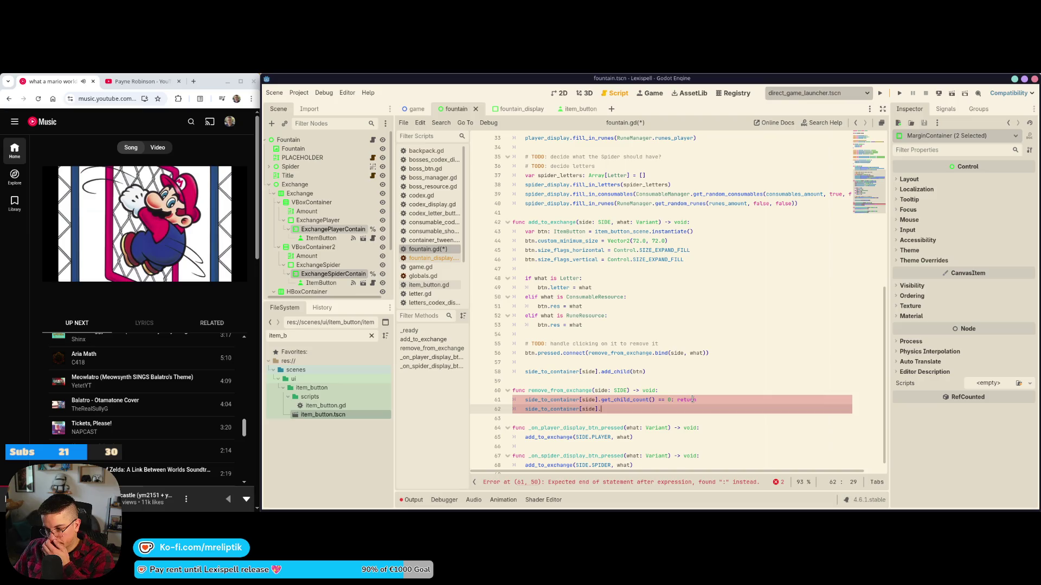
{"action": "key", "text": "Left"}
{"action": "key", "text": "Left"}
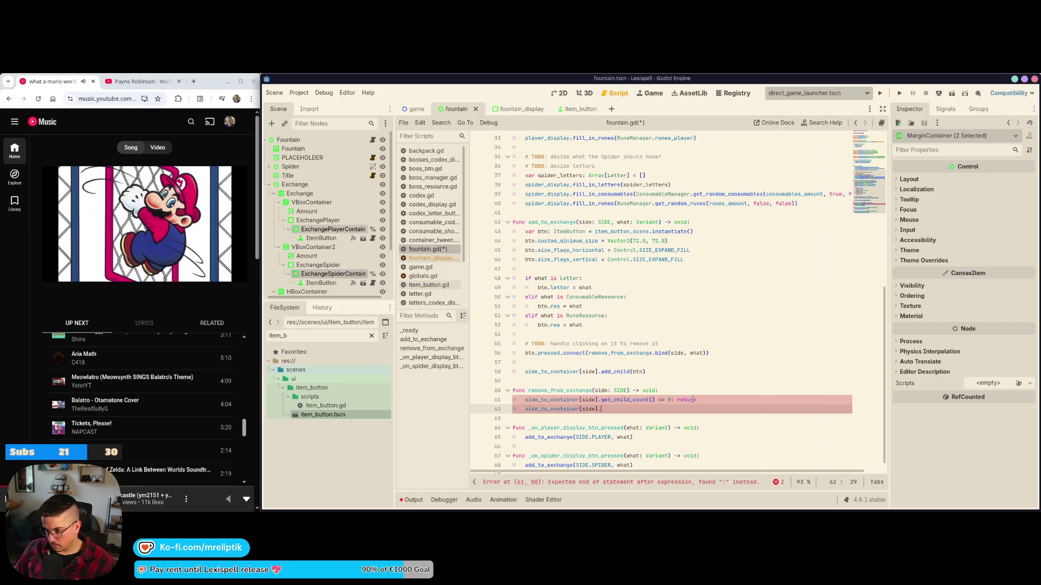
{"action": "key", "text": "Right"}
{"action": "key", "text": "Right"}
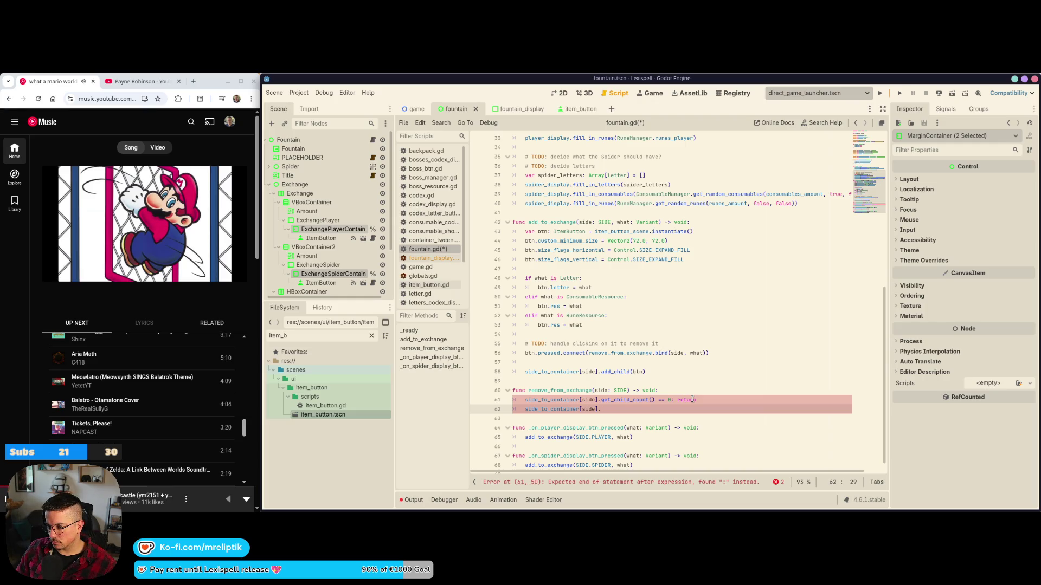
{"action": "type", "text": "get_child("}
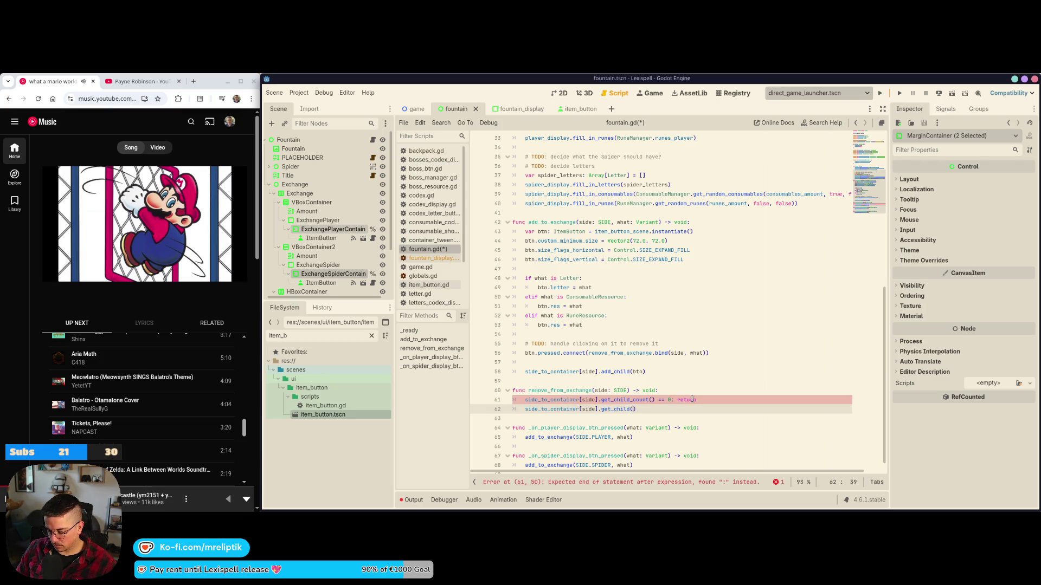
{"action": "type", "text": "0).queue_f"}
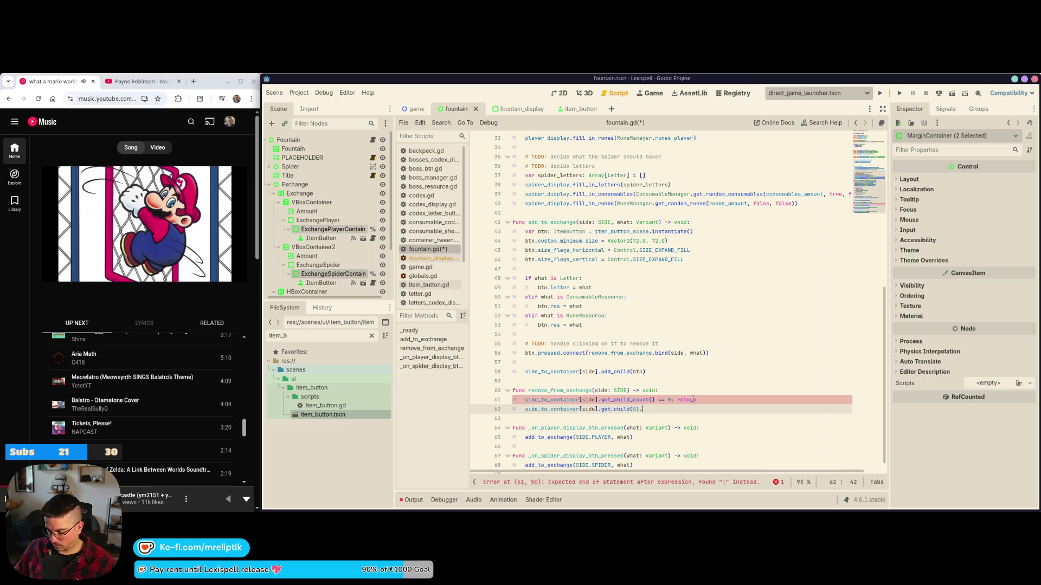
{"action": "type", "text": "ree("}
{"action": "key", "text": "ctrl+s"}
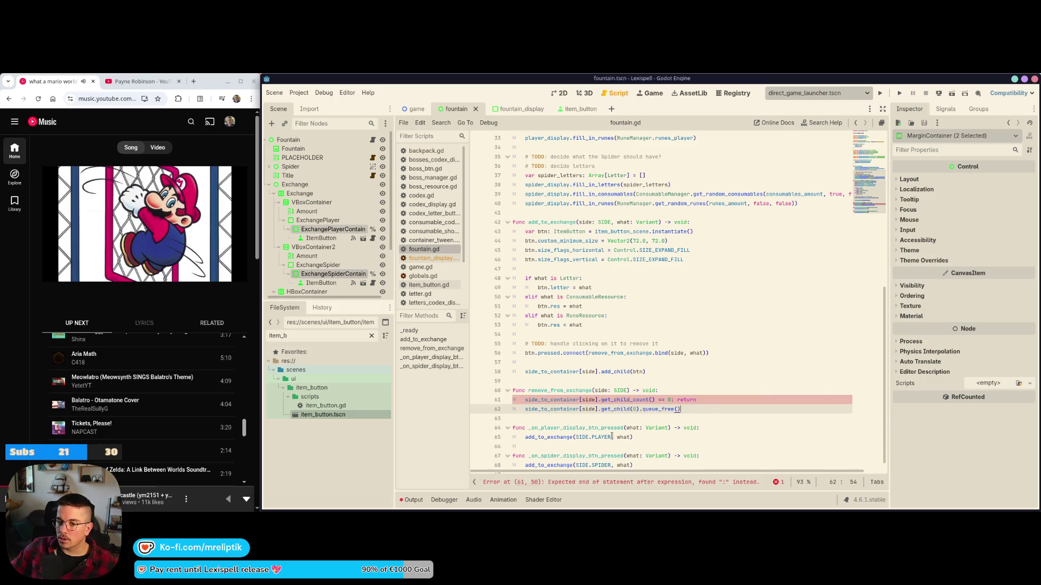
Add a what: Variant parameter back to remove_from_exchange and save
{"action": "left_click", "coordinate": [627, 391]}
{"action": "type", "text": ", "}
{"action": "type", "text": "what: V"}
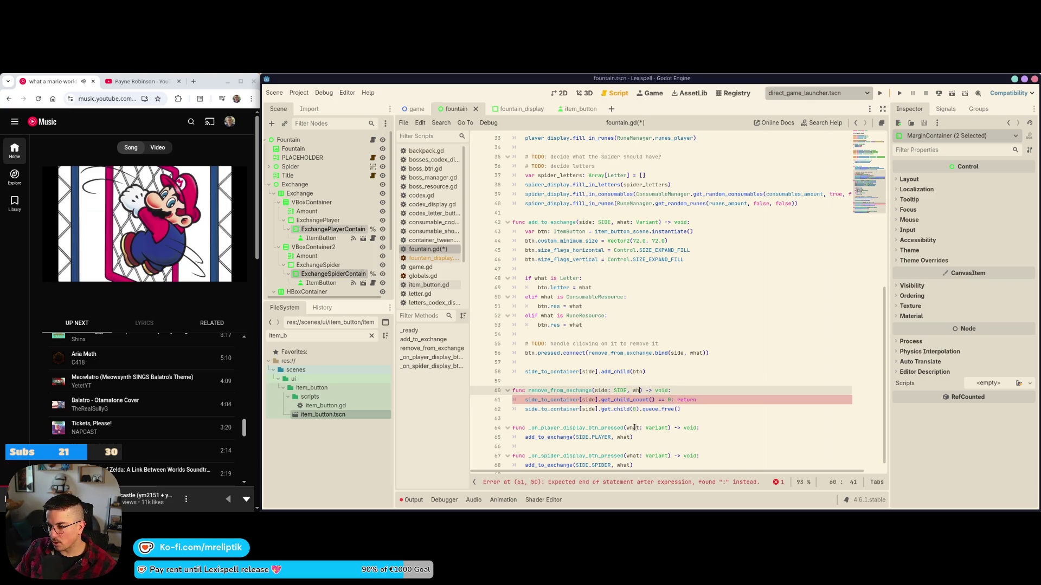
{"action": "type", "text": "ariant"}
{"action": "key", "text": "ctrl+s"}
Add a comment about the pressed button being unpressed in the display, and save
{"action": "left_click", "coordinate": [713, 400]}
{"action": "left_click", "coordinate": [711, 410]}
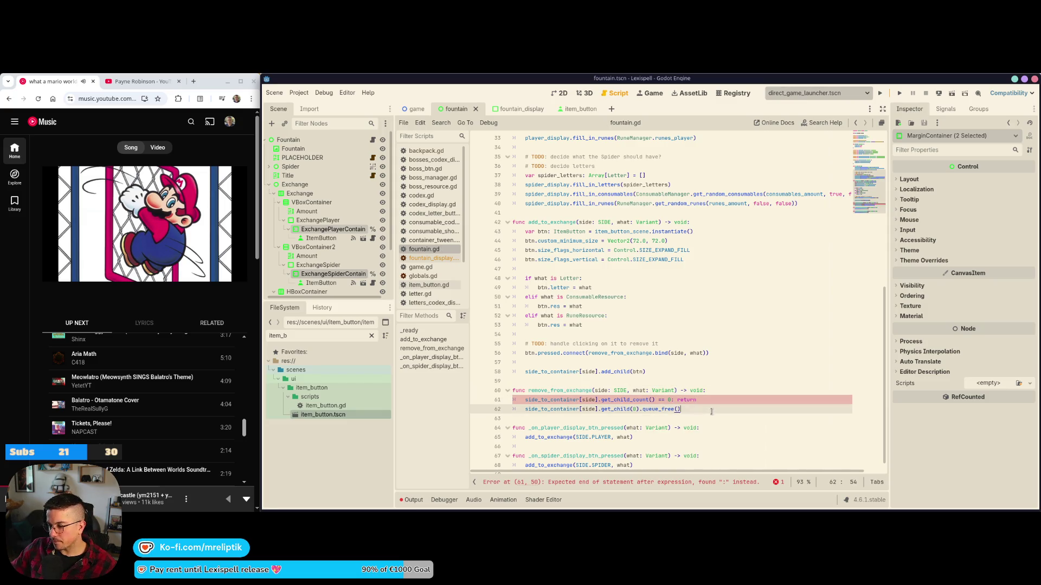
{"action": "key", "text": "Return"}
{"action": "key", "text": "Return"}
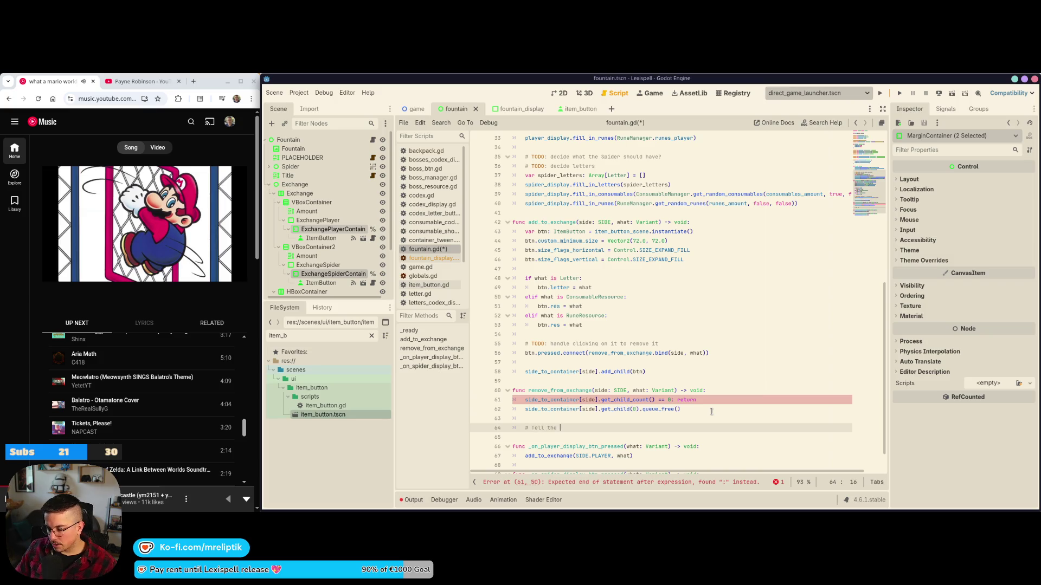
{"action": "type", "text": "ton th"}
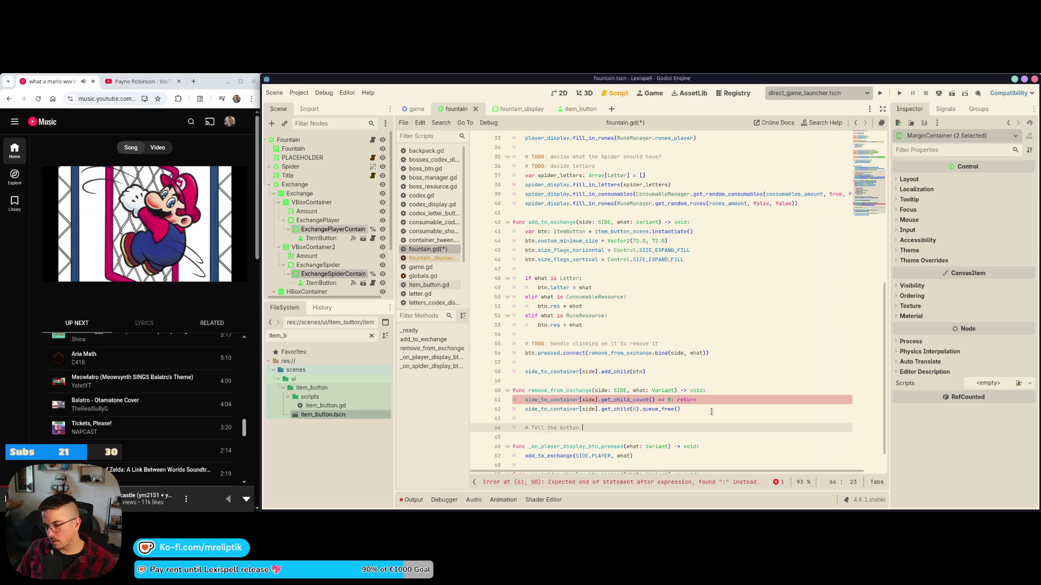
{"action": "type", "text": "at was "}
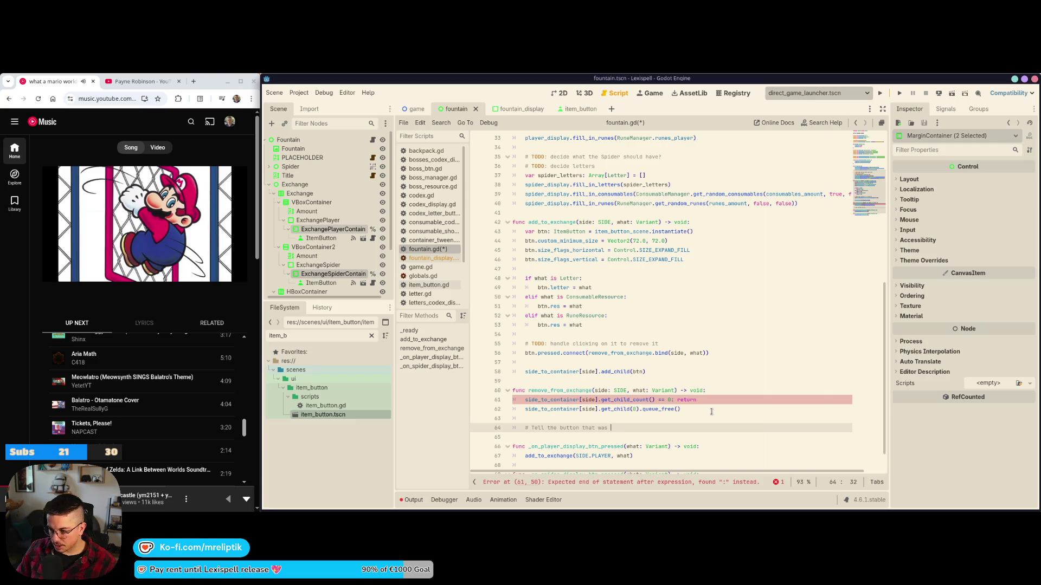
{"action": "type", "text": "pressed to be "}
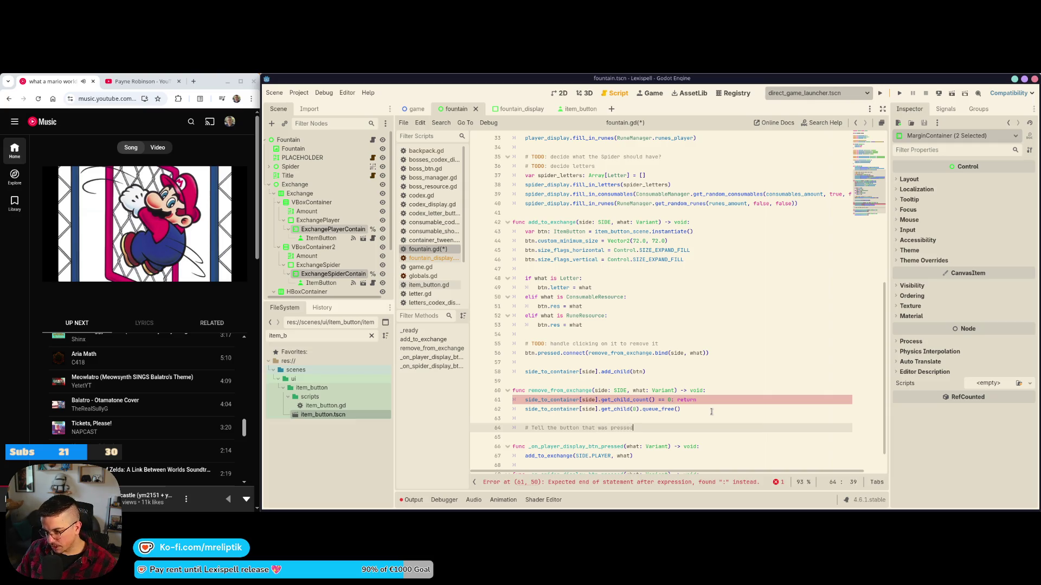
{"action": "type", "text": "unpressed"}
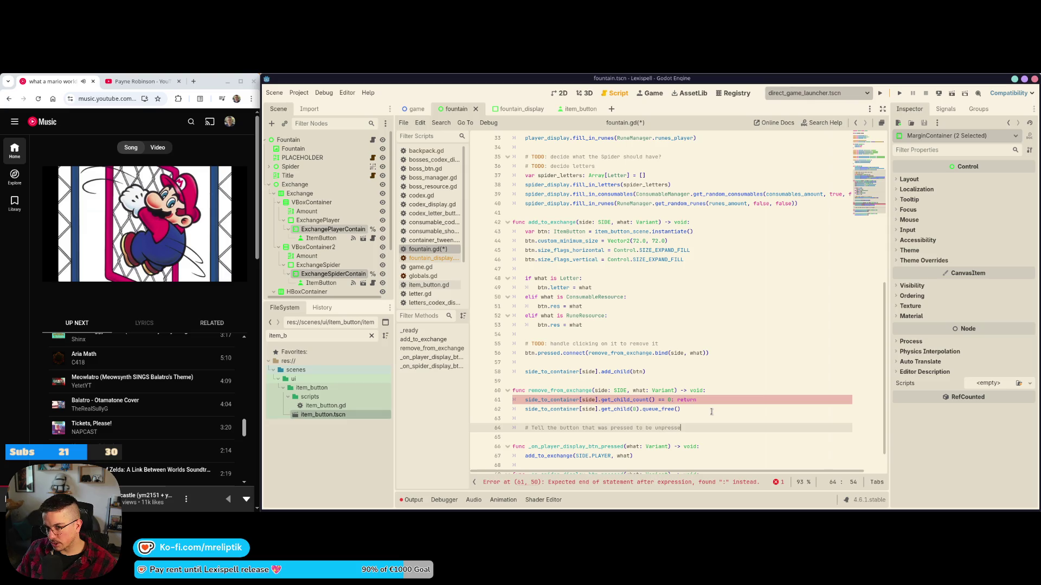
{"action": "key", "text": "ctrl+s"}
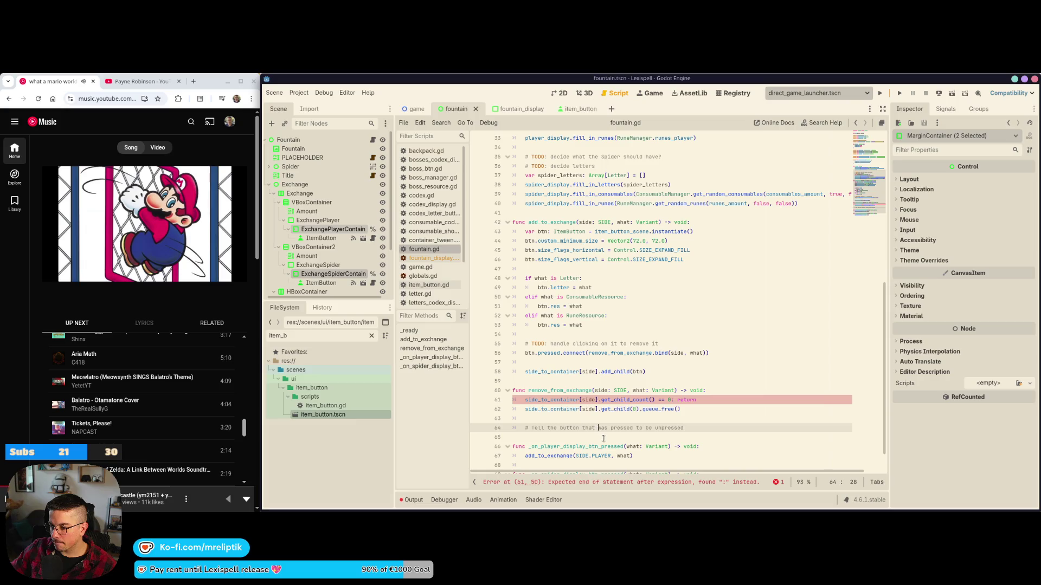
{"action": "type", "text": "in the display"}
{"action": "key", "text": "ctrl+s"}
Turn the empty-container check on line 61 into an if guard
{"action": "left_click", "coordinate": [581, 401]}
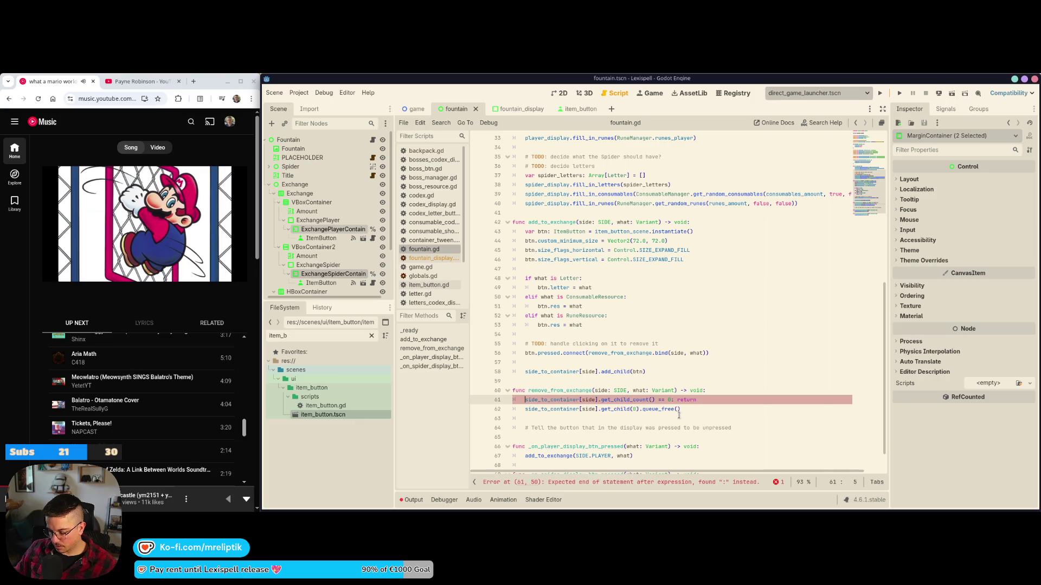
{"action": "key", "text": "Home"}
{"action": "type", "text": "if"}
{"action": "left_click", "coordinate": [691, 413]}
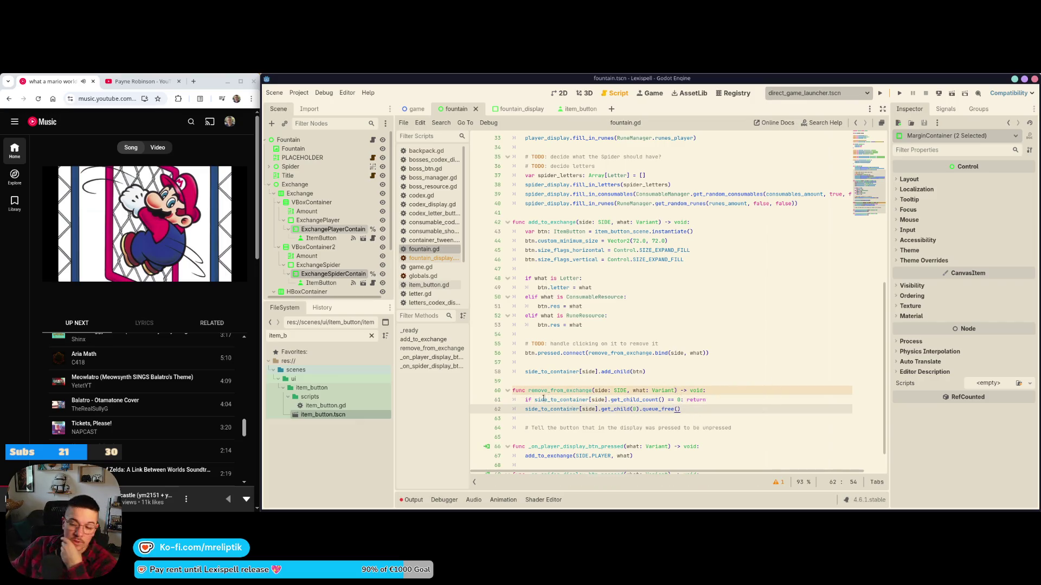
Move the click-to-remove TODO comment above remove_from_exchange
{"action": "left_click", "coordinate": [608, 344]}
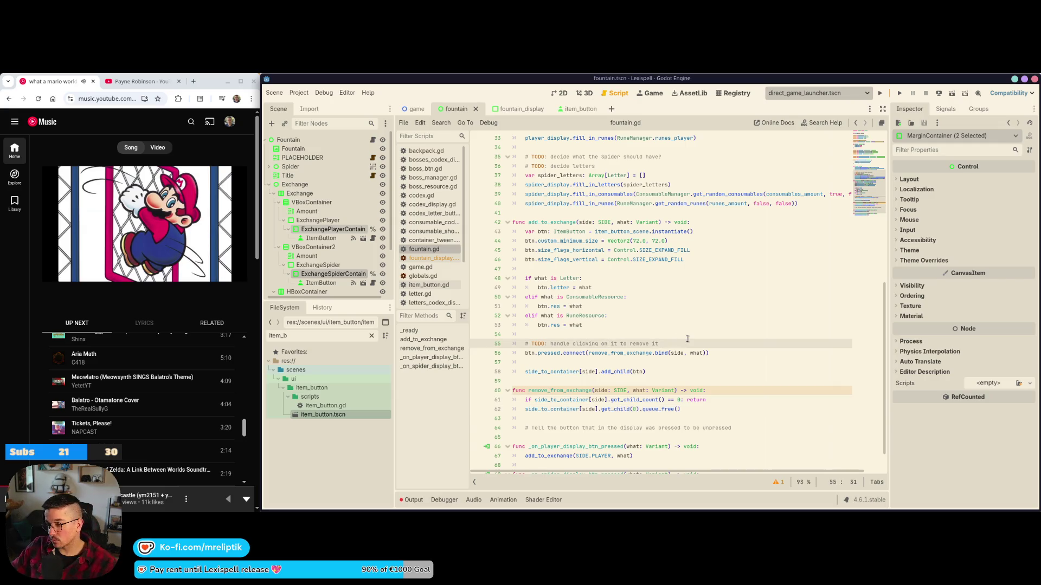
{"action": "key", "text": "alt+Down"}
{"action": "key", "text": "alt+Down"}
{"action": "key", "text": "alt+Down"}
{"action": "key", "text": "shift+Tab"}
{"action": "left_click", "coordinate": [576, 222]}
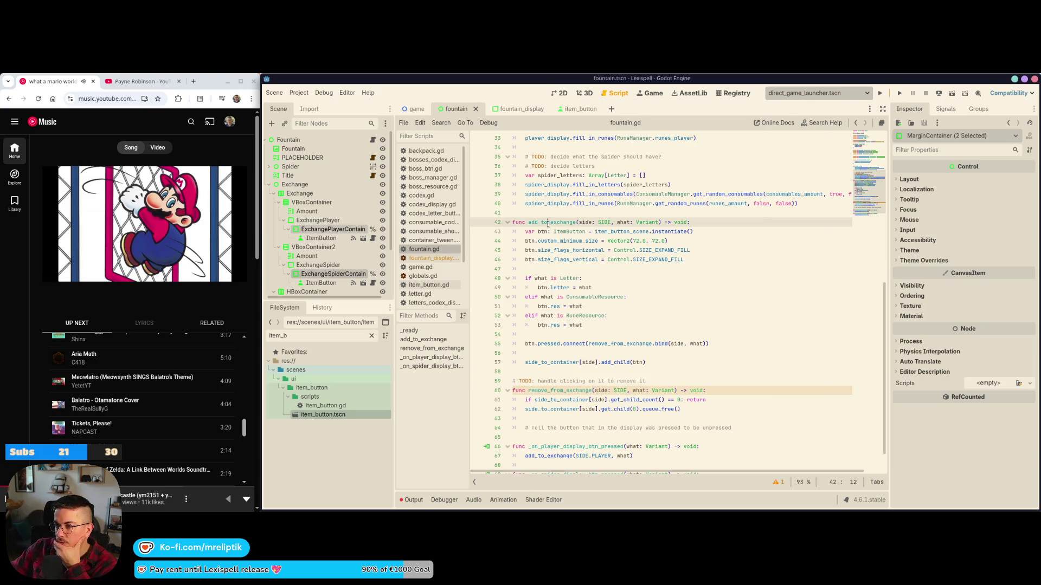
{"action": "scroll", "coordinate": [649, 207], "scroll_direction": "up", "scroll_amount": 1}
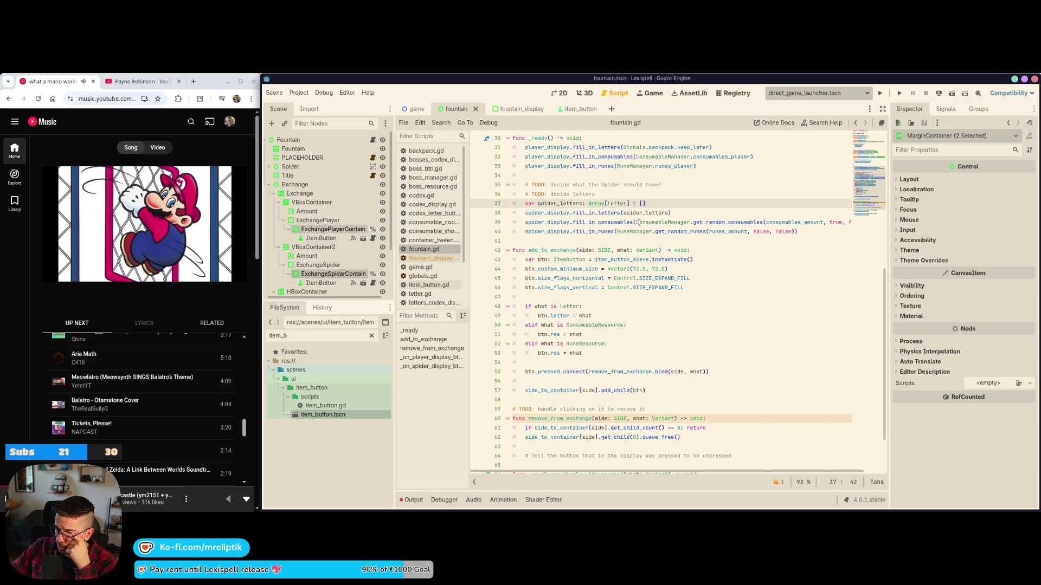
{"action": "left_click", "coordinate": [629, 195]}
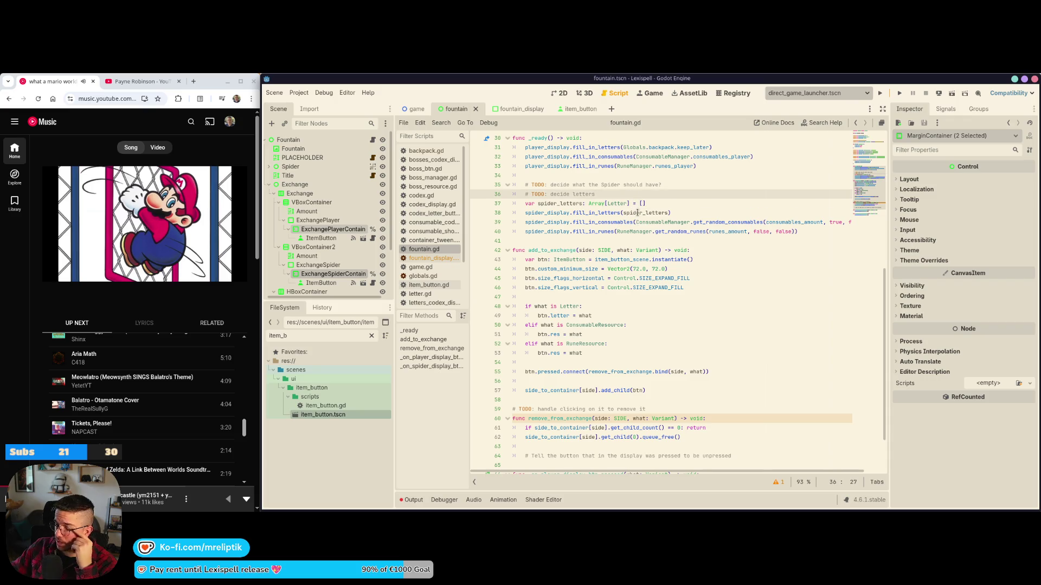
Declare spider_letters: Array[Letter] below the decide-letters TODO, deleting an unfinished line
{"action": "mouse_move", "coordinate": [637, 213]}
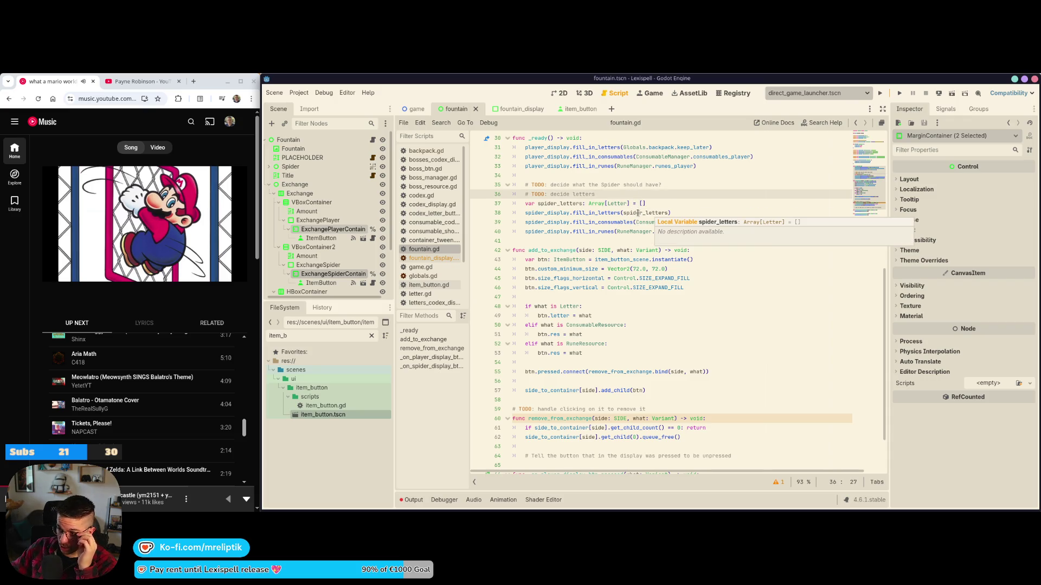
{"action": "key", "text": "Return"}
{"action": "type", "text": "v"}
{"action": "key", "text": "BackSpace"}
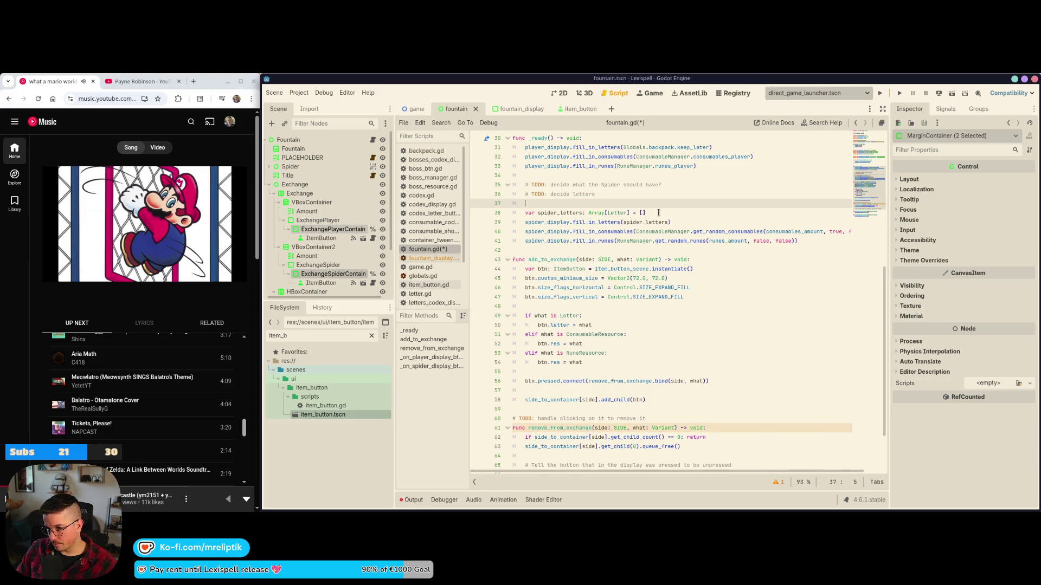
{"action": "type", "text": "var letter"}
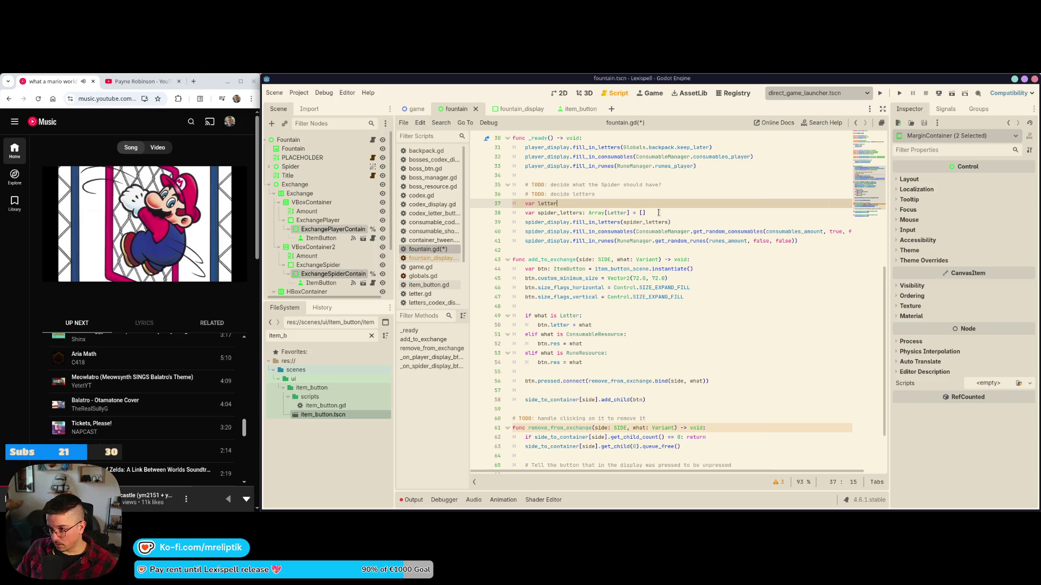
{"action": "key", "text": "ctrl+shift+k"}
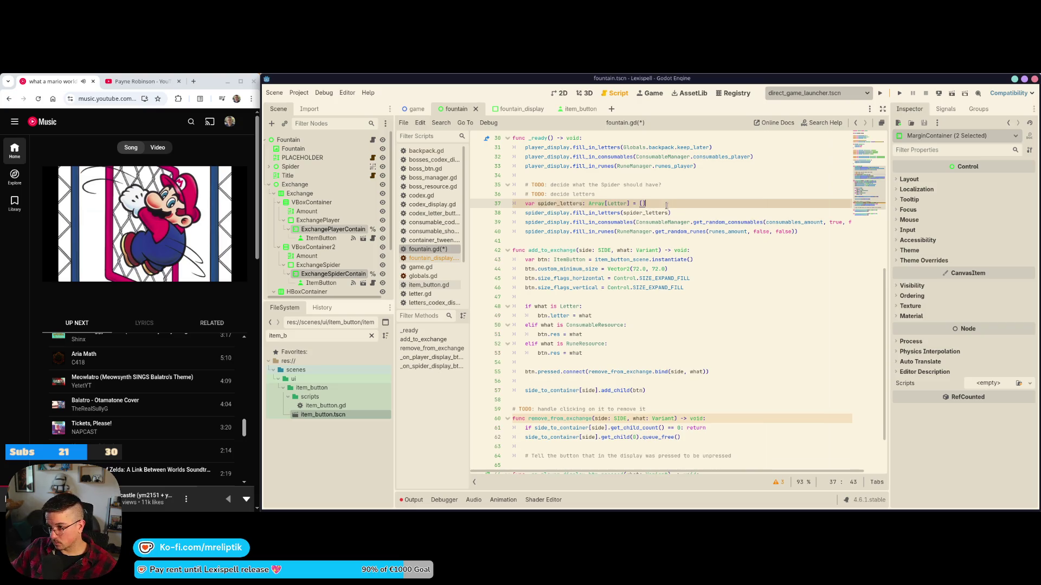
Add a for loop over range(letters_amount) that declares var letter: Letter
{"action": "key", "text": "Return"}
{"action": "type", "text": "or i in range("}
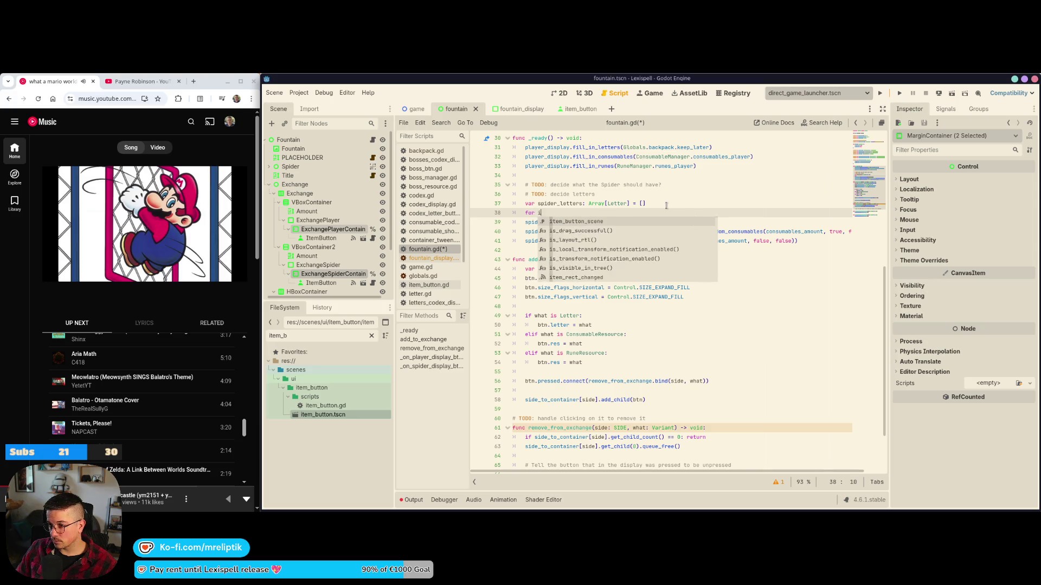
{"action": "type", "text": "letters_amount)"}
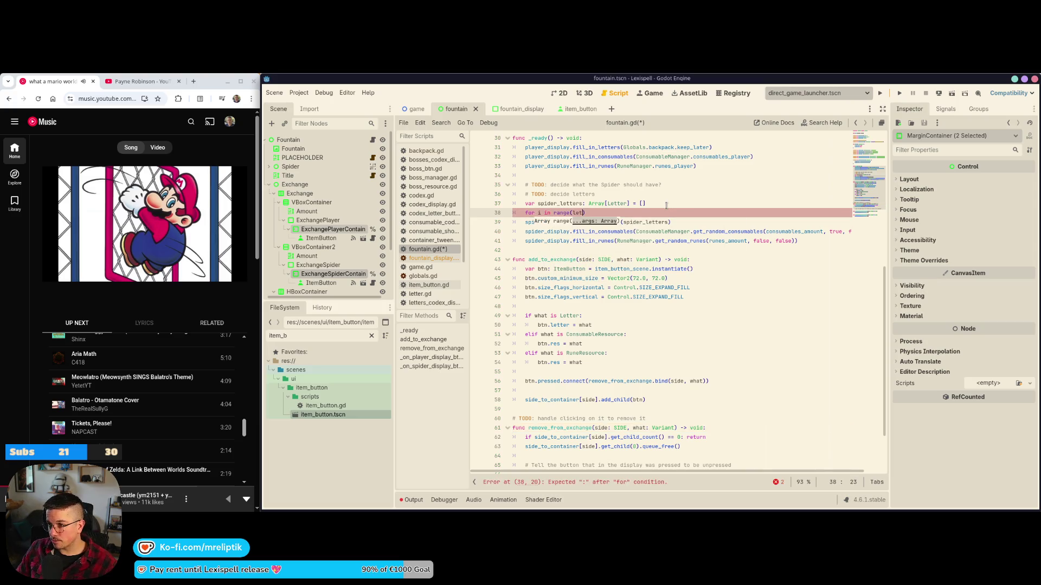
{"action": "type", "text": ":"}
{"action": "key", "text": "Return"}
{"action": "type", "text": "var letter: Letter"}
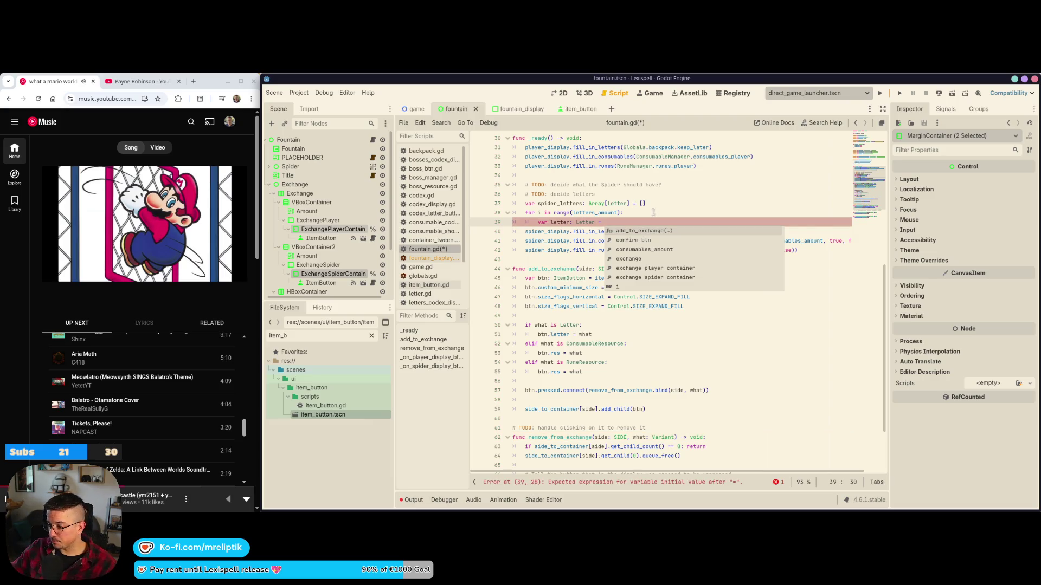
{"action": "type", "text": "Letter"}
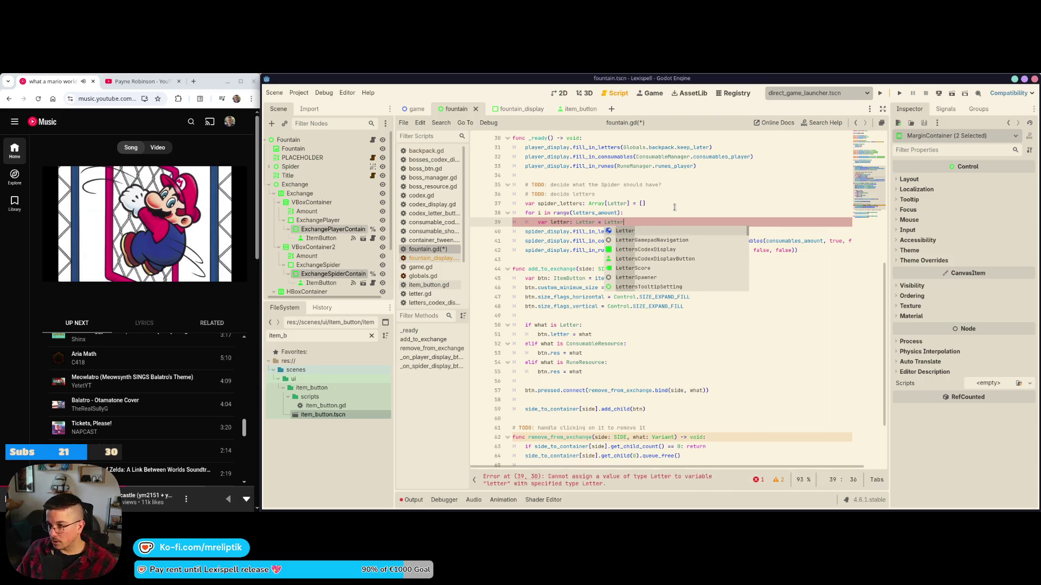
{"action": "key", "text": "BackSpace"}
{"action": "key", "text": "BackSpace"}
{"action": "key", "text": "BackSpace"}
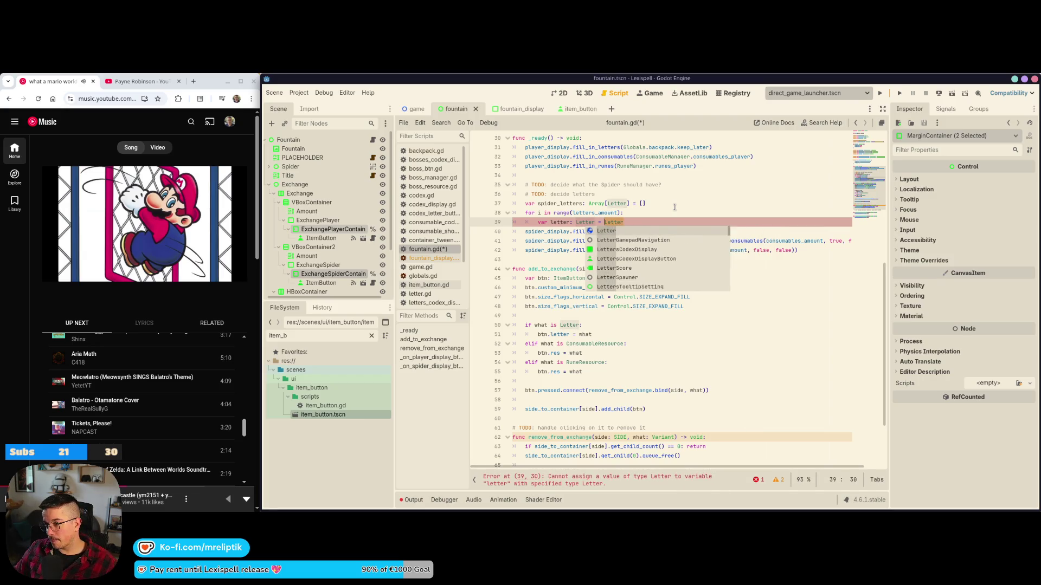
{"action": "scroll", "coordinate": [635, 242], "scroll_direction": "up", "scroll_amount": 10}
{"action": "scroll", "coordinate": [585, 248], "scroll_direction": "down", "scroll_amount": 5}
{"action": "scroll", "coordinate": [596, 250], "scroll_direction": "up", "scroll_amount": 5}
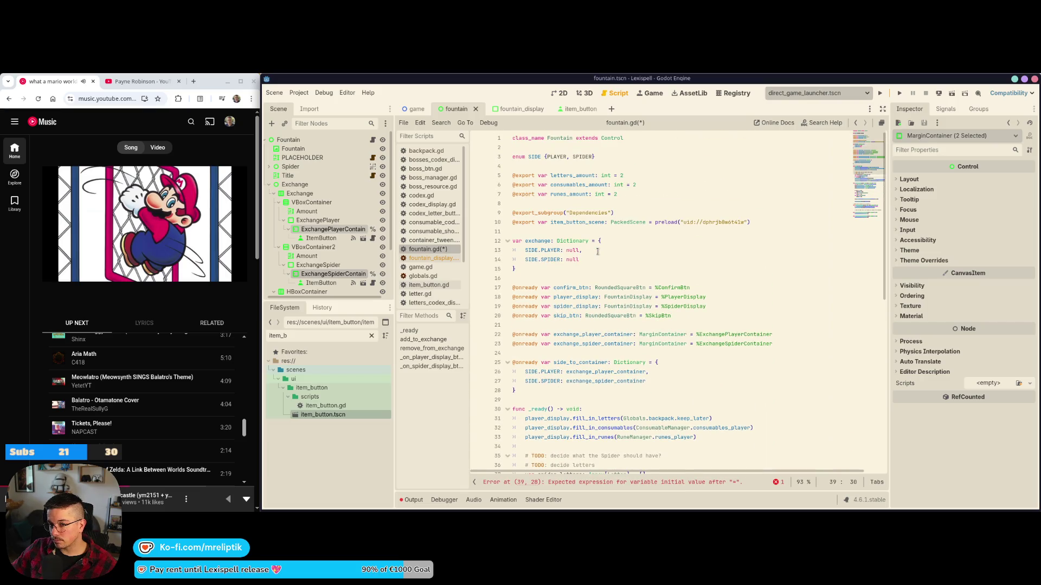
{"action": "scroll", "coordinate": [597, 251], "scroll_direction": "down", "scroll_amount": 5}
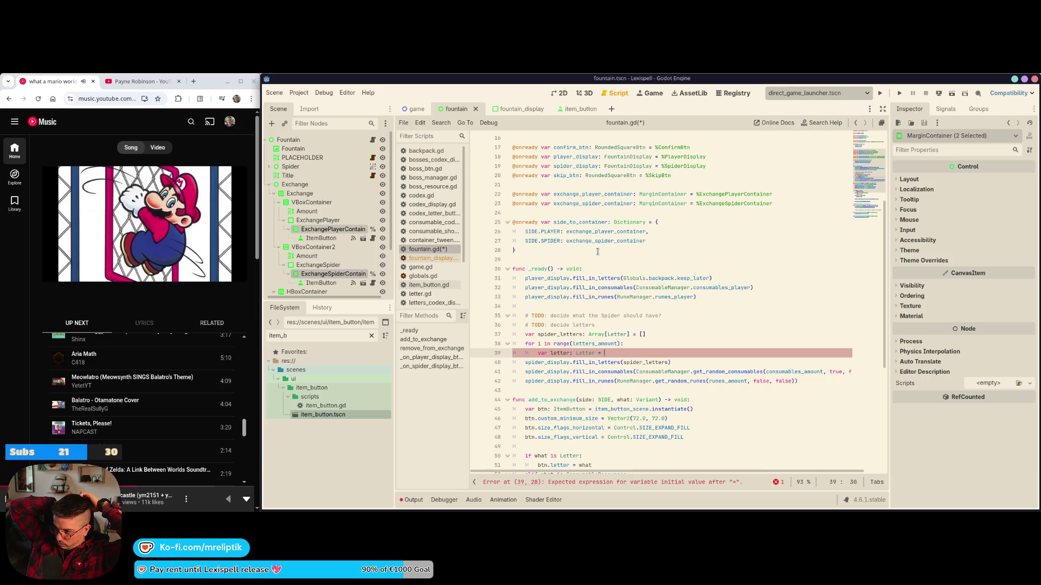
Create each Letter with Letter.new() and set letter.letter = Globals.get_random_letter()
{"action": "type", "text": "Letter.new("}
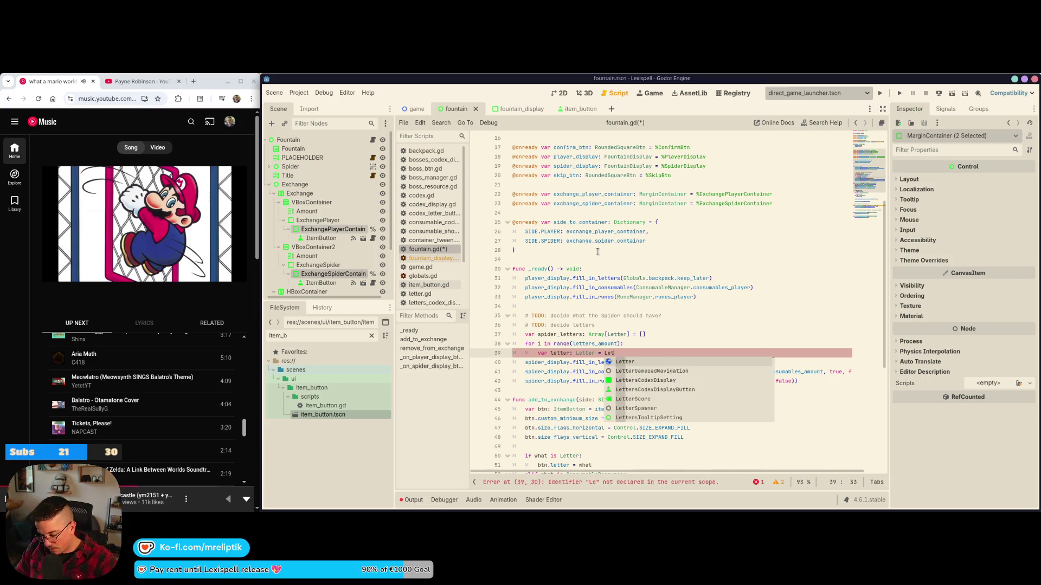
{"action": "key", "text": "ctrl+s"}
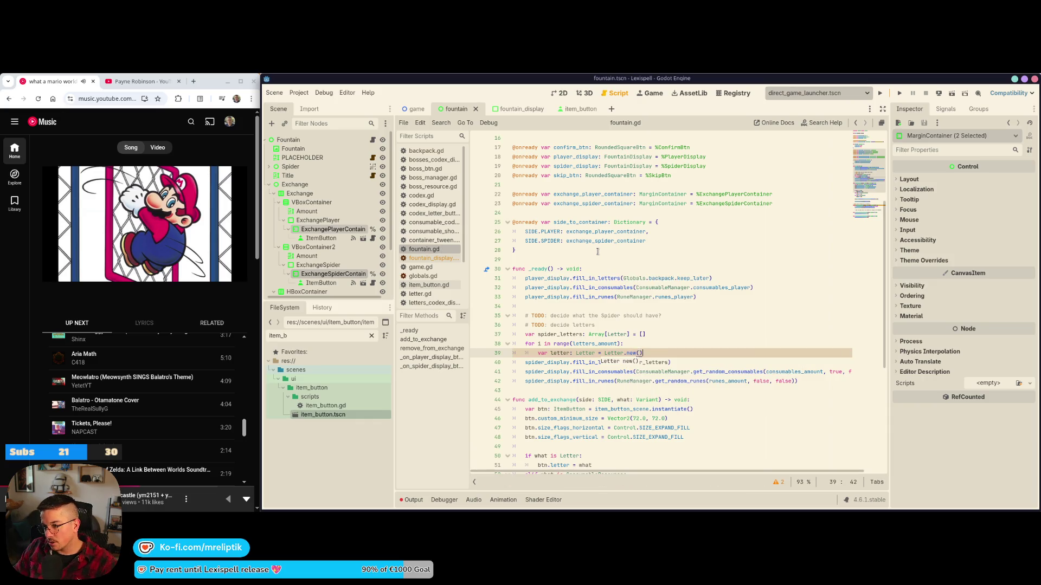
{"action": "key", "text": "End"}
{"action": "key", "text": "Return"}
{"action": "type", "text": "letter."}
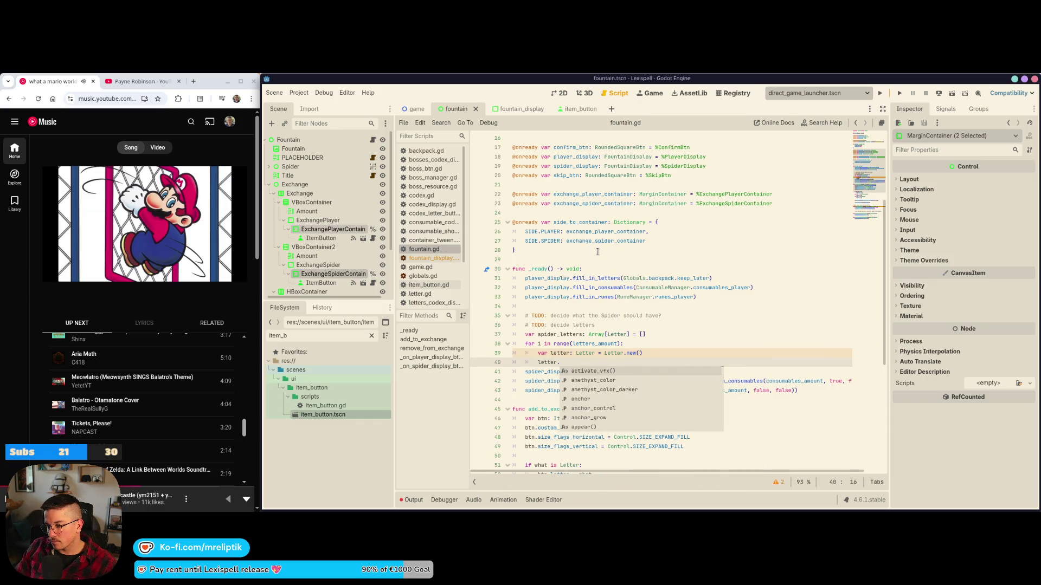
{"action": "type", "text": "letter = "}
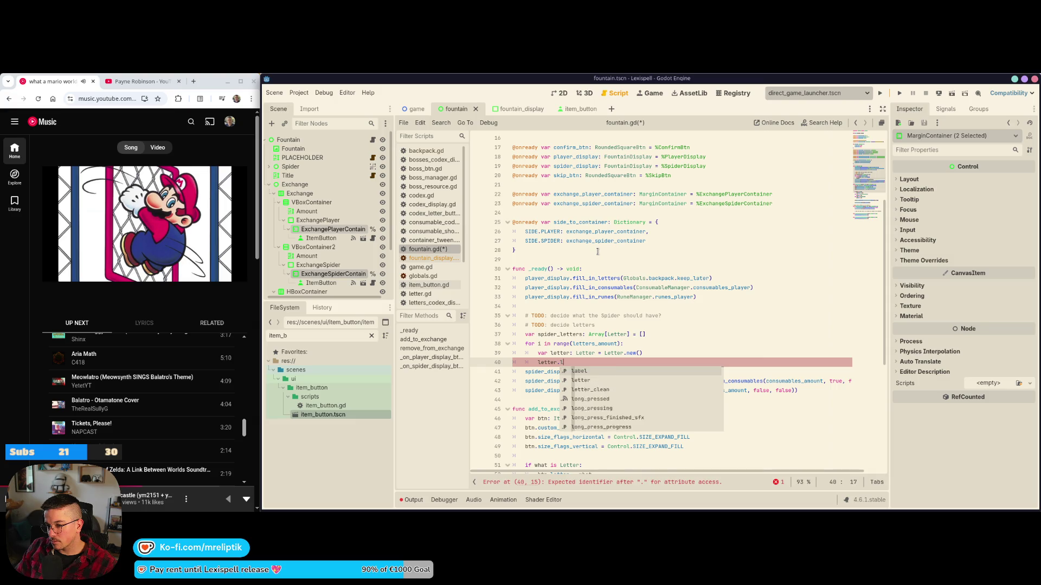
{"action": "type", "text": "Globals.get_"}
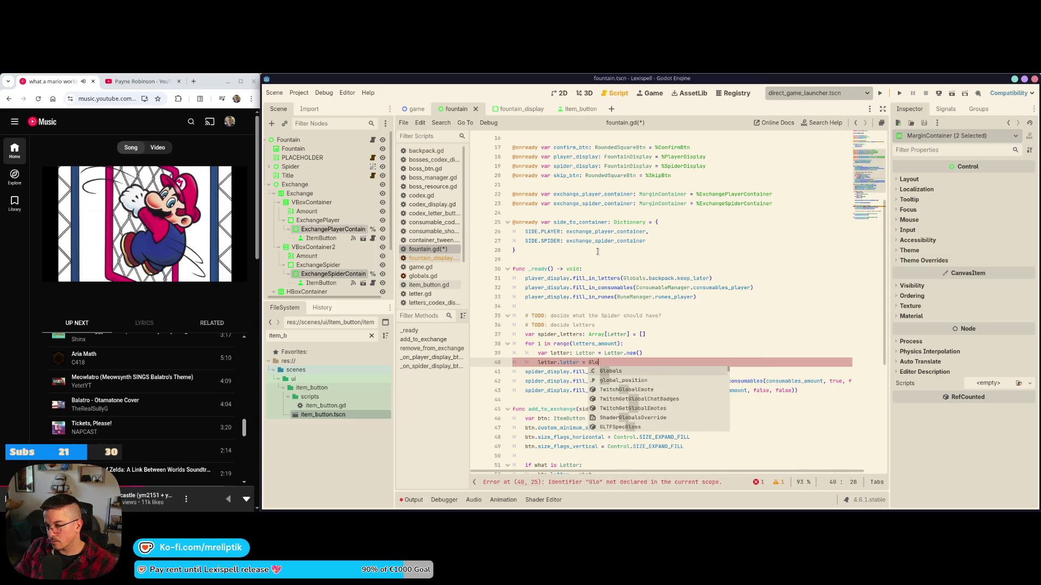
{"action": "type", "text": "ran"}
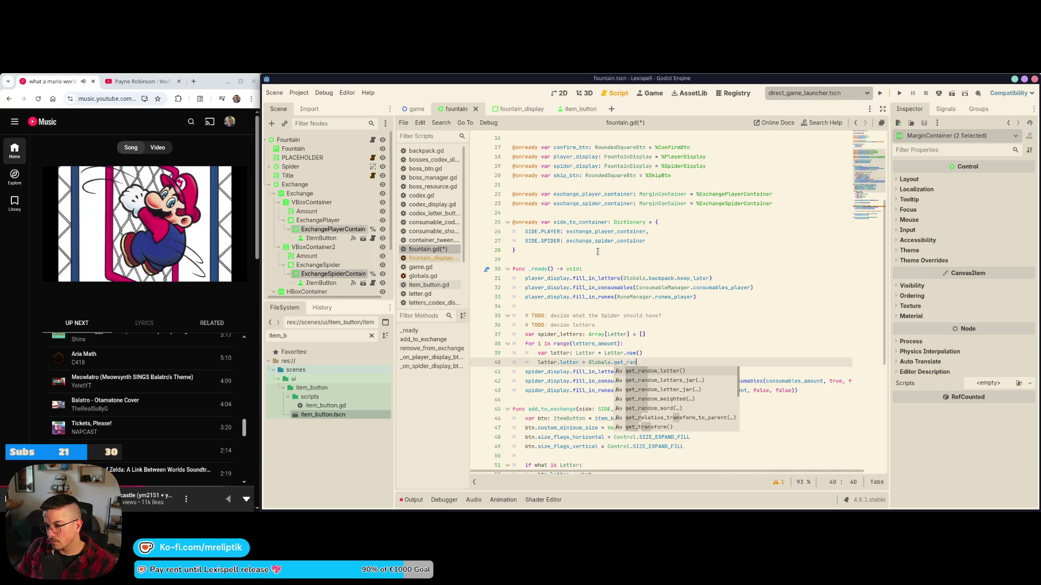
{"action": "key", "text": "Return"}
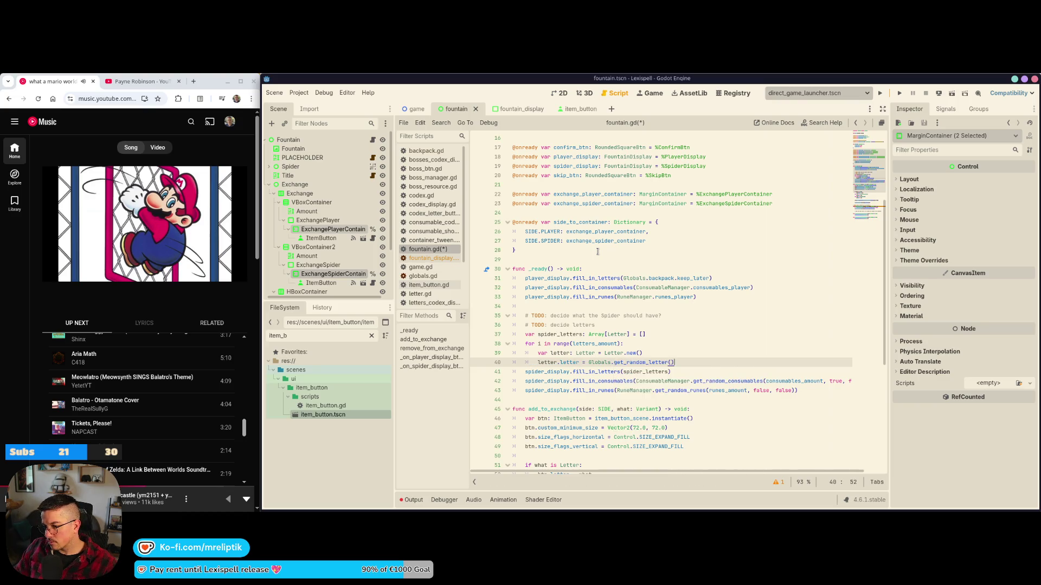
Check the get_random_letter definition in Globals, then return to fountain.gd
{"action": "left_click", "coordinate": [645, 366], "text": "ctrl"}
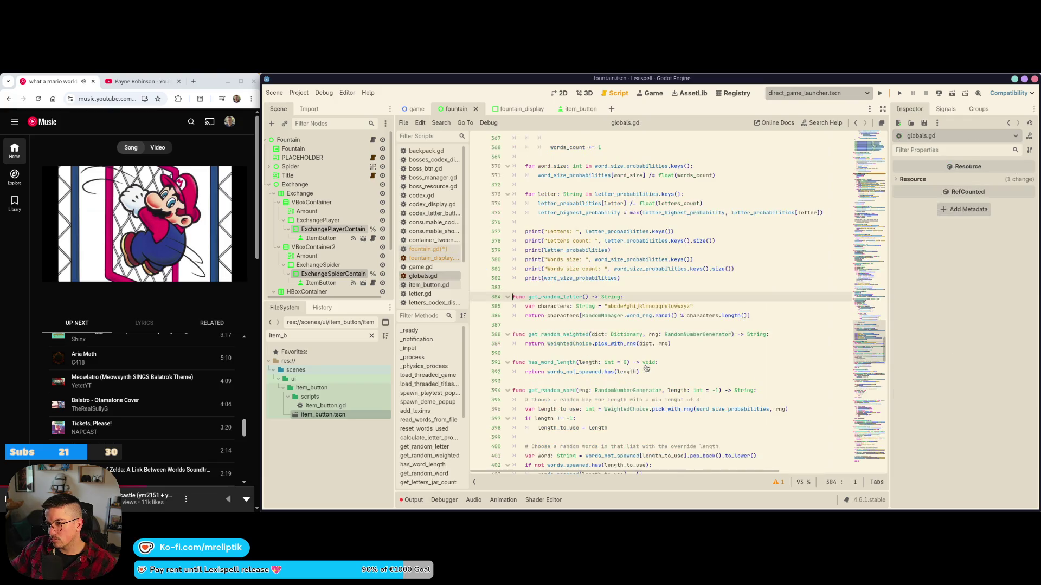
{"action": "key", "text": "alt+Left"}
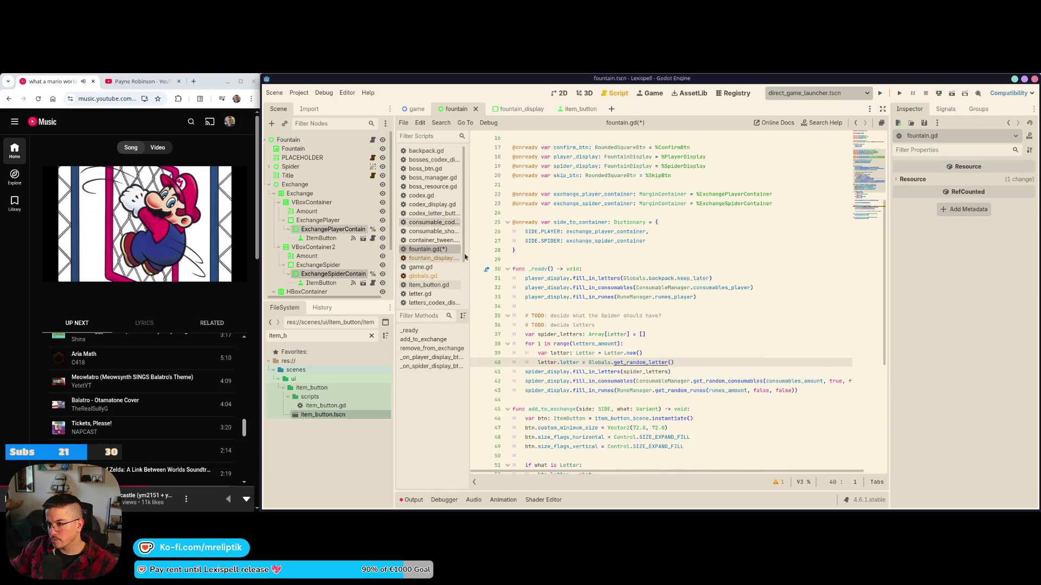
{"action": "double_click", "coordinate": [601, 363]}
{"action": "double_click", "coordinate": [549, 362]}
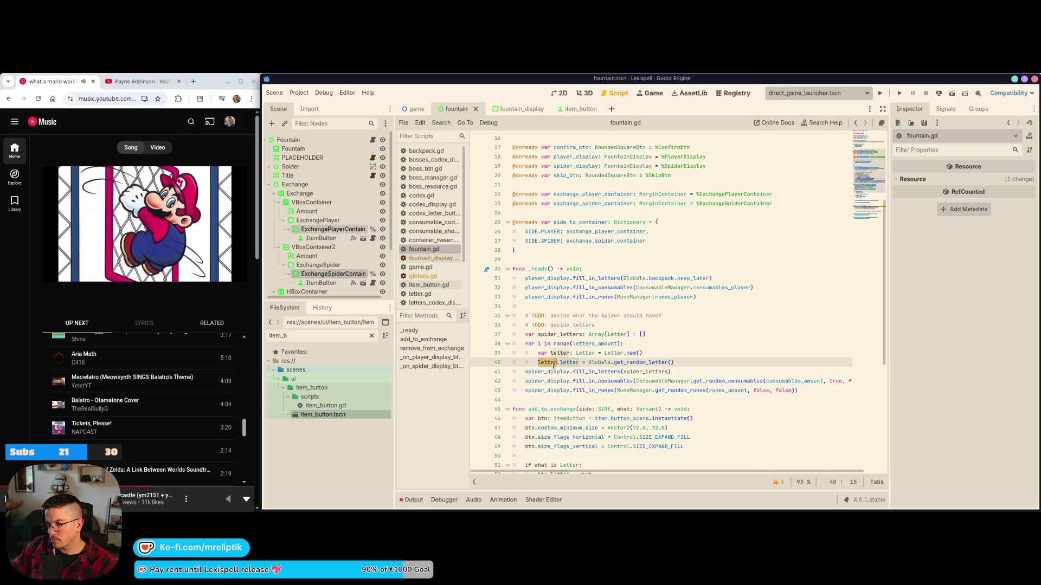
{"action": "left_click", "coordinate": [557, 335]}
{"action": "left_click", "coordinate": [690, 362]}
Append each letter to spider_letters and save the fountain script
{"action": "key", "text": "Return"}
{"action": "type", "text": "spider_lo"}
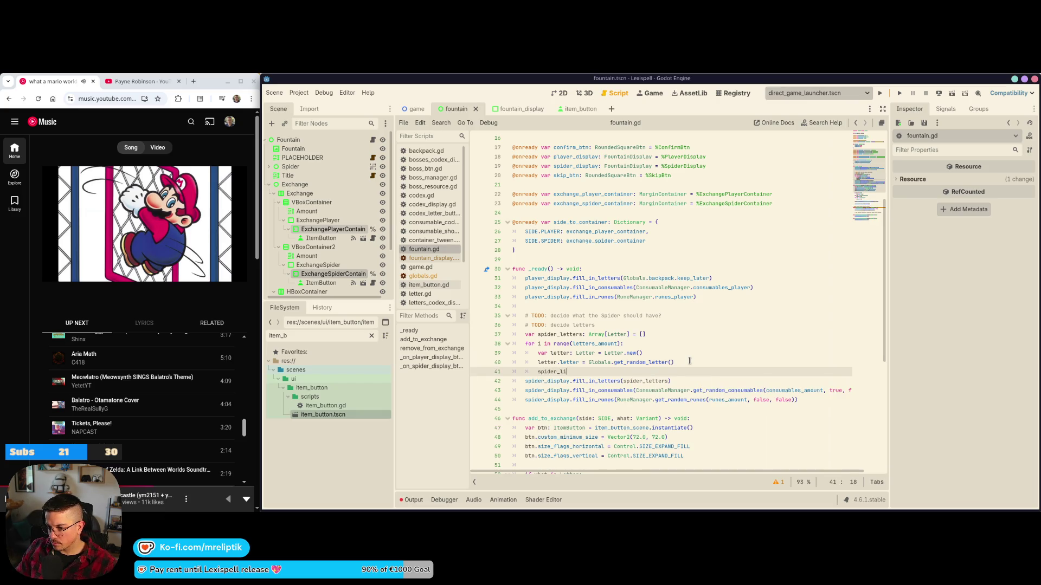
{"action": "key", "text": "Return"}
{"action": "type", "text": ".a"}
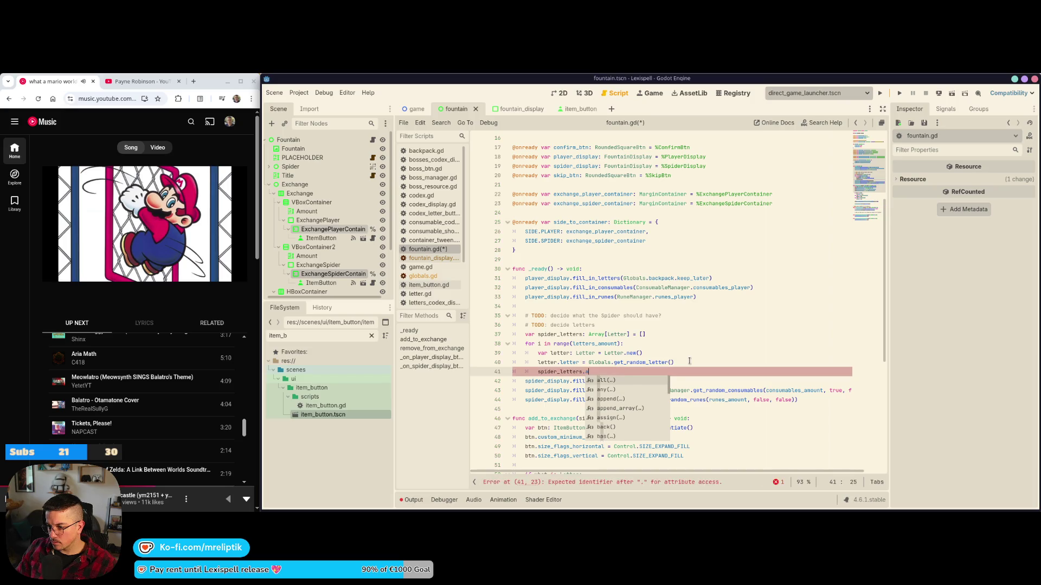
{"action": "type", "text": "pp"}
{"action": "key", "text": "Return"}
{"action": "type", "text": "letter"}
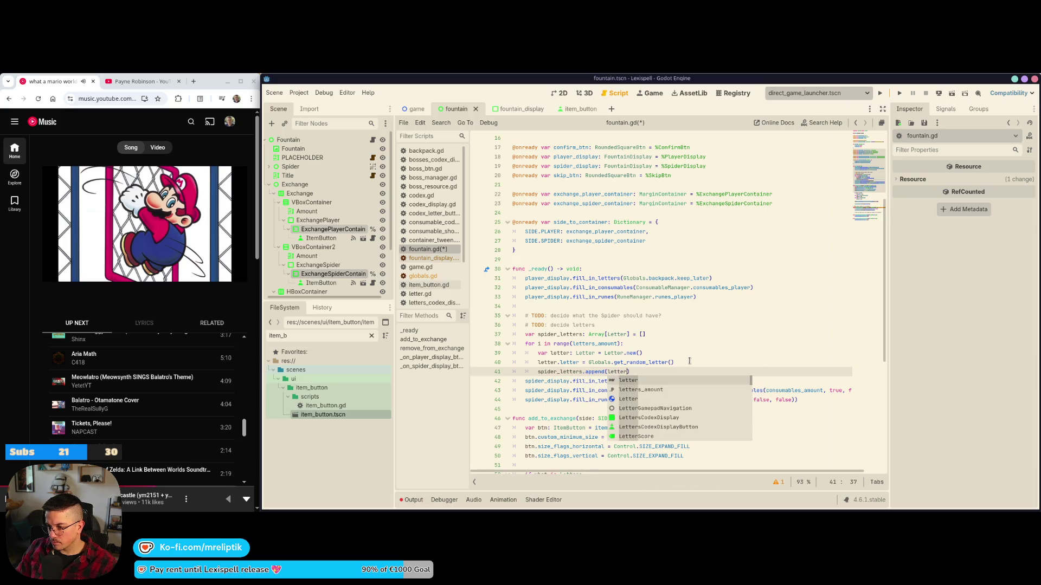
{"action": "left_click", "coordinate": [689, 361]}
{"action": "key", "text": "ctrl+s"}
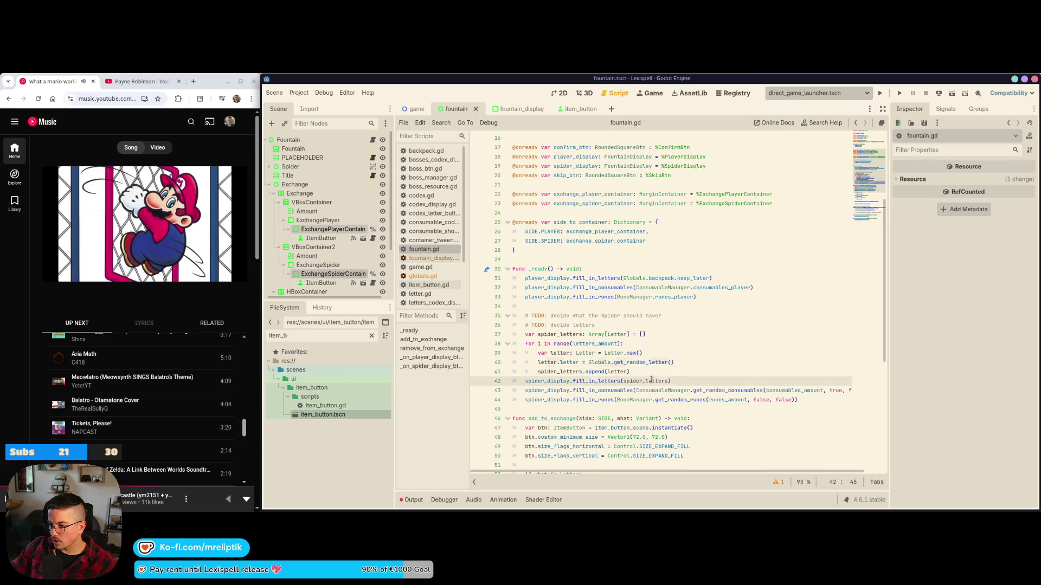
{"action": "left_click", "coordinate": [630, 325]}
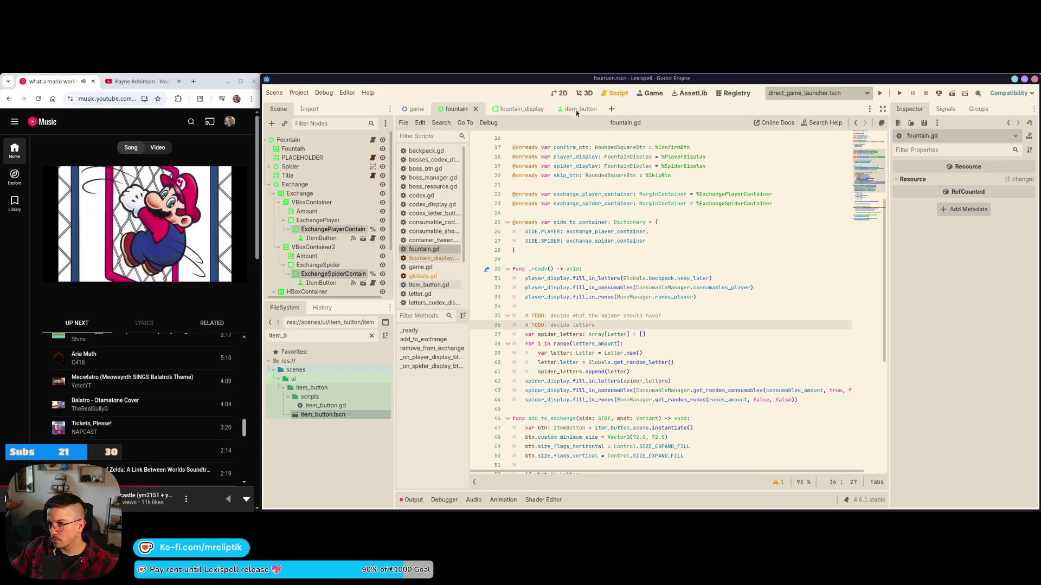
Run the fountain scene, resume past the error break, and view the game embedded in the editor
{"action": "left_click", "coordinate": [953, 96]}
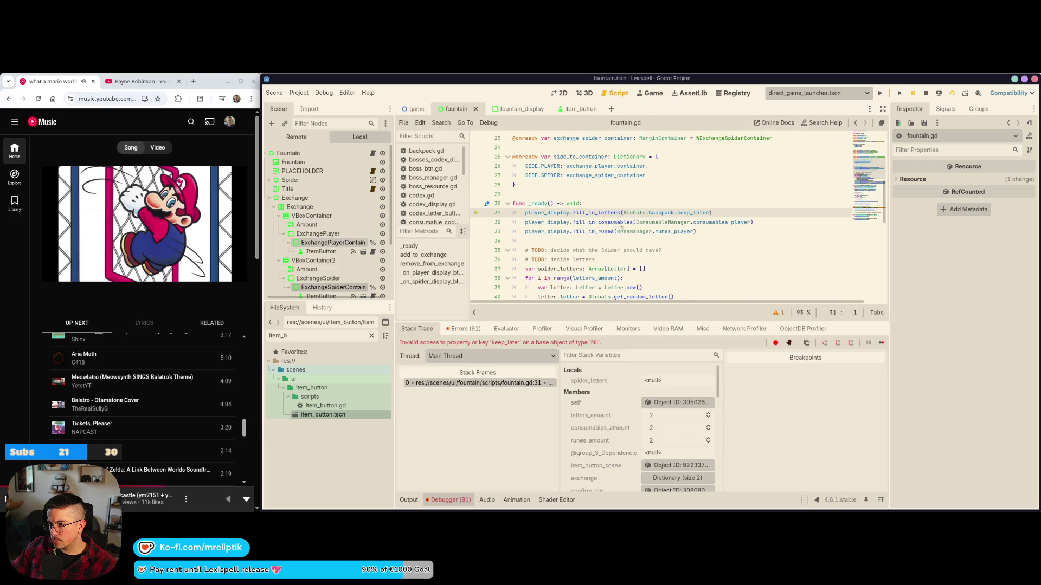
{"action": "left_click", "coordinate": [881, 344]}
{"action": "left_click", "coordinate": [560, 93]}
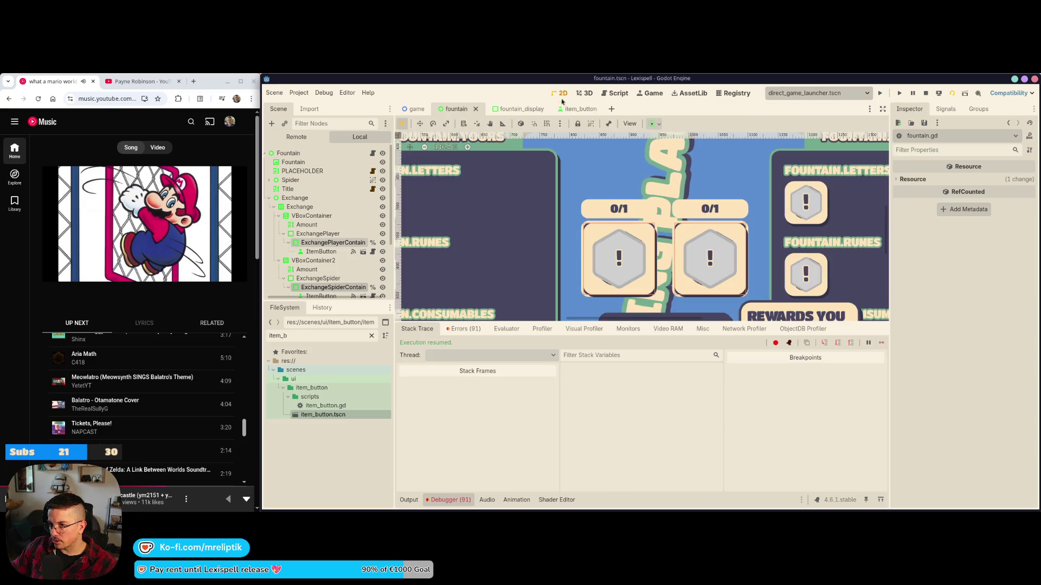
{"action": "left_click", "coordinate": [450, 499]}
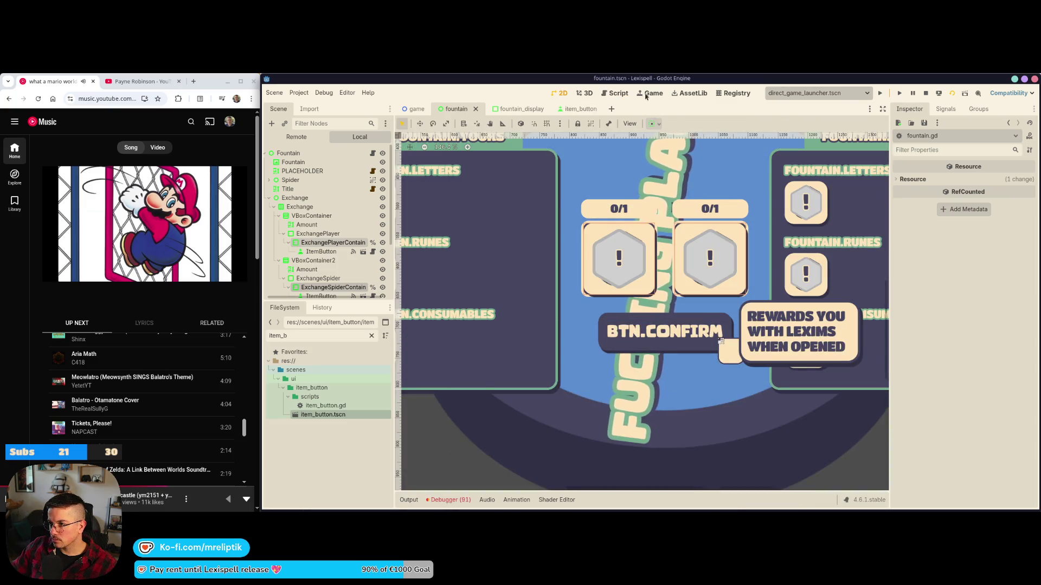
{"action": "left_click", "coordinate": [650, 93]}
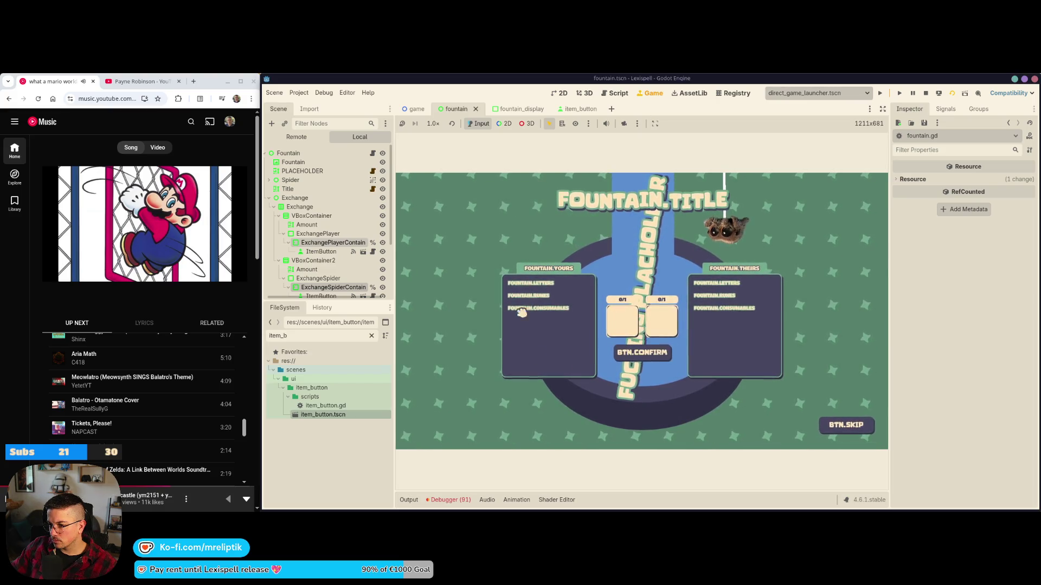
Show the debugger's Errors list and jump to item_button.gd from a ViewersVote error
{"action": "left_click", "coordinate": [449, 499]}
{"action": "left_click", "coordinate": [462, 329]}
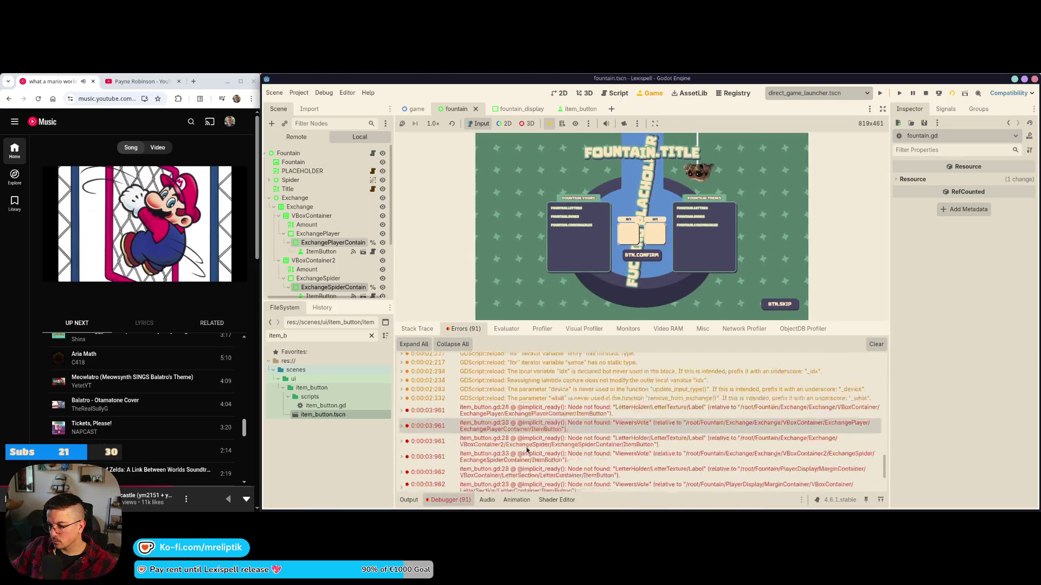
{"action": "double_click", "coordinate": [569, 445]}
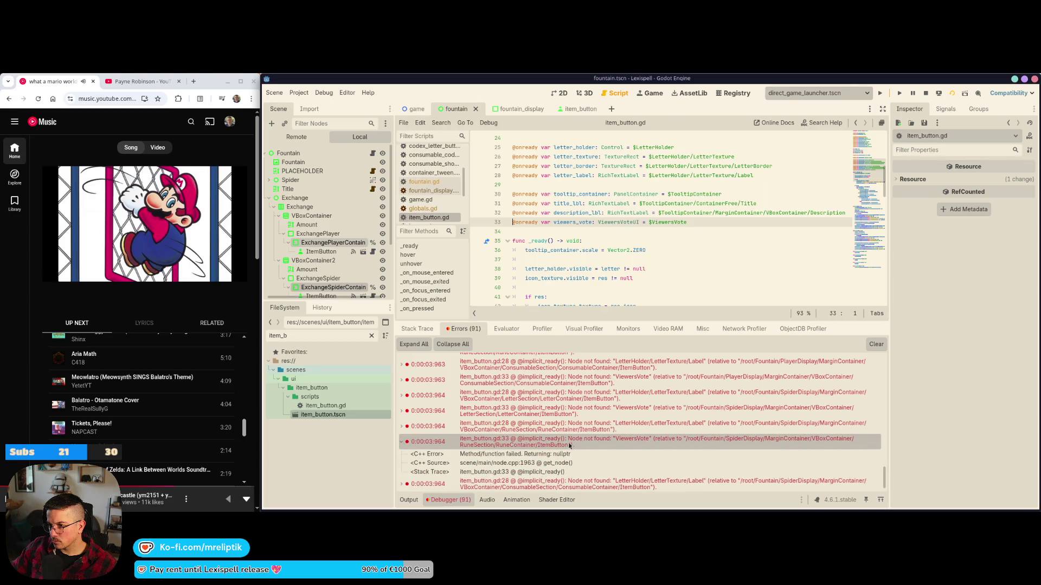
Review the error list and delete the viewers_vote declaration on line 33 of item_button.gd
{"action": "left_click", "coordinate": [409, 500]}
{"action": "scroll", "coordinate": [598, 336], "scroll_direction": "up", "scroll_amount": 4}
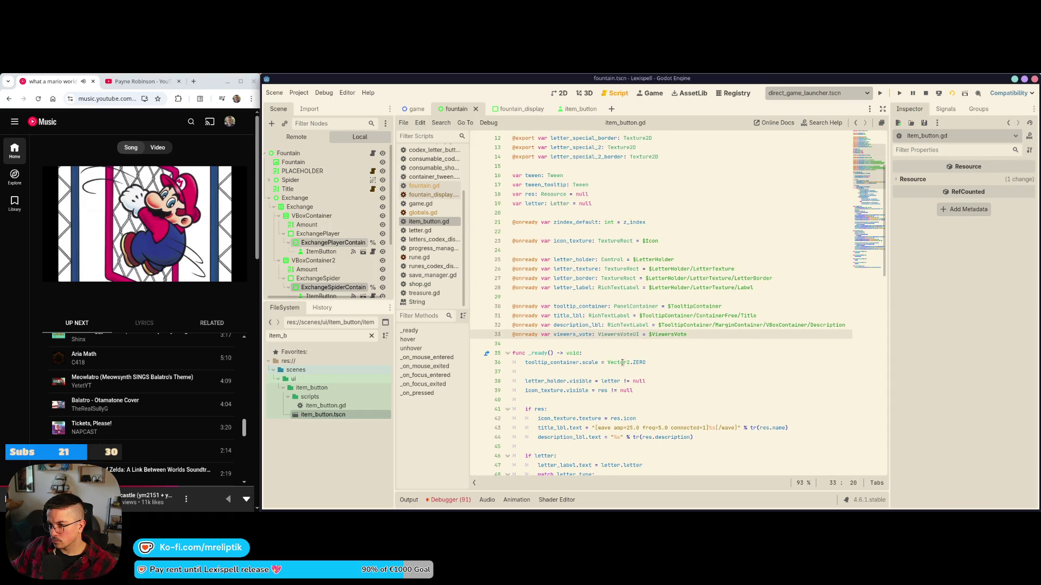
{"action": "left_click", "coordinate": [452, 499]}
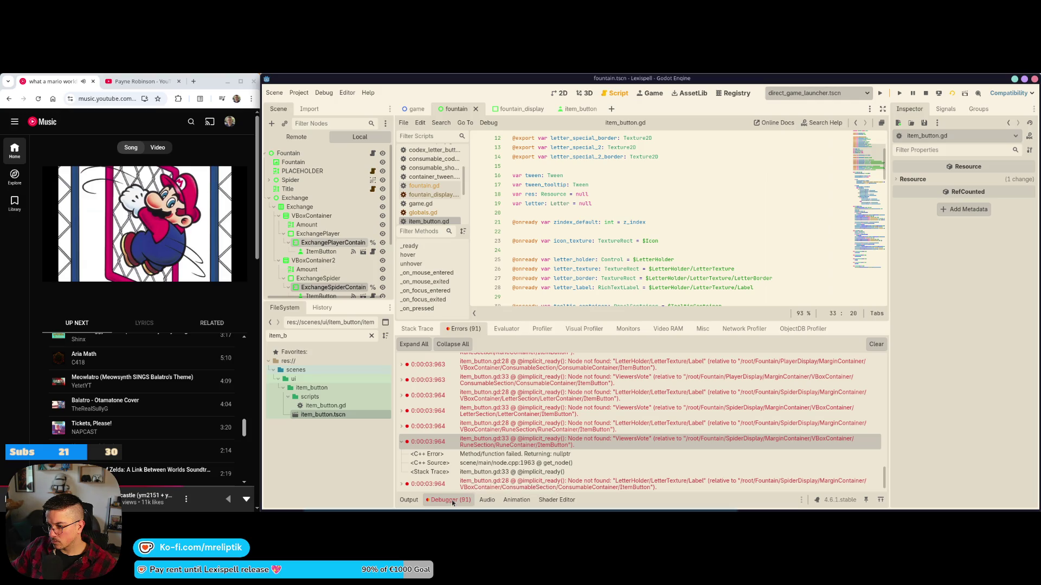
{"action": "left_click", "coordinate": [451, 500]}
{"action": "left_click", "coordinate": [622, 334]}
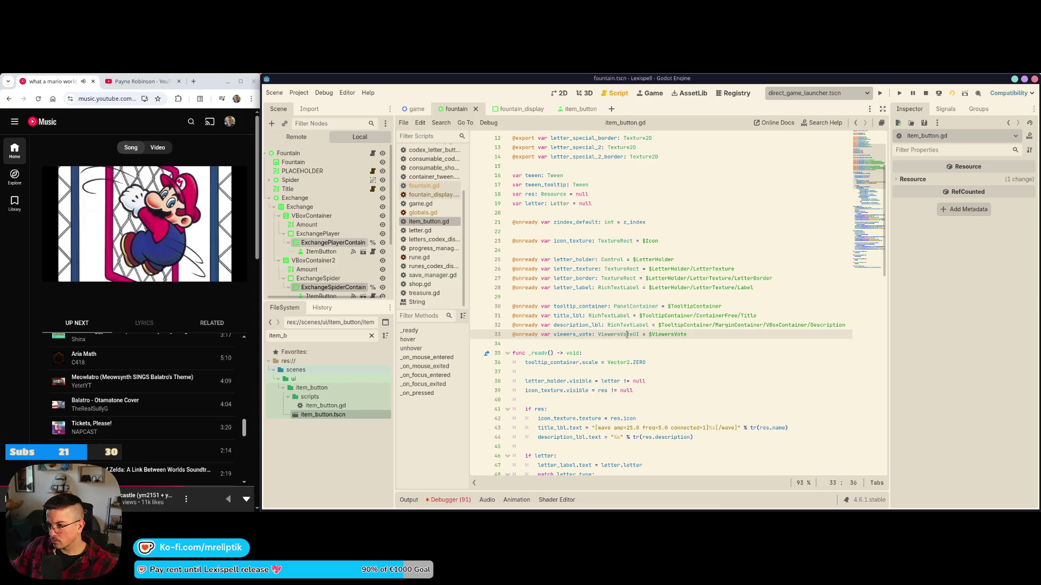
{"action": "key", "text": "ctrl+shift+k"}
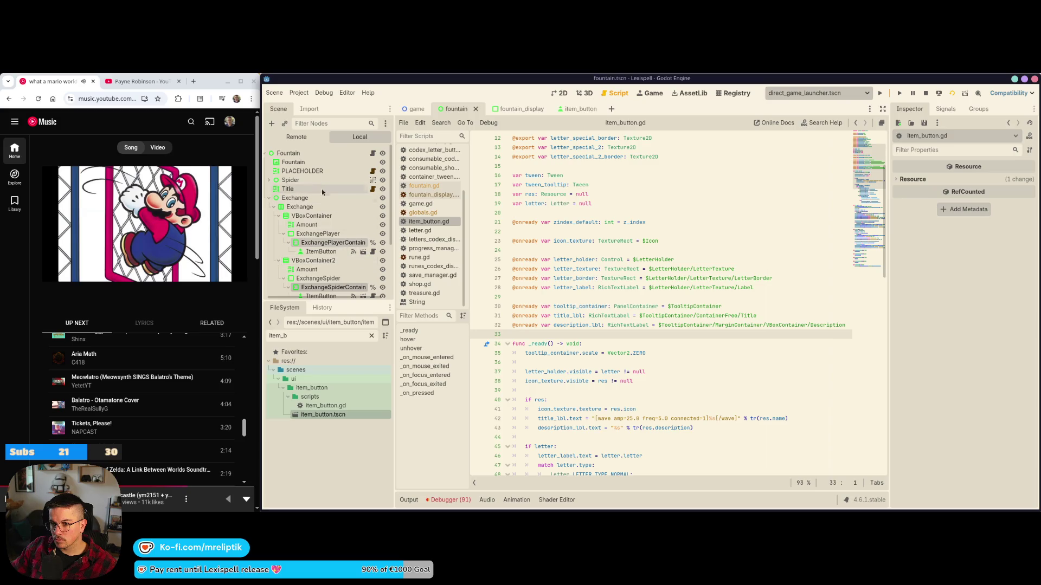
Point letter_label to $LetterHolder/LetterTexture/LetterLabel and show the item button scene in 2D
{"action": "left_click", "coordinate": [363, 251]}
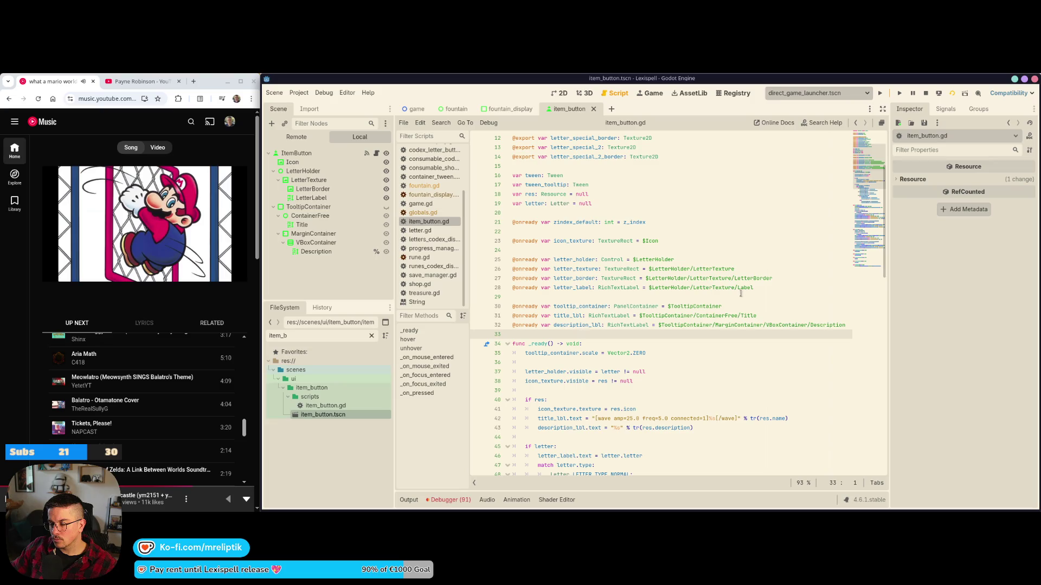
{"action": "left_click", "coordinate": [740, 286]}
{"action": "type", "text": "LetterL"}
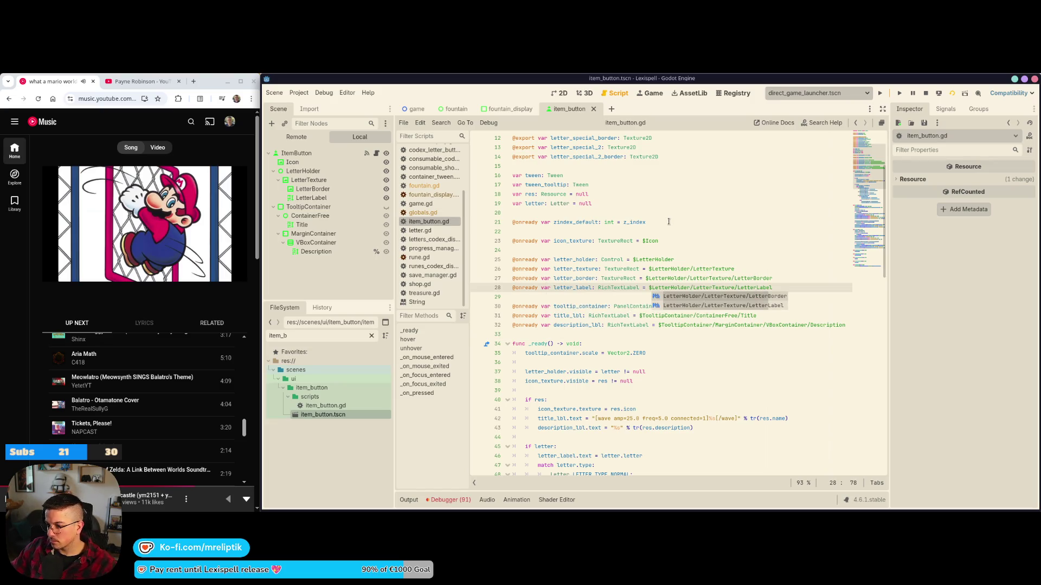
{"action": "left_click", "coordinate": [650, 221]}
{"action": "scroll", "coordinate": [596, 179], "scroll_direction": "down", "scroll_amount": 3}
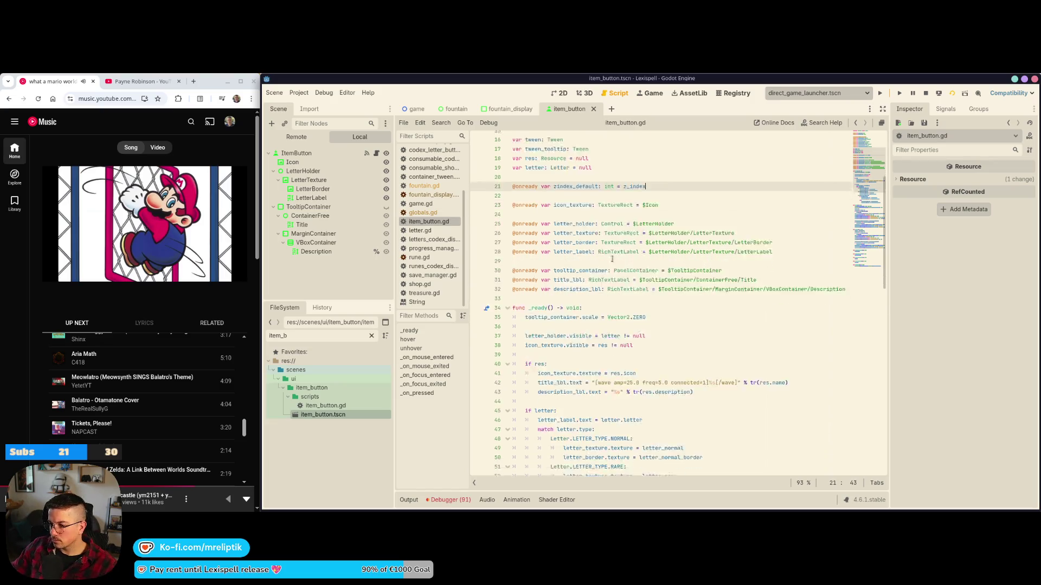
{"action": "left_click", "coordinate": [560, 92]}
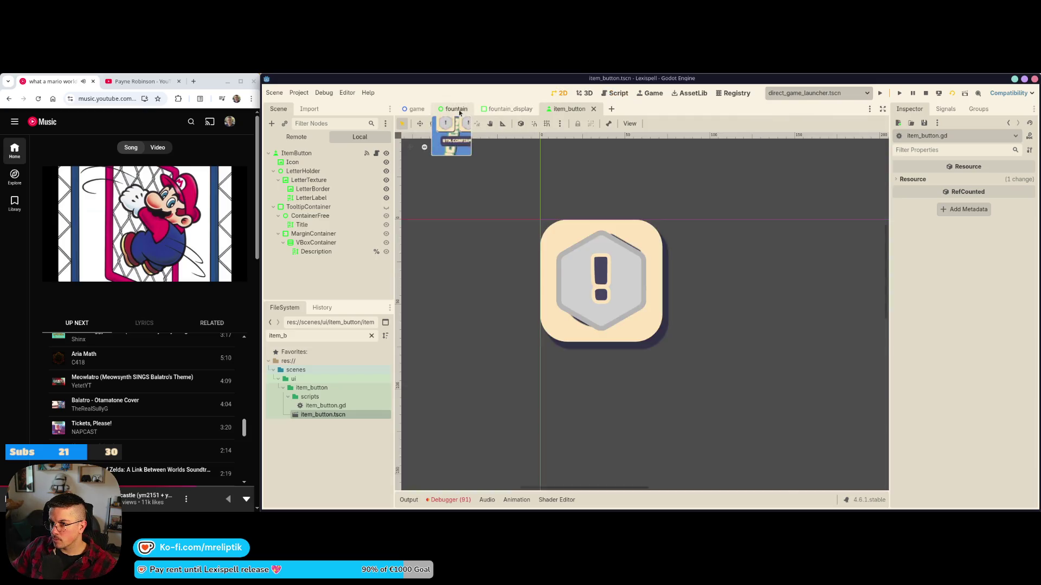
Set Margin Left, Top, Right and Bottom to 10 on both exchange MarginContainers
{"action": "left_click", "coordinate": [453, 109]}
{"action": "scroll", "coordinate": [599, 320], "scroll_direction": "up", "scroll_amount": 1}
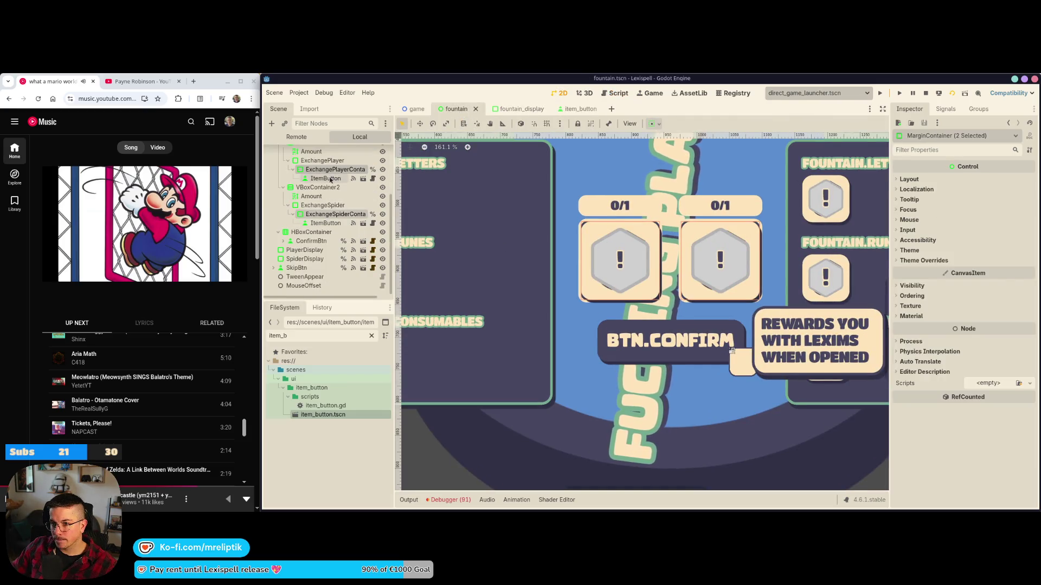
{"action": "left_click", "coordinate": [924, 261]}
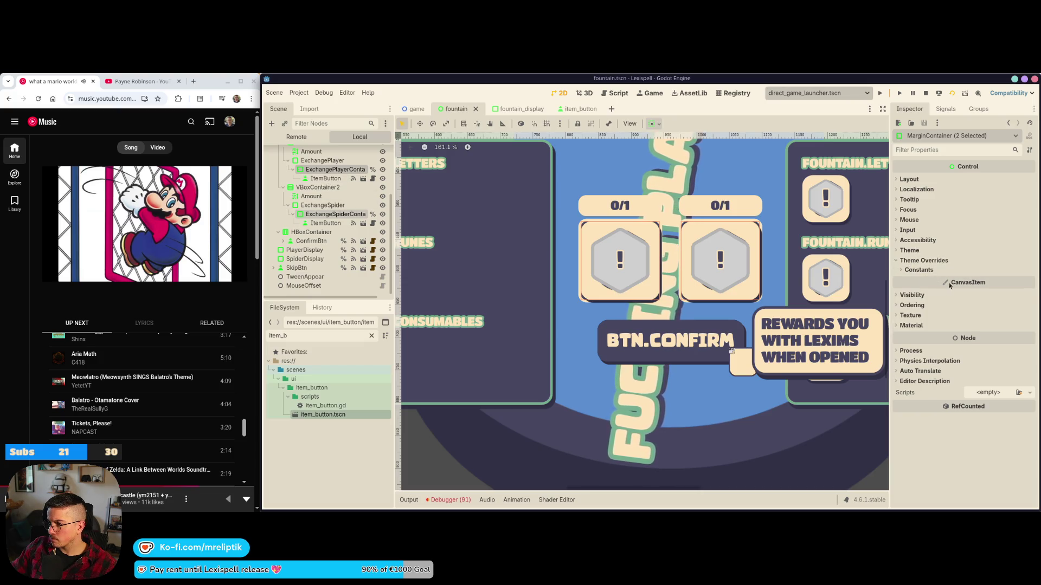
{"action": "left_click", "coordinate": [918, 270]}
{"action": "left_click", "coordinate": [985, 280]}
{"action": "type", "text": "10"}
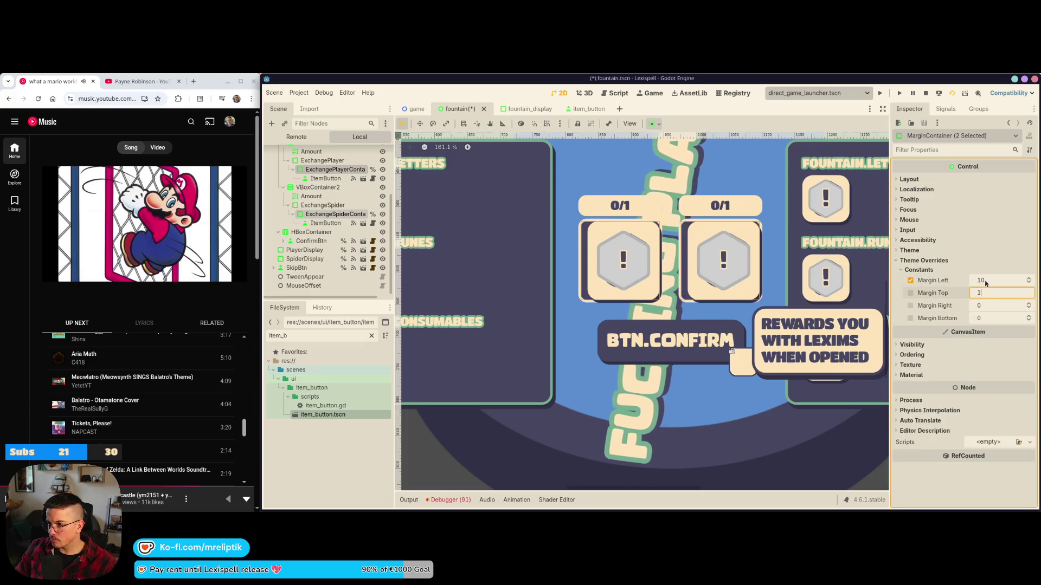
{"action": "key", "text": "Tab"}
{"action": "type", "text": "10"}
{"action": "key", "text": "Tab"}
{"action": "type", "text": "10"}
{"action": "key", "text": "Tab"}
{"action": "type", "text": "10"}
{"action": "key", "text": "Return"}
Save fountain.tscn and look over the resulting layout
{"action": "key", "text": "ctrl+s"}
{"action": "left_click", "coordinate": [649, 369]}
{"action": "scroll", "coordinate": [649, 369], "scroll_direction": "down", "scroll_amount": 5}
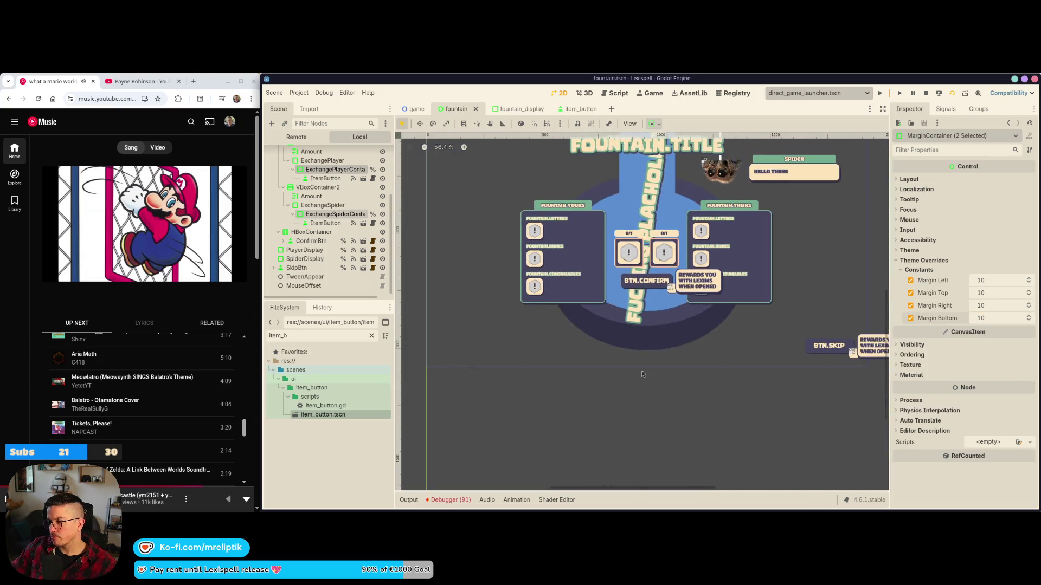
{"action": "scroll", "coordinate": [644, 266], "scroll_direction": "up", "scroll_amount": 3}
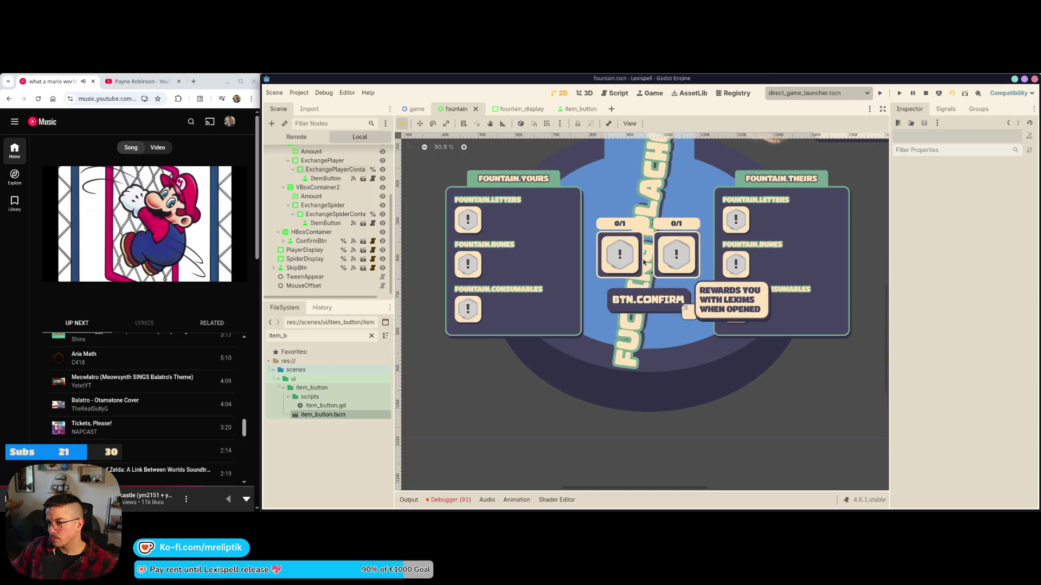
{"action": "scroll", "coordinate": [643, 265], "scroll_direction": "up", "scroll_amount": 3}
{"action": "scroll", "coordinate": [644, 265], "scroll_direction": "right", "scroll_amount": 3}
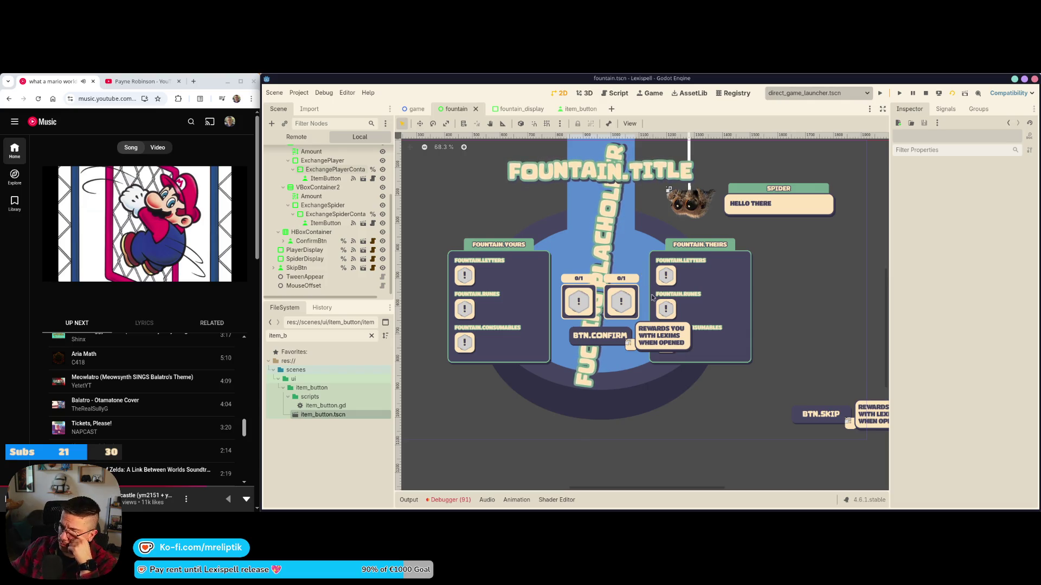
{"action": "left_click", "coordinate": [410, 110]}
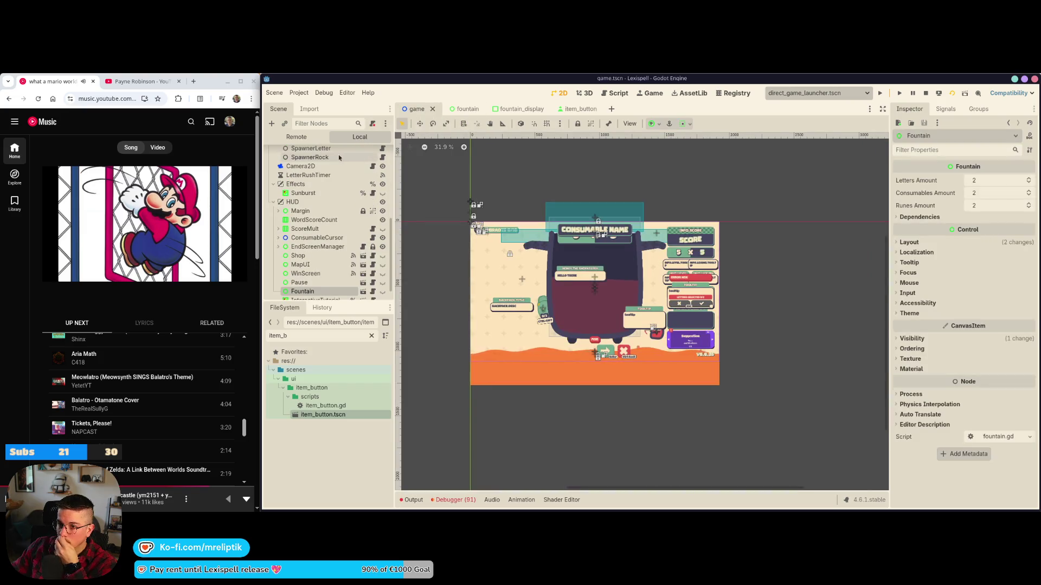
Delete the Fountain node under HUD, check the Pause node's properties, and save game.tscn
{"action": "scroll", "coordinate": [325, 260], "scroll_direction": "down", "scroll_amount": 5}
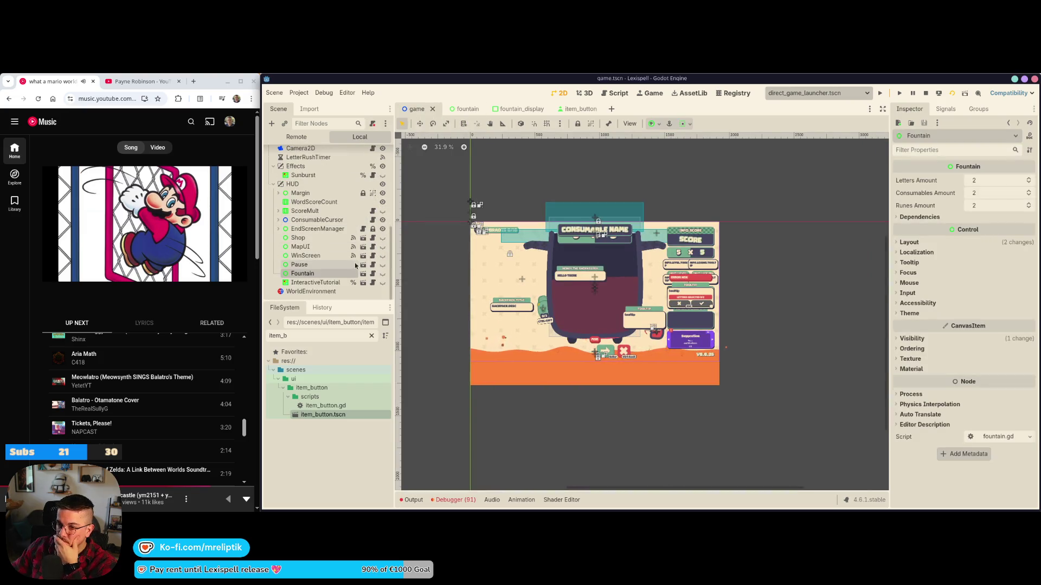
{"action": "left_click", "coordinate": [319, 274]}
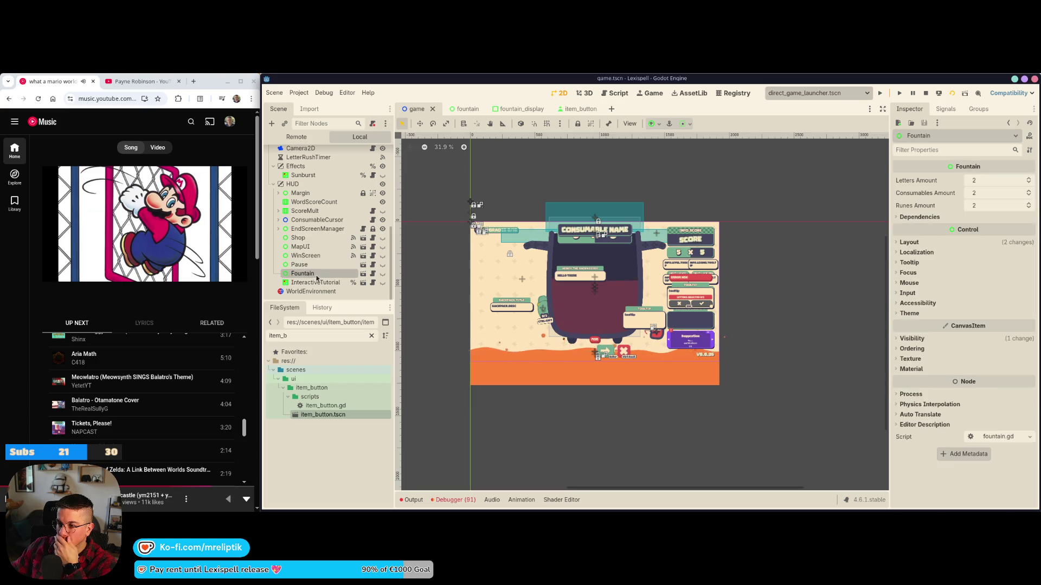
{"action": "key", "text": "Delete"}
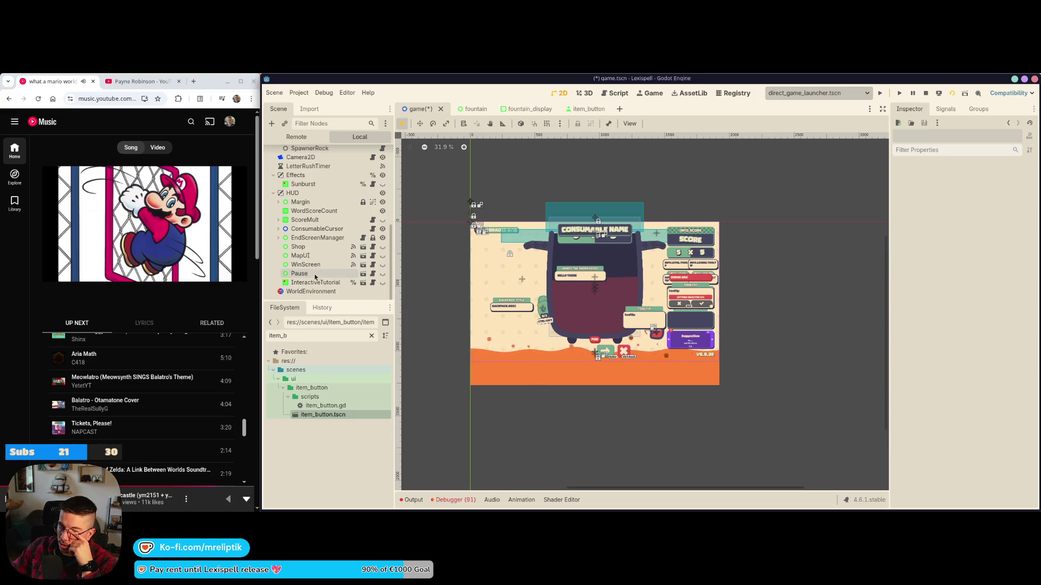
{"action": "left_click", "coordinate": [309, 275]}
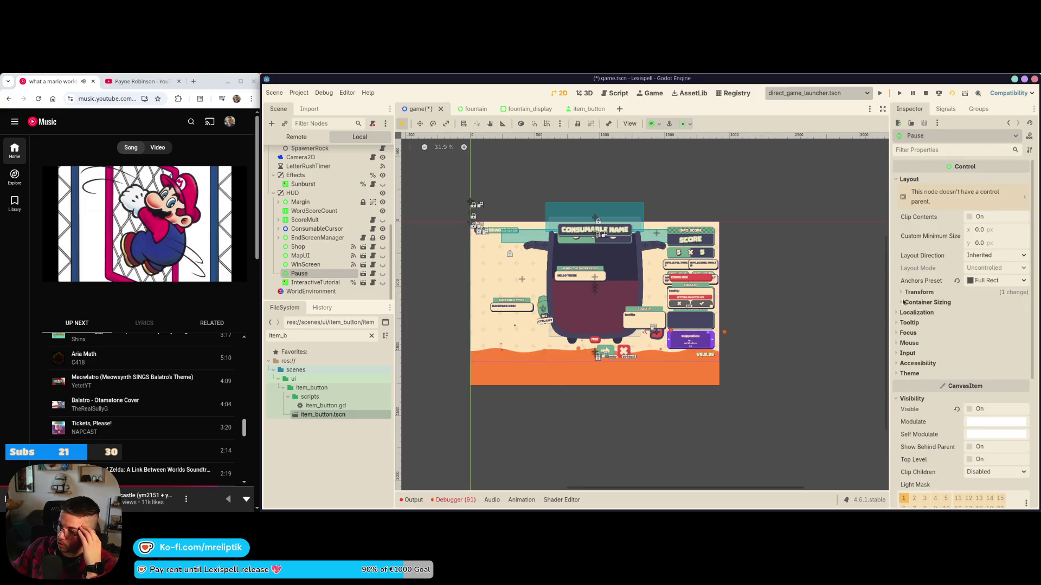
{"action": "scroll", "coordinate": [925, 334], "scroll_direction": "down", "scroll_amount": 5}
{"action": "scroll", "coordinate": [921, 365], "scroll_direction": "up", "scroll_amount": 5}
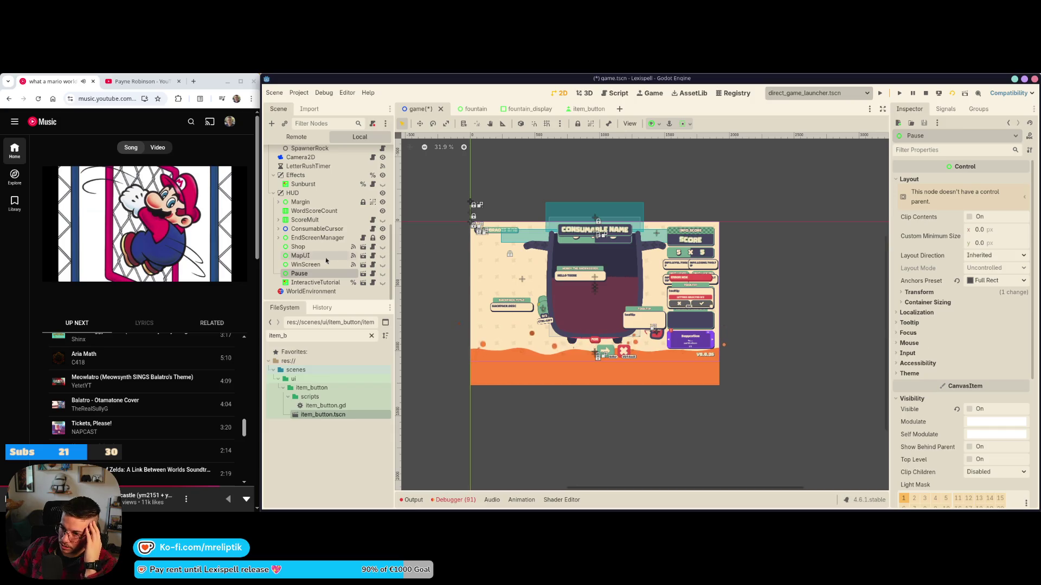
{"action": "scroll", "coordinate": [315, 271], "scroll_direction": "up", "scroll_amount": 10}
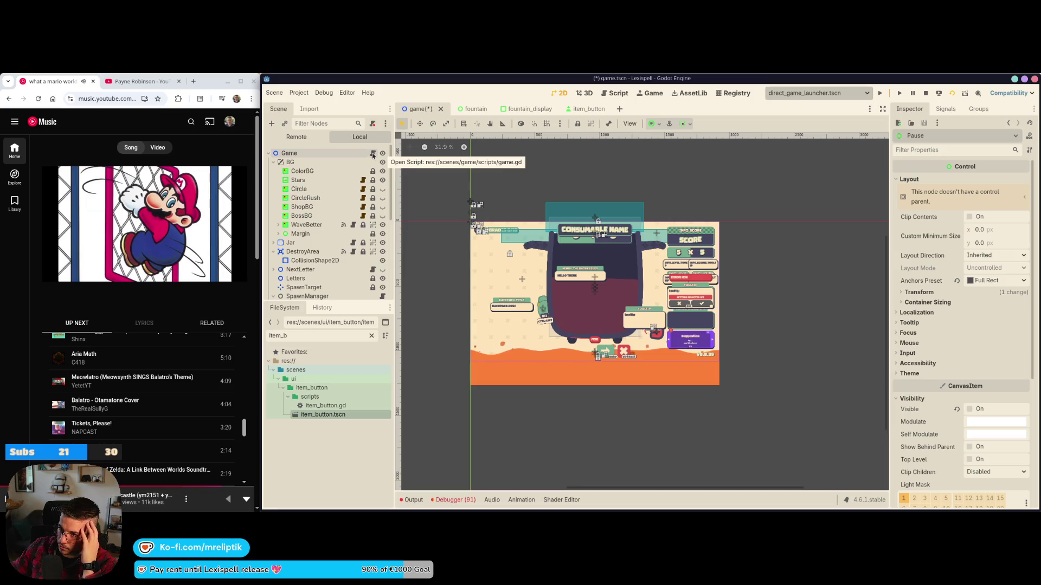
{"action": "key", "text": "ctrl+s"}
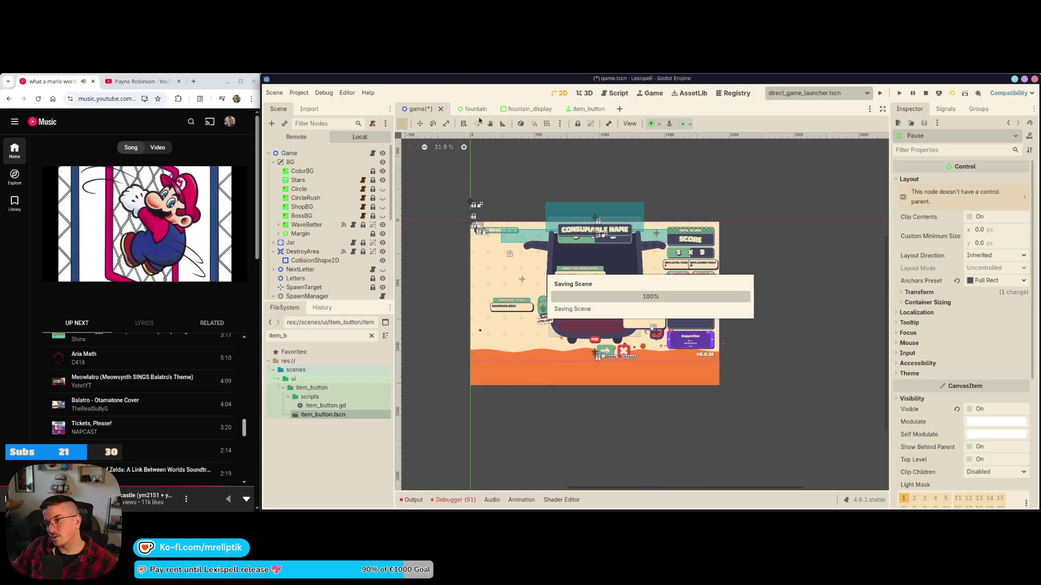
{"action": "left_click", "coordinate": [515, 107]}
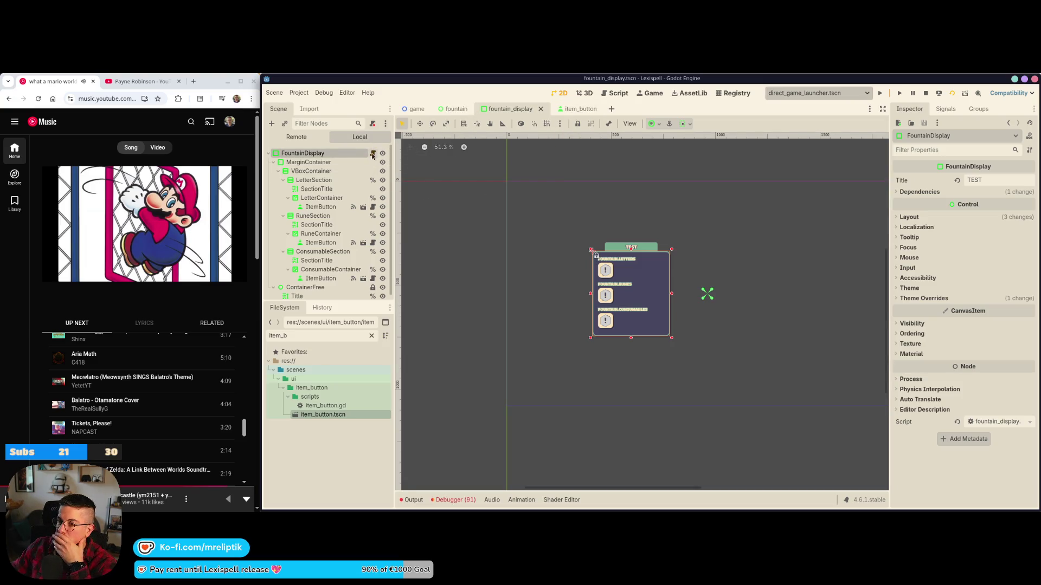
Run the fountain_display scene and watch it in the embedded Game view
{"action": "left_click", "coordinate": [618, 93]}
{"action": "left_click", "coordinate": [650, 93]}
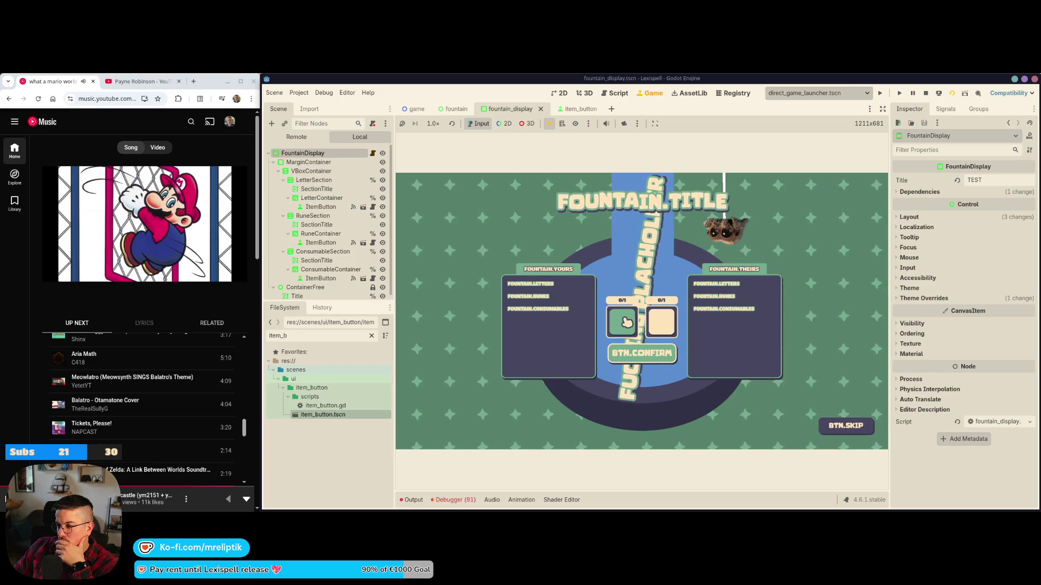
Inspect the Rune and Consumable ItemButtons' Input and Focus properties
{"action": "scroll", "coordinate": [332, 275], "scroll_direction": "down", "scroll_amount": 1}
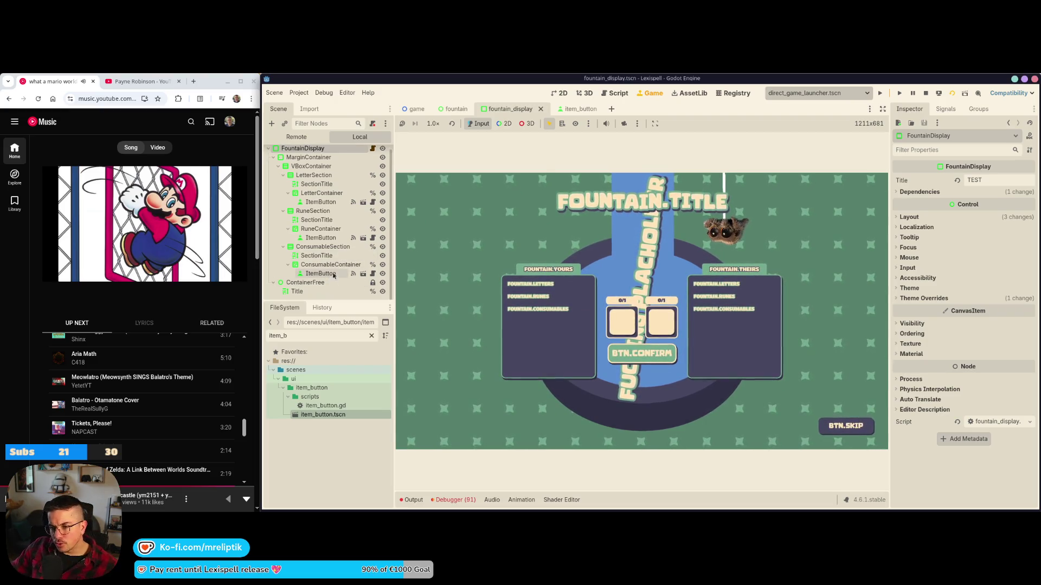
{"action": "left_click", "coordinate": [332, 274]}
{"action": "left_click", "coordinate": [321, 237], "text": "ctrl"}
{"action": "scroll", "coordinate": [940, 406], "scroll_direction": "down", "scroll_amount": 3}
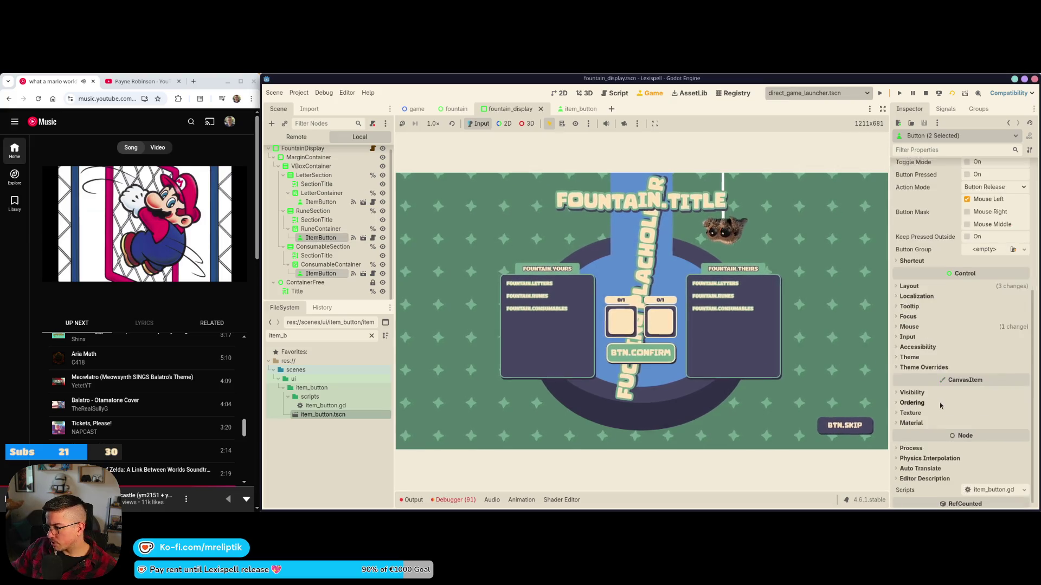
{"action": "left_click", "coordinate": [914, 336]}
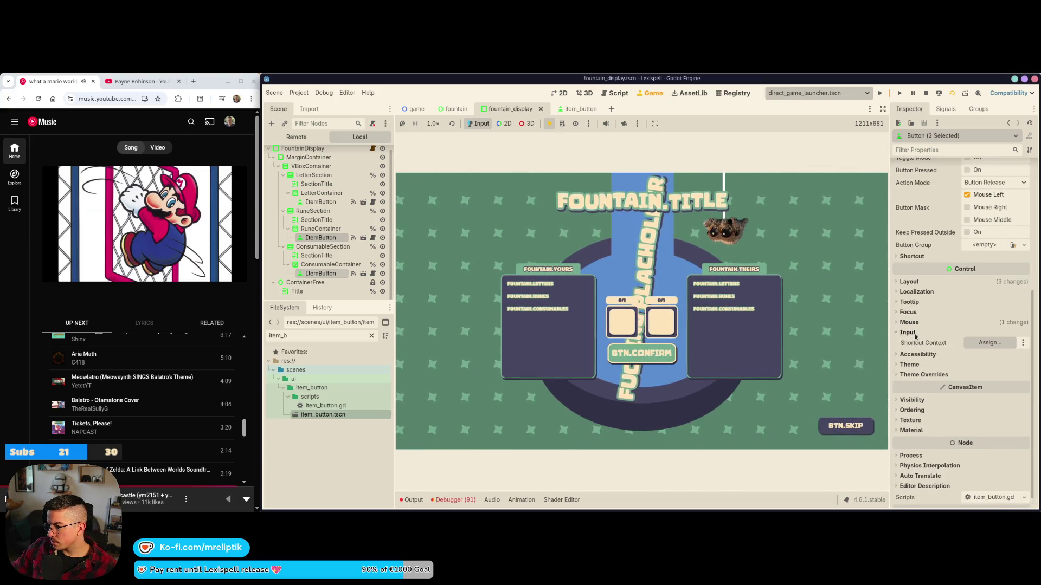
{"action": "left_click", "coordinate": [914, 335]}
{"action": "left_click", "coordinate": [915, 313]}
{"action": "left_click", "coordinate": [915, 313]}
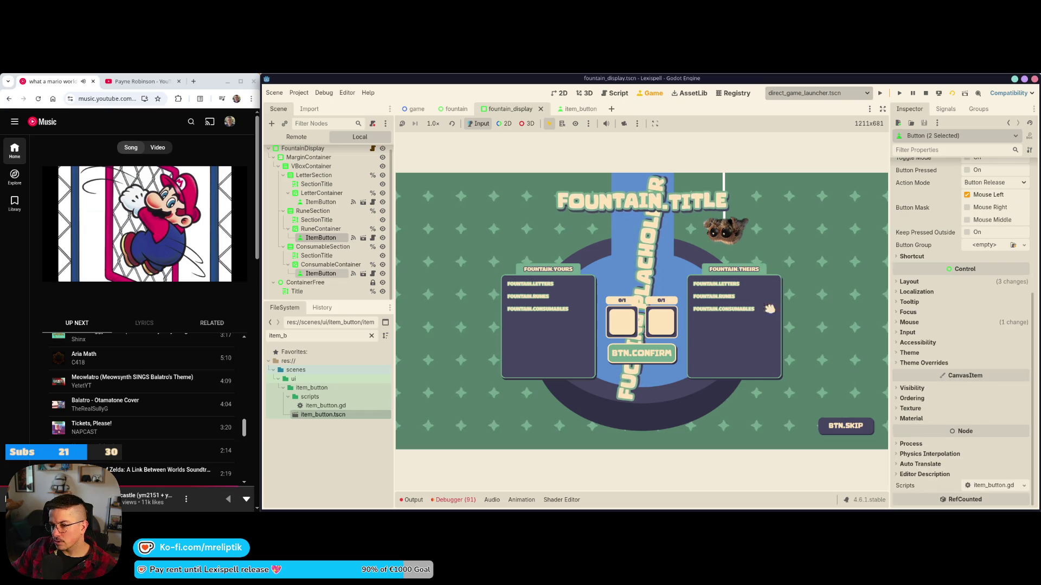
{"action": "left_click", "coordinate": [320, 237]}
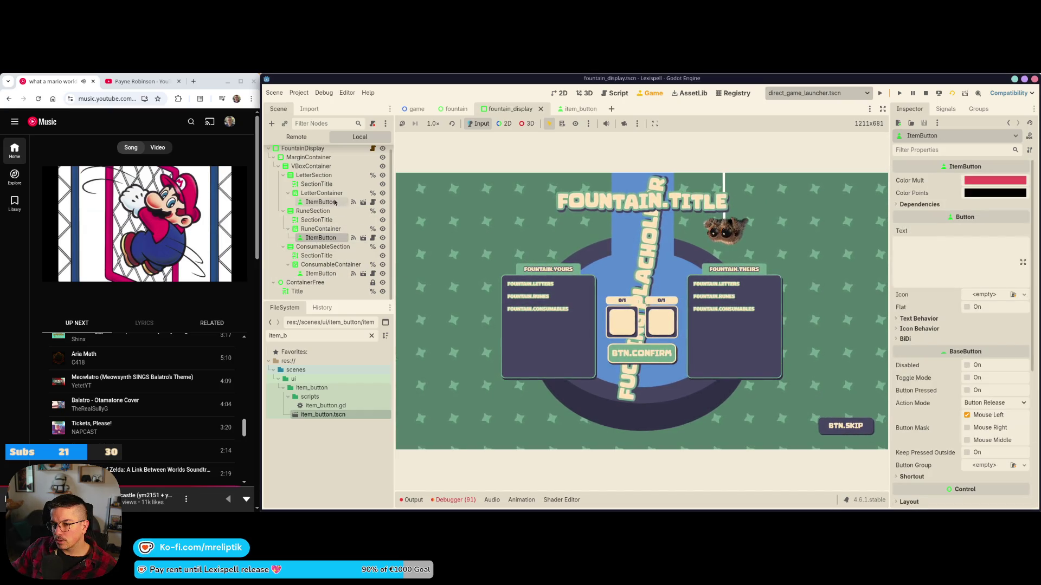
{"action": "scroll", "coordinate": [352, 206], "scroll_direction": "up", "scroll_amount": 1}
In the fountain scene, clear the confirm button's top and bottom focus neighbours
{"action": "left_click", "coordinate": [449, 109]}
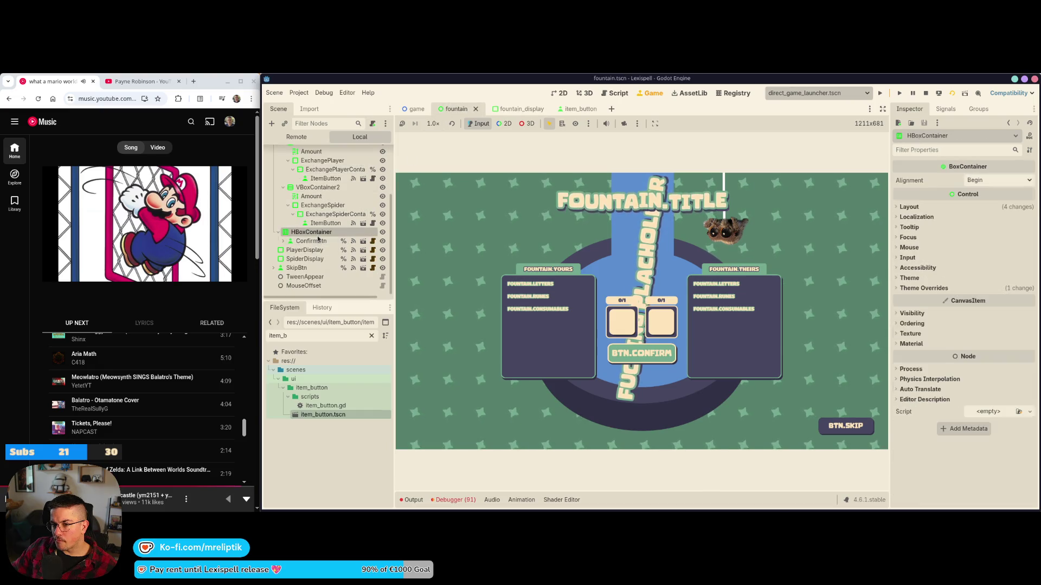
{"action": "scroll", "coordinate": [932, 377], "scroll_direction": "down", "scroll_amount": 5}
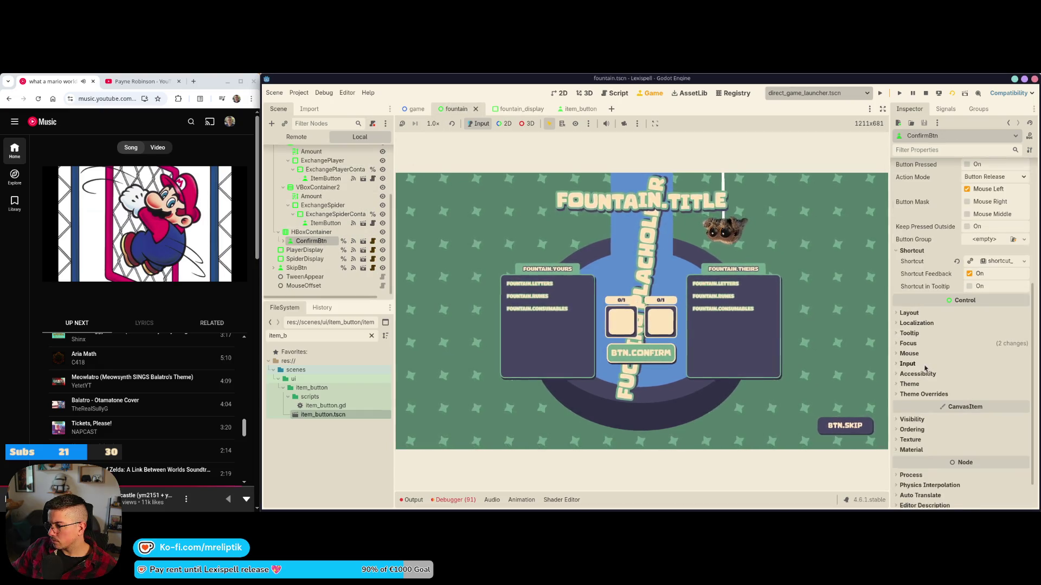
{"action": "left_click", "coordinate": [908, 343]}
{"action": "left_click", "coordinate": [956, 367]}
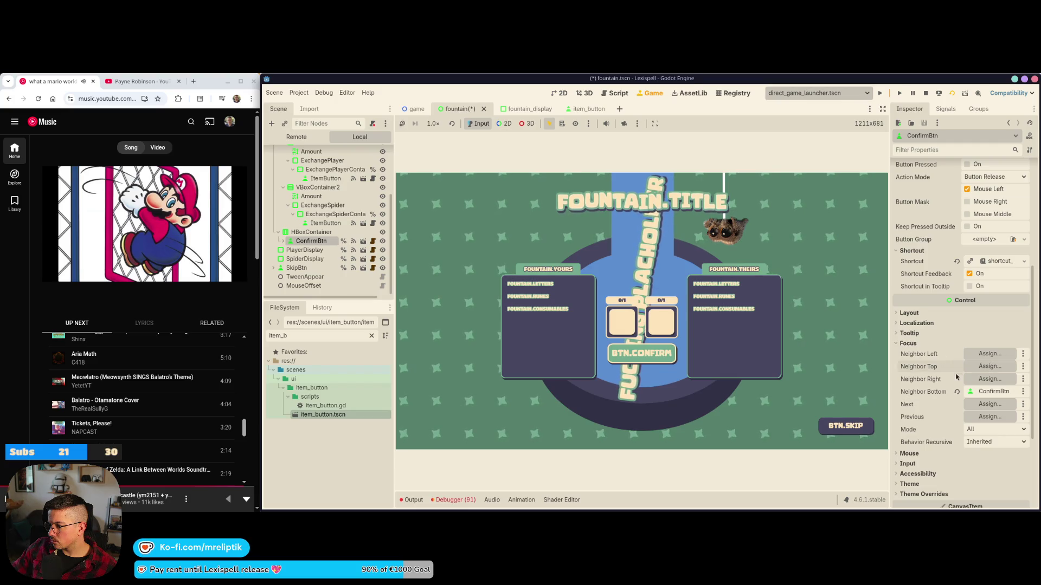
{"action": "left_click", "coordinate": [956, 391]}
Review the player's exchange ItemButton's Layout, Container Sizing, Tooltip and Focus settings
{"action": "left_click", "coordinate": [325, 179]}
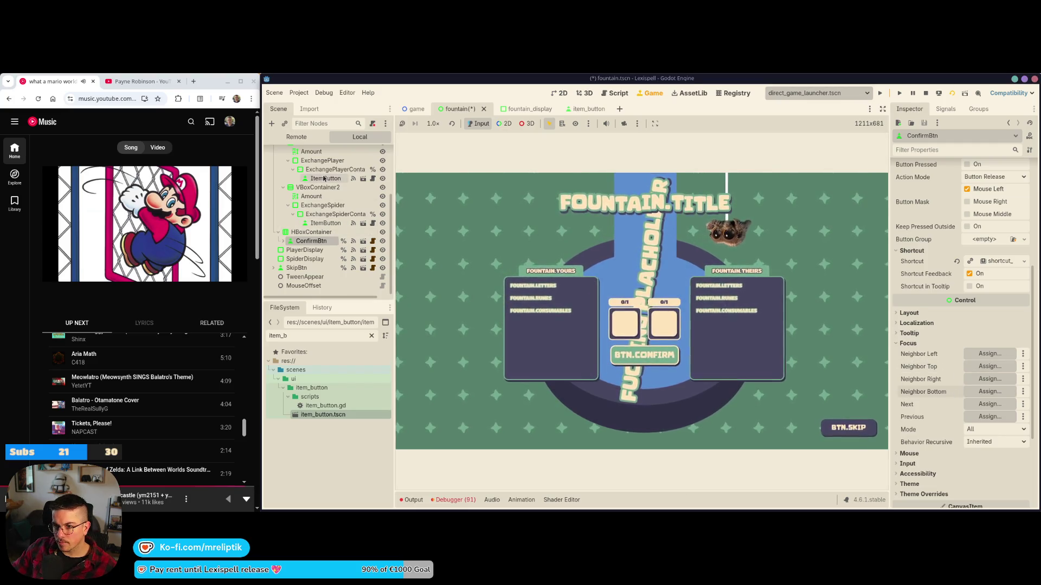
{"action": "left_click", "coordinate": [909, 286]}
{"action": "left_click", "coordinate": [927, 387]}
{"action": "scroll", "coordinate": [939, 391], "scroll_direction": "down", "scroll_amount": 5}
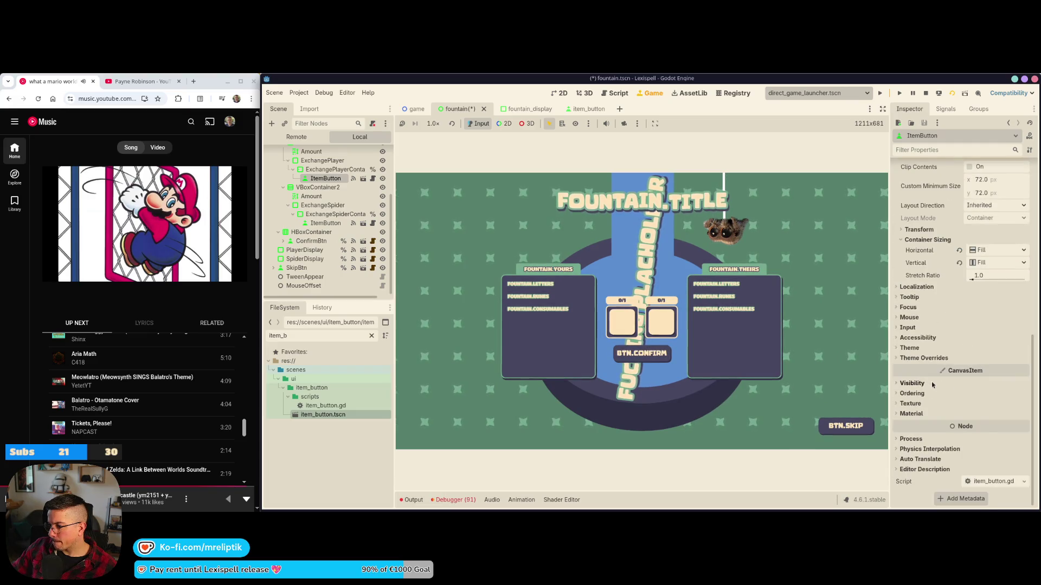
{"action": "left_click", "coordinate": [910, 298]}
{"action": "left_click", "coordinate": [910, 298]}
{"action": "left_click", "coordinate": [908, 308]}
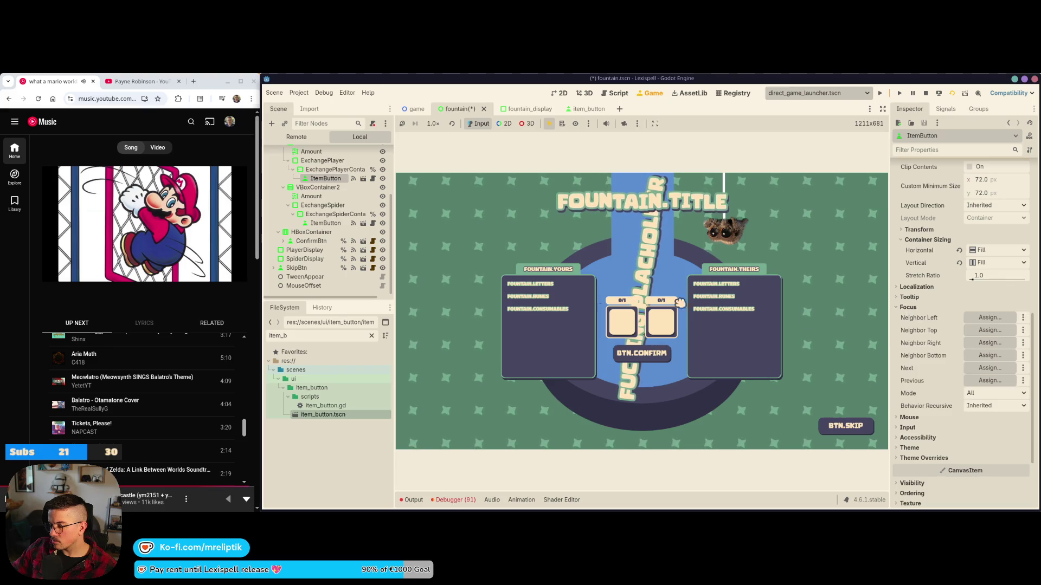
Clear SkipBtn's focus neighbours and save fountain.tscn
{"action": "left_click", "coordinate": [310, 241]}
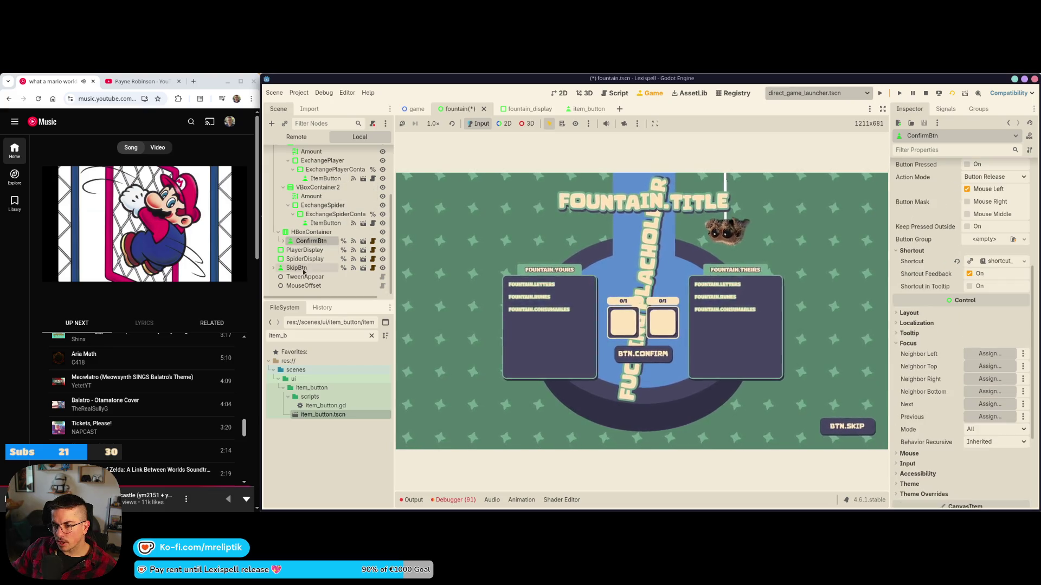
{"action": "left_click", "coordinate": [304, 269]}
{"action": "scroll", "coordinate": [930, 305], "scroll_direction": "down", "scroll_amount": 5}
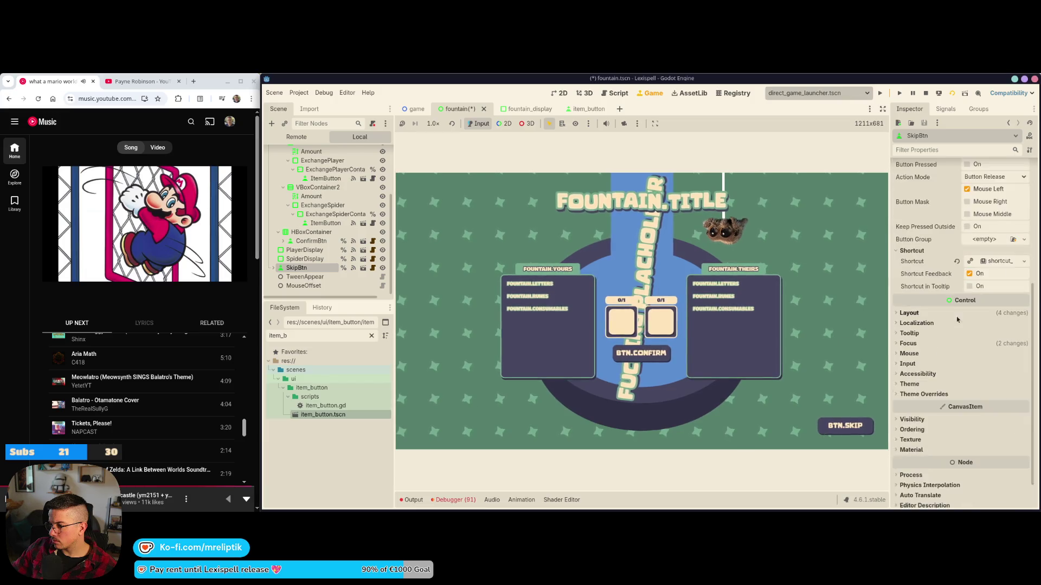
{"action": "left_click", "coordinate": [908, 307]}
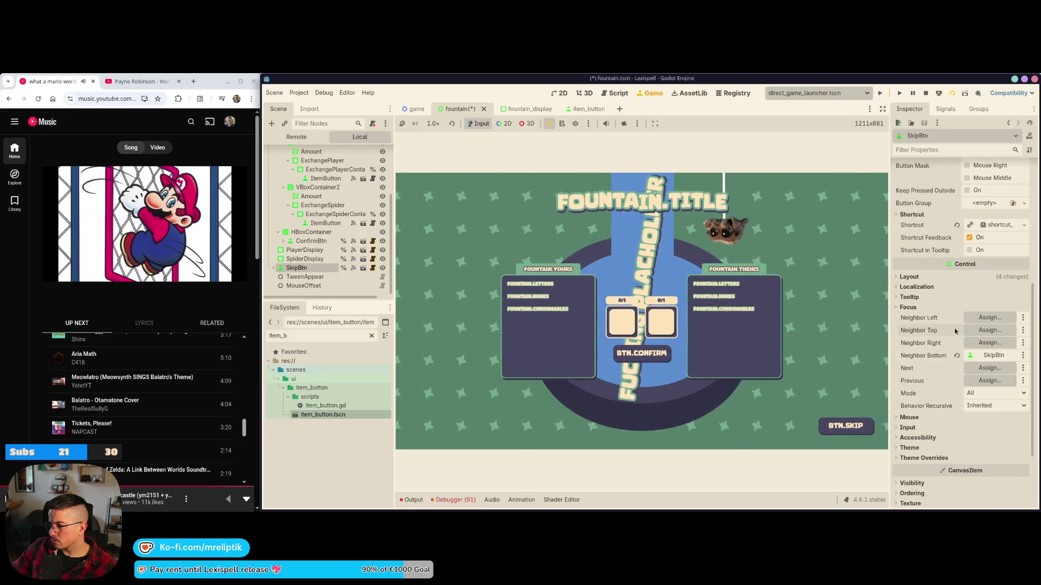
{"action": "key", "text": "ctrl+s"}
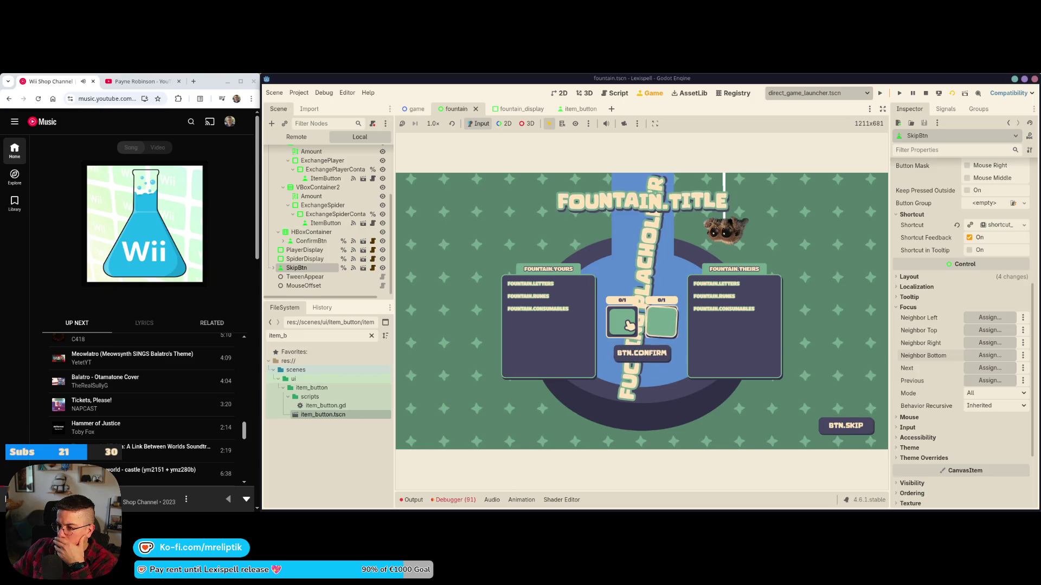
Inspect the ItemButton root's Input, Focus and Mouse settings in item_button
{"action": "left_click", "coordinate": [363, 178]}
{"action": "left_click", "coordinate": [335, 158]}
{"action": "scroll", "coordinate": [922, 325], "scroll_direction": "down", "scroll_amount": 10}
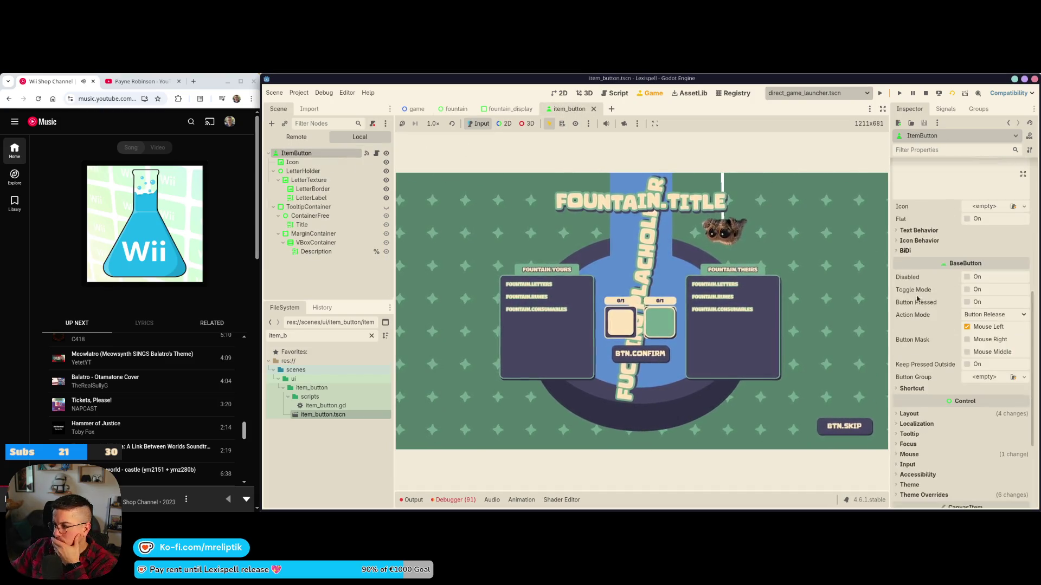
{"action": "left_click", "coordinate": [920, 326]}
{"action": "left_click", "coordinate": [921, 326]}
{"action": "left_click", "coordinate": [913, 310]}
{"action": "left_click", "coordinate": [913, 310]}
{"action": "left_click", "coordinate": [915, 318]}
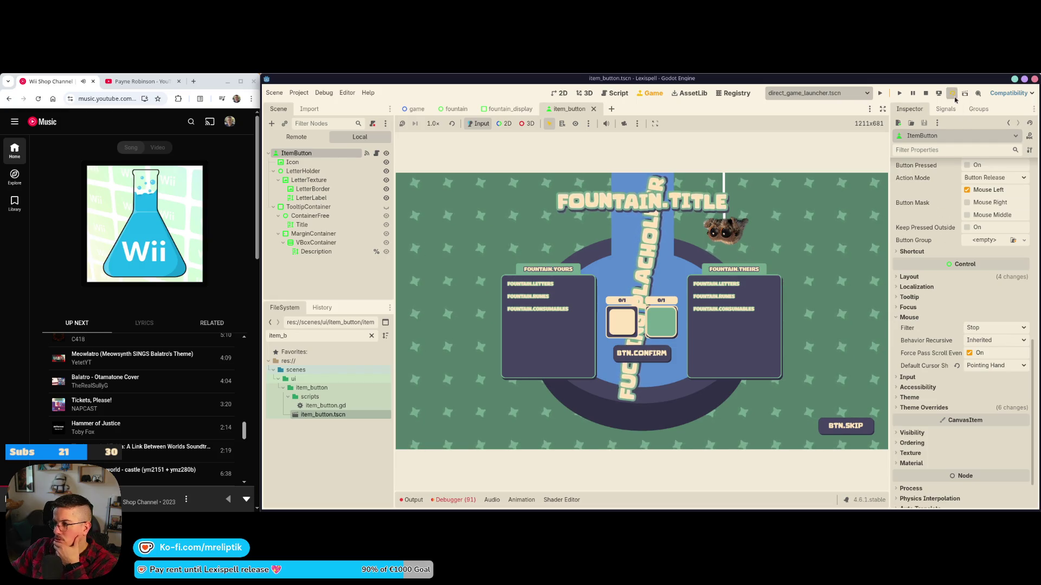
Stop and relaunch the game, then run it again from the fountain scene
{"action": "left_click", "coordinate": [925, 94]}
{"action": "left_click", "coordinate": [952, 95]}
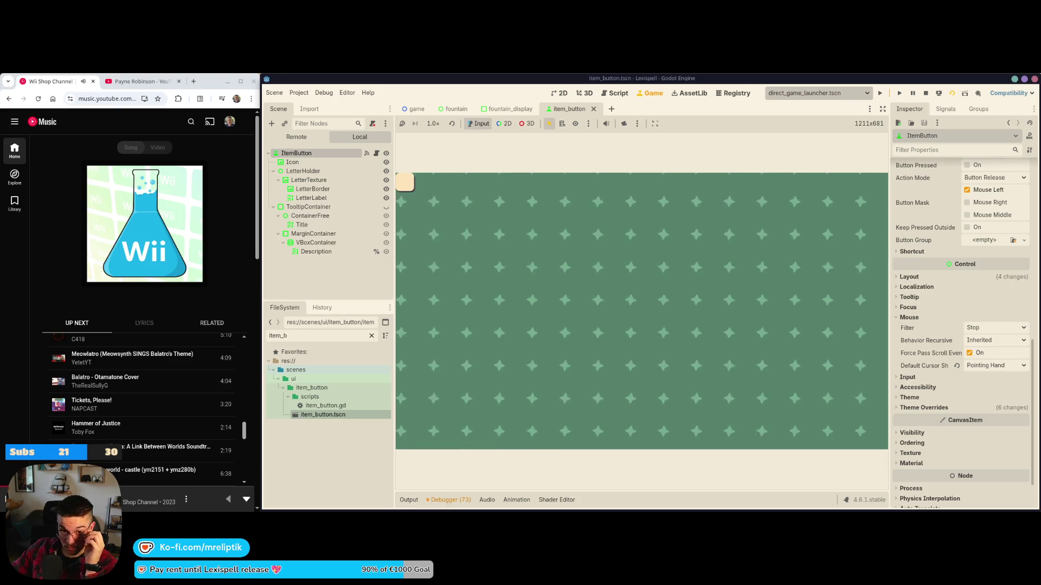
{"action": "left_click", "coordinate": [509, 109]}
{"action": "left_click", "coordinate": [559, 94]}
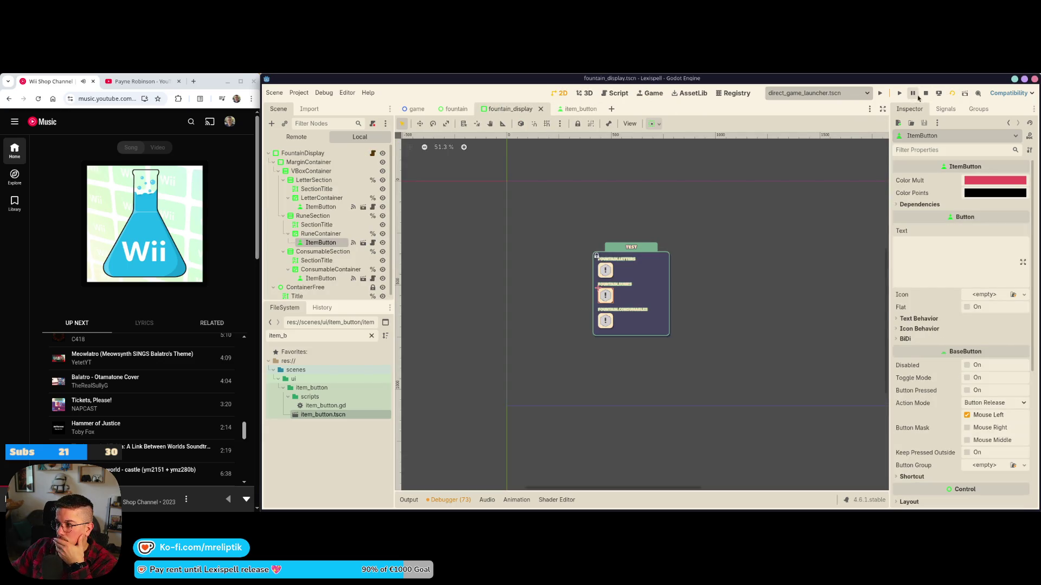
{"action": "left_click", "coordinate": [466, 108]}
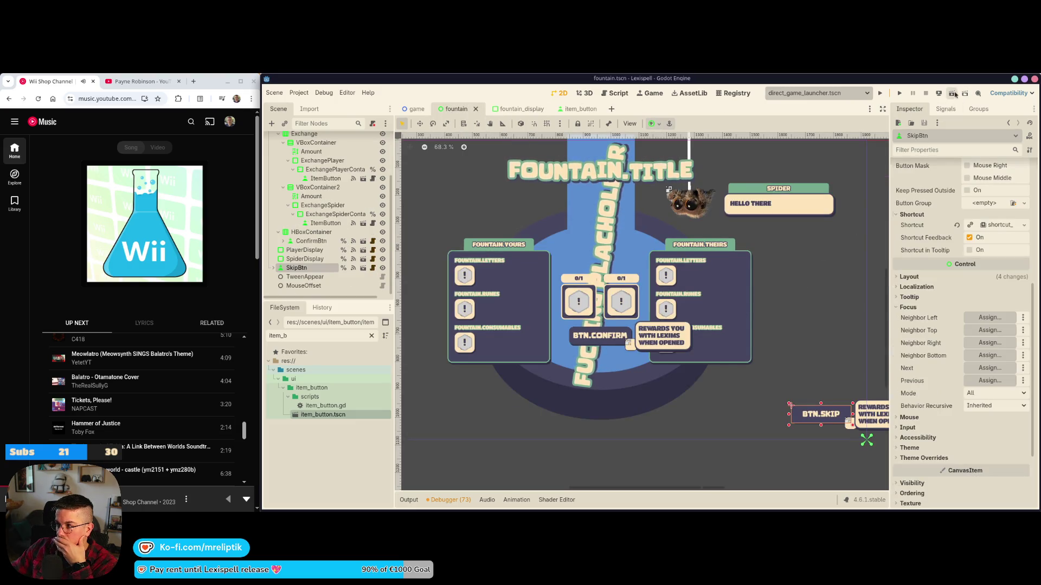
{"action": "left_click", "coordinate": [949, 97]}
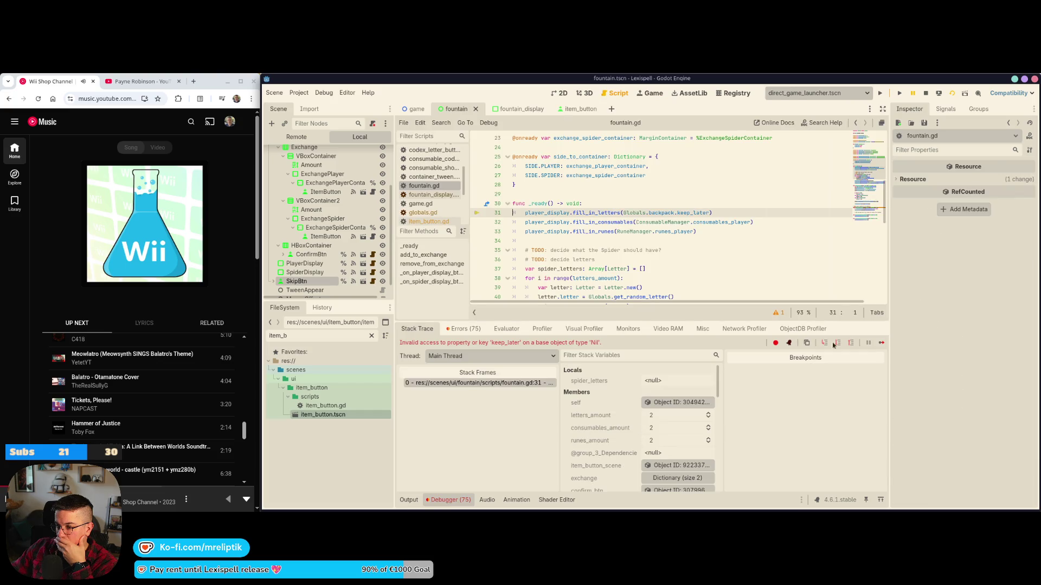
Resume the game past the keep_later break and give it the full view
{"action": "left_click", "coordinate": [881, 343]}
{"action": "left_click", "coordinate": [409, 500]}
{"action": "left_click", "coordinate": [427, 500]}
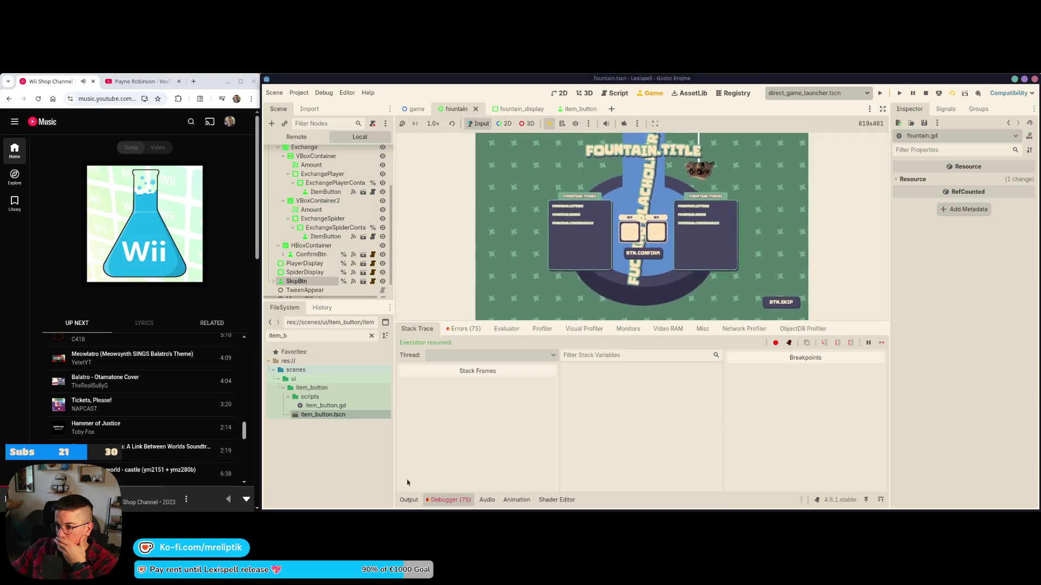
{"action": "left_click", "coordinate": [448, 499]}
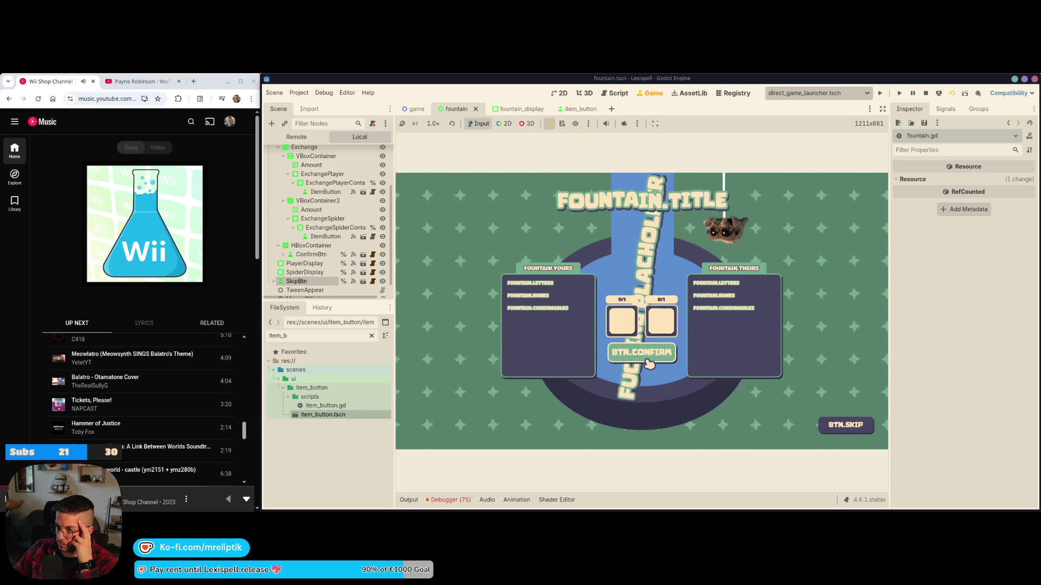
Read the keep_later Nil error in the Errors list, then open fountain.gd
{"action": "left_click", "coordinate": [448, 500]}
{"action": "left_click", "coordinate": [461, 328]}
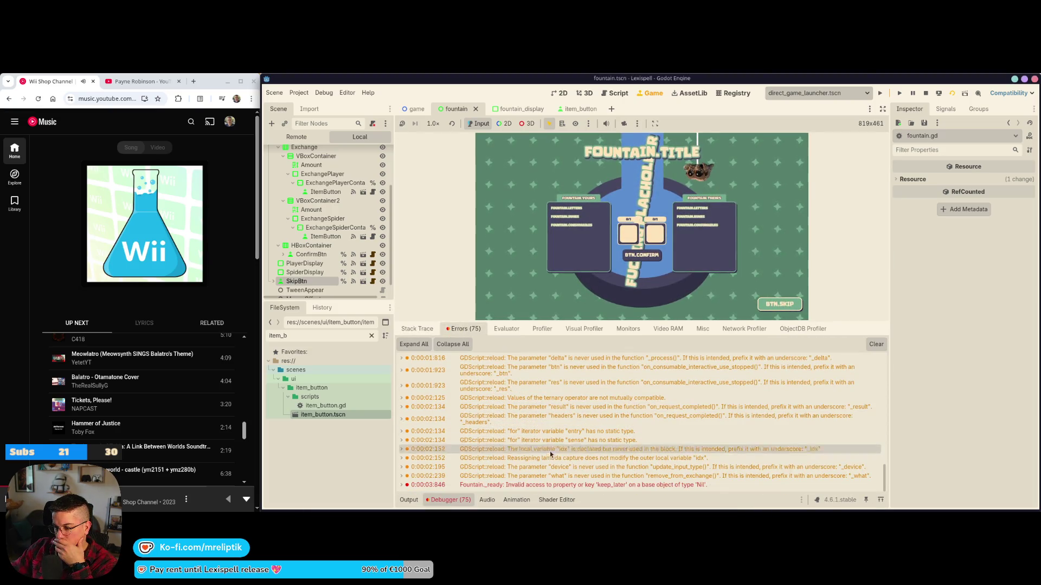
{"action": "left_click", "coordinate": [442, 499]}
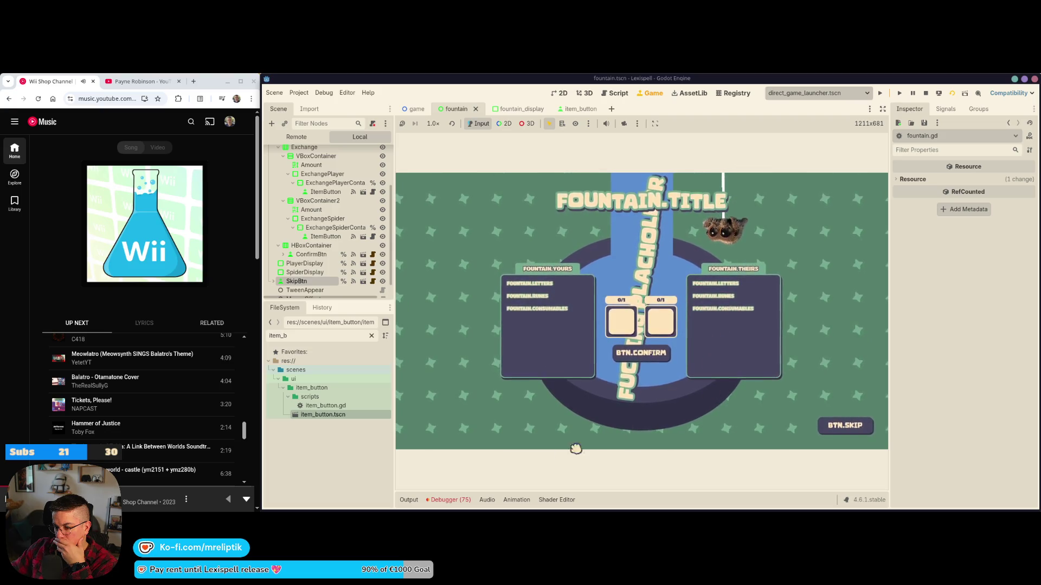
{"action": "left_click", "coordinate": [450, 499]}
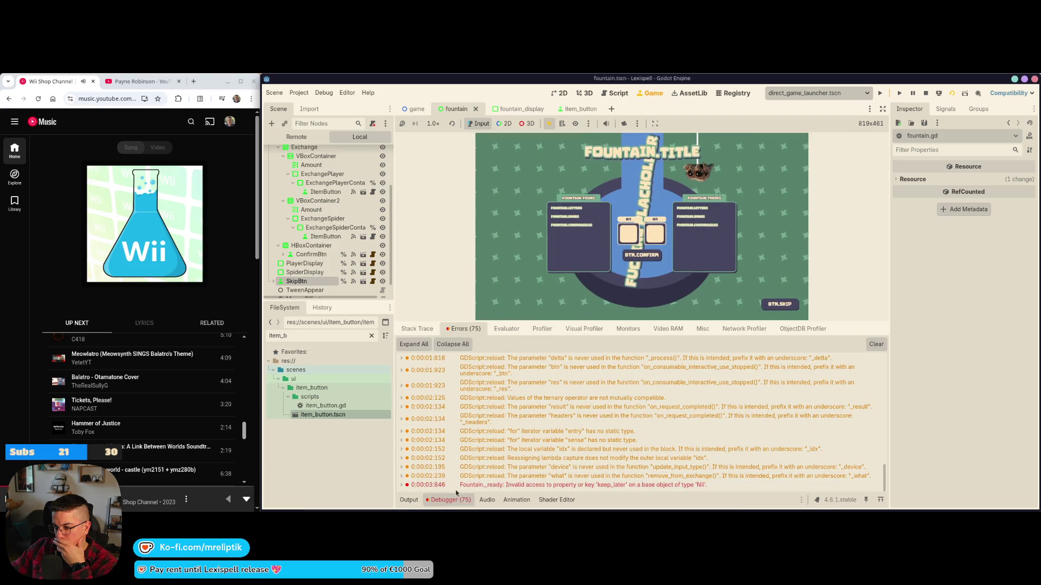
{"action": "left_click", "coordinate": [449, 500]}
{"action": "scroll", "coordinate": [340, 264], "scroll_direction": "up", "scroll_amount": 3}
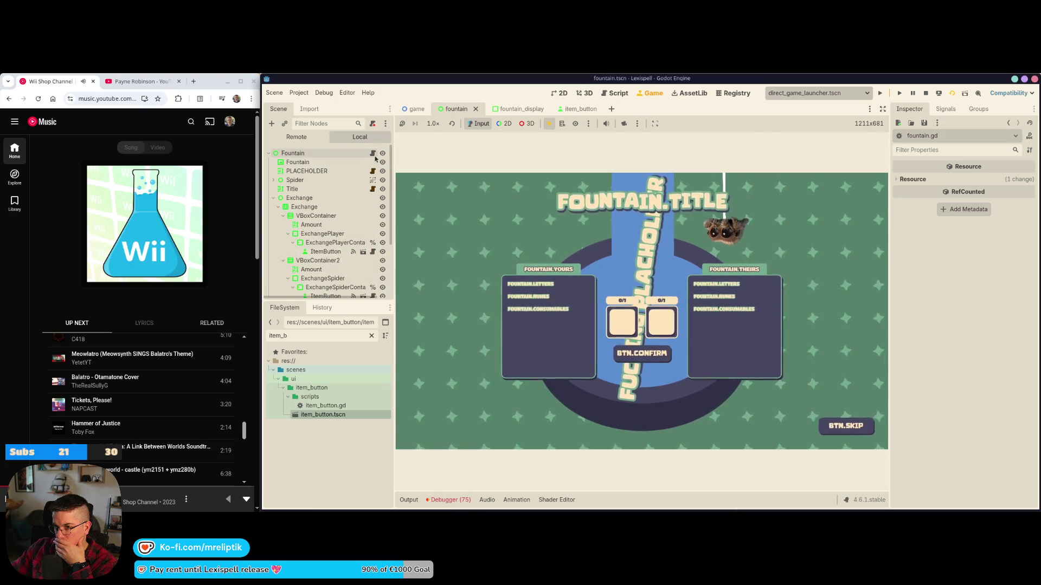
{"action": "left_click", "coordinate": [373, 152]}
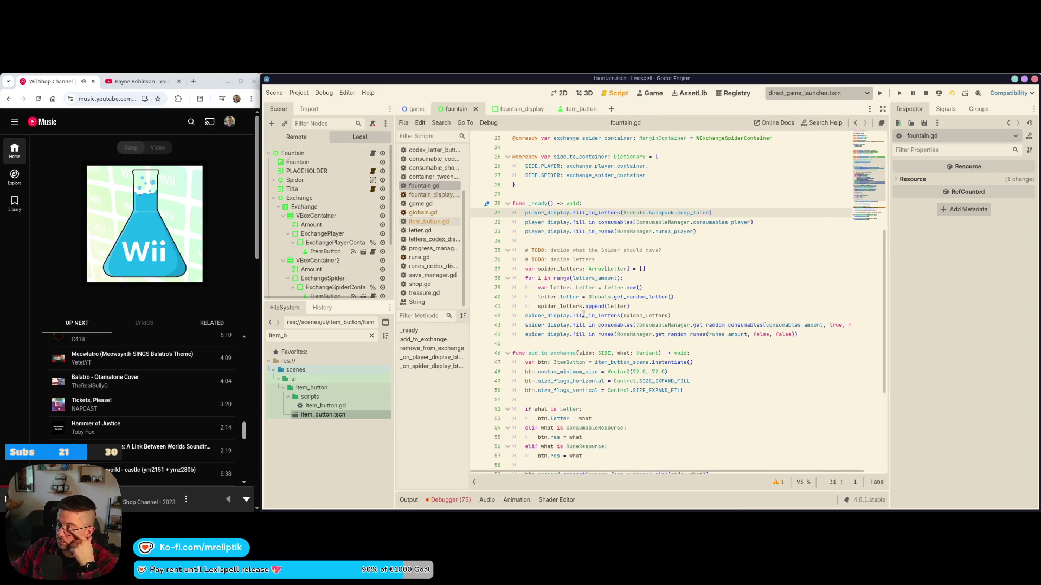
Put the spider-filling block above the player_display fill calls in _ready, save fountain.gd, and rerun
{"action": "mouse_move", "coordinate": [584, 314]}
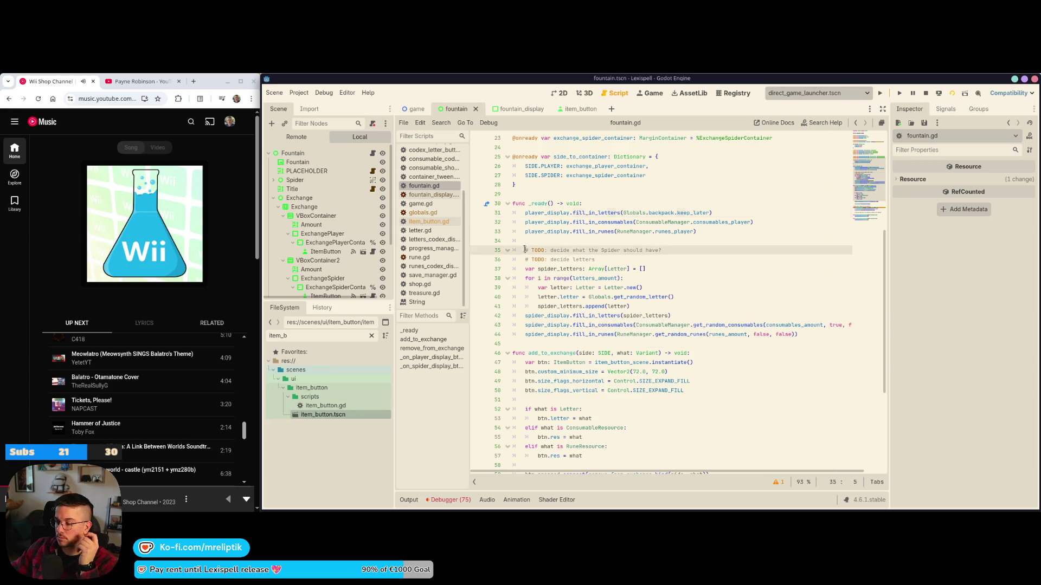
{"action": "left_click_drag", "start_coordinate": [525, 249], "coordinate": [791, 334]}
{"action": "key", "text": "ctrl+c"}
{"action": "key", "text": "BackSpace"}
{"action": "left_click", "coordinate": [617, 201]}
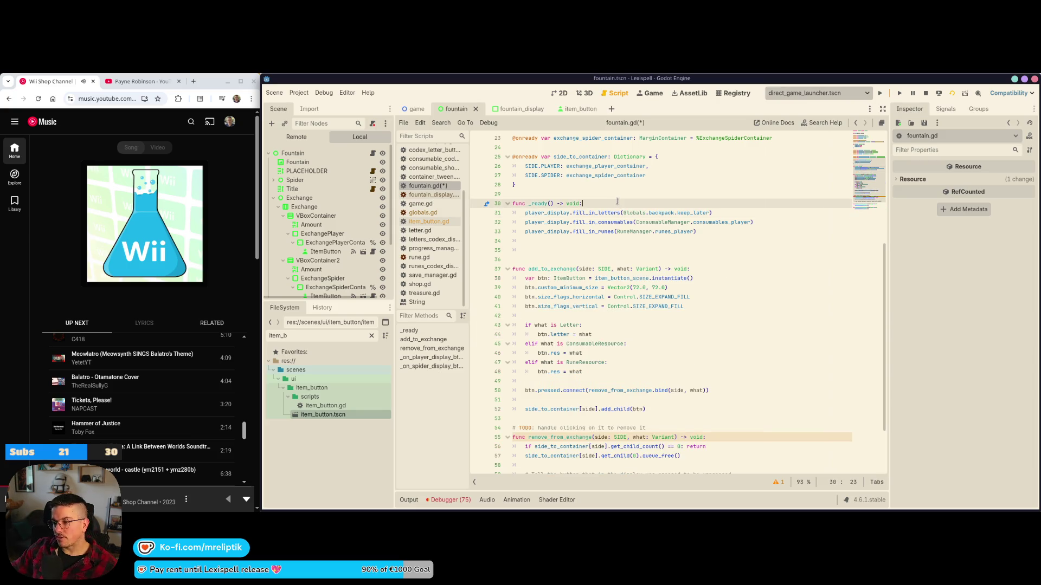
{"action": "key", "text": "Return"}
{"action": "key", "text": "ctrl+v"}
{"action": "left_click", "coordinate": [564, 341]}
{"action": "key", "text": "ctrl+shift+k"}
{"action": "key", "text": "ctrl+shift+k"}
{"action": "key", "text": "ctrl+s"}
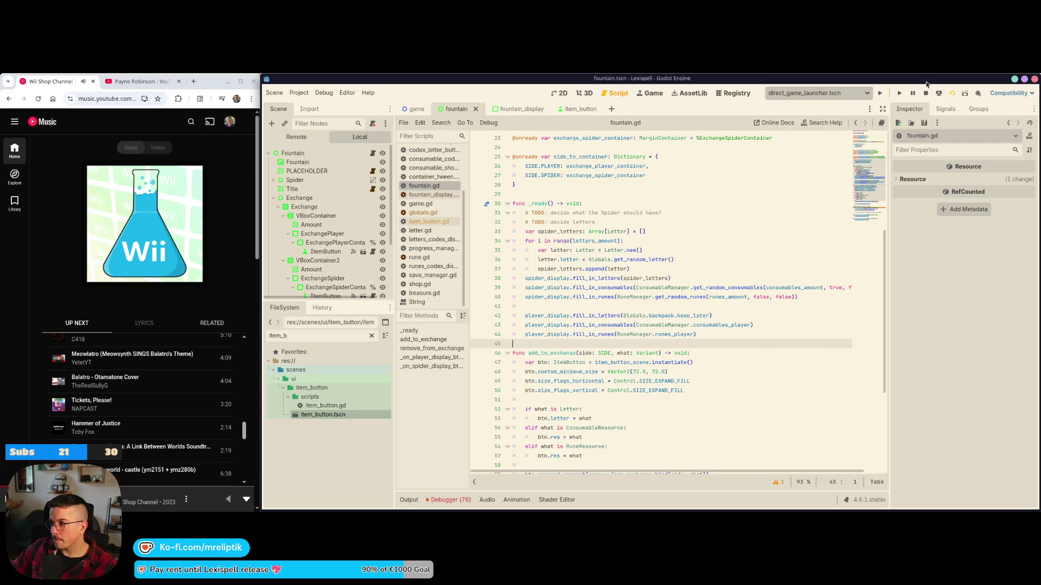
{"action": "left_click", "coordinate": [951, 93]}
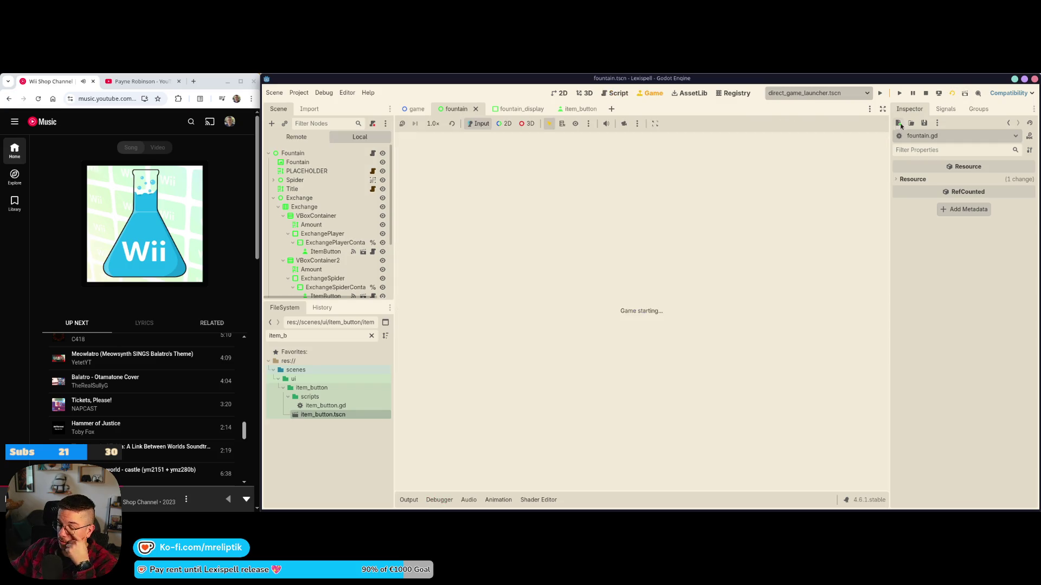
Continue past the null instantiate and Nil 'letter' errors, then bring the running exchange screen back
{"action": "mouse_move", "coordinate": [304, 515]}
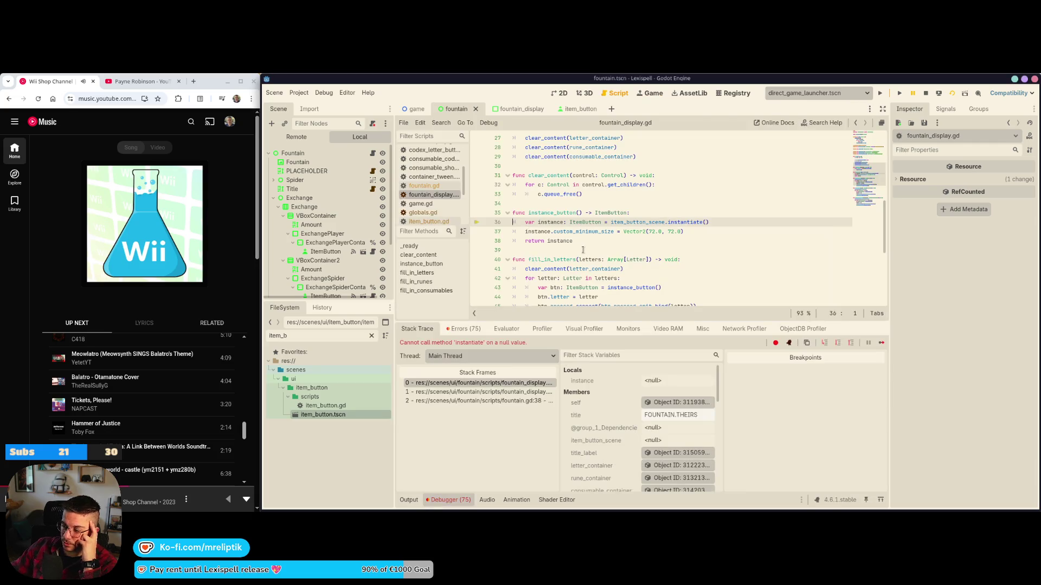
{"action": "left_click", "coordinate": [882, 344]}
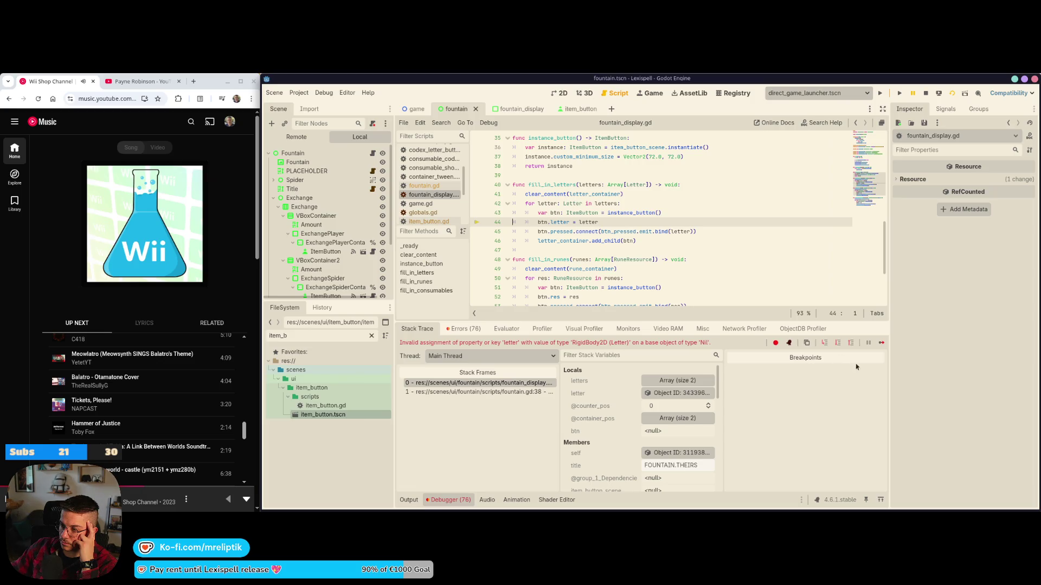
{"action": "left_click", "coordinate": [880, 344]}
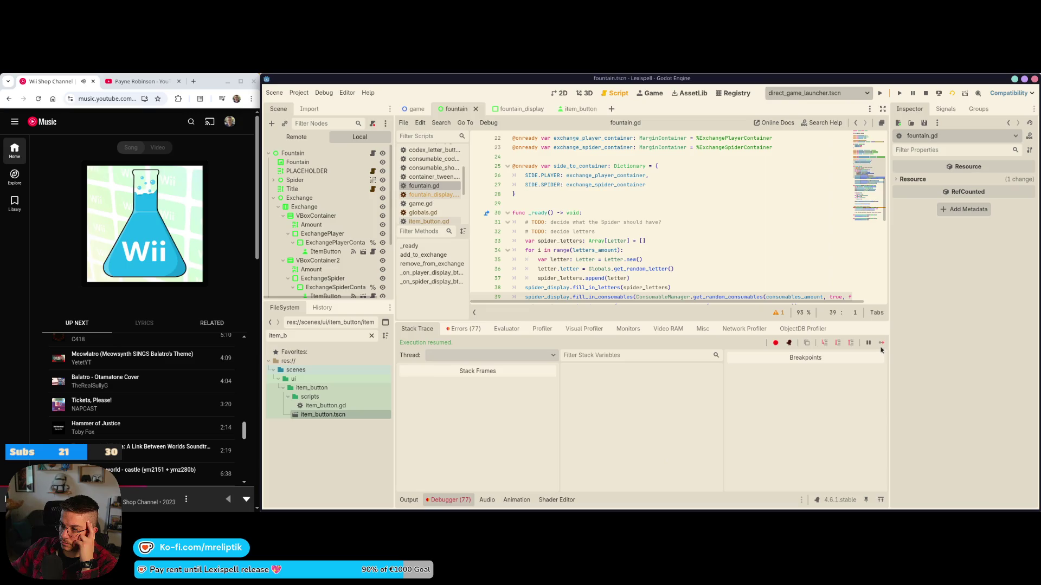
{"action": "left_click", "coordinate": [650, 93]}
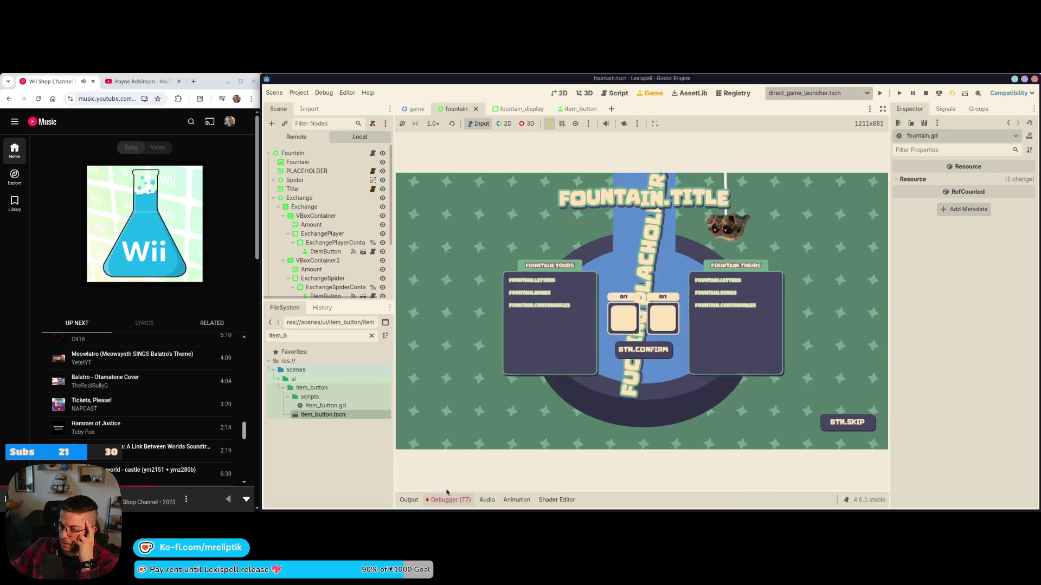
Review the debugger errors: null 'instantiate' at fountain_display.gd:36 and the Nil 'letter' assignment
{"action": "left_click", "coordinate": [460, 328]}
{"action": "scroll", "coordinate": [596, 434], "scroll_direction": "down", "scroll_amount": 10}
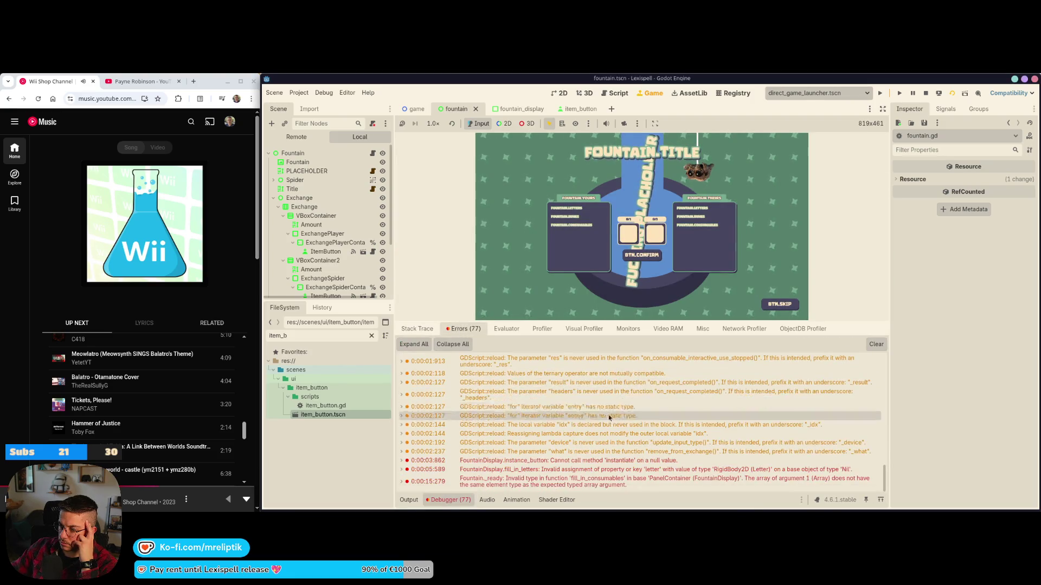
{"action": "double_click", "coordinate": [613, 460]}
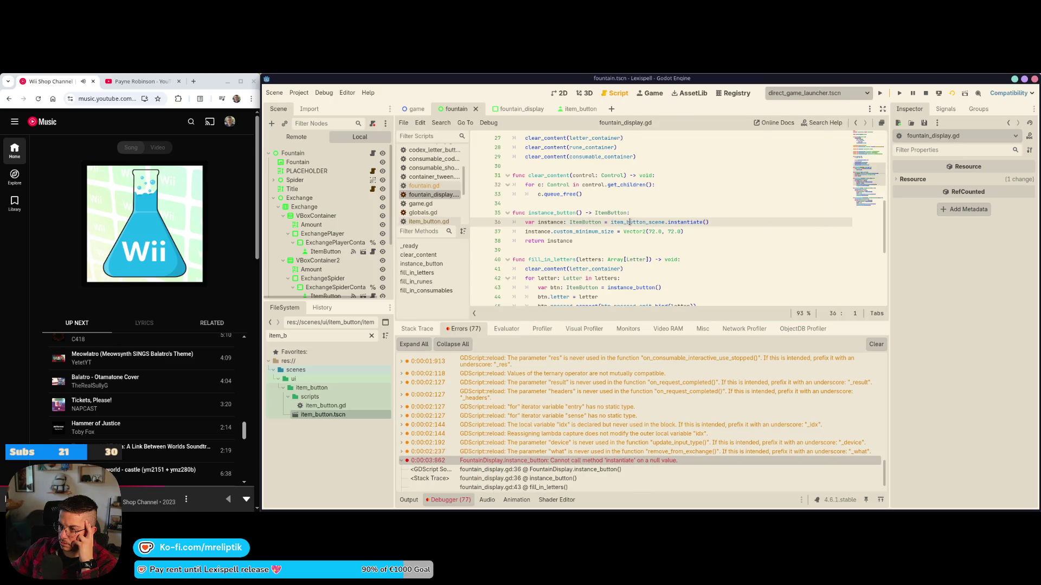
{"action": "scroll", "coordinate": [629, 482], "scroll_direction": "down", "scroll_amount": 3}
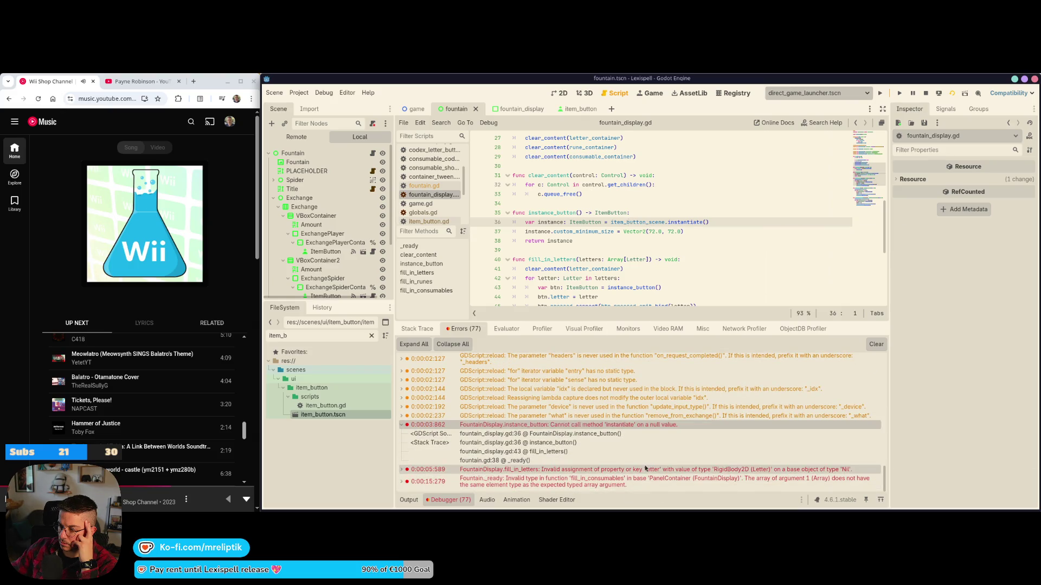
{"action": "left_click", "coordinate": [645, 468]}
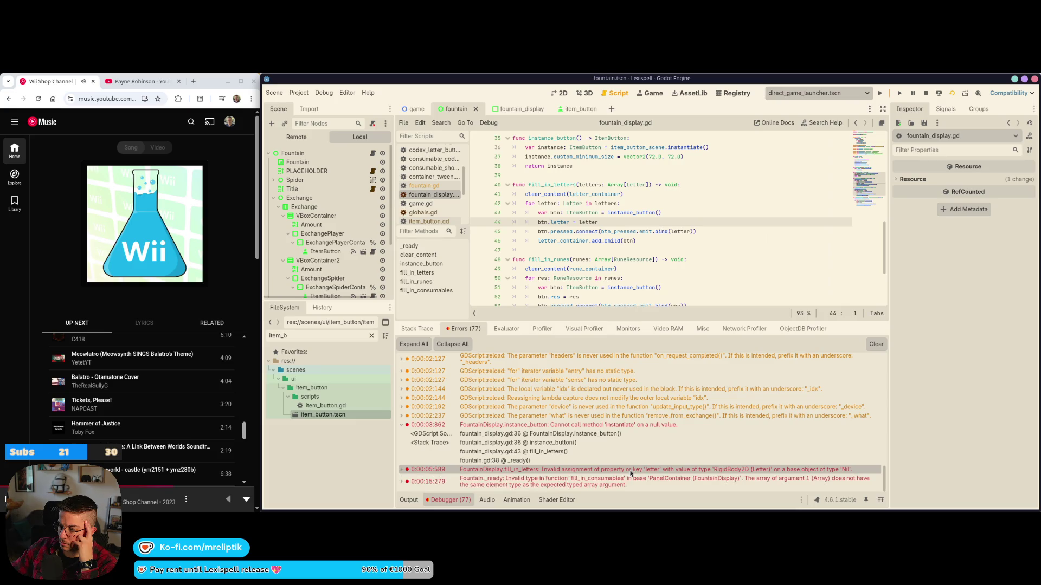
{"action": "left_click", "coordinate": [629, 484]}
{"action": "double_click", "coordinate": [632, 470]}
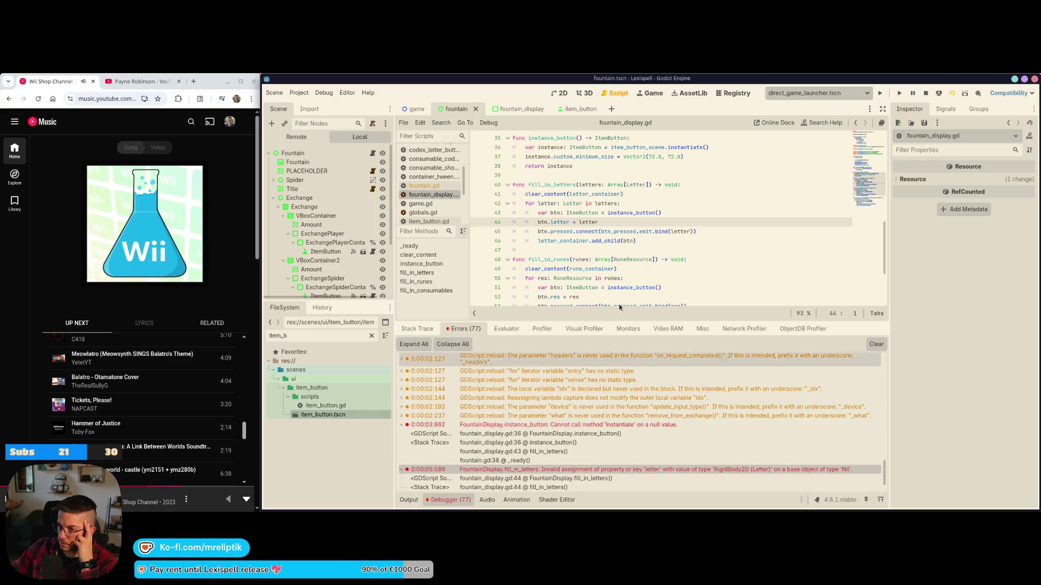
Check the letters parameter's type, then go to fountain.gd's letters loop on line 34
{"action": "left_click", "coordinate": [618, 204]}
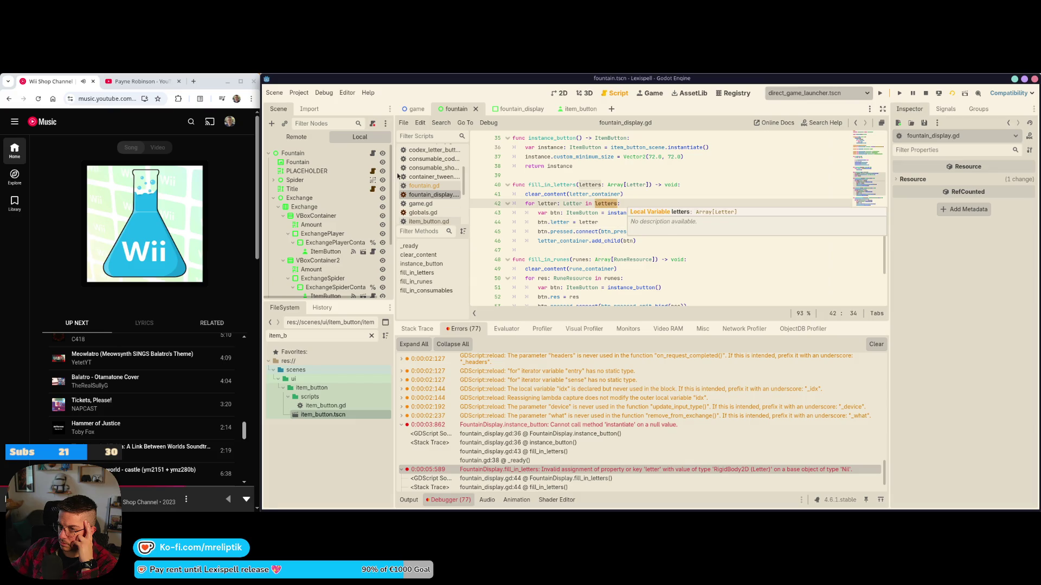
{"action": "left_click", "coordinate": [373, 154]}
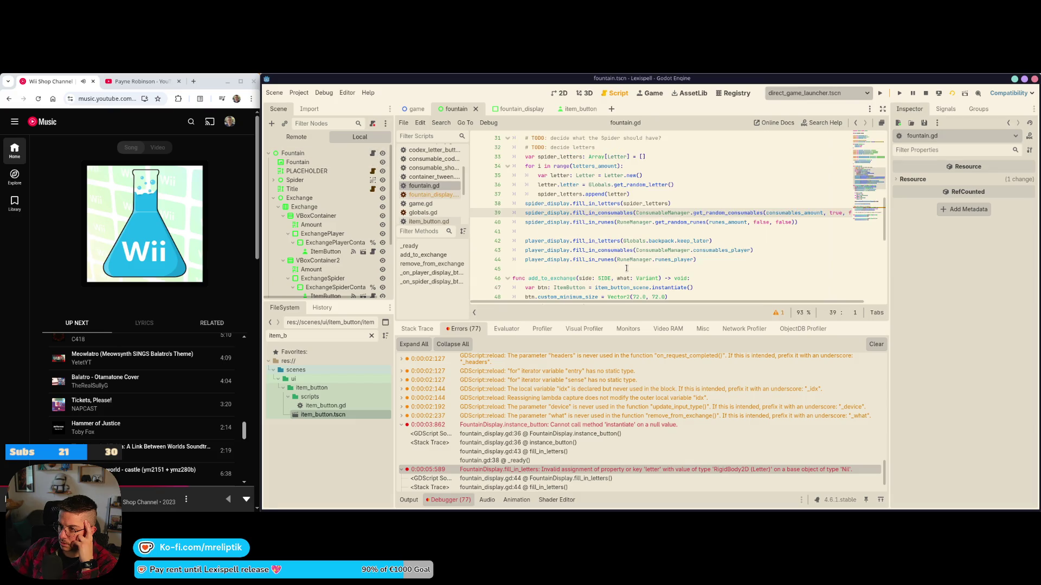
{"action": "scroll", "coordinate": [627, 269], "scroll_direction": "up", "scroll_amount": 1}
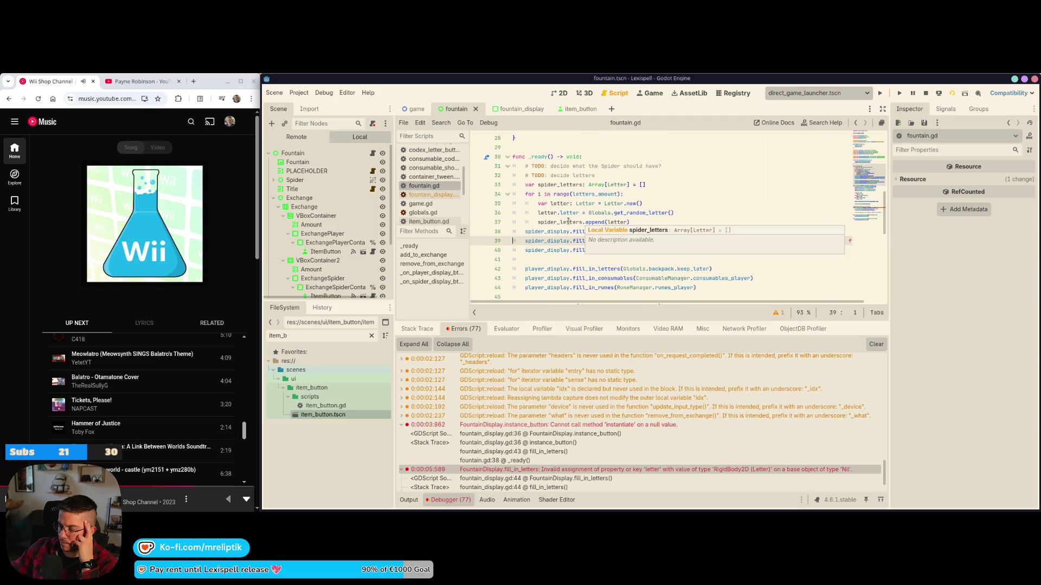
{"action": "left_click", "coordinate": [716, 195]}
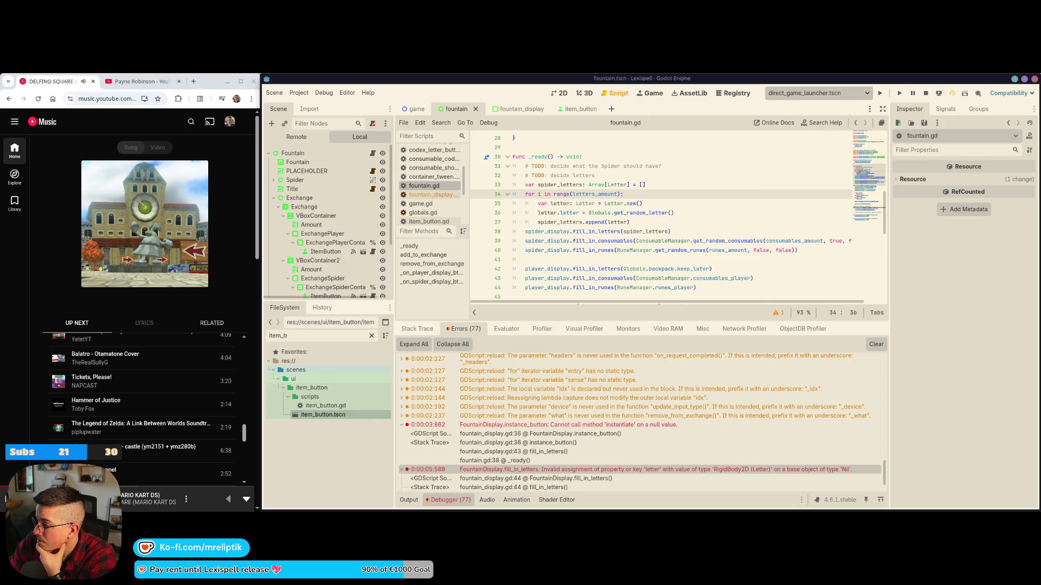
{"action": "mouse_move", "coordinate": [722, 514]}
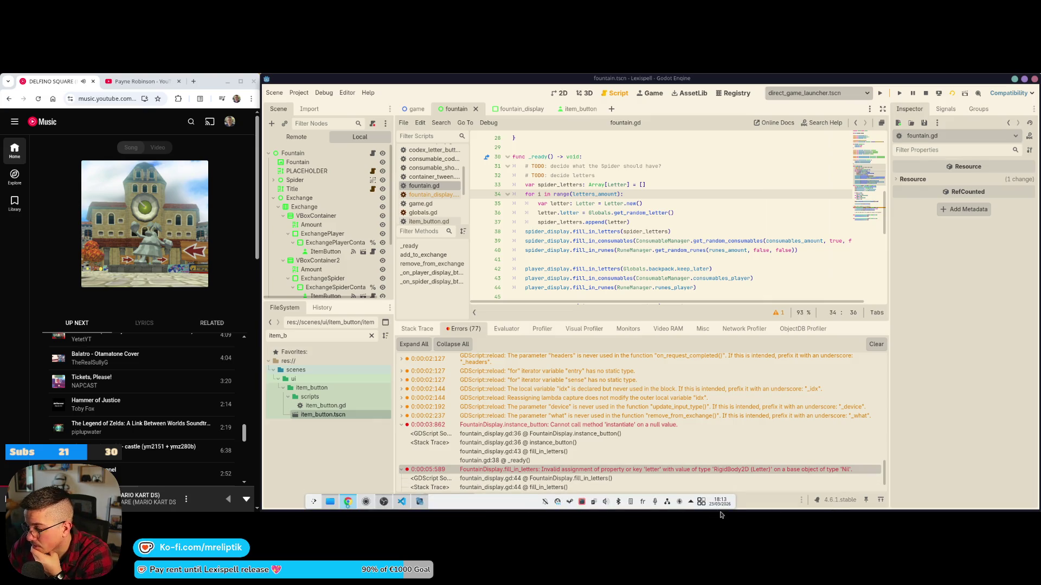
{"action": "mouse_move", "coordinate": [350, 502]}
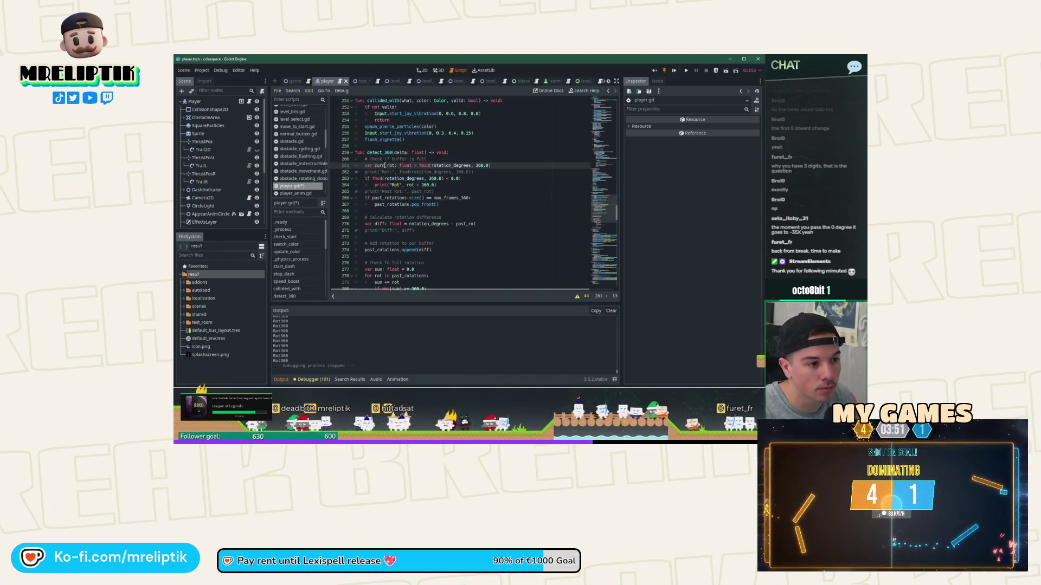
Replace fmod(rotation_degrees, 360.0) with curr_rot in detect_360, then save and run the game
{"action": "left_click_drag", "start_coordinate": [444, 178], "coordinate": [371, 179]}
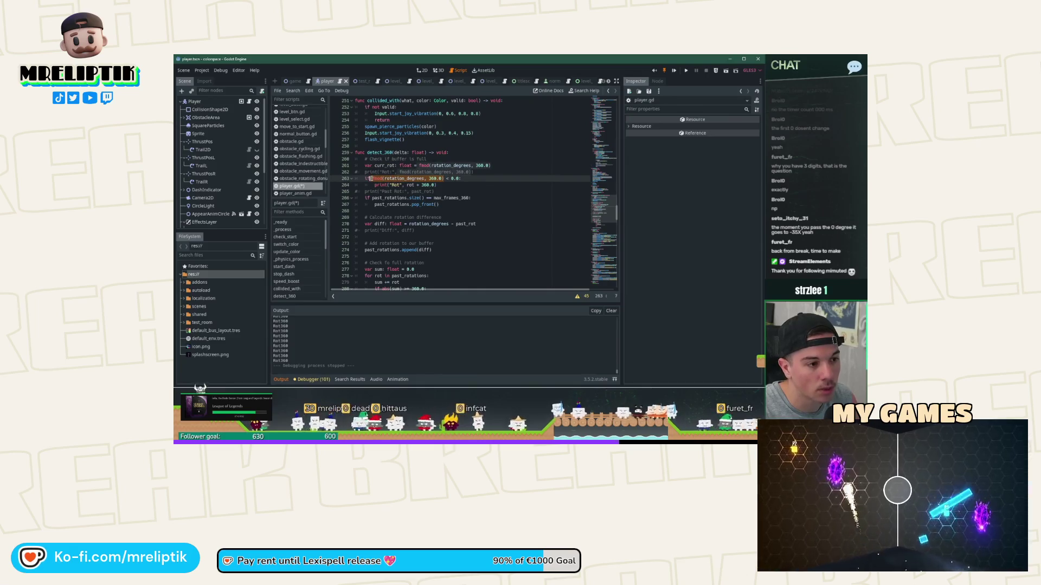
{"action": "type", "text": "curr_rot"}
{"action": "double_click", "coordinate": [410, 185]}
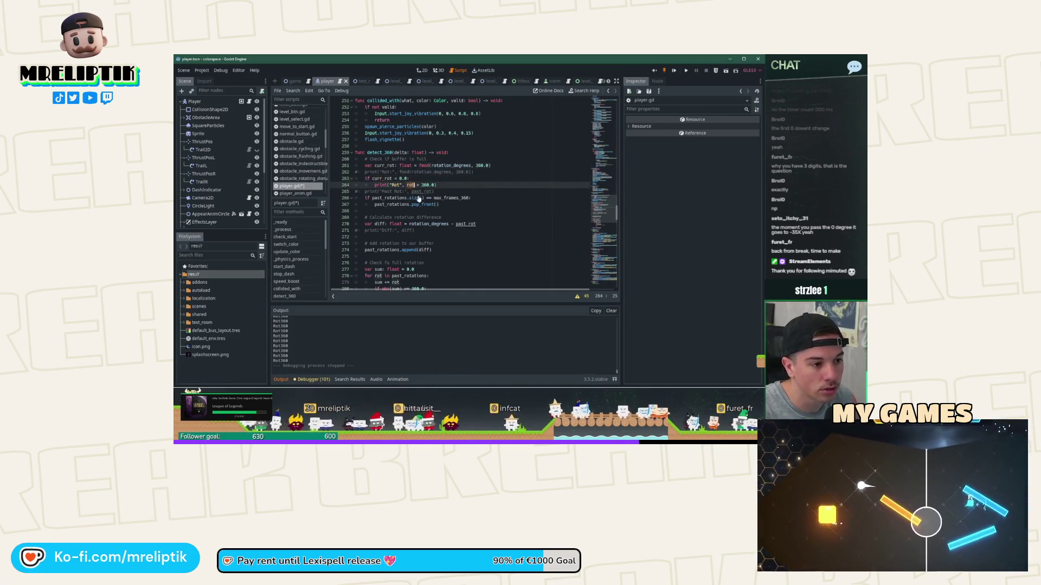
{"action": "left_click", "coordinate": [674, 72]}
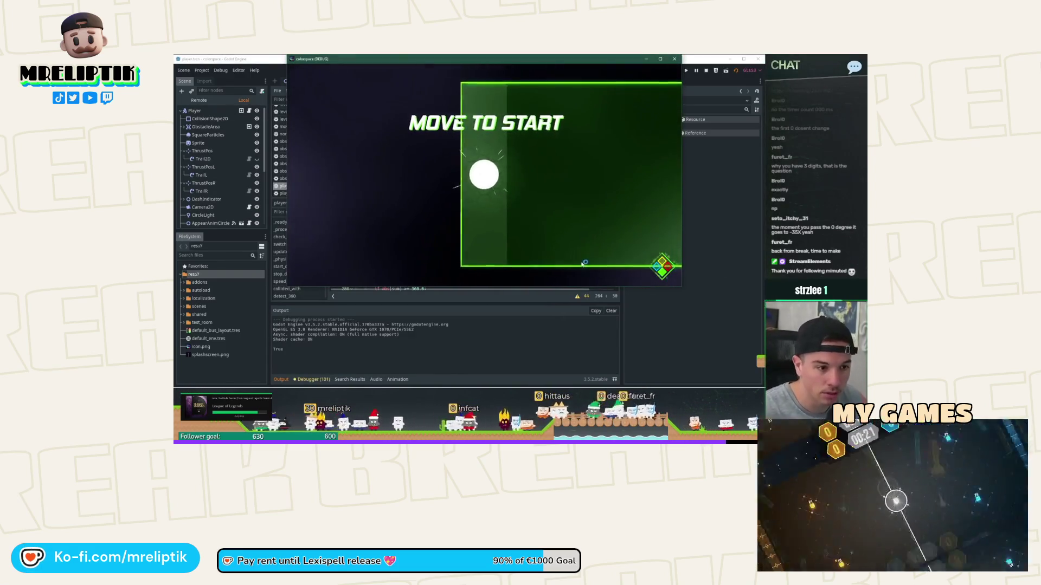
{"action": "left_click", "coordinate": [547, 246]}
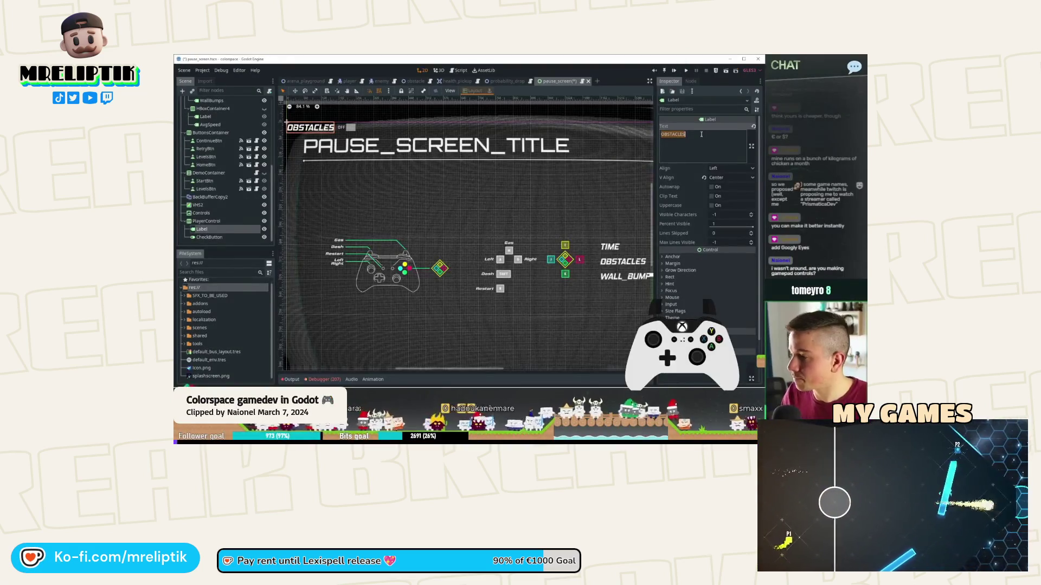
Label the new control 'Alternative control', centre it, and nudge it just below the stats
{"action": "type", "text": "Alternative control"}
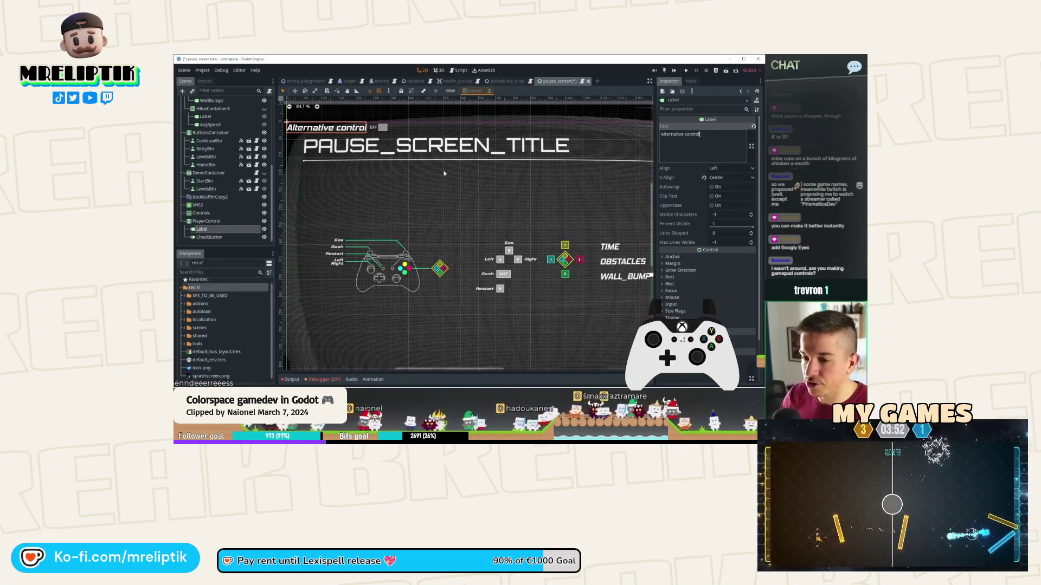
{"action": "left_click", "coordinate": [206, 221]}
{"action": "scroll", "coordinate": [419, 143], "scroll_direction": "down", "scroll_amount": 3}
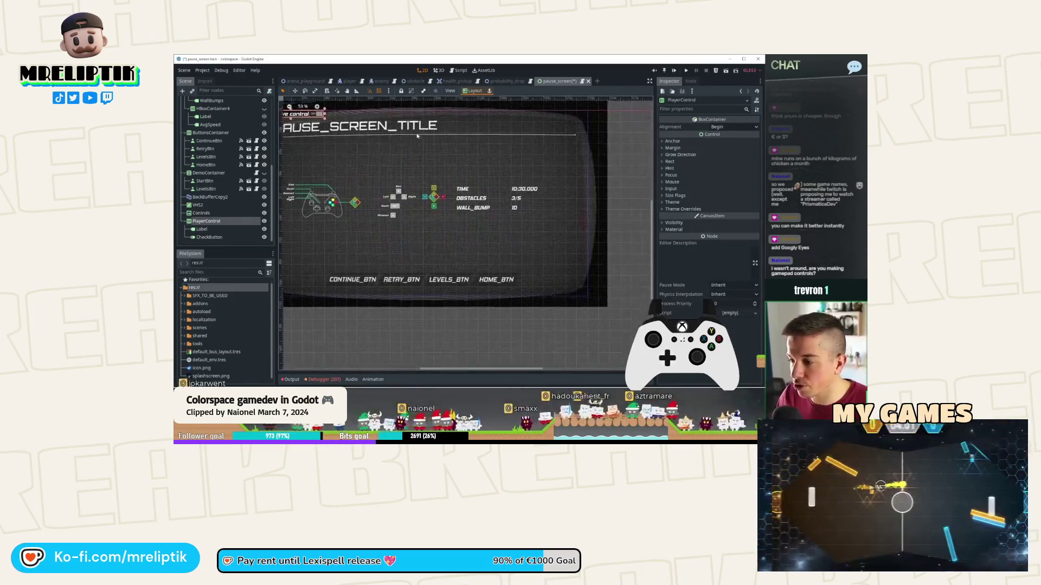
{"action": "left_click", "coordinate": [475, 91]}
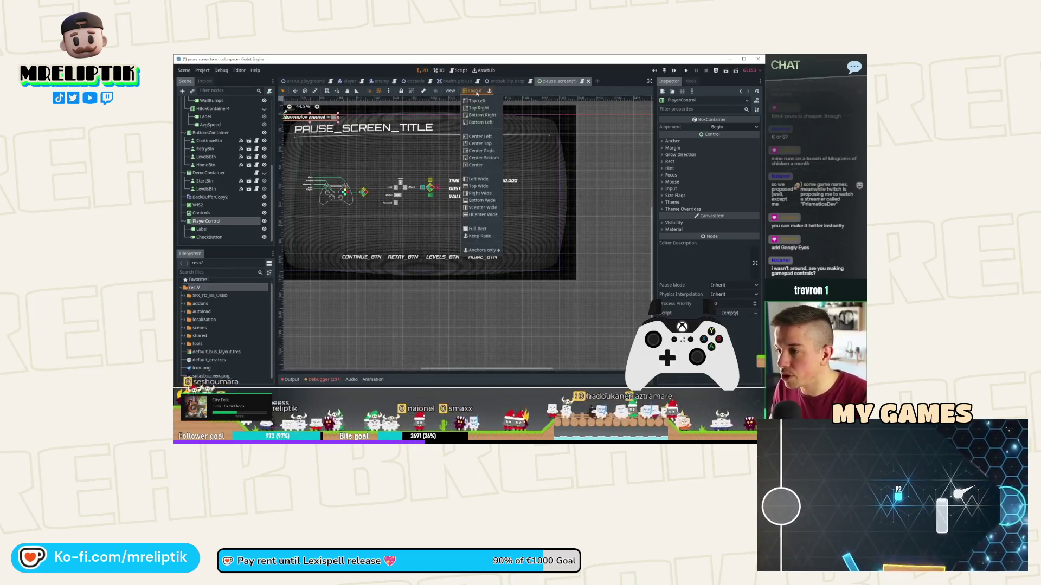
{"action": "left_click", "coordinate": [474, 165]}
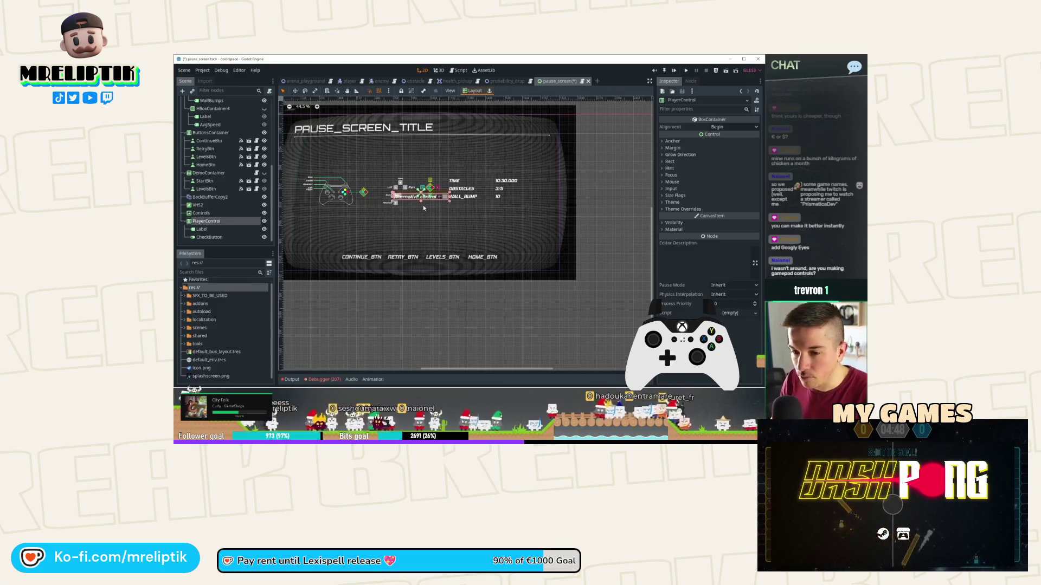
{"action": "left_click_drag", "start_coordinate": [425, 212], "coordinate": [426, 214]}
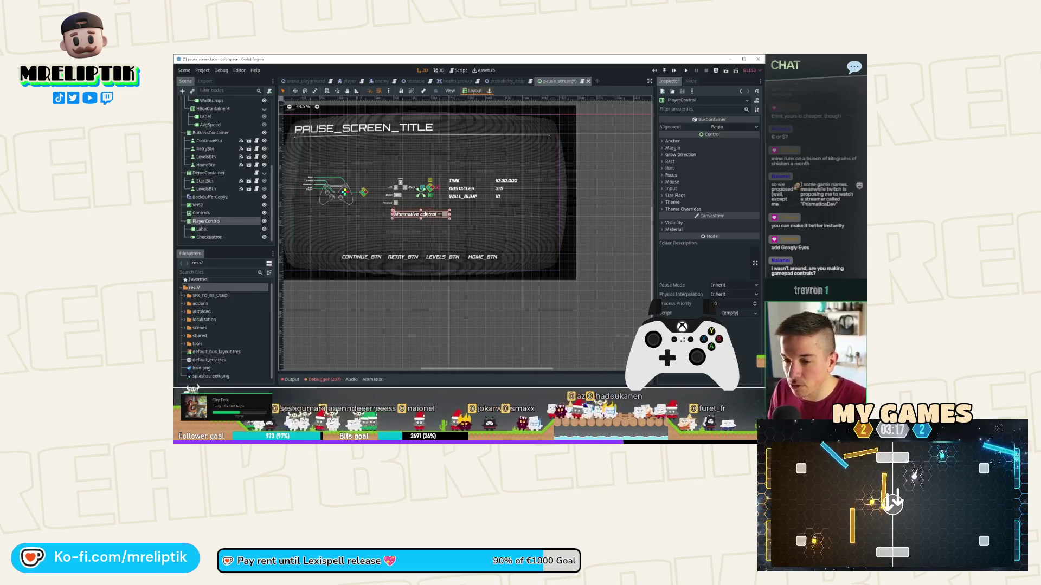
Move PlayerControl above BackBufferCopy2 in the Scene tree and save the pause screen
{"action": "left_click_drag", "start_coordinate": [215, 223], "coordinate": [209, 198]}
{"action": "key", "text": "ctrl+s"}
{"action": "scroll", "coordinate": [422, 220], "scroll_direction": "up", "scroll_amount": 2}
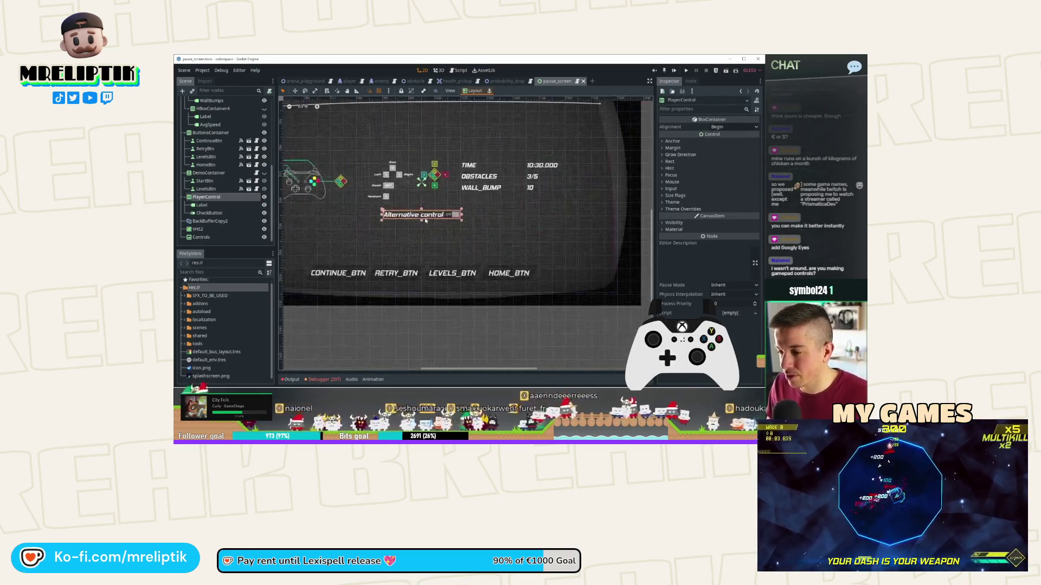
{"action": "scroll", "coordinate": [422, 220], "scroll_direction": "up", "scroll_amount": 2}
{"action": "left_click", "coordinate": [228, 214]}
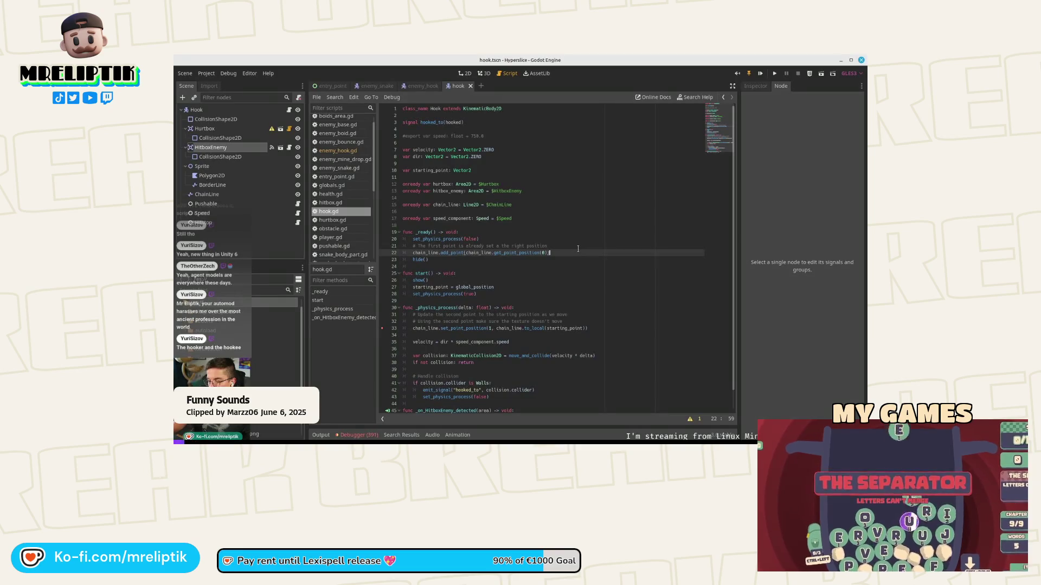
Insert a blank line after chain_line.add_point on line 22 of hook.gd
{"action": "key", "text": "Return"}
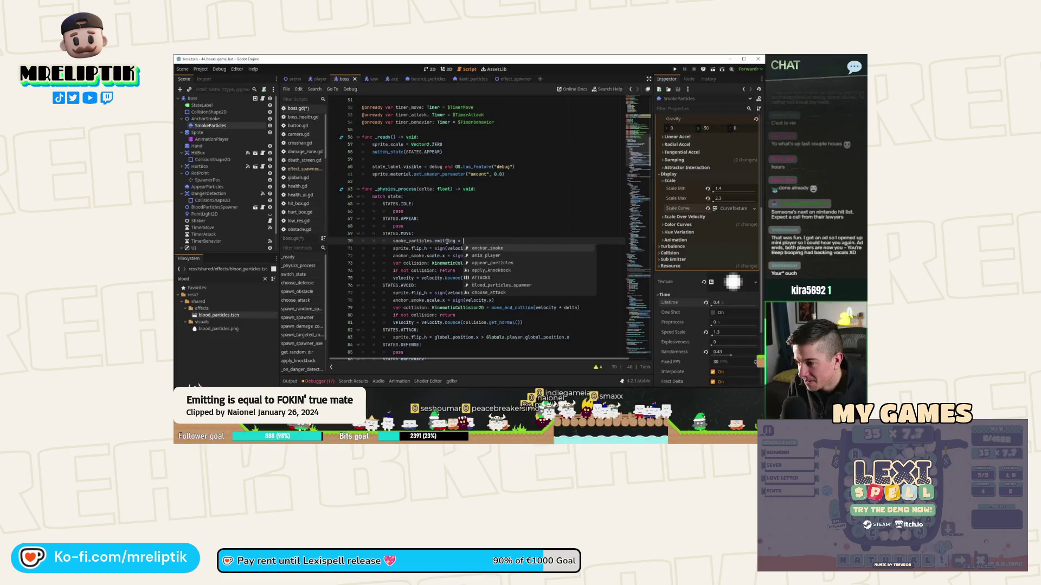
Cut the smoke_particles.emitting line out of the STATES.MOVE branch
{"action": "type", "text": "true"}
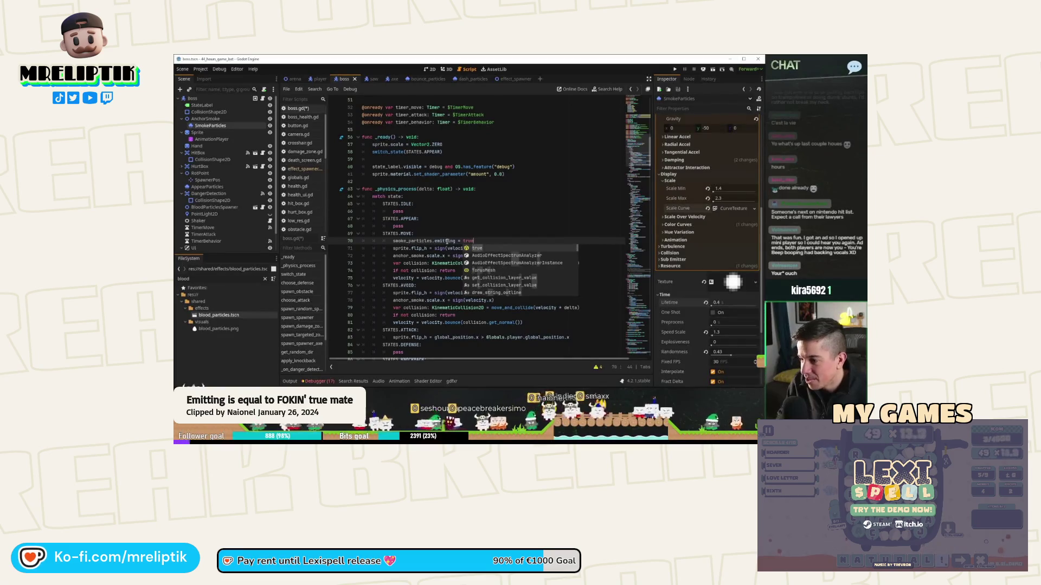
{"action": "left_click_drag", "start_coordinate": [473, 240], "coordinate": [423, 241]}
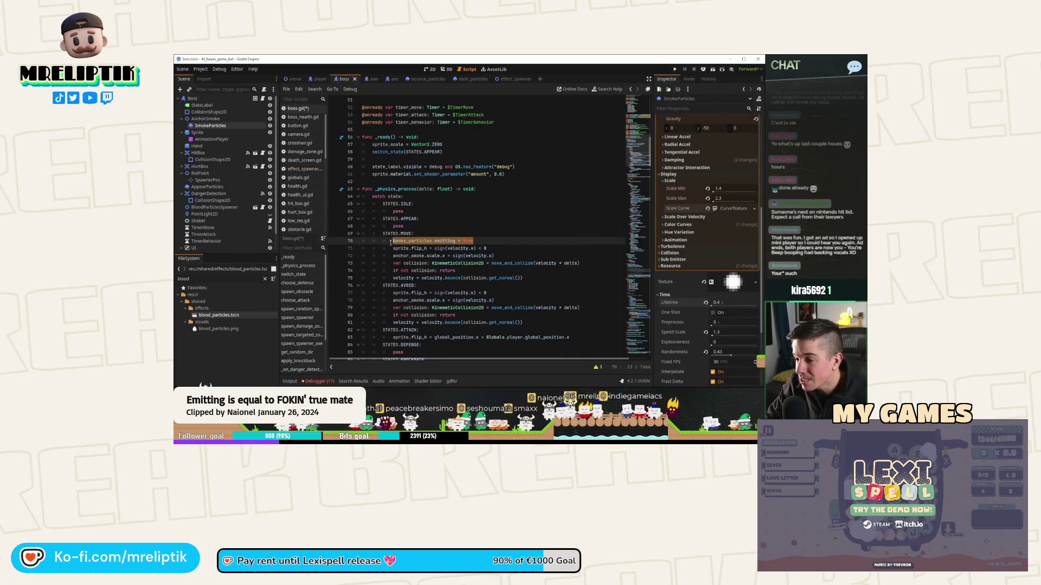
{"action": "left_click", "coordinate": [419, 236]}
{"action": "left_click", "coordinate": [491, 240]}
{"action": "key", "text": "shift+Home"}
{"action": "key", "text": "ctrl+c"}
{"action": "key", "text": "BackSpace"}
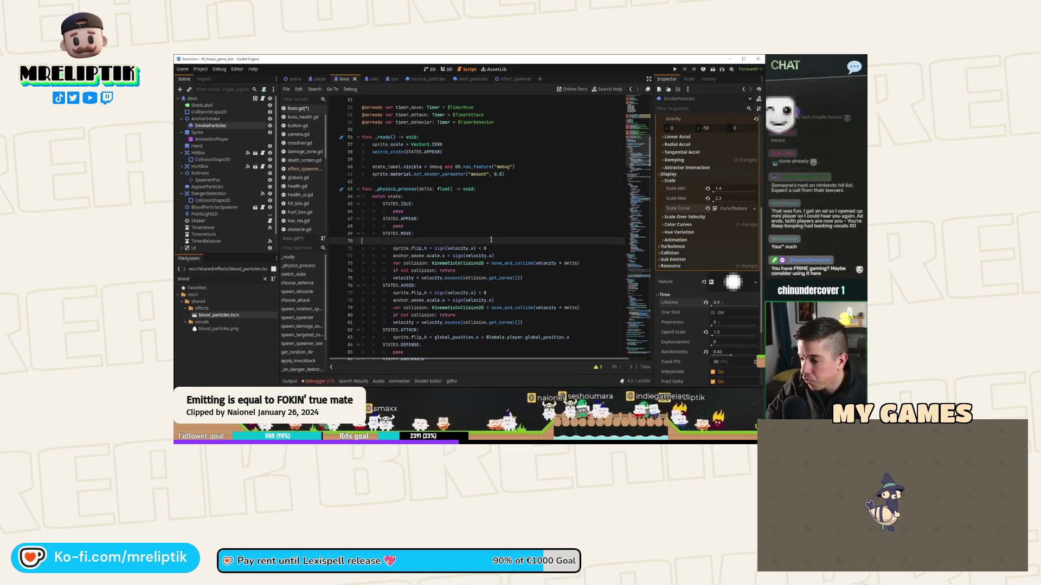
Paste it under STATES.IDLE in switch_state as smoke_particles.emitting = false
{"action": "scroll", "coordinate": [491, 239], "scroll_direction": "down", "scroll_amount": 10}
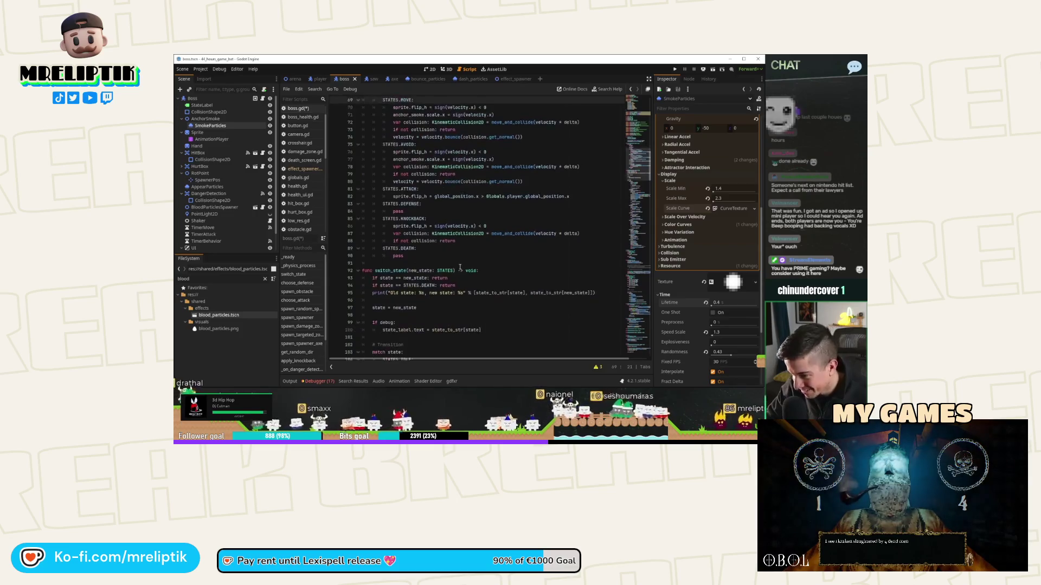
{"action": "scroll", "coordinate": [450, 270], "scroll_direction": "down", "scroll_amount": 2}
{"action": "left_click", "coordinate": [464, 205]}
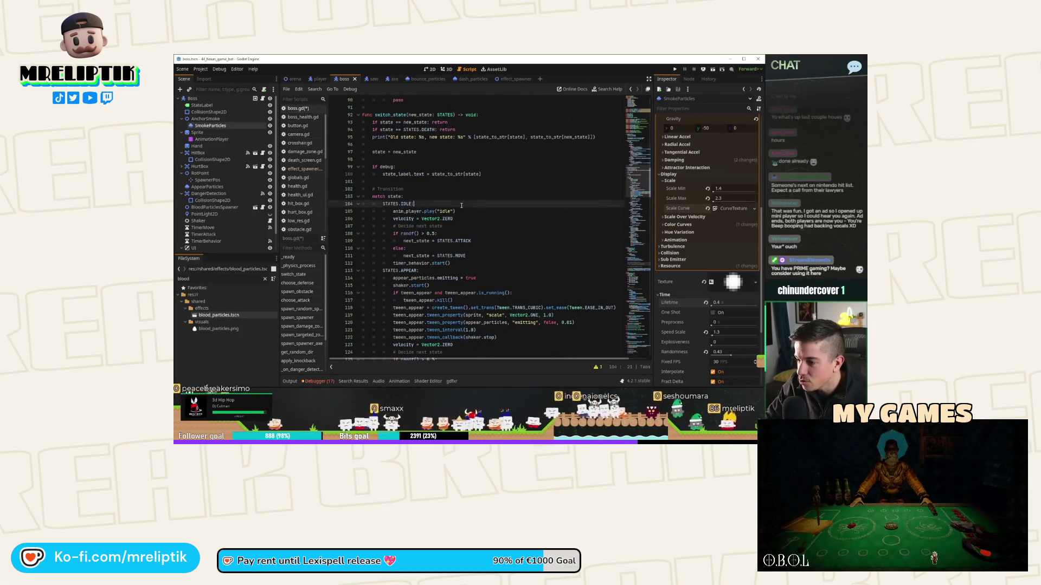
{"action": "key", "text": "Return"}
{"action": "key", "text": "ctrl+v"}
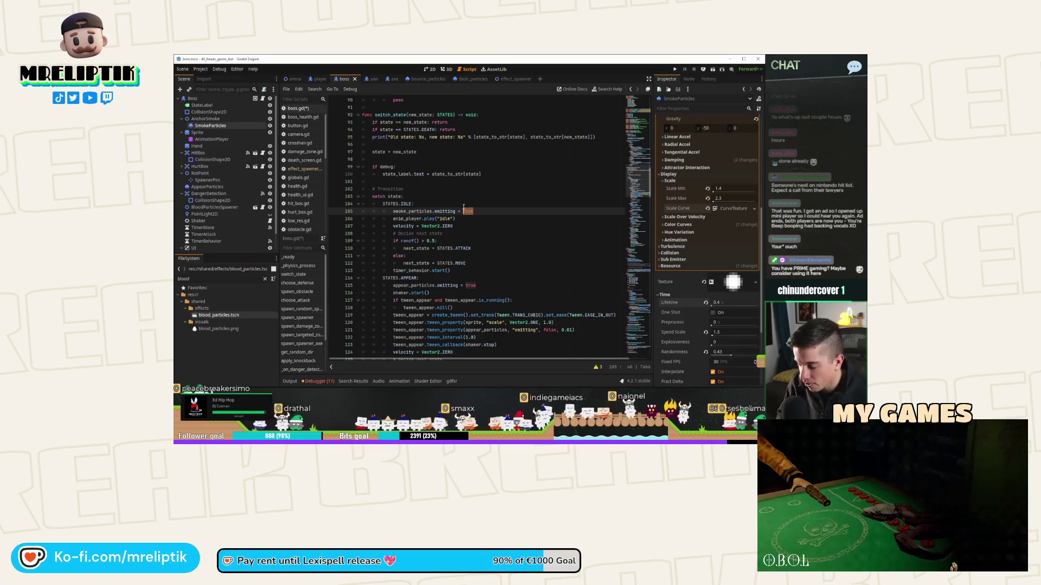
{"action": "type", "text": "false"}
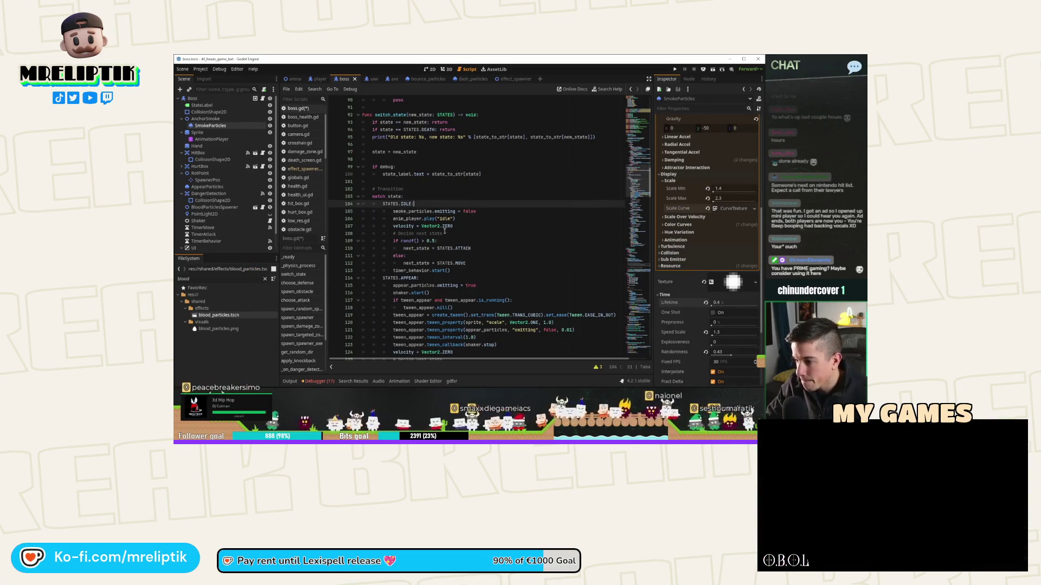
{"action": "scroll", "coordinate": [443, 257], "scroll_direction": "down", "scroll_amount": 4}
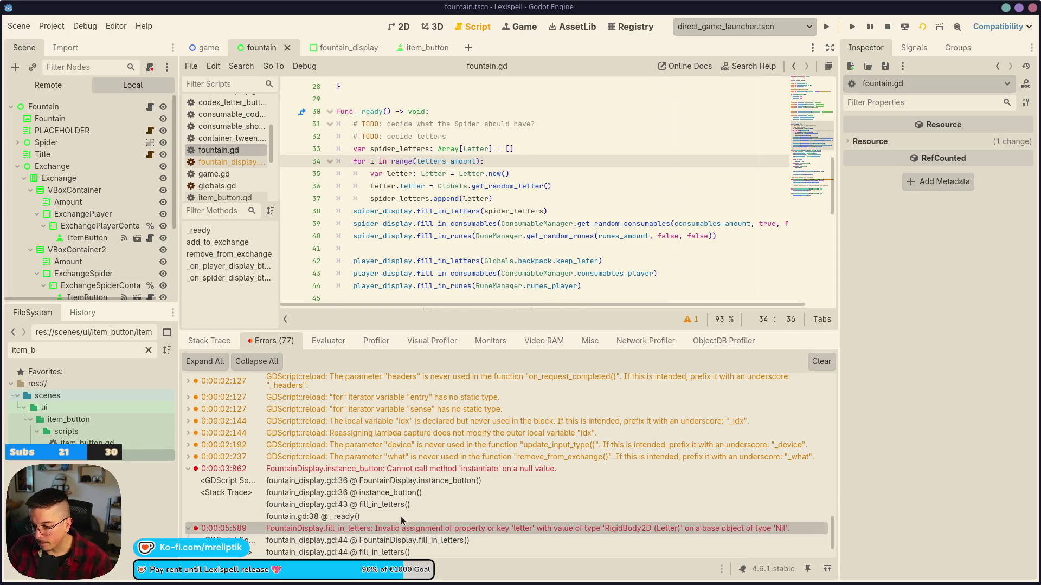
Clear the FileSystem filter, check the Output log, return to the Errors list, and save
{"action": "mouse_move", "coordinate": [379, 458]}
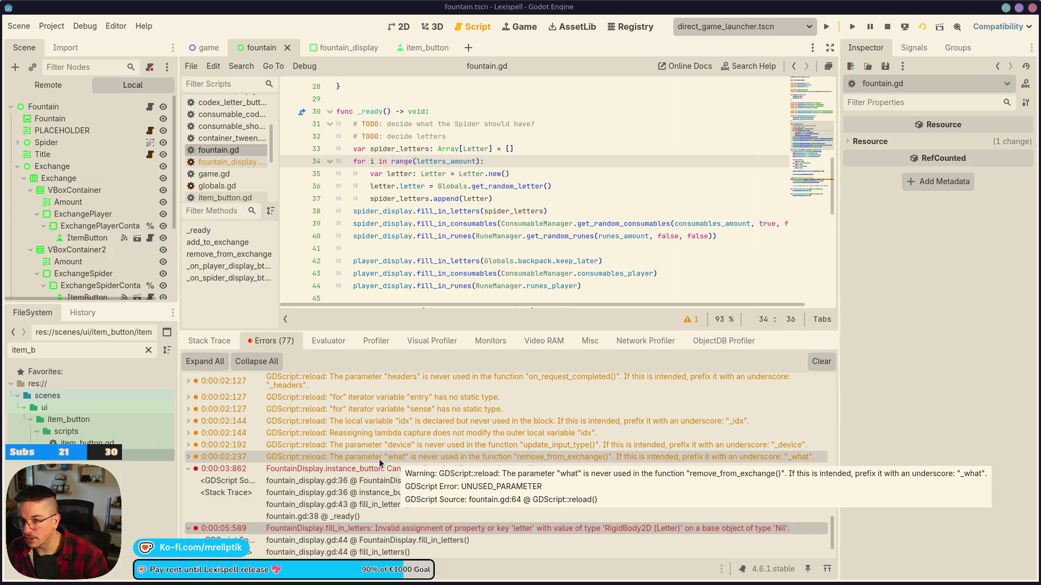
{"action": "left_click", "coordinate": [149, 350]}
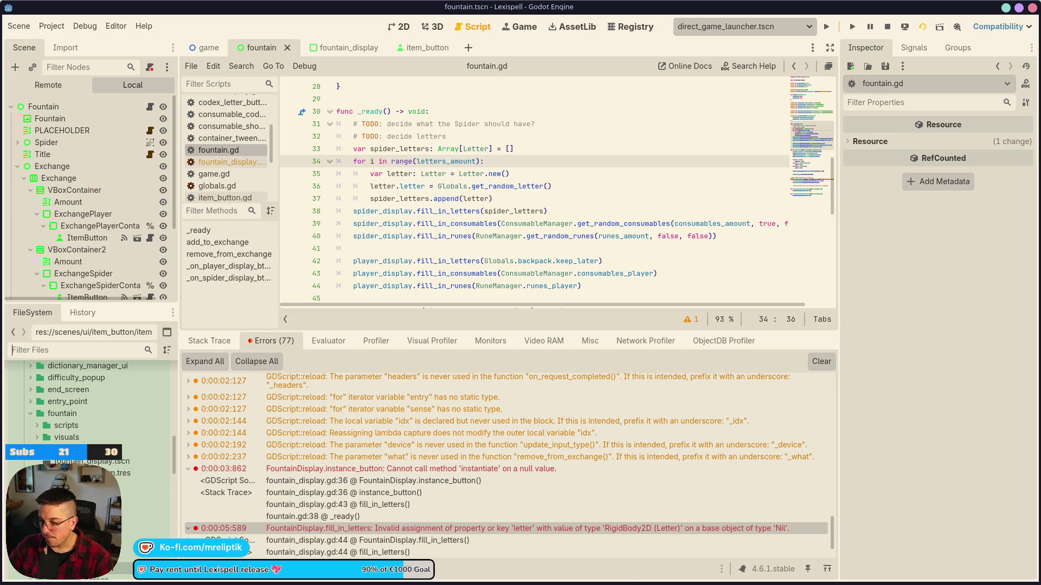
{"action": "left_click", "coordinate": [227, 579]}
{"action": "left_click", "coordinate": [266, 579]}
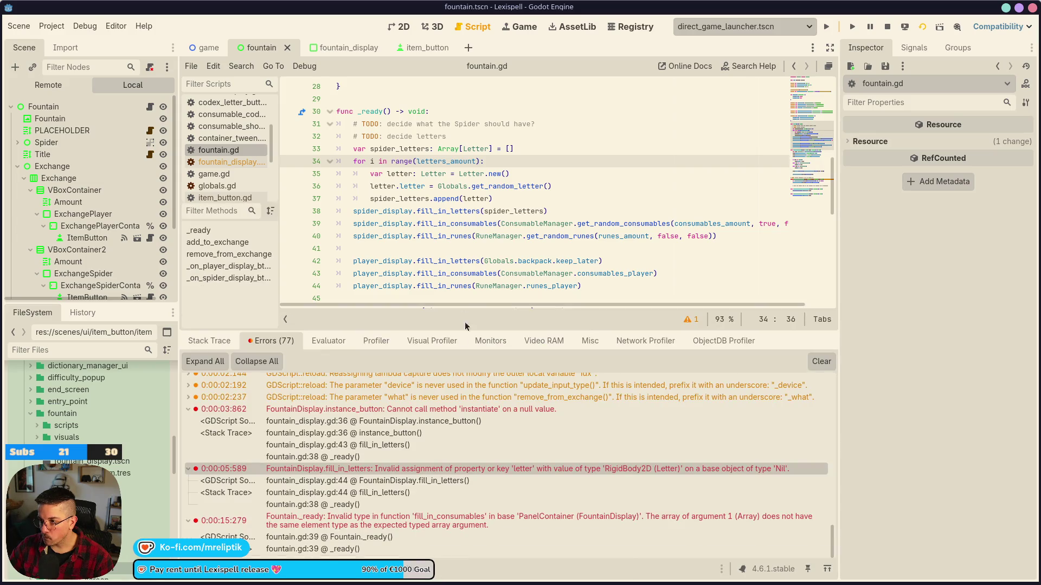
{"action": "key", "text": "ctrl+s"}
{"action": "scroll", "coordinate": [523, 395], "scroll_direction": "up", "scroll_amount": 8}
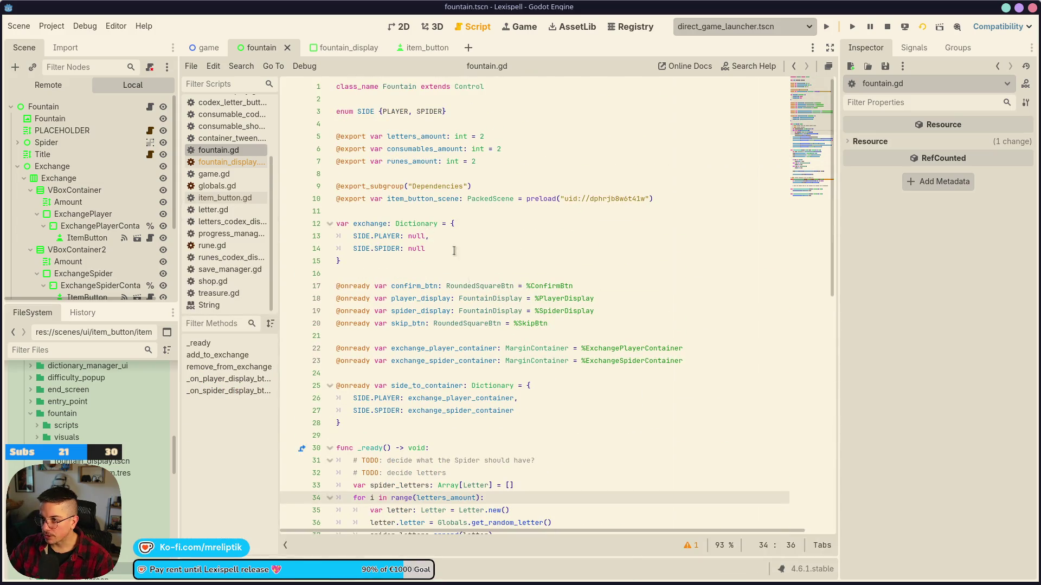
{"action": "left_click", "coordinate": [516, 189]}
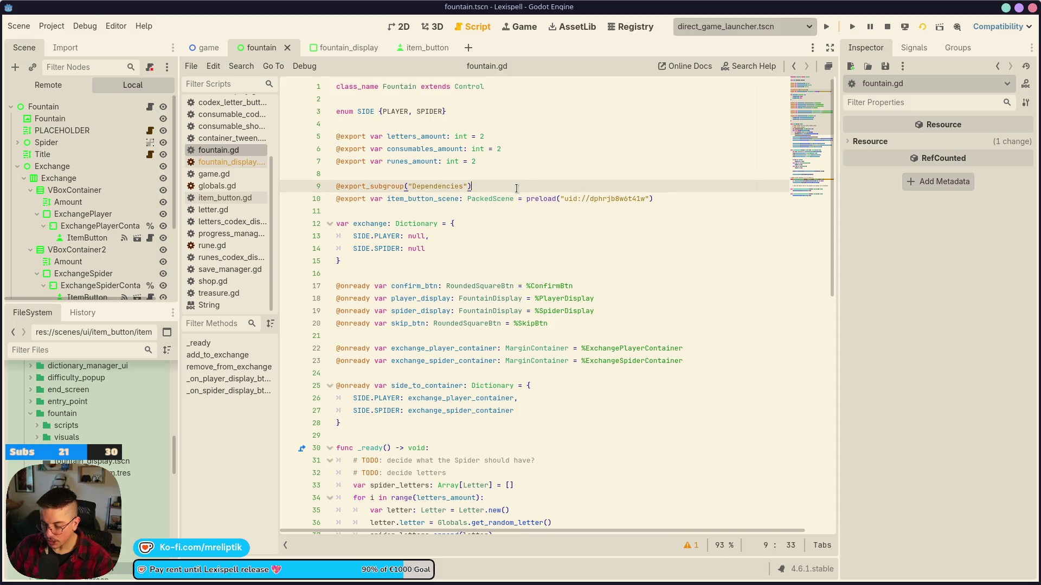
{"action": "key", "text": "Return"}
{"action": "type", "text": "@export var letter"}
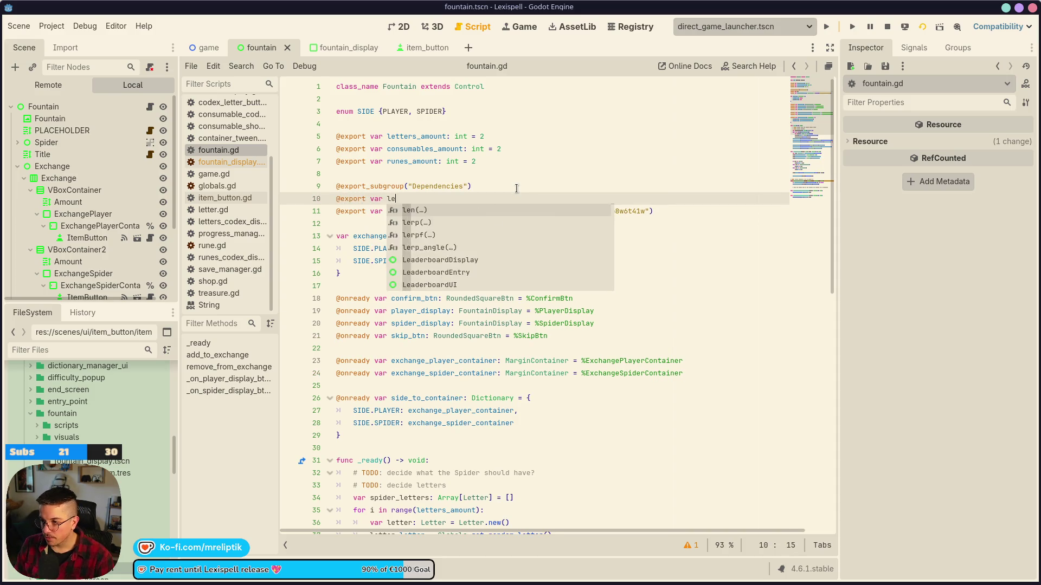
{"action": "type", "text": "_scene"}
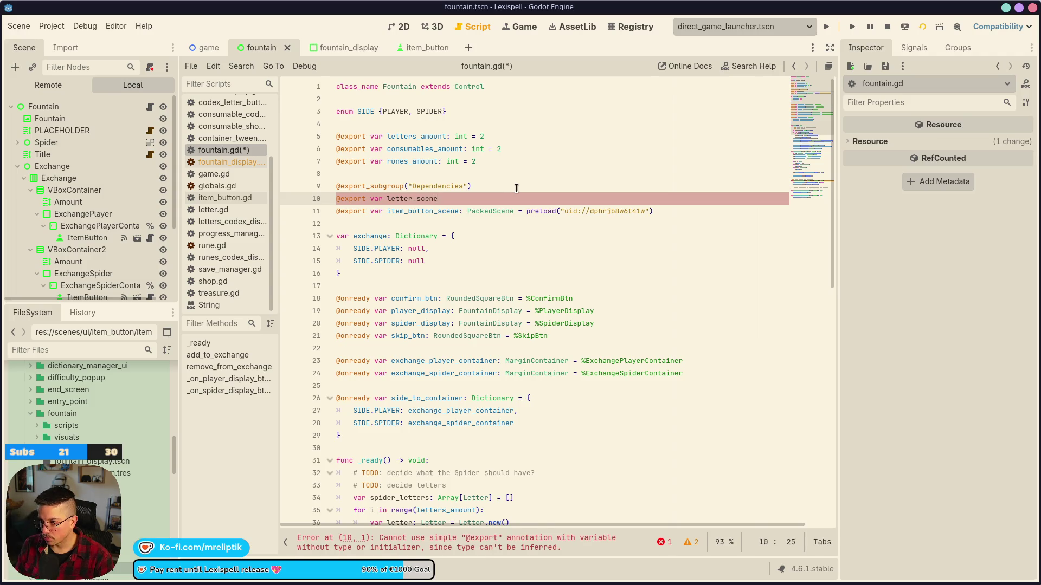
{"action": "type", "text": ": PackedSC"}
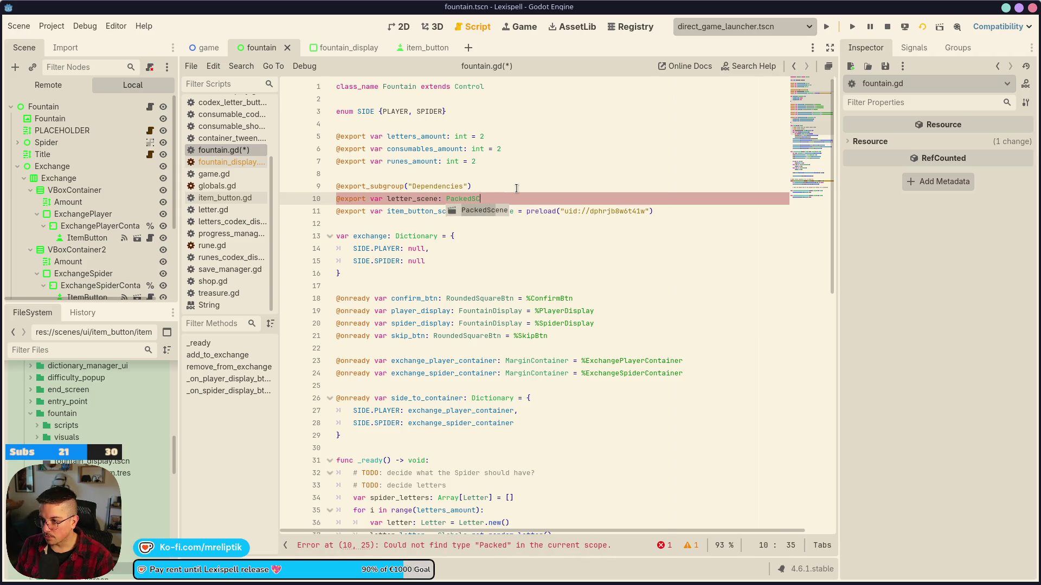
{"action": "key", "text": "Return"}
{"action": "type", "text": "="}
{"action": "key", "text": "ctrl+s"}
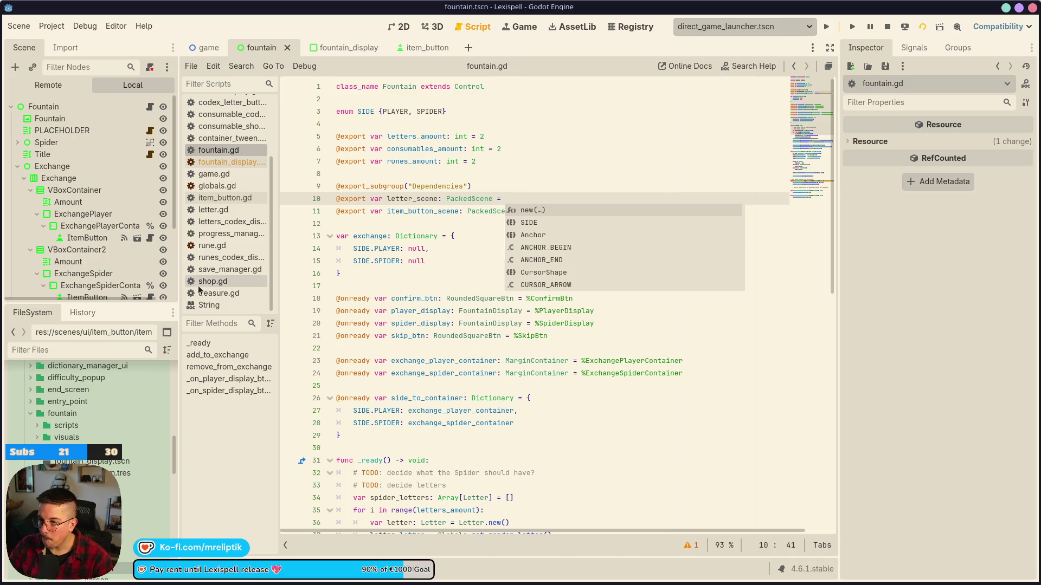
Filter FileSystem for 'letter' and drop letter.tscn onto line 10 to preload it
{"action": "type", "text": "letter"}
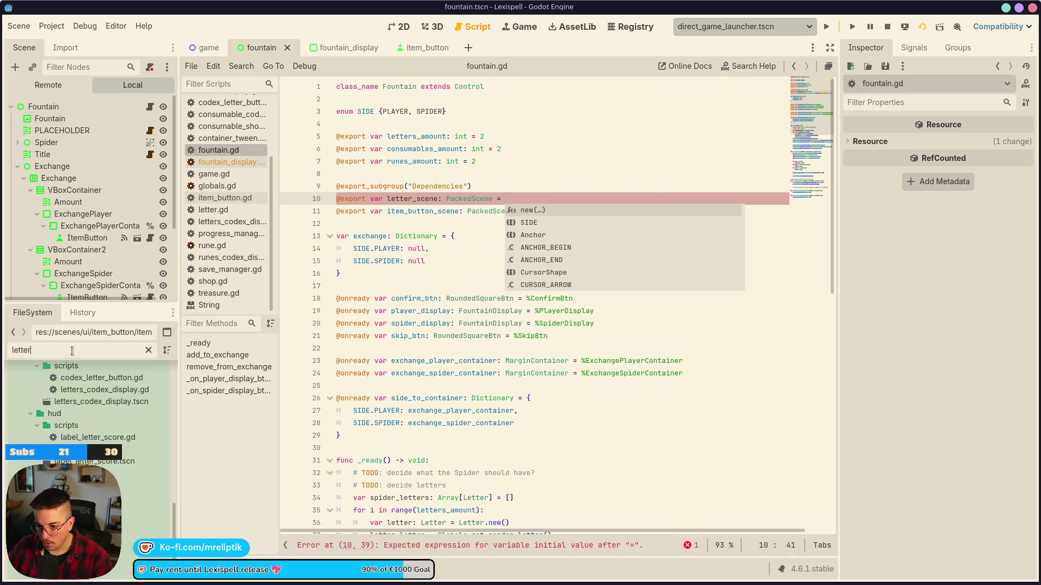
{"action": "left_click_drag", "start_coordinate": [60, 431], "coordinate": [336, 462]}
{"action": "left_click_drag", "start_coordinate": [464, 389], "coordinate": [534, 199]}
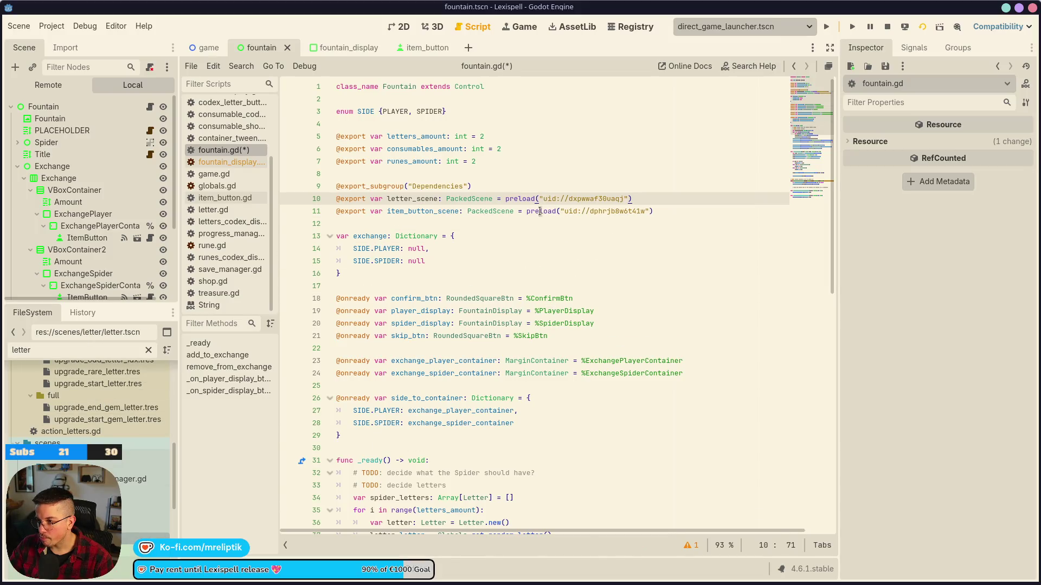
{"action": "double_click", "coordinate": [403, 199]}
{"action": "key", "text": "ctrl+c"}
{"action": "scroll", "coordinate": [461, 426], "scroll_direction": "down", "scroll_amount": 8}
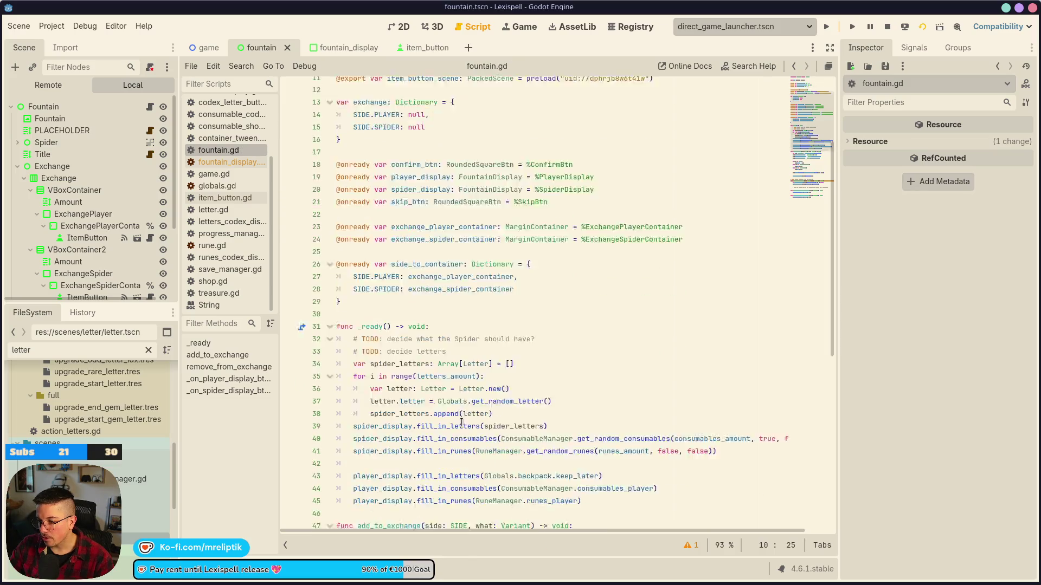
Replace Letter.new() with letter_scene.instantiate() on line 36
{"action": "double_click", "coordinate": [468, 186]}
{"action": "key", "text": "ctrl+v"}
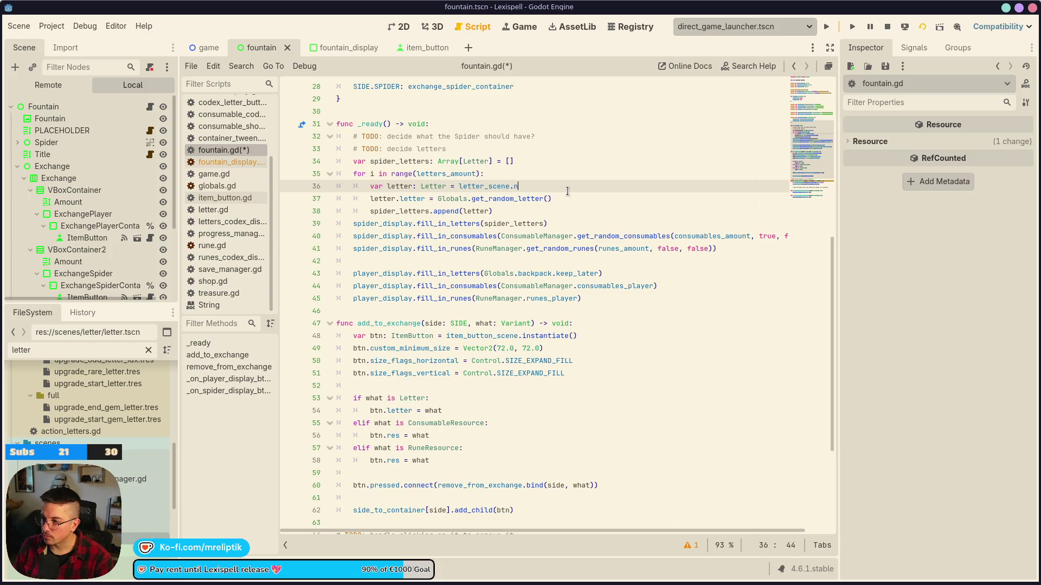
{"action": "type", "text": "nstantiate("}
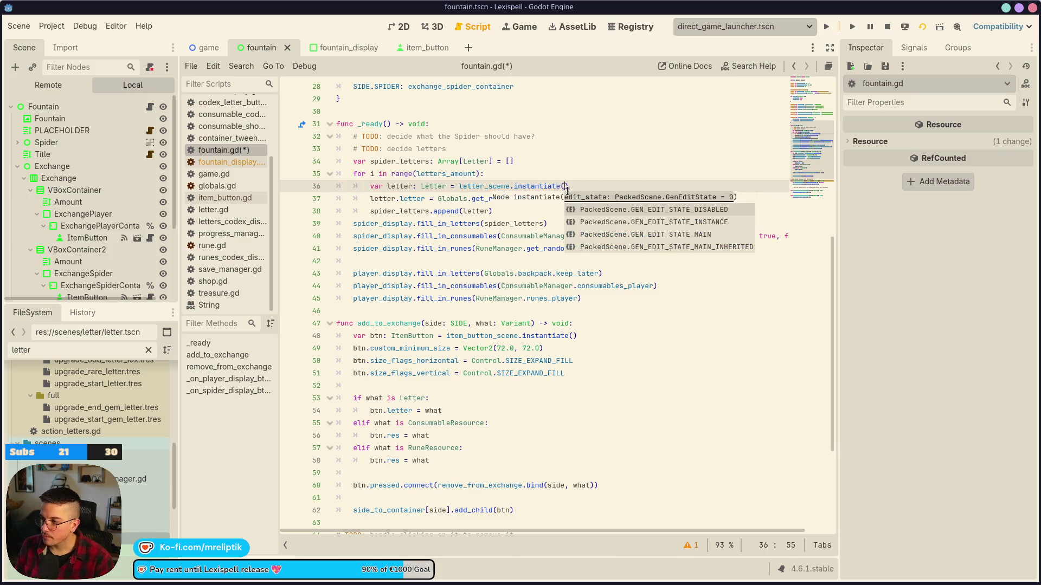
{"action": "key", "text": "ctrl+s"}
{"action": "key", "text": "Return"}
{"action": "key", "text": "Return"}
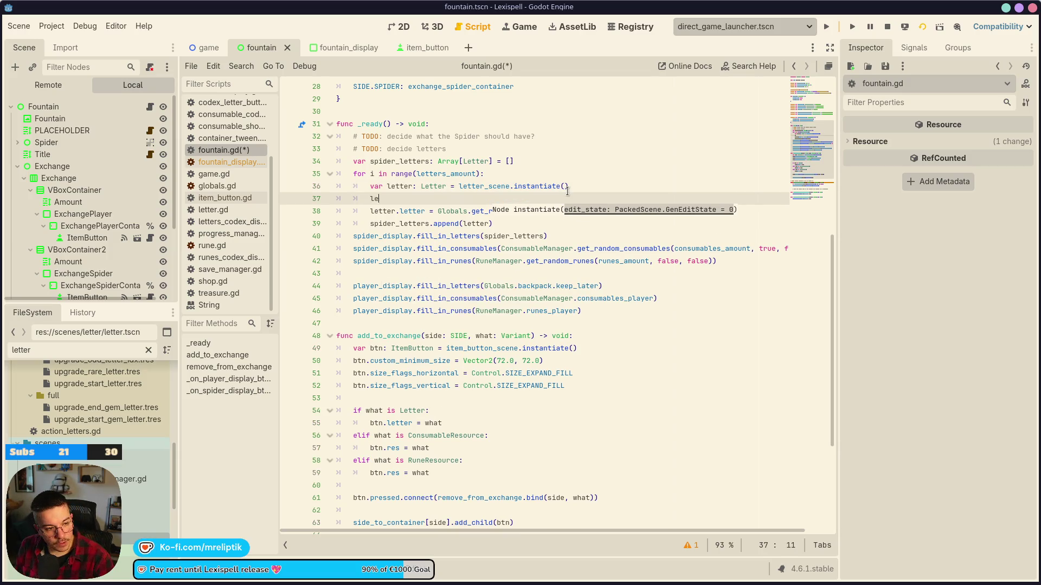
Add letter.process_mode = Node.PROCESS_MODE_DISABLED on the next line
{"action": "type", "text": "tter.proce"}
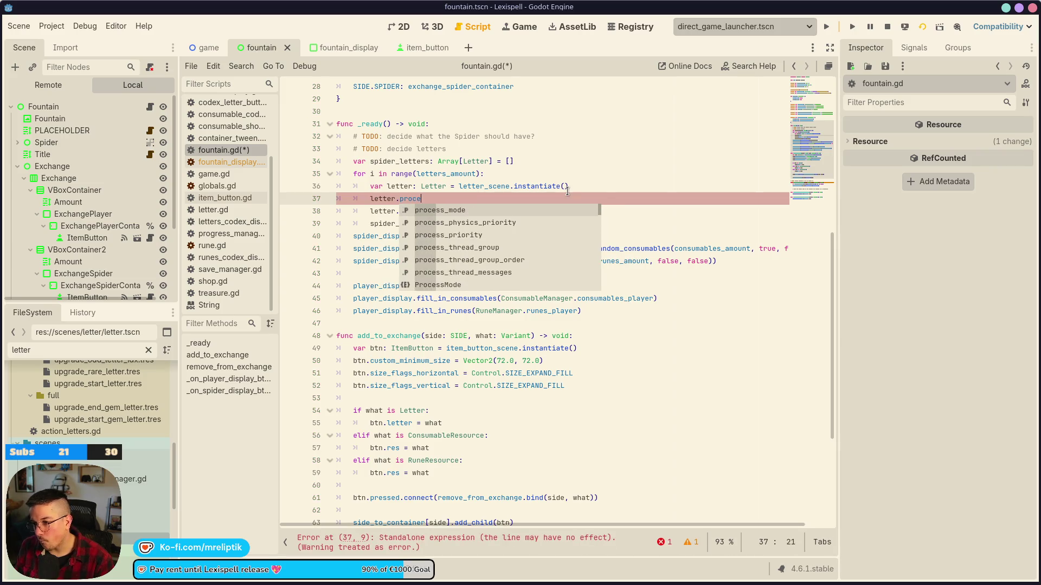
{"action": "key", "text": "Return"}
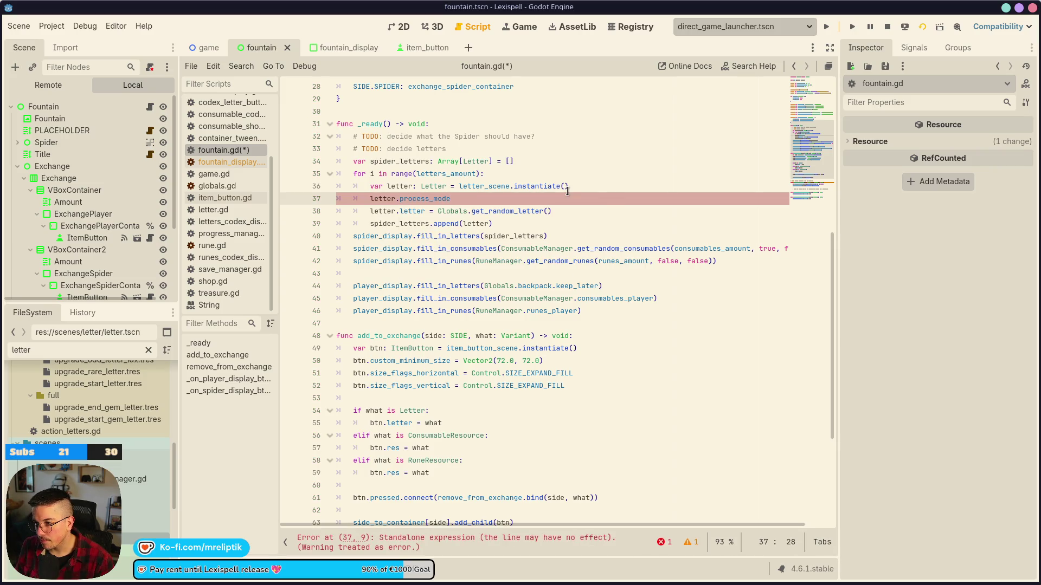
{"action": "key", "text": "BackSpace"}
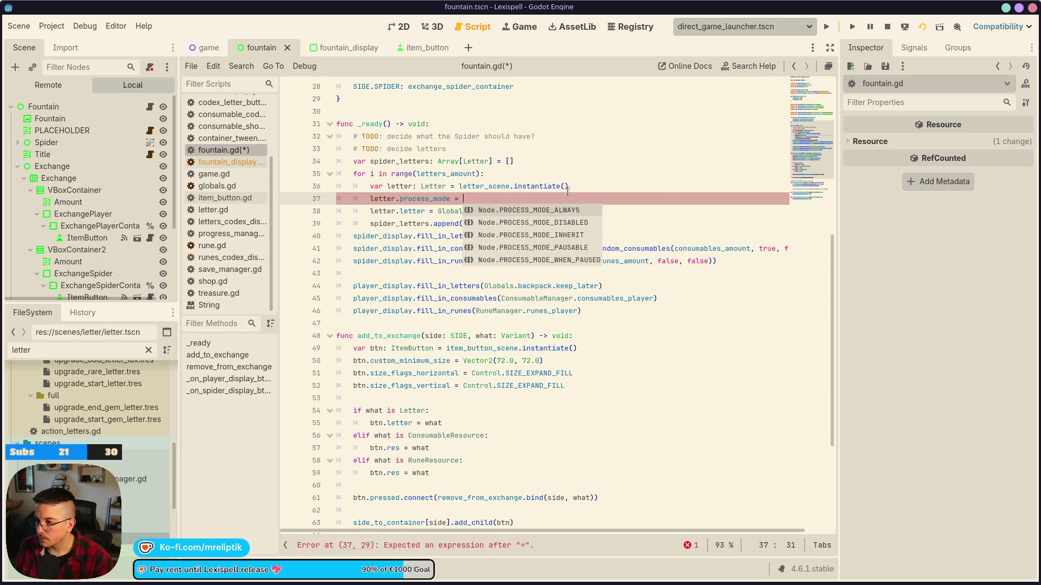
{"action": "key", "text": "Down"}
{"action": "key", "text": "Return"}
{"action": "key", "text": "ctrl+s"}
Add letter.hide(), delete the get_random_letter assignment line, and save
{"action": "key", "text": "Return"}
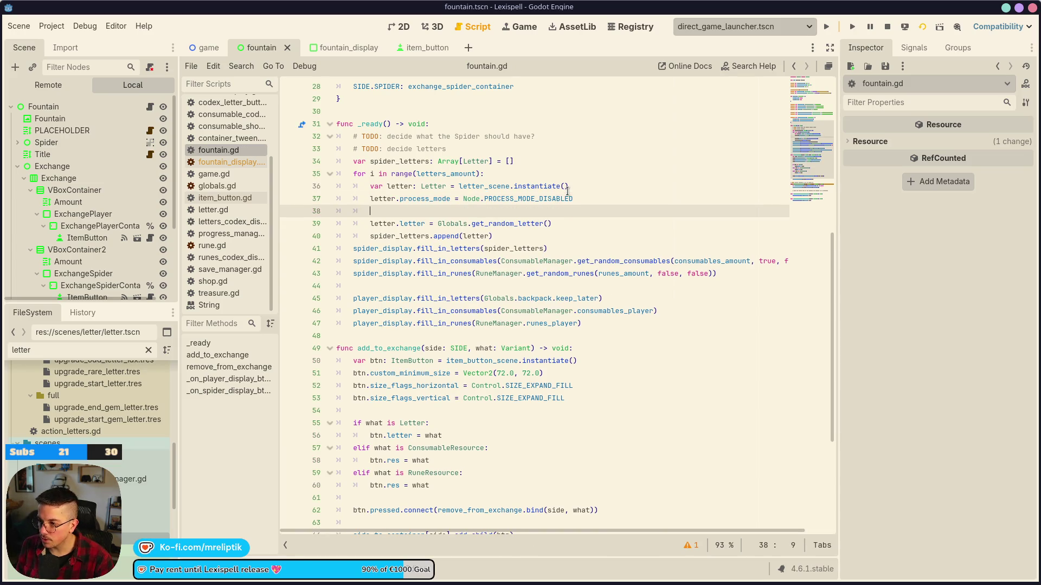
{"action": "type", "text": "ter.hide"}
{"action": "key", "text": "Return"}
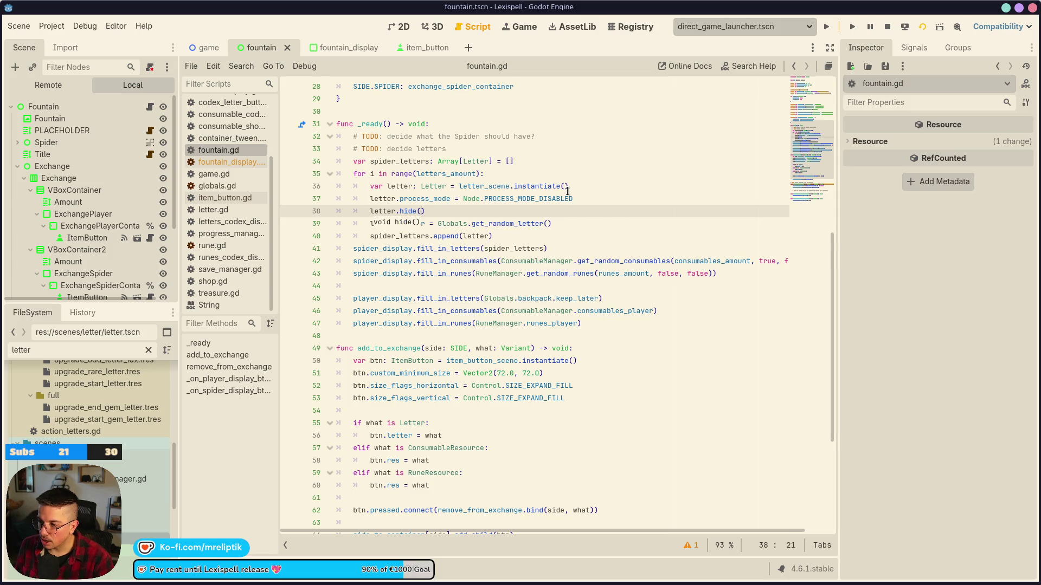
{"action": "key", "text": "Down"}
{"action": "key", "text": "ctrl+shift+k"}
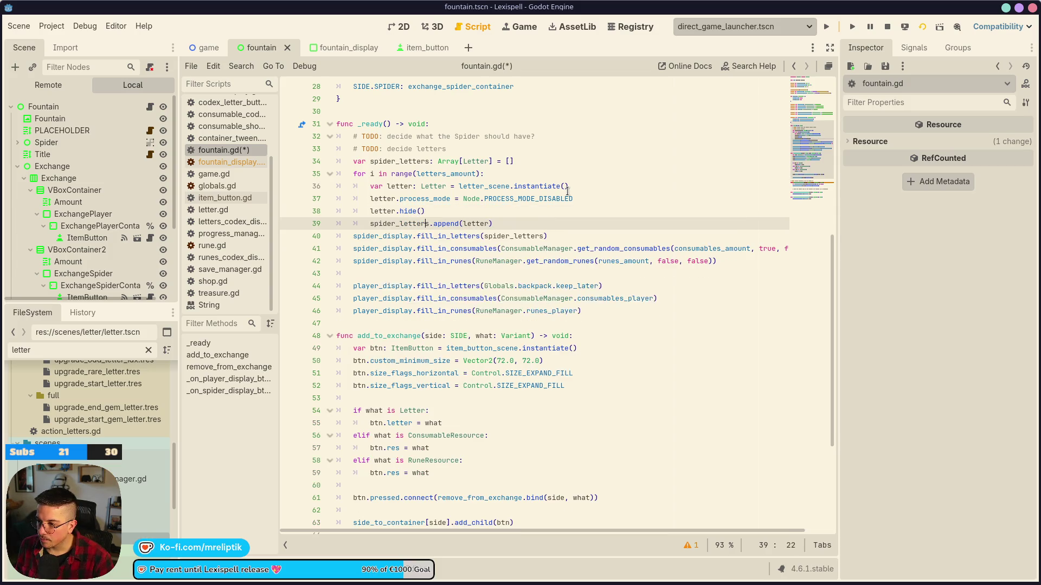
{"action": "key", "text": "ctrl+s"}
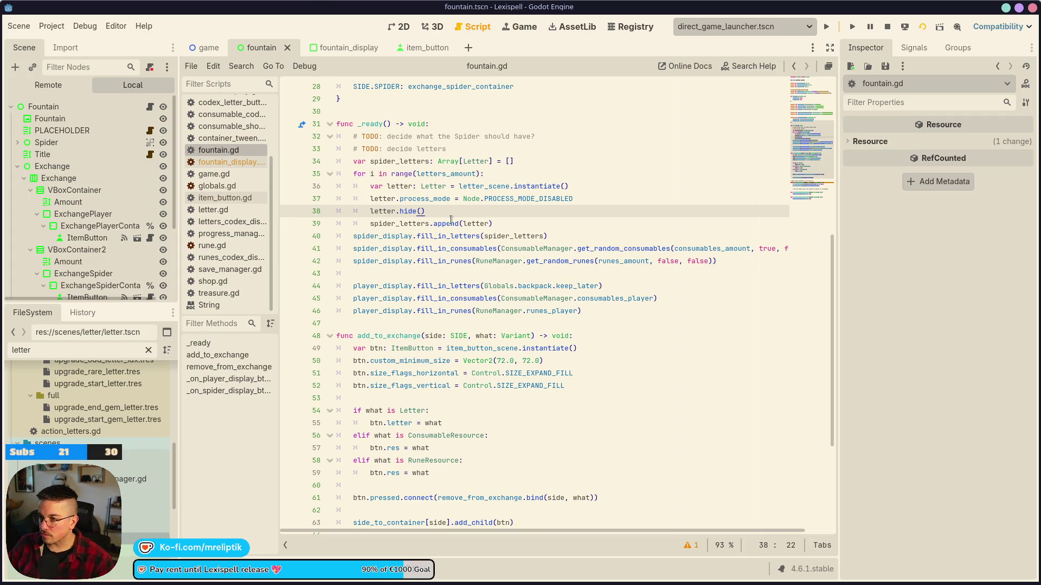
Save fountain.gd with its hidden, process-disabled letter_scene instances using Ctrl+S
{"action": "key", "text": "ctrl+s"}
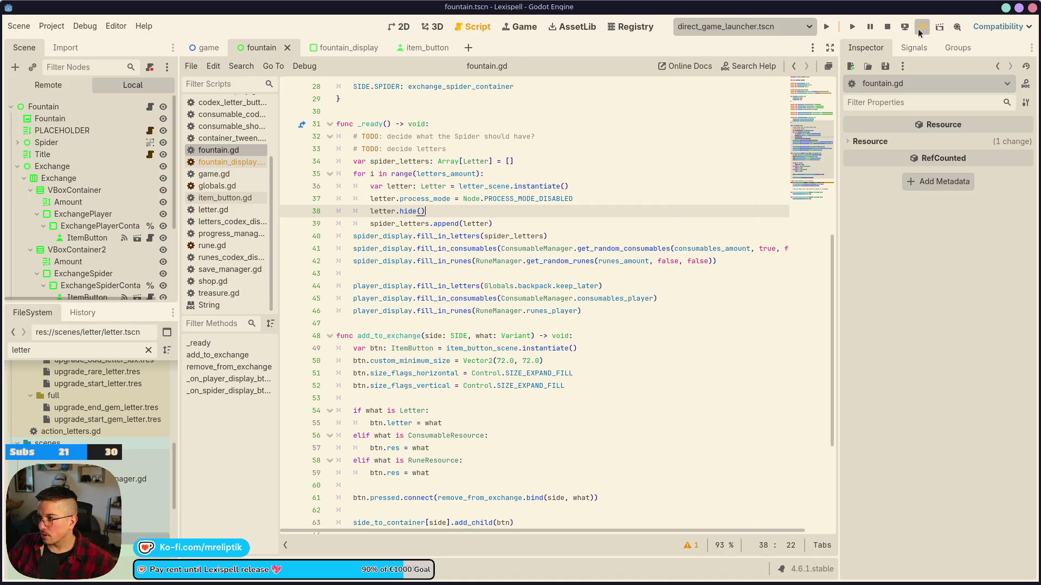
Run the fountain scene, stop it, and inspect its Letter Scene and Item Button Scene settings
{"action": "left_click", "coordinate": [918, 31]}
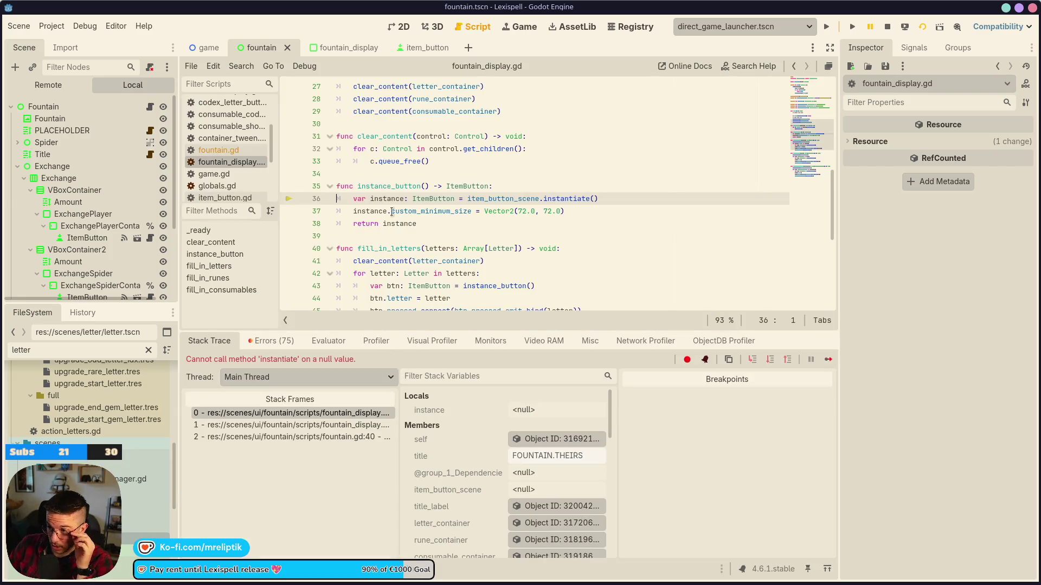
{"action": "mouse_move", "coordinate": [523, 199]}
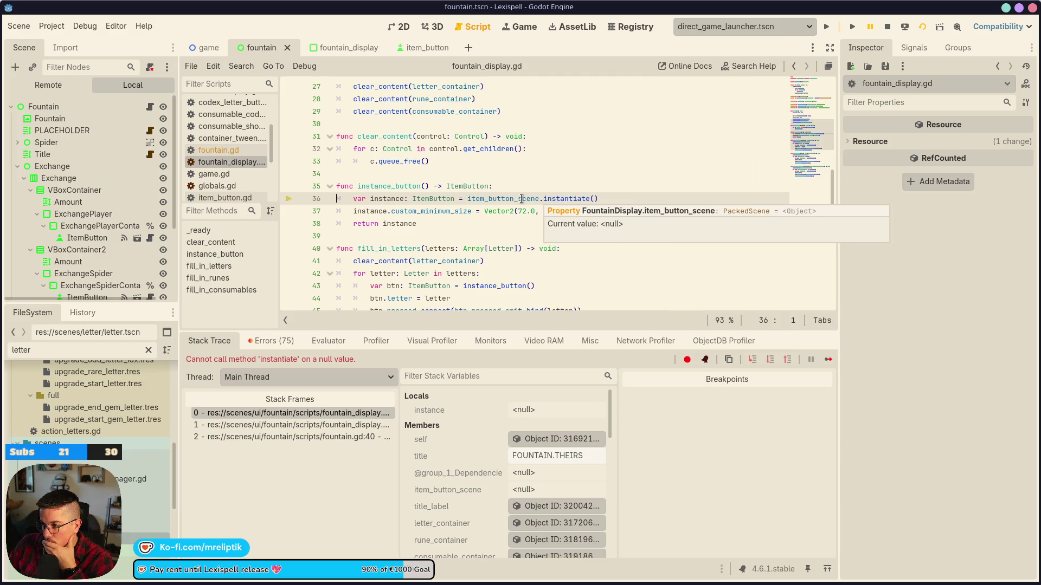
{"action": "left_click", "coordinate": [887, 27]}
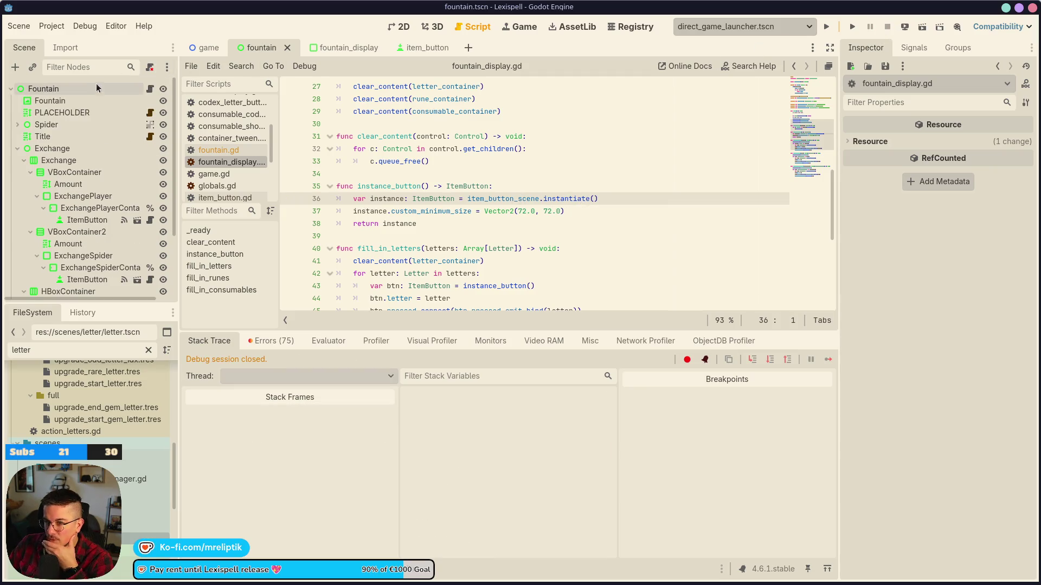
{"action": "left_click", "coordinate": [883, 194]}
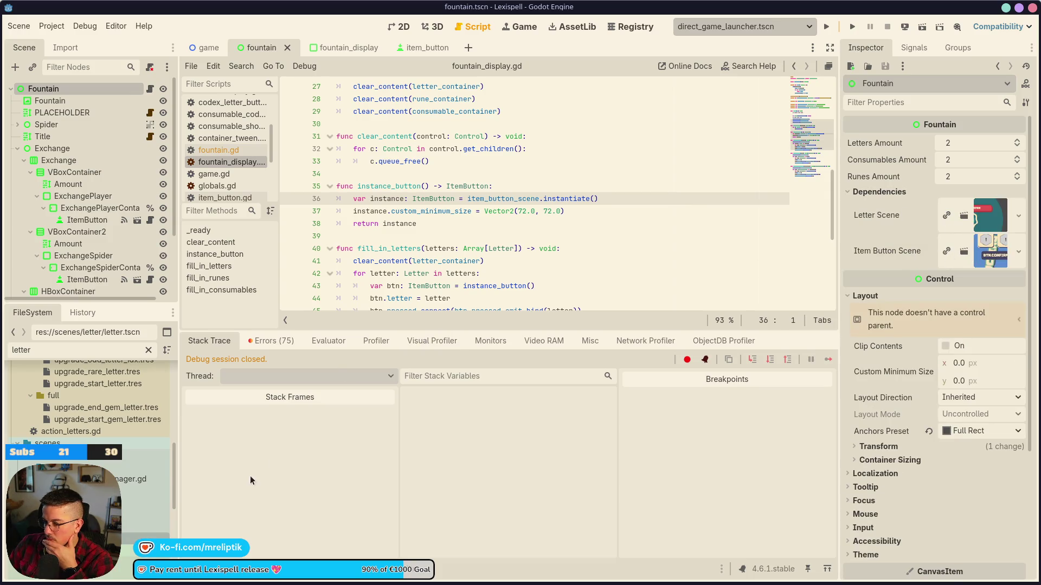
Trace the null instantiate error at fountain_display.gd:36 to instance_button, then open fountain_display
{"action": "key", "text": "ctrl+j"}
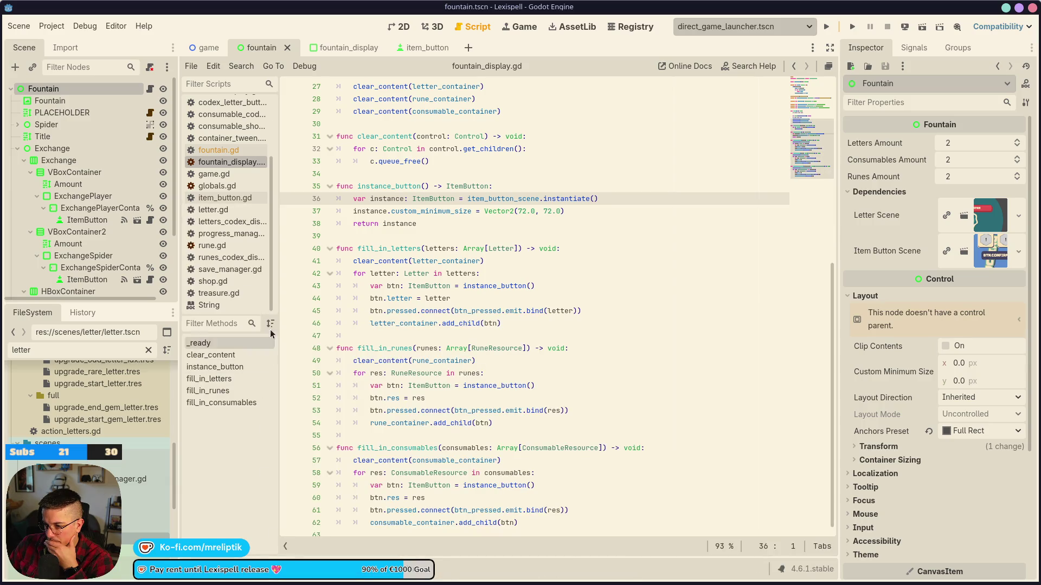
{"action": "key", "text": "ctrl+j"}
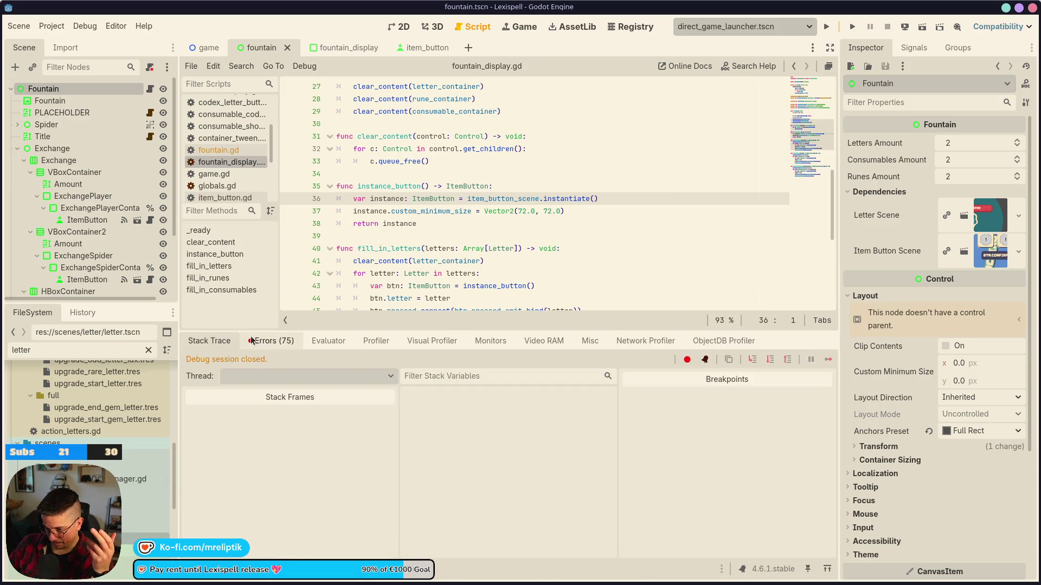
{"action": "left_click", "coordinate": [277, 341]}
{"action": "scroll", "coordinate": [385, 474], "scroll_direction": "down", "scroll_amount": 5}
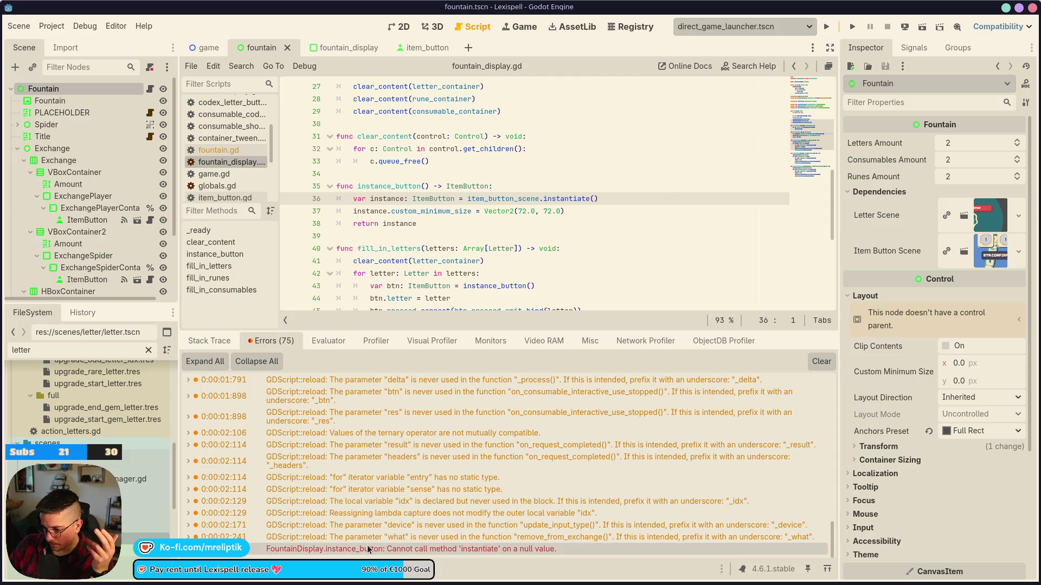
{"action": "left_click", "coordinate": [349, 554]}
{"action": "scroll", "coordinate": [505, 269], "scroll_direction": "down", "scroll_amount": 4}
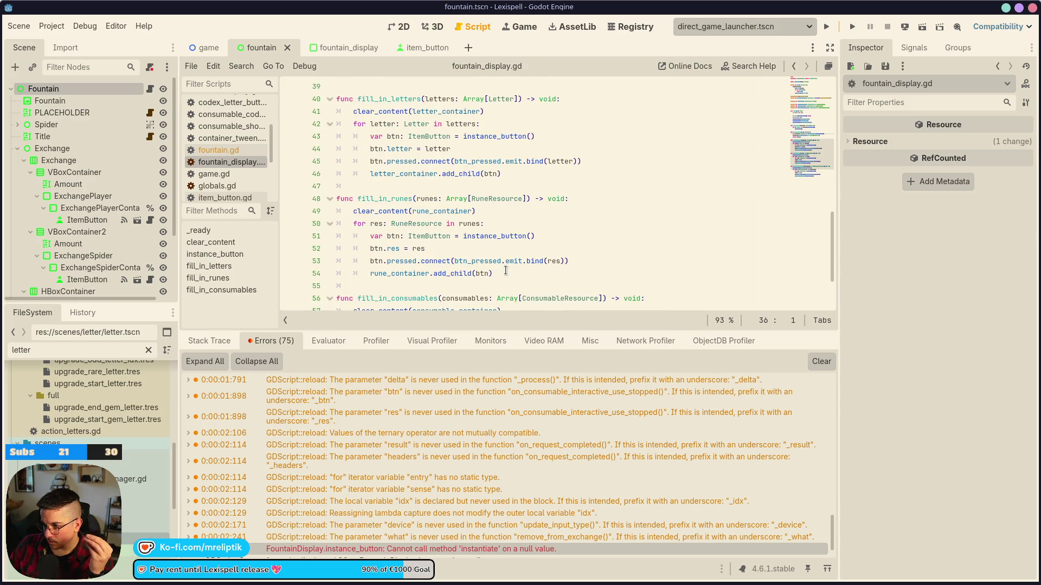
{"action": "scroll", "coordinate": [505, 270], "scroll_direction": "up", "scroll_amount": 4}
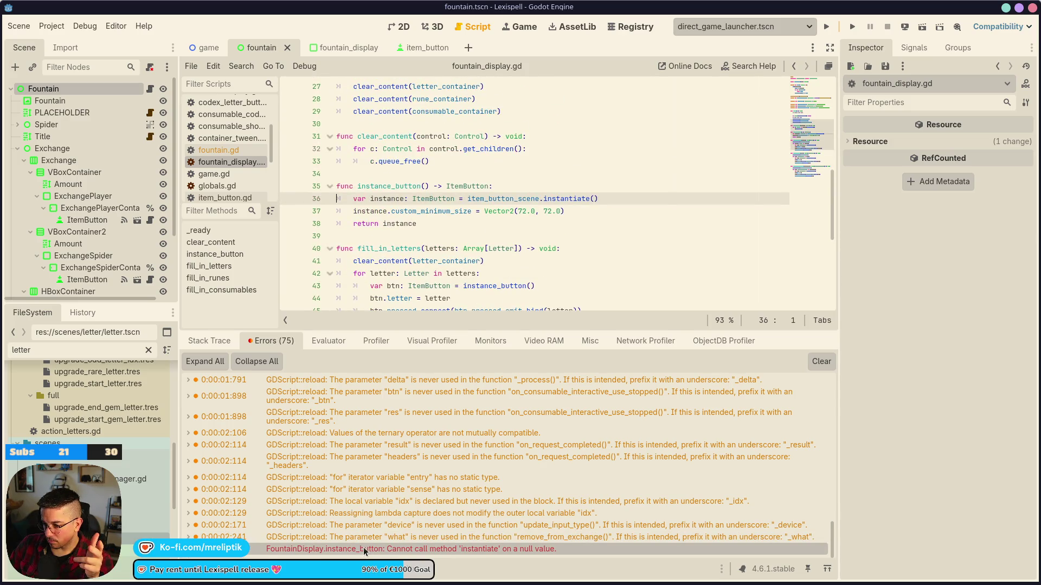
{"action": "double_click", "coordinate": [412, 549]}
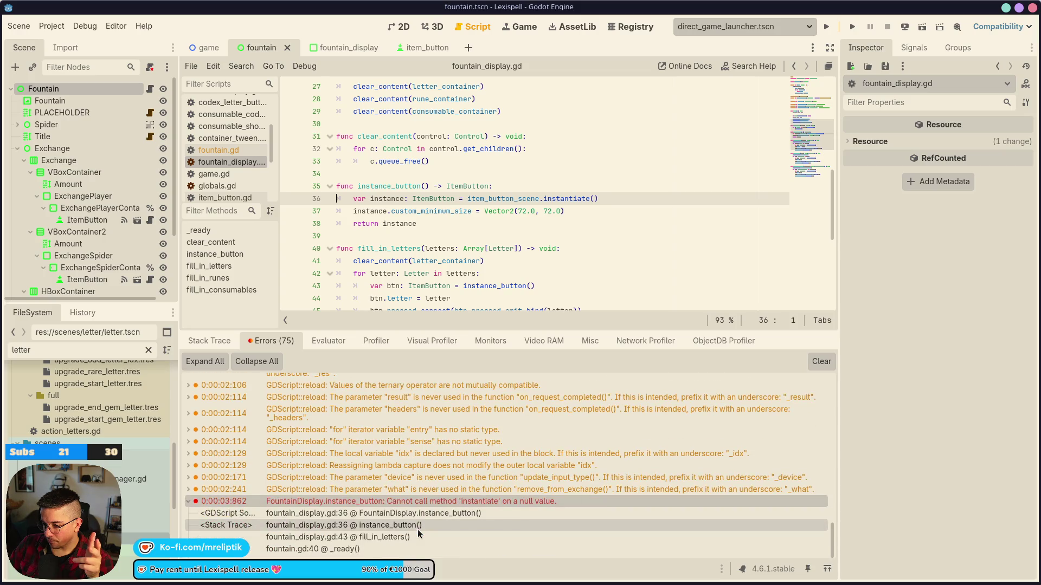
{"action": "double_click", "coordinate": [400, 187]}
{"action": "left_click", "coordinate": [354, 46]}
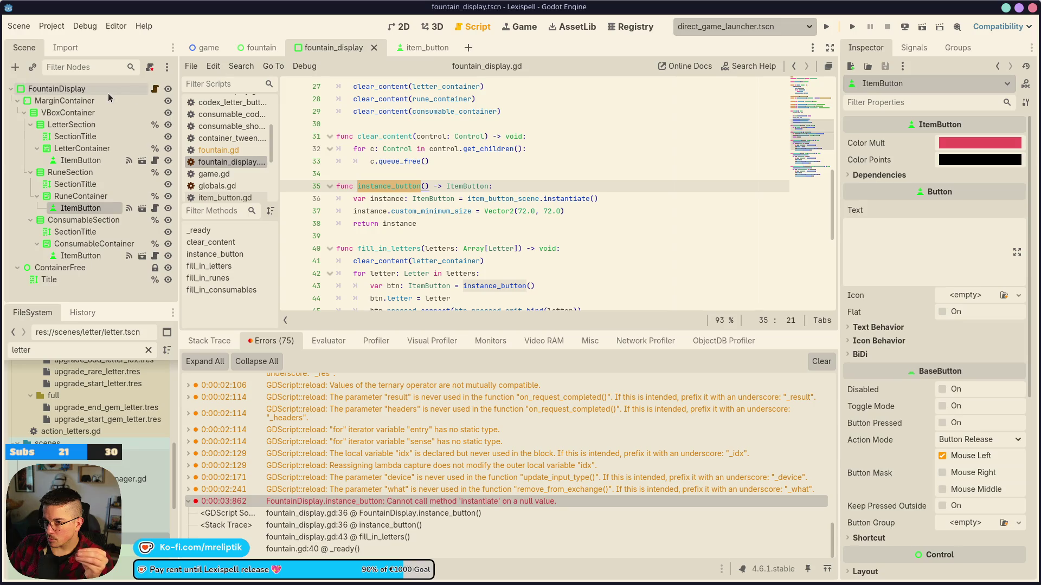
Set FountainDisplay's Item Button Scene dependency to the item button scene, save, and rerun the fountain scene
{"action": "left_click", "coordinate": [873, 159]}
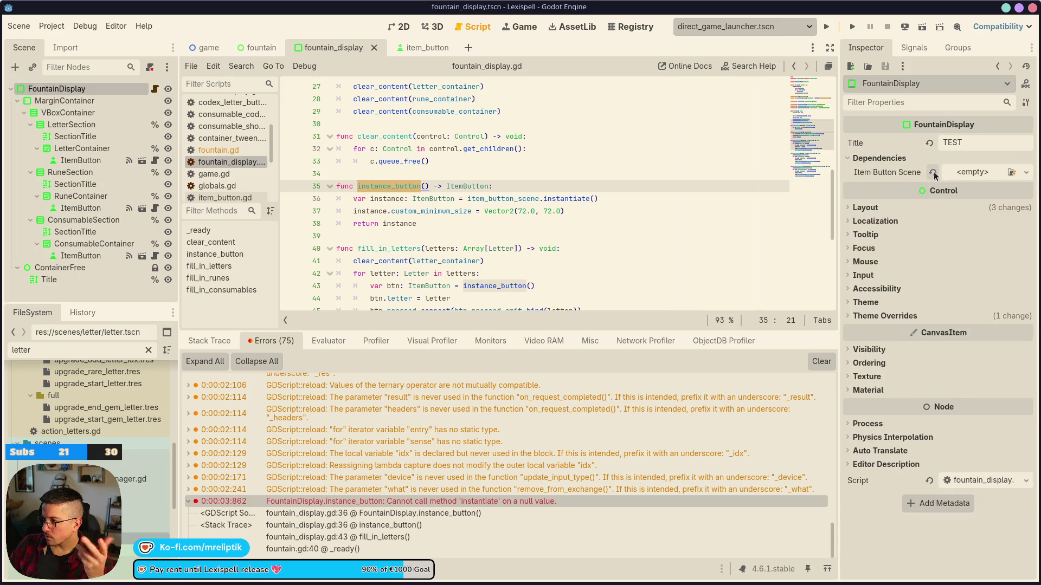
{"action": "left_click", "coordinate": [932, 173]}
{"action": "key", "text": "ctrl+s"}
{"action": "left_click", "coordinate": [280, 50]}
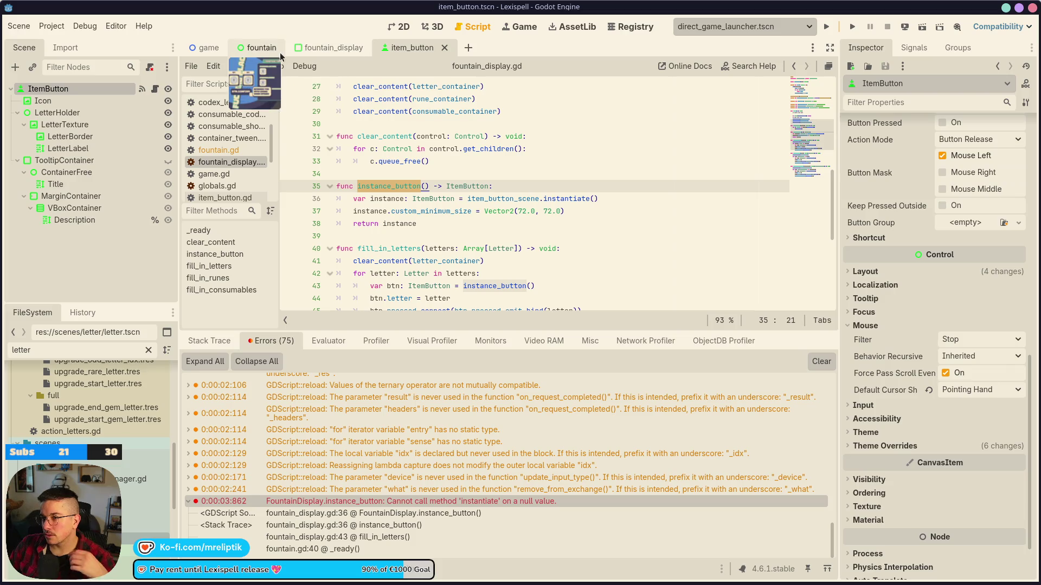
{"action": "left_click", "coordinate": [921, 26]}
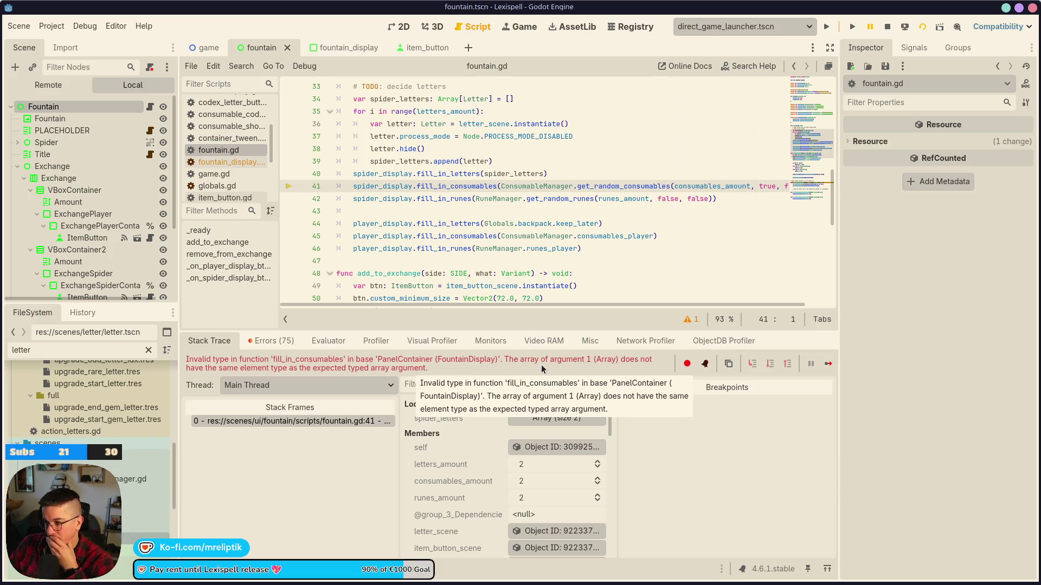
Remove the [ConsumableResource] and [RuneResource] element types from the Array parameters in fountain_display.gd, and save
{"action": "left_click_drag", "start_coordinate": [837, 203], "coordinate": [891, 203]}
{"action": "scroll", "coordinate": [539, 245], "scroll_direction": "down", "scroll_amount": 2}
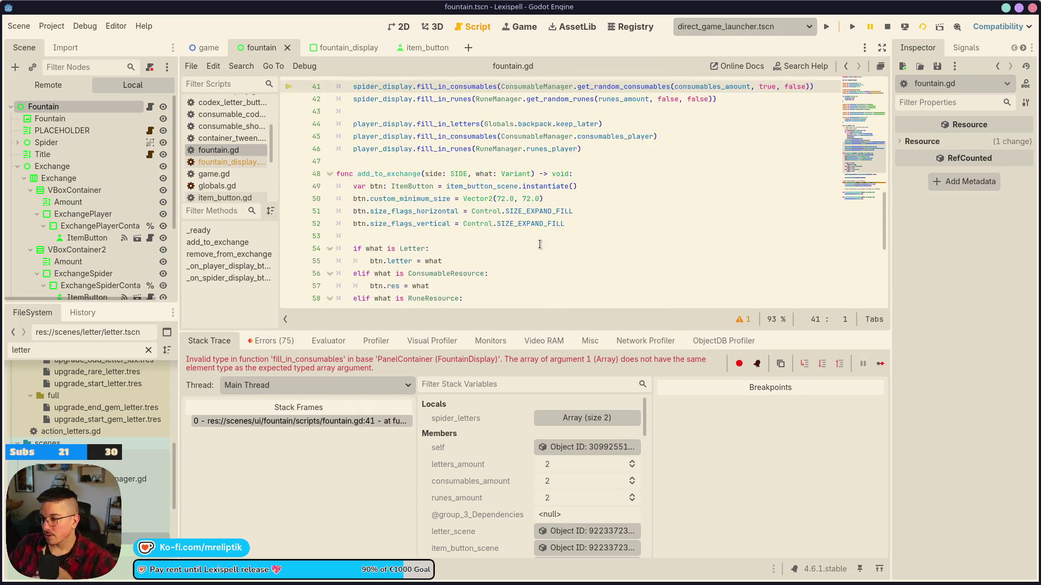
{"action": "scroll", "coordinate": [540, 244], "scroll_direction": "down", "scroll_amount": 7}
{"action": "scroll", "coordinate": [434, 180], "scroll_direction": "up", "scroll_amount": 6}
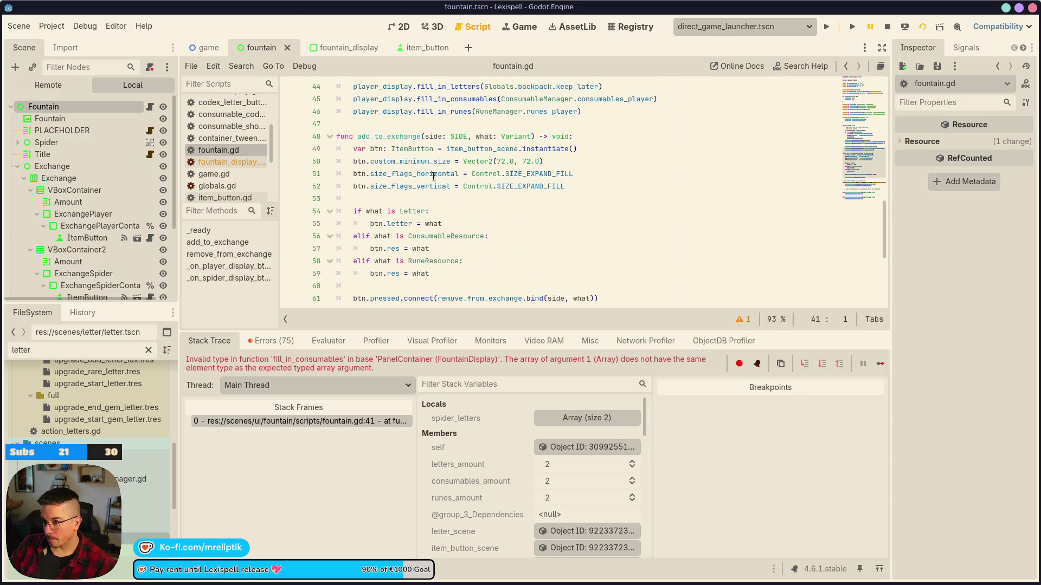
{"action": "left_click", "coordinate": [428, 98], "text": "ctrl"}
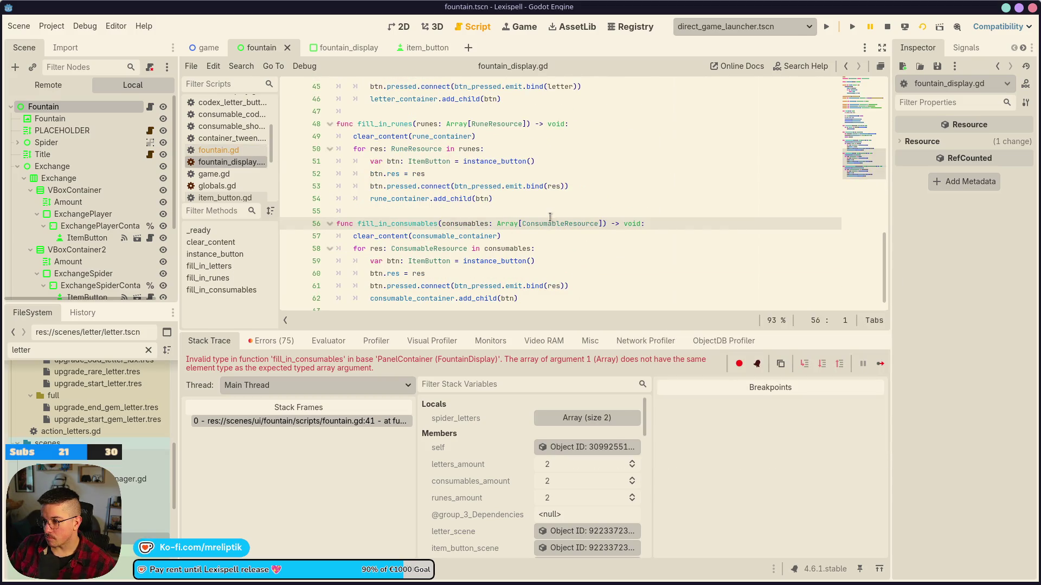
{"action": "double_click", "coordinate": [554, 223]}
{"action": "key", "text": "BackSpace"}
{"action": "key", "text": "BackSpace"}
{"action": "left_click", "coordinate": [517, 123]}
{"action": "double_click", "coordinate": [517, 124]}
{"action": "key", "text": "BackSpace"}
{"action": "key", "text": "BackSpace"}
{"action": "key", "text": "ctrl+s"}
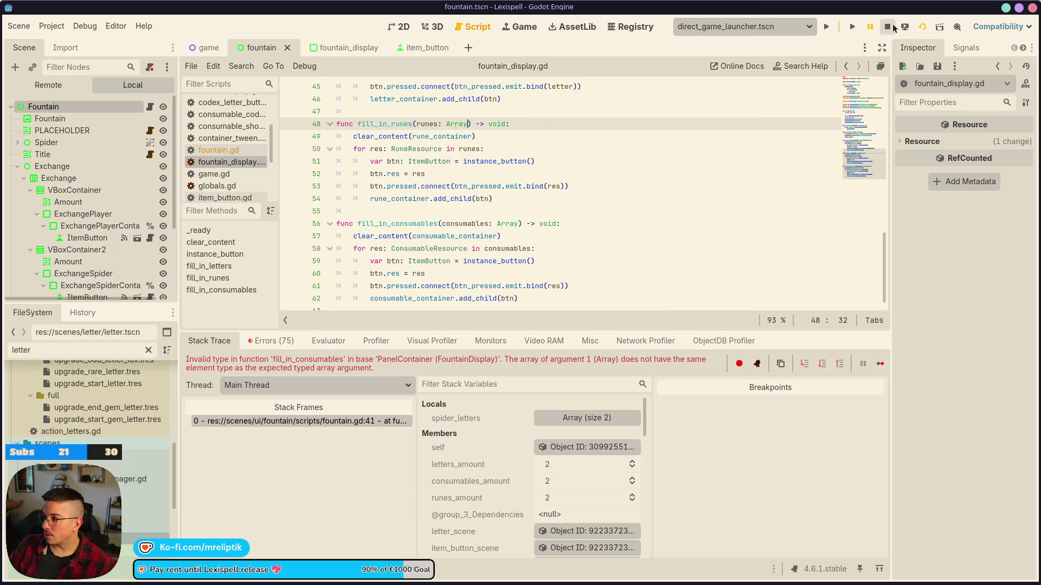
Stop and relaunch the game, then continue past the paused debugger error
{"action": "left_click", "coordinate": [888, 27]}
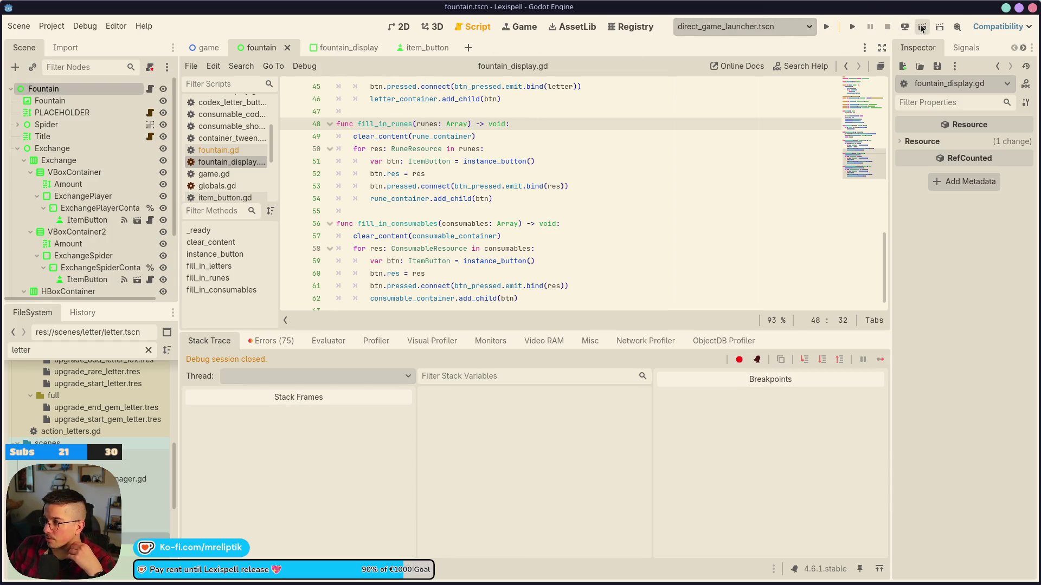
{"action": "left_click", "coordinate": [922, 27]}
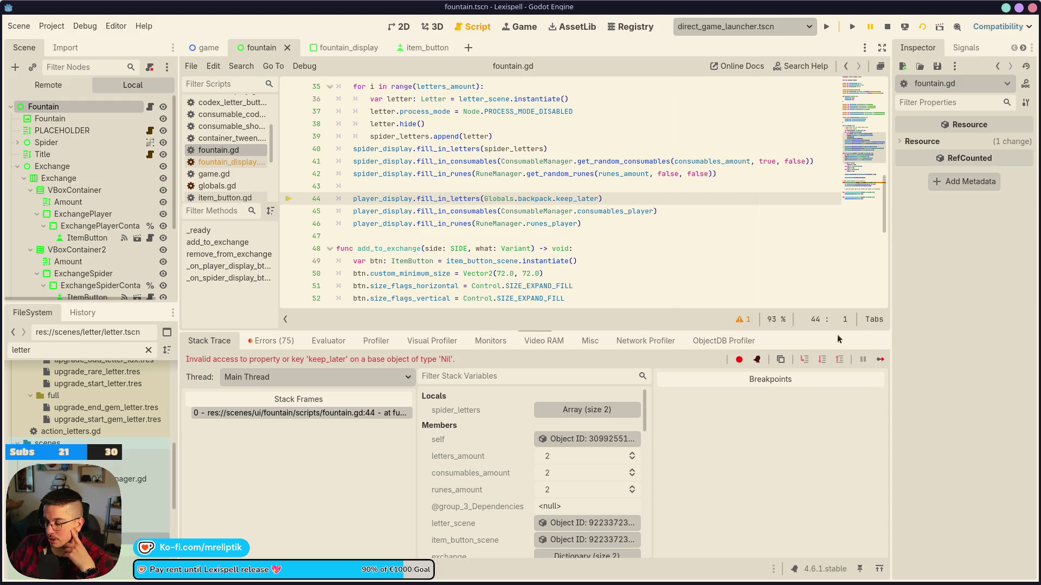
{"action": "left_click", "coordinate": [880, 359]}
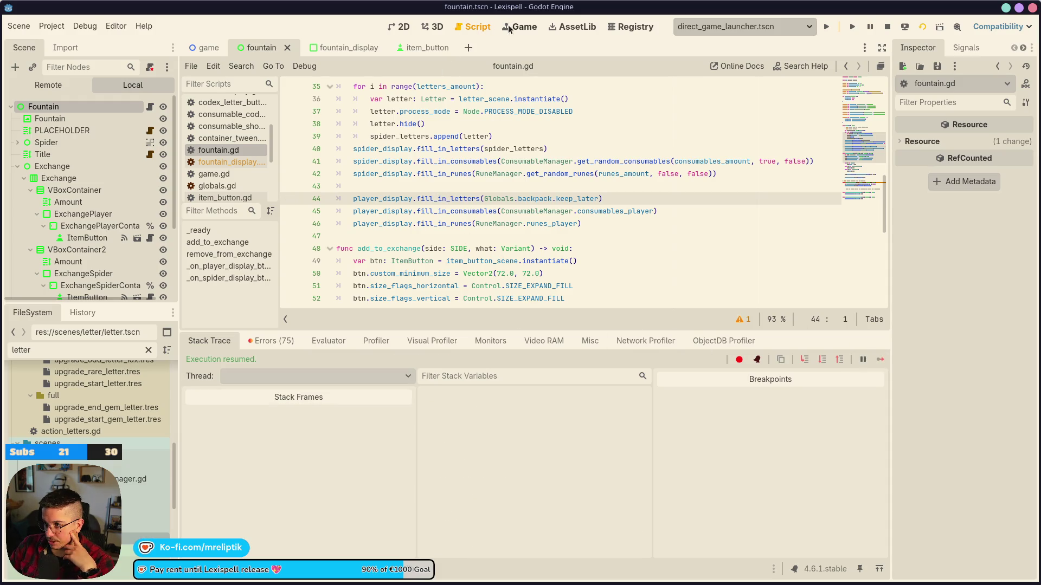
In the Game view, click an item in the spider's FOUNTAIN.THEIRS panel and check the debugger output
{"action": "left_click", "coordinate": [521, 27]}
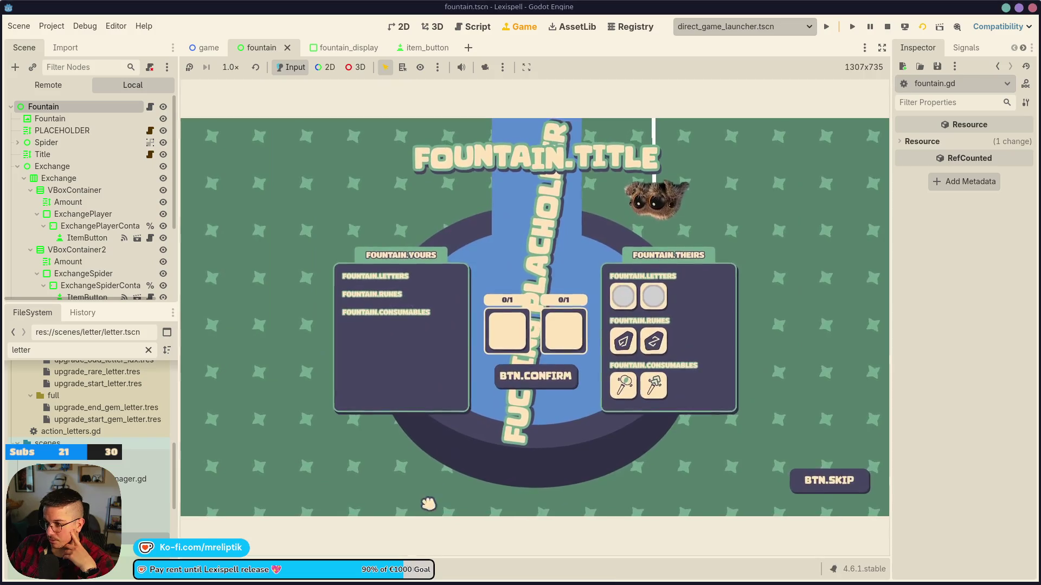
{"action": "left_click", "coordinate": [508, 342]}
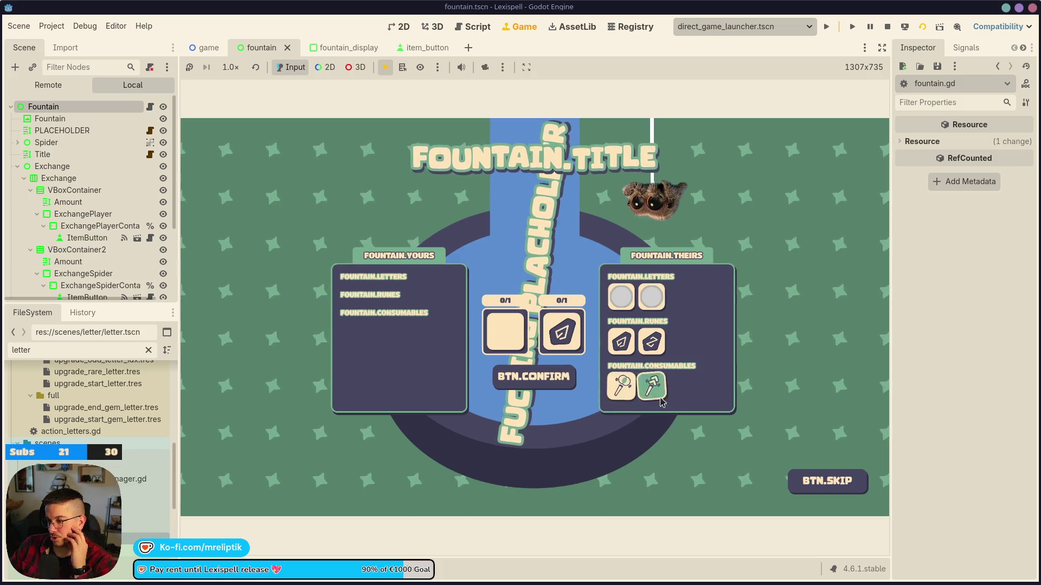
{"action": "left_click", "coordinate": [271, 575]}
{"action": "left_click", "coordinate": [271, 574]}
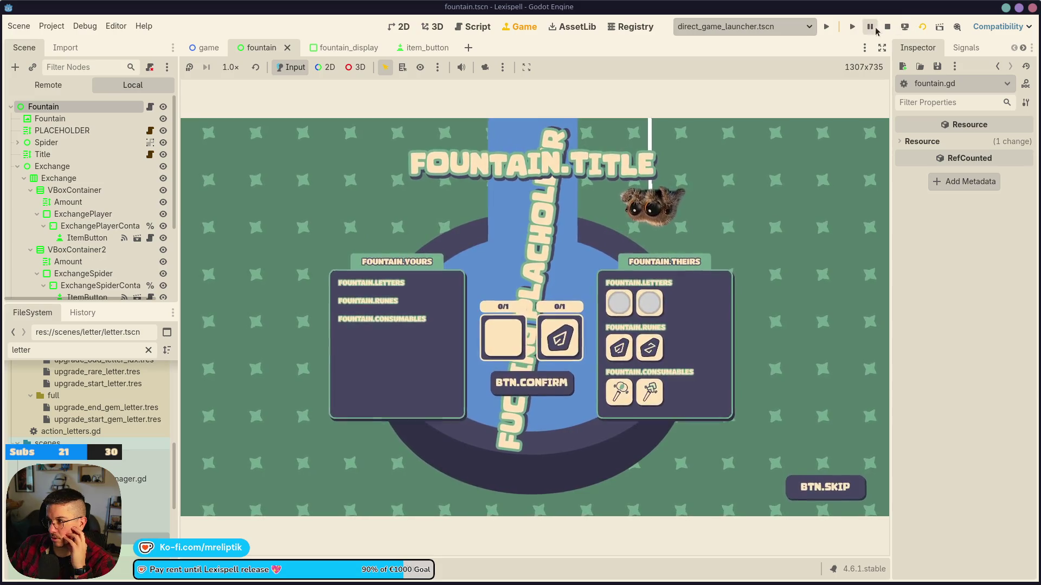
Make the TooltipContainer visible in the item_button scene and save it
{"action": "left_click", "coordinate": [426, 48]}
{"action": "left_click", "coordinate": [400, 26]}
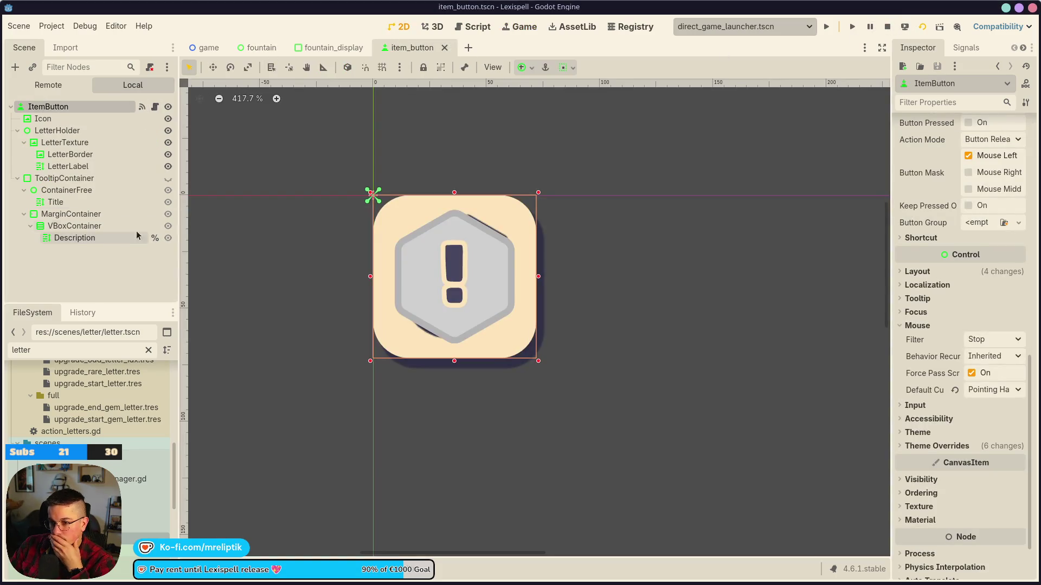
{"action": "left_click", "coordinate": [168, 179]}
{"action": "scroll", "coordinate": [393, 296], "scroll_direction": "down", "scroll_amount": 1}
{"action": "key", "text": "ctrl+s"}
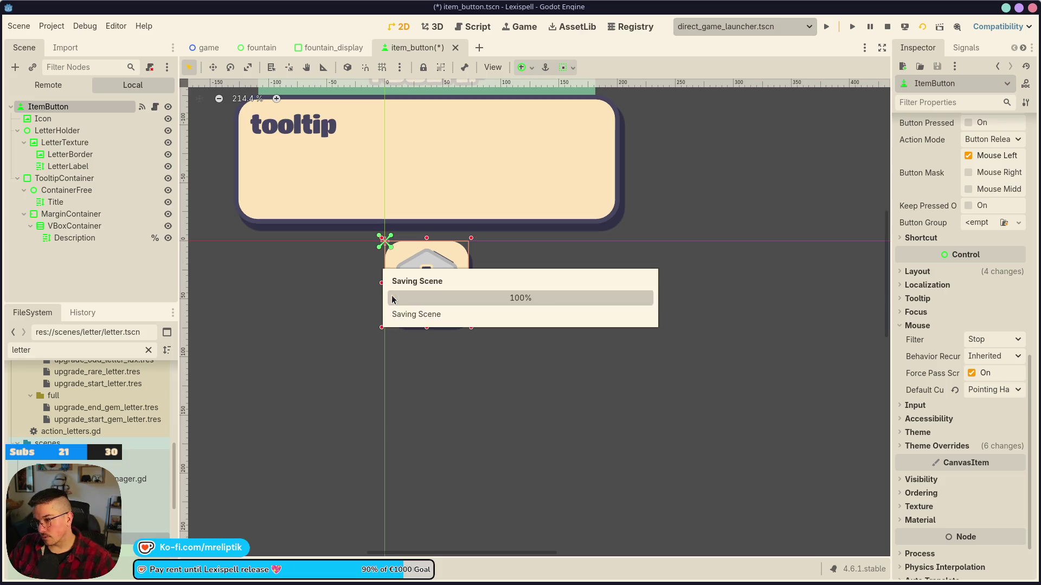
Inspect the LetterBorder and LetterLabel nodes and the item button script, then return to the running game
{"action": "left_click", "coordinate": [69, 156]}
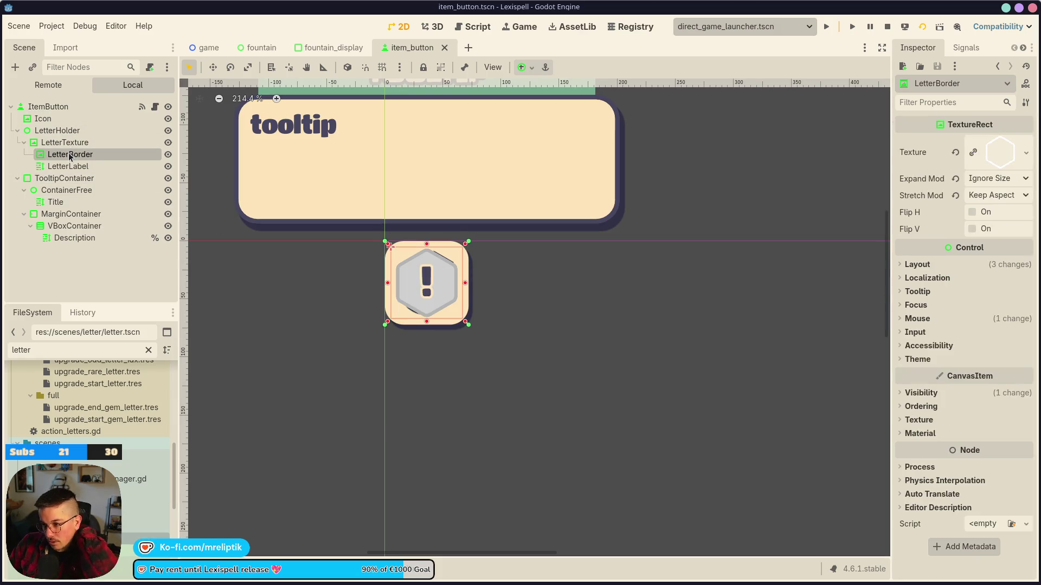
{"action": "left_click", "coordinate": [921, 394]}
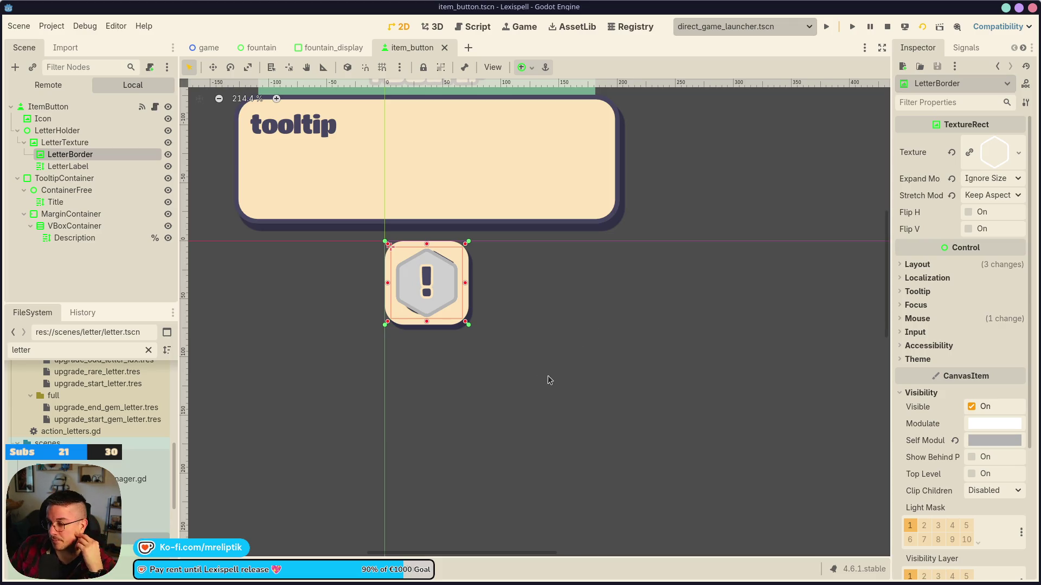
{"action": "key", "text": "XF86AudioLowerVolume"}
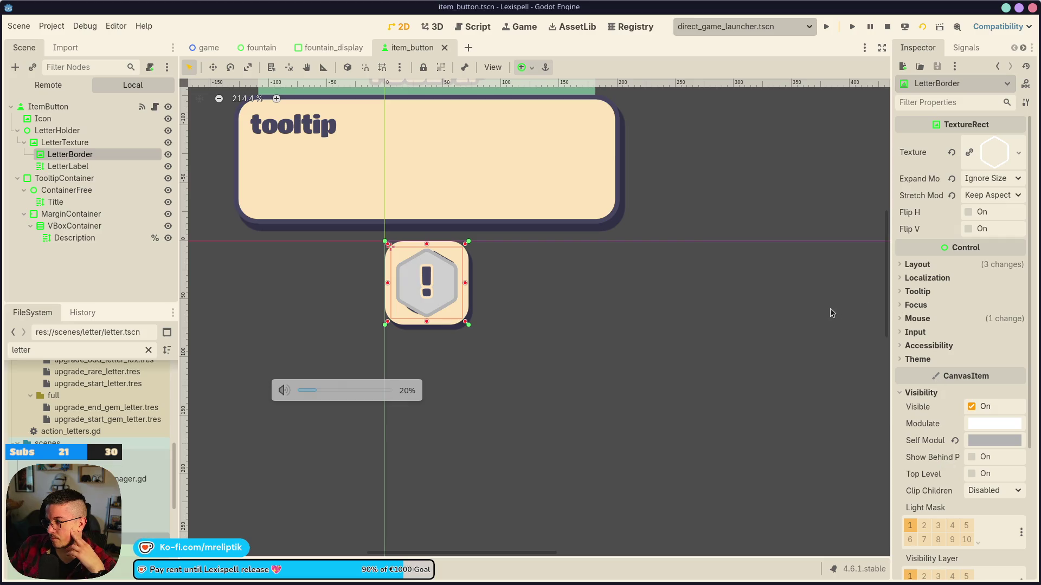
{"action": "left_click", "coordinate": [130, 276]}
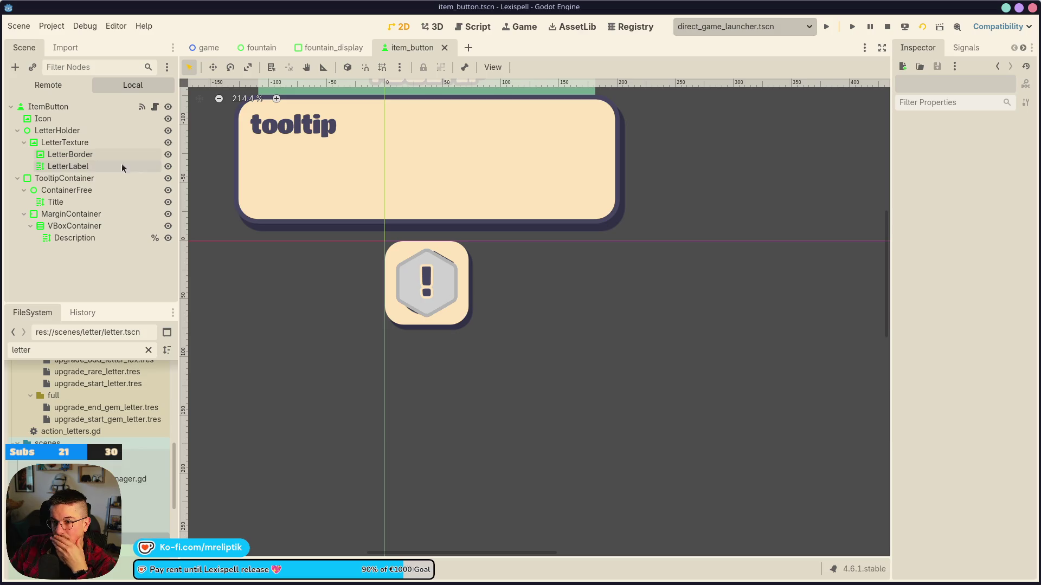
{"action": "left_click", "coordinate": [90, 166]}
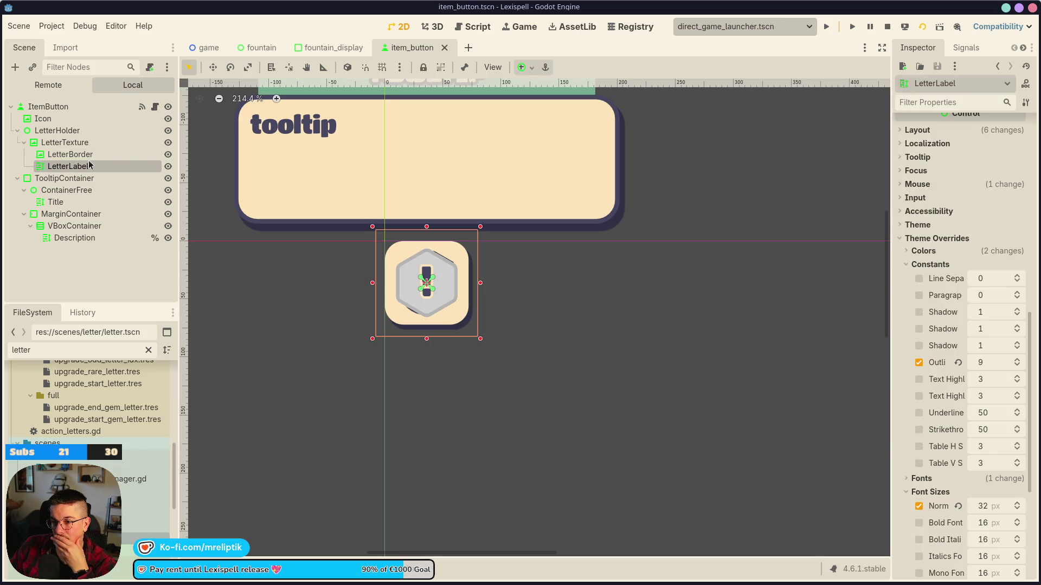
{"action": "left_click", "coordinate": [154, 106]}
{"action": "scroll", "coordinate": [439, 309], "scroll_direction": "down", "scroll_amount": 1}
{"action": "left_click", "coordinate": [396, 29]}
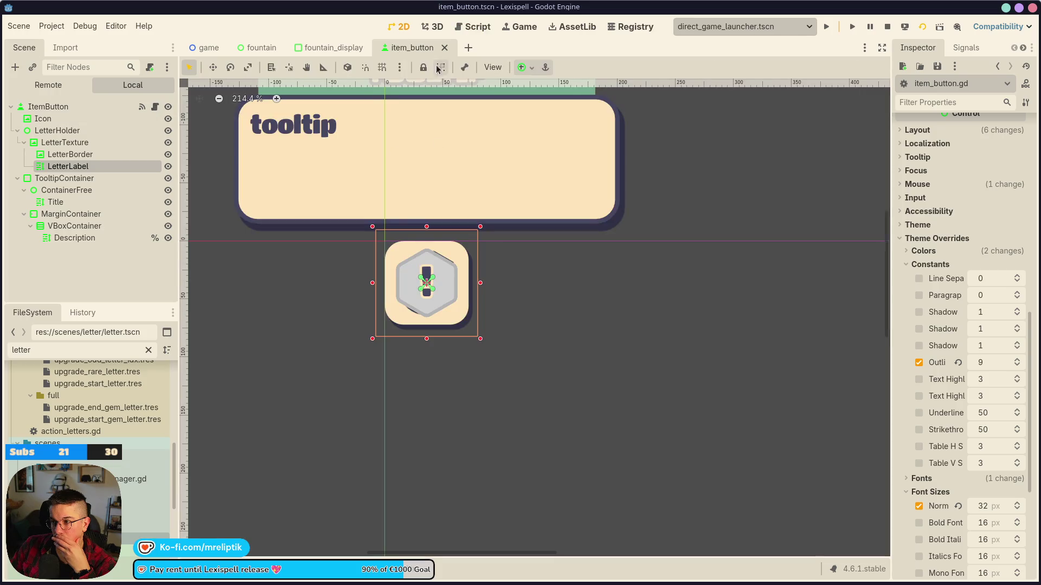
{"action": "left_click", "coordinate": [519, 27]}
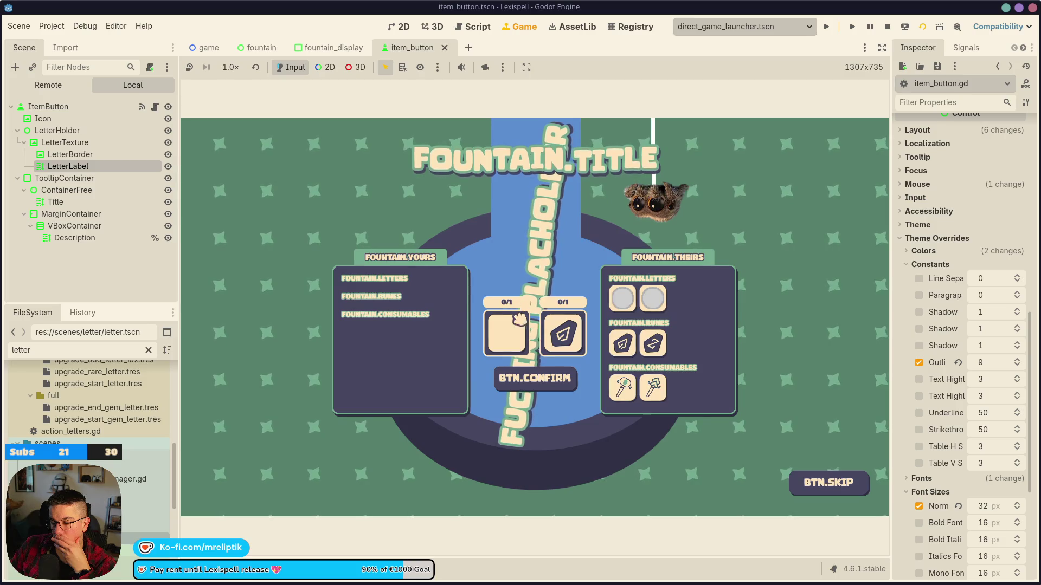
Check that tooltips appear over the spider's item slots in the running fountain screen
{"action": "mouse_move", "coordinate": [577, 335]}
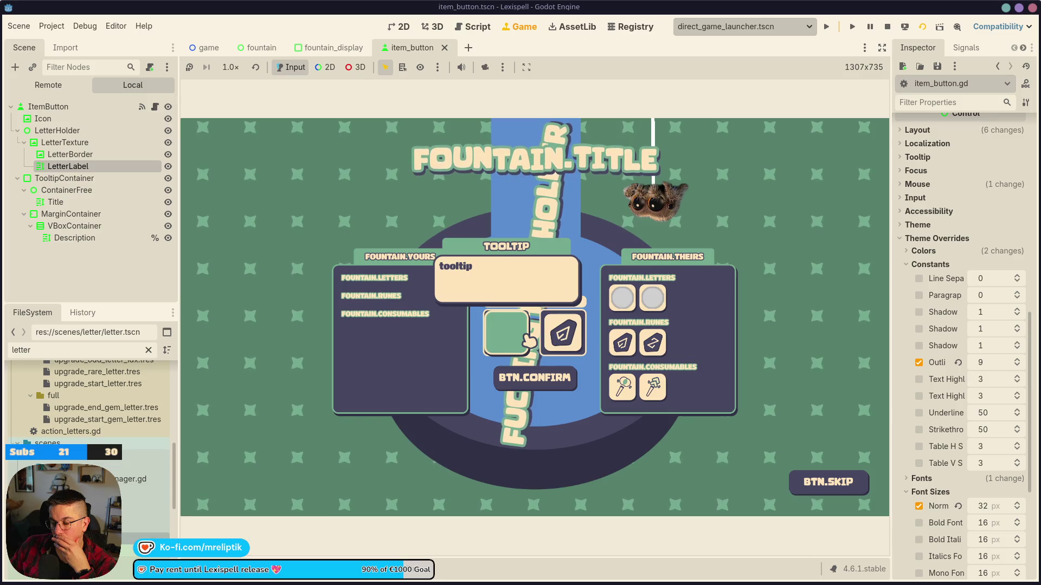
{"action": "mouse_move", "coordinate": [640, 346]}
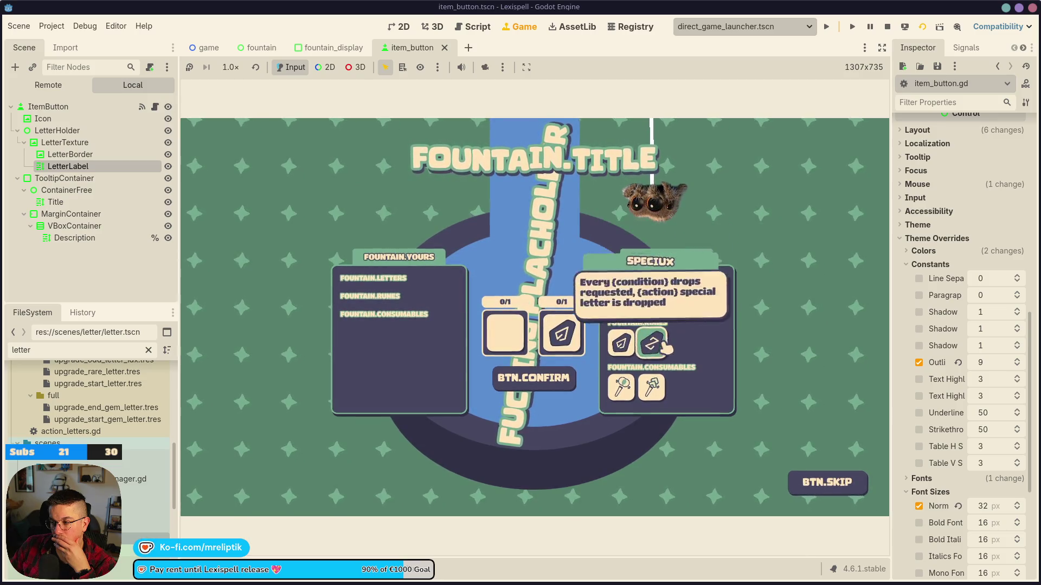
{"action": "mouse_move", "coordinate": [656, 390]}
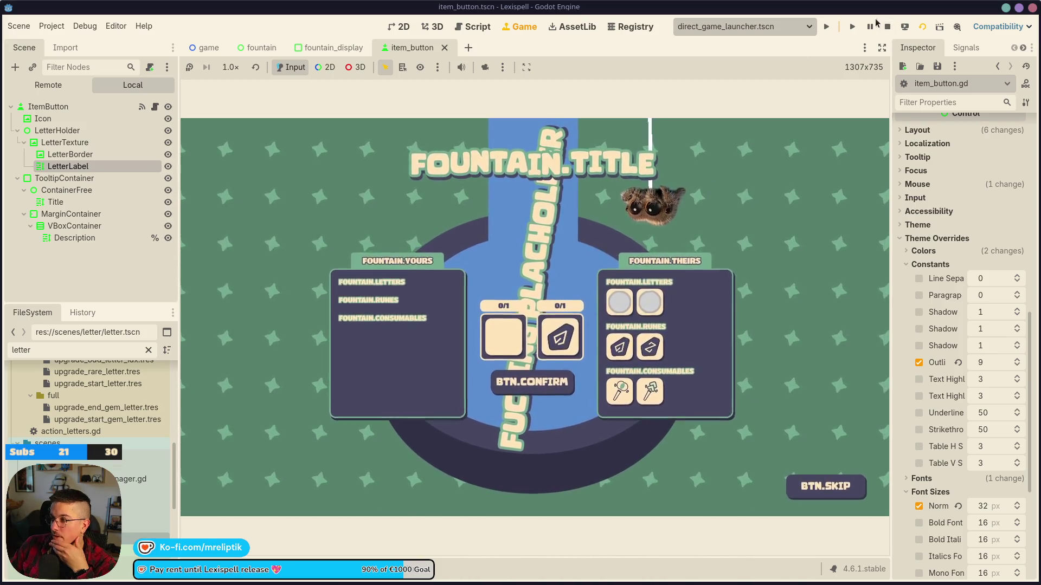
Open the fountain_display scene in the 2D editor
{"action": "left_click", "coordinate": [472, 27]}
{"action": "left_click", "coordinate": [400, 27]}
{"action": "left_click", "coordinate": [332, 48]}
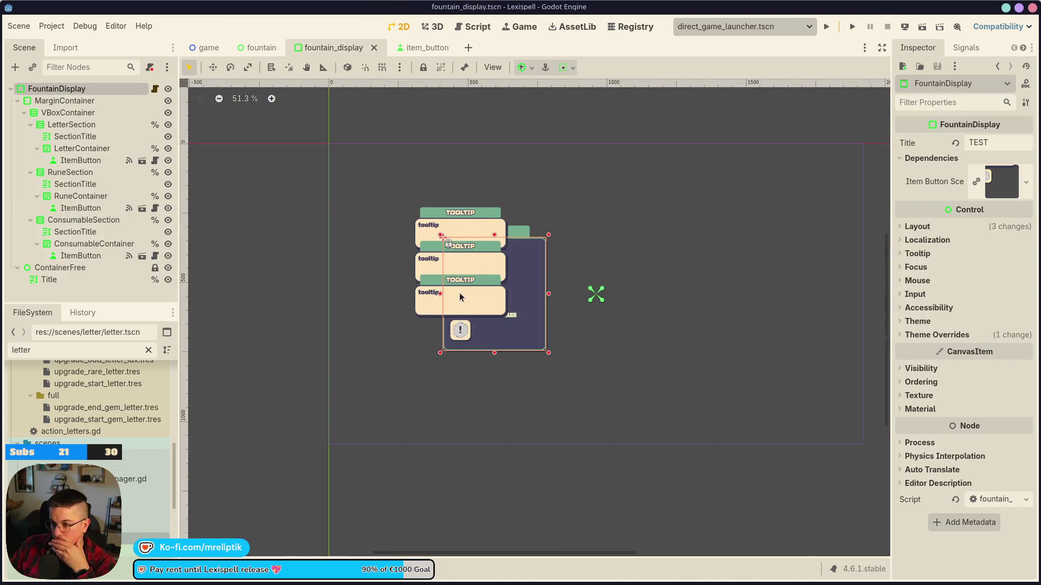
Delete both placeholder ItemButtons from the fountain scene and save it
{"action": "left_click", "coordinate": [242, 46]}
{"action": "scroll", "coordinate": [403, 298], "scroll_direction": "up", "scroll_amount": 3}
{"action": "left_click", "coordinate": [404, 297]}
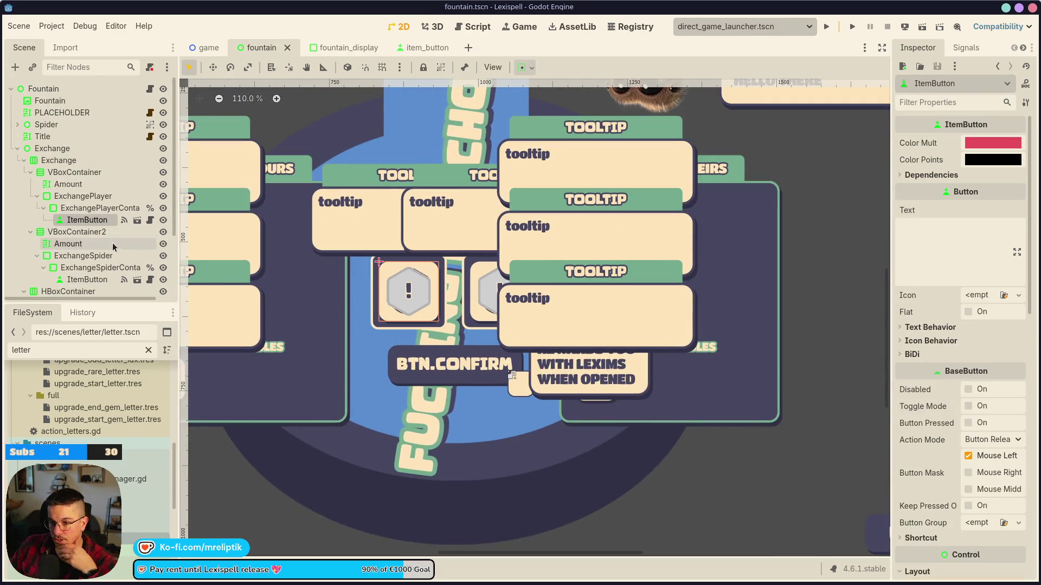
{"action": "left_click", "coordinate": [90, 280], "text": "ctrl"}
{"action": "key", "text": "Delete"}
{"action": "key", "text": "ctrl+s"}
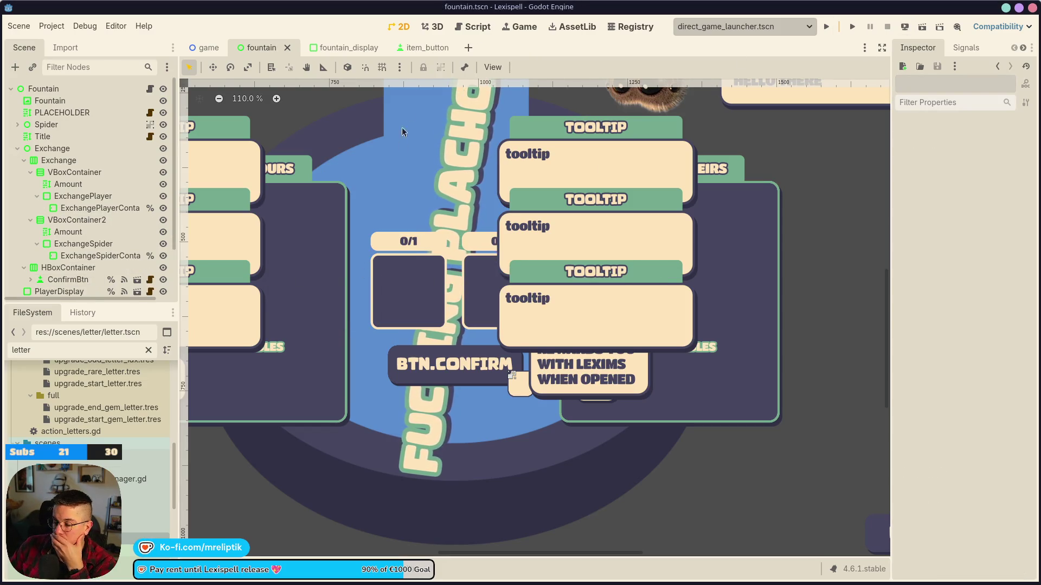
Turn on Toggle Mode for the root ItemButton in the item_button scene and save
{"action": "left_click", "coordinate": [425, 47]}
{"action": "left_click", "coordinate": [136, 89]}
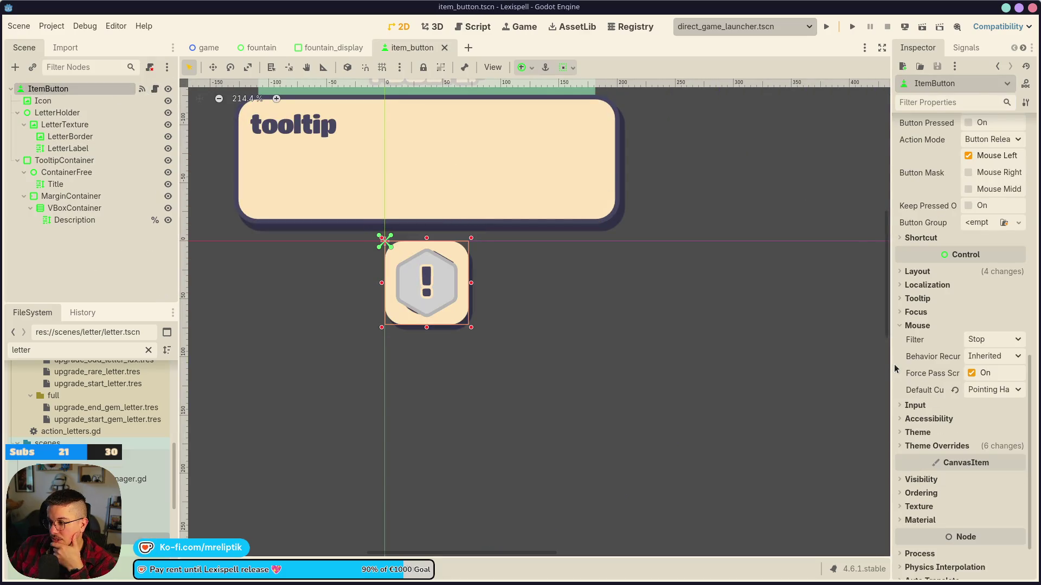
{"action": "left_click_drag", "start_coordinate": [889, 369], "coordinate": [789, 379]}
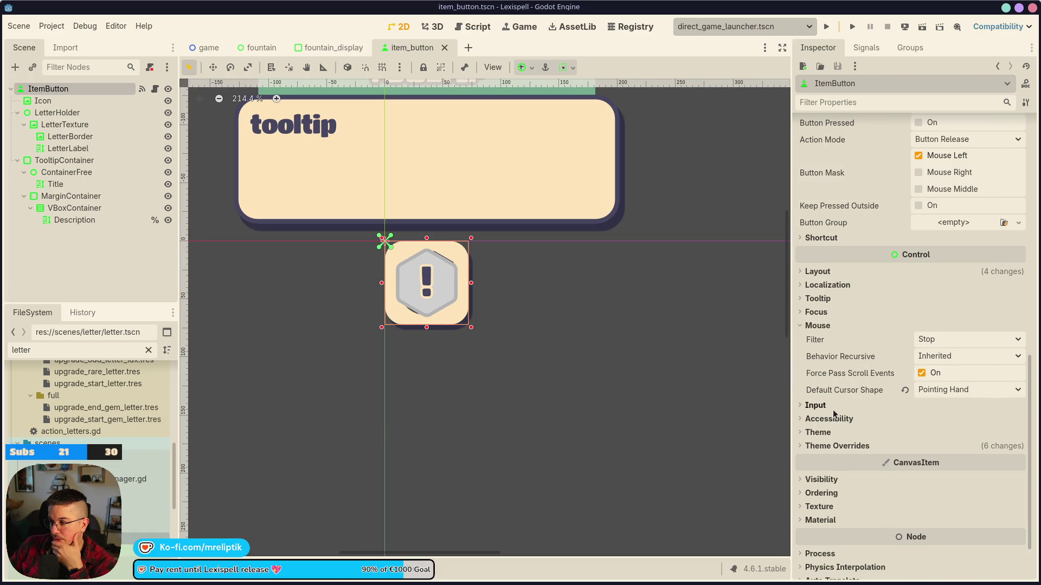
{"action": "scroll", "coordinate": [869, 307], "scroll_direction": "up", "scroll_amount": 6}
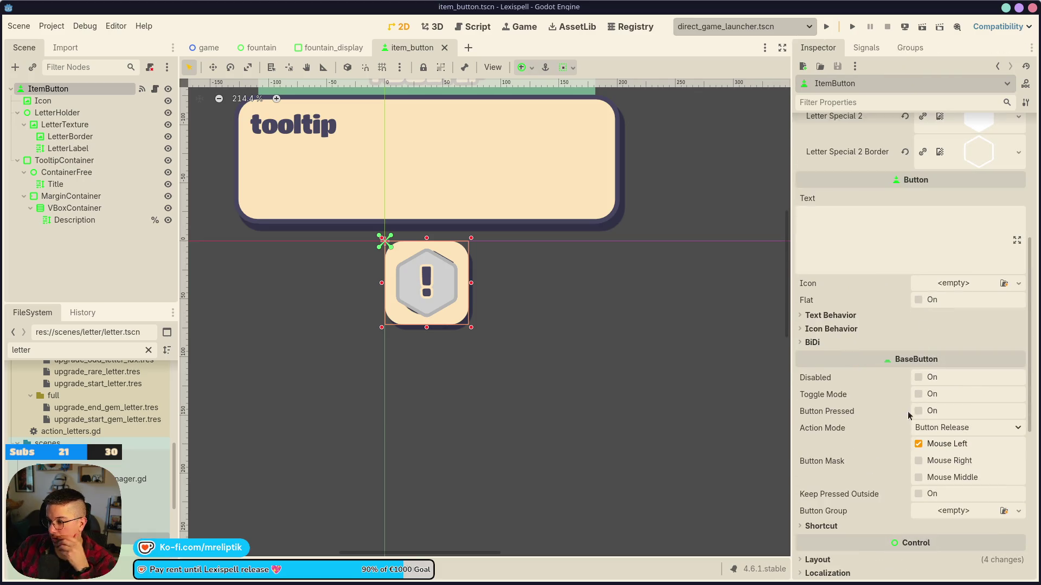
{"action": "left_click", "coordinate": [918, 394]}
{"action": "key", "text": "ctrl+s"}
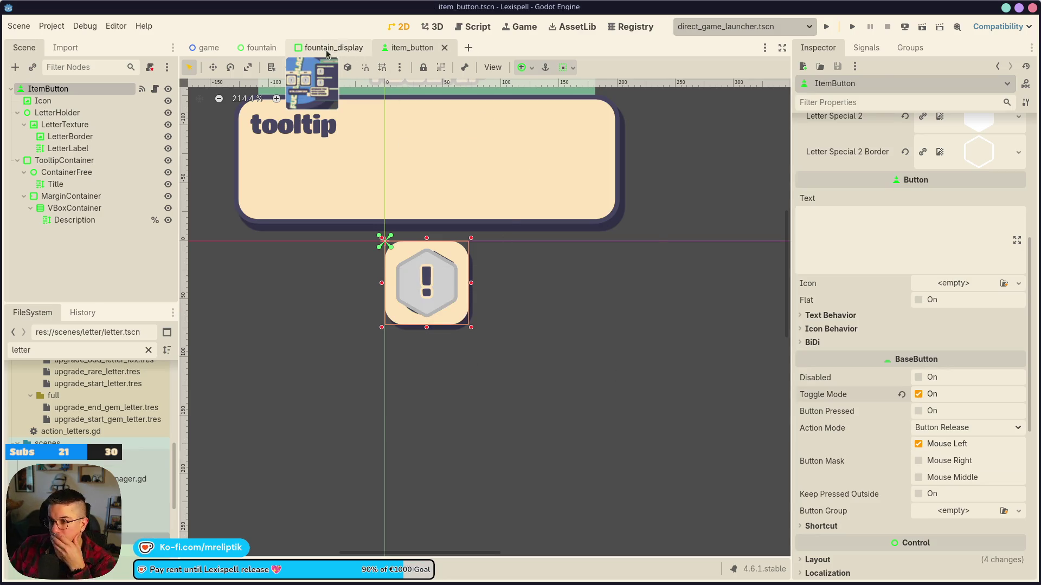
Return to the fountain scene and open its fountain.gd script
{"action": "left_click", "coordinate": [327, 49]}
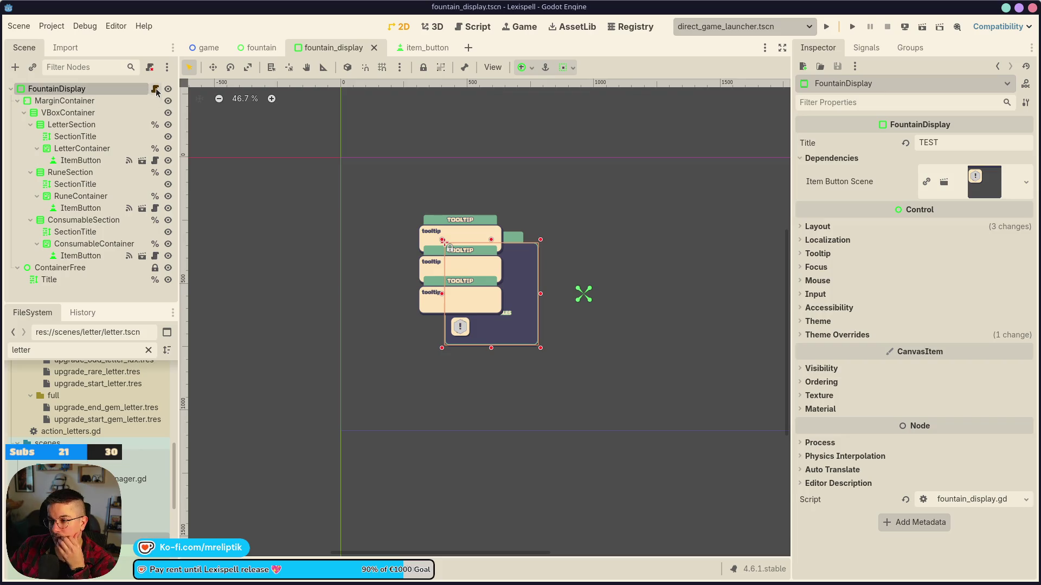
{"action": "left_click", "coordinate": [256, 47]}
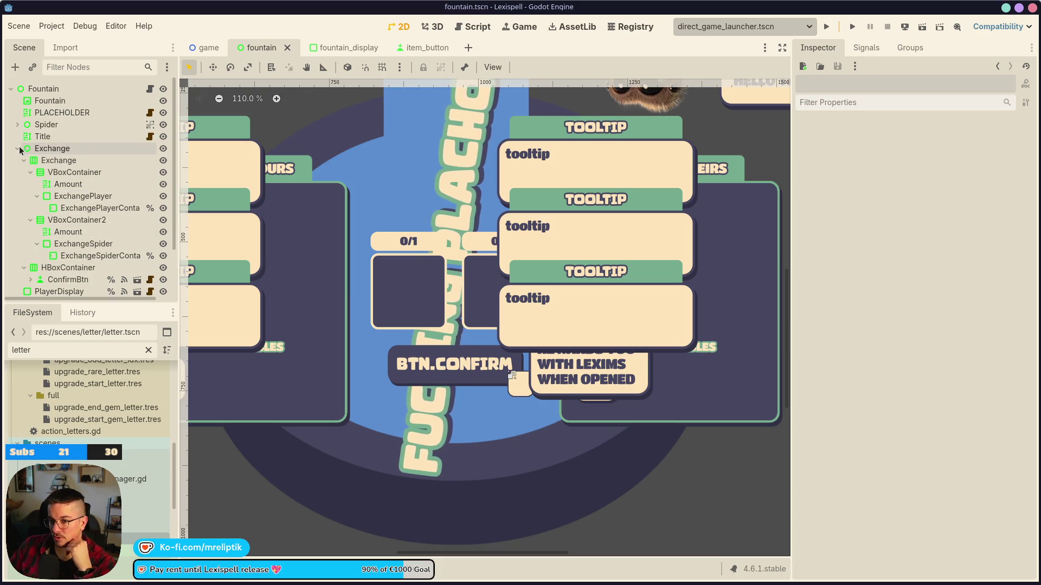
{"action": "left_click", "coordinate": [150, 89]}
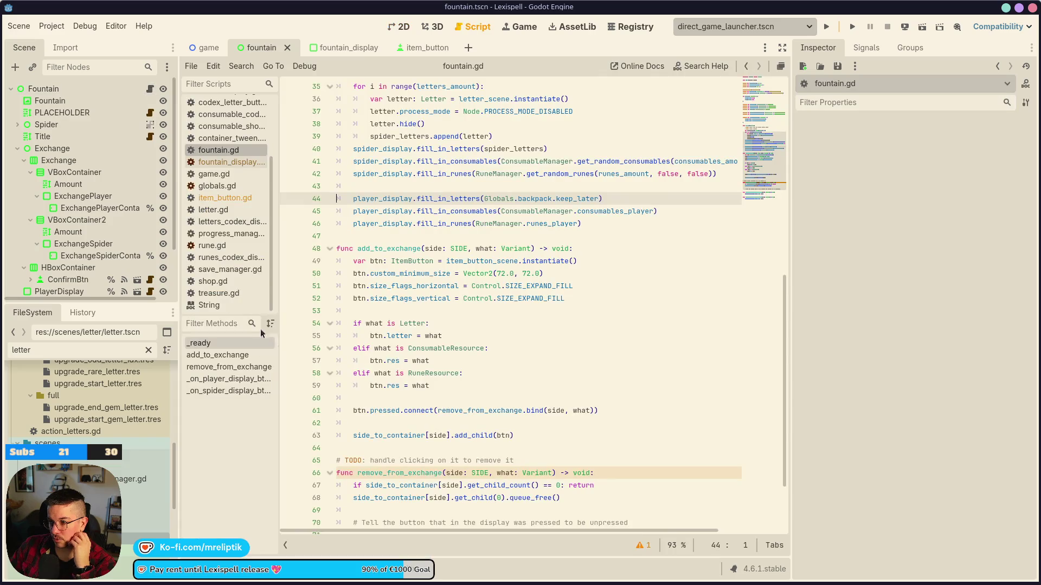
Add 'btn.toggle_mode = false' on line 53 of add_to_exchange, save fountain.gd, and run the scene
{"action": "scroll", "coordinate": [478, 189], "scroll_direction": "up", "scroll_amount": 3}
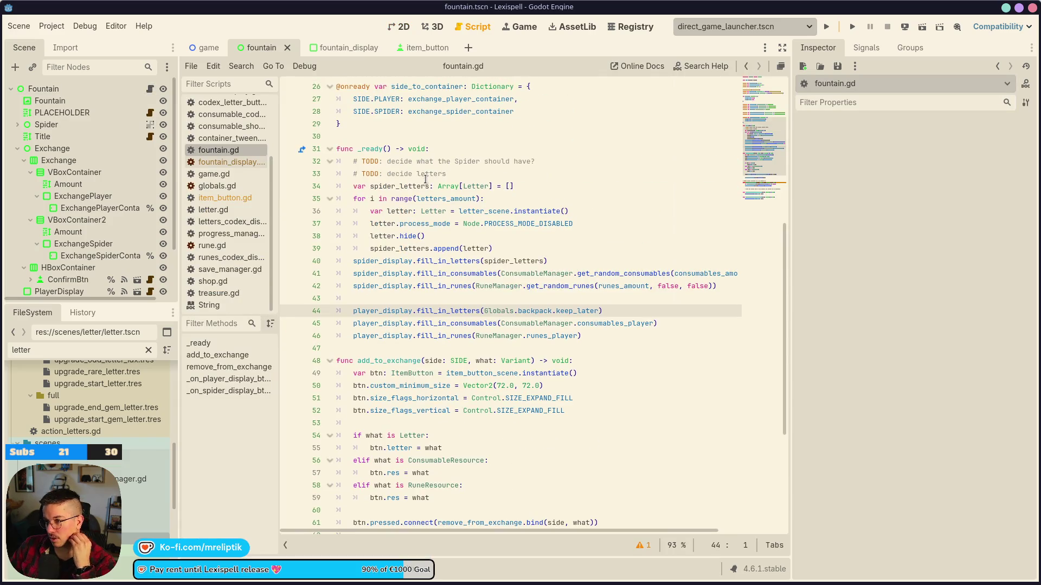
{"action": "double_click", "coordinate": [411, 257]}
{"action": "scroll", "coordinate": [397, 325], "scroll_direction": "down", "scroll_amount": 5}
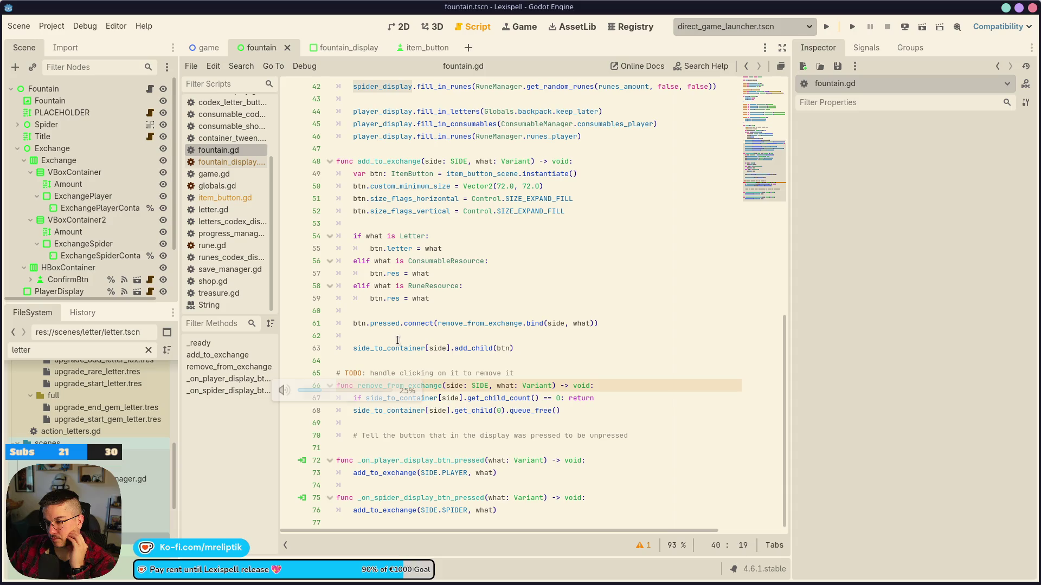
{"action": "left_click", "coordinate": [438, 228]}
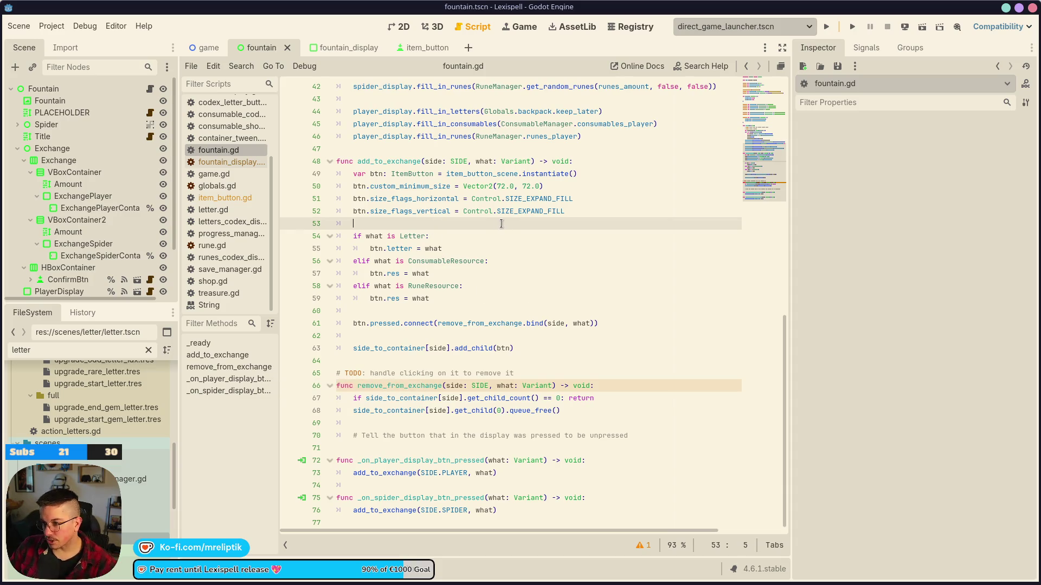
{"action": "key", "text": "Return"}
{"action": "key", "text": "Up"}
{"action": "type", "text": "tn.toggled"}
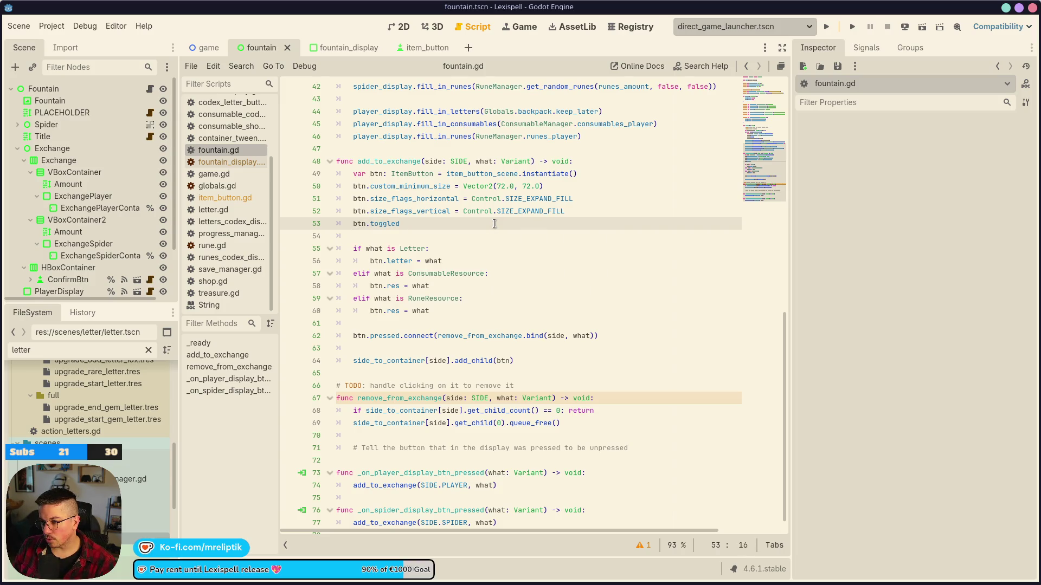
{"action": "key", "text": "BackSpace"}
{"action": "type", "text": "_mode "}
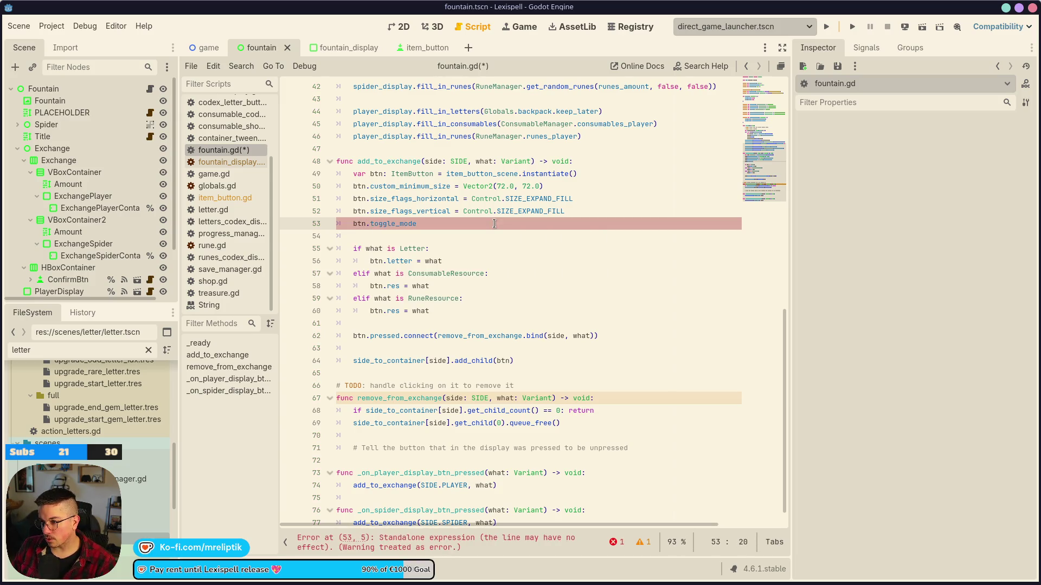
{"action": "type", "text": "= false"}
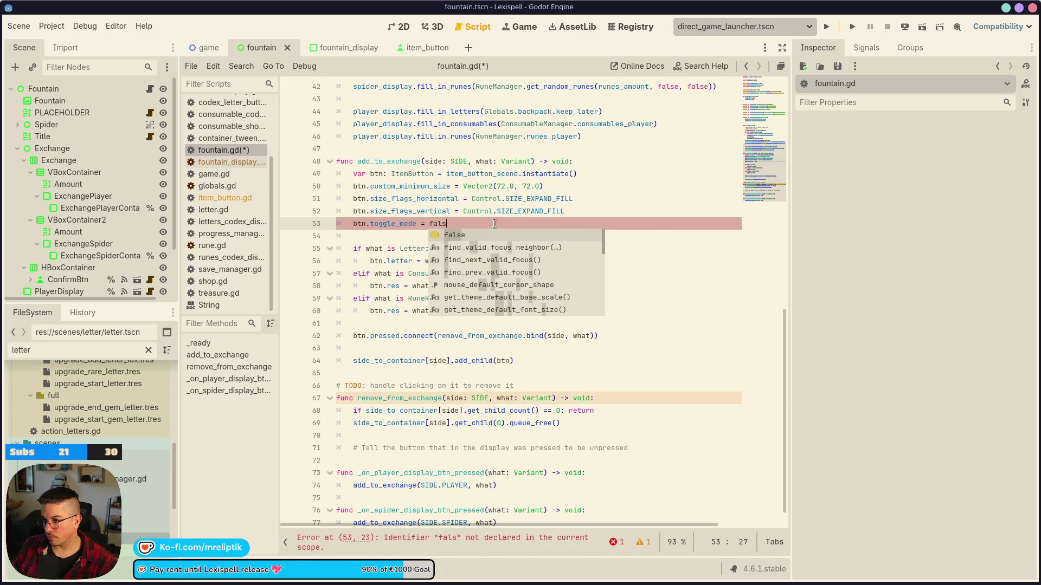
{"action": "key", "text": "ctrl+s"}
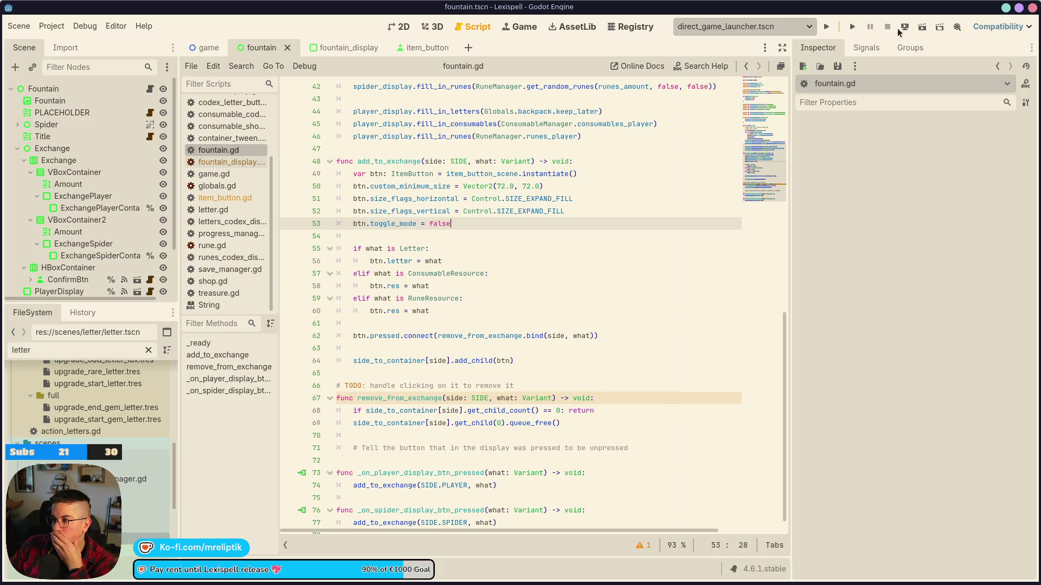
{"action": "left_click", "coordinate": [922, 28]}
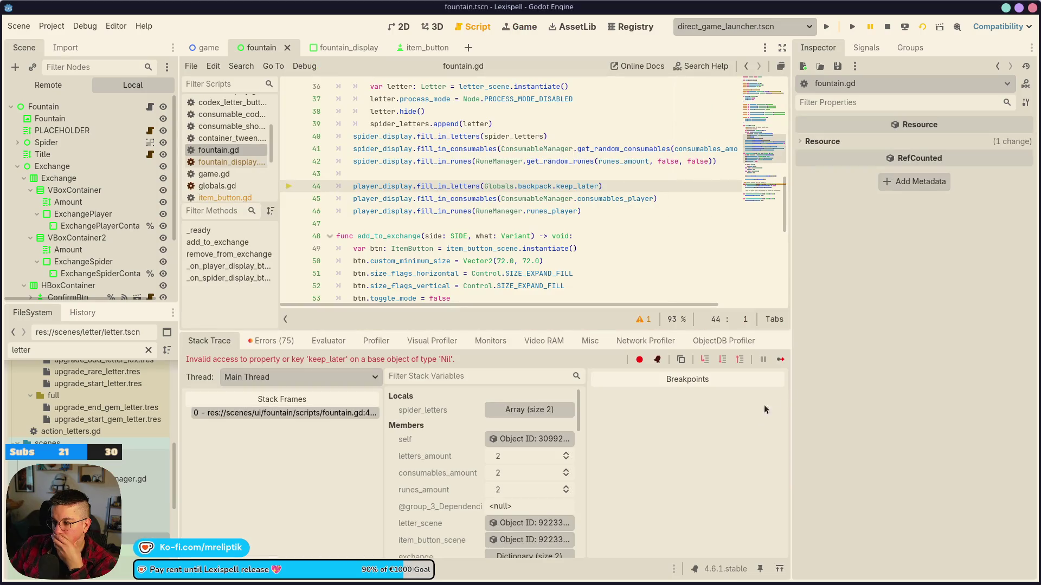
Resume the game past the null-access break and bring the running game into view
{"action": "left_click", "coordinate": [781, 359]}
{"action": "left_click", "coordinate": [401, 27]}
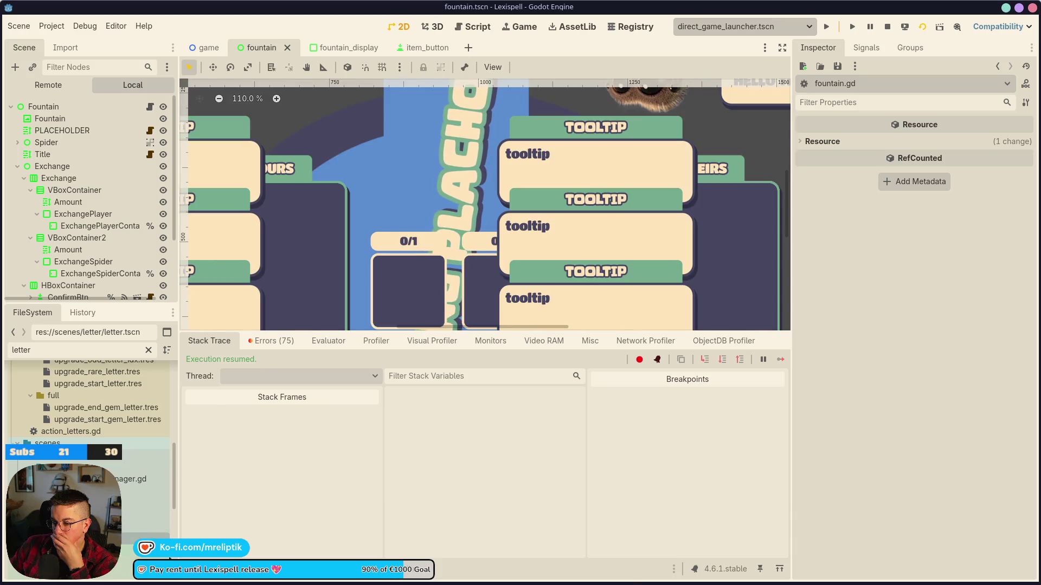
{"action": "left_click", "coordinate": [522, 28]}
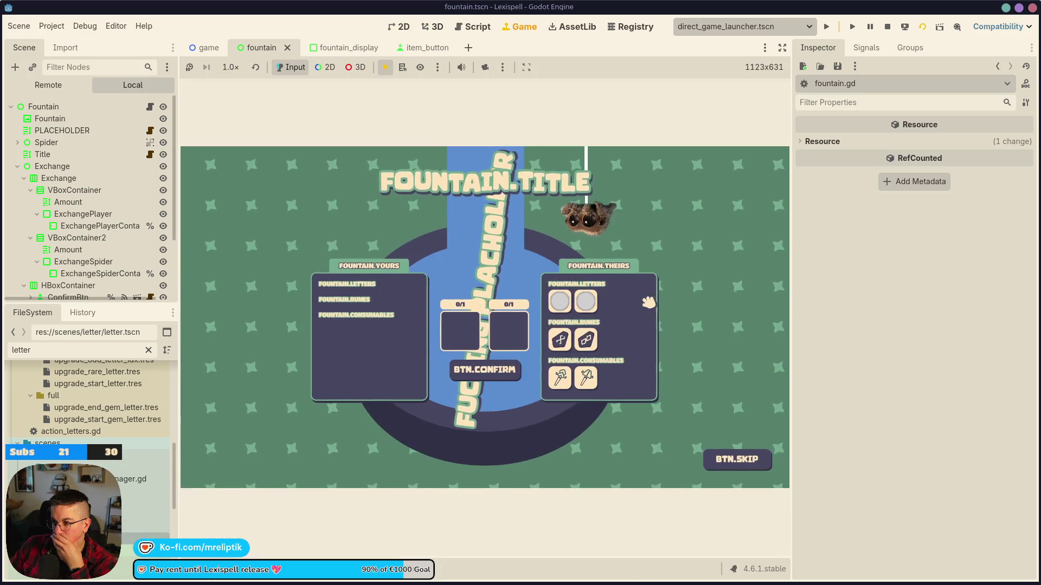
Move the spider's first rune and the Wand of Advancement into the exchange slot
{"action": "mouse_move", "coordinate": [587, 306]}
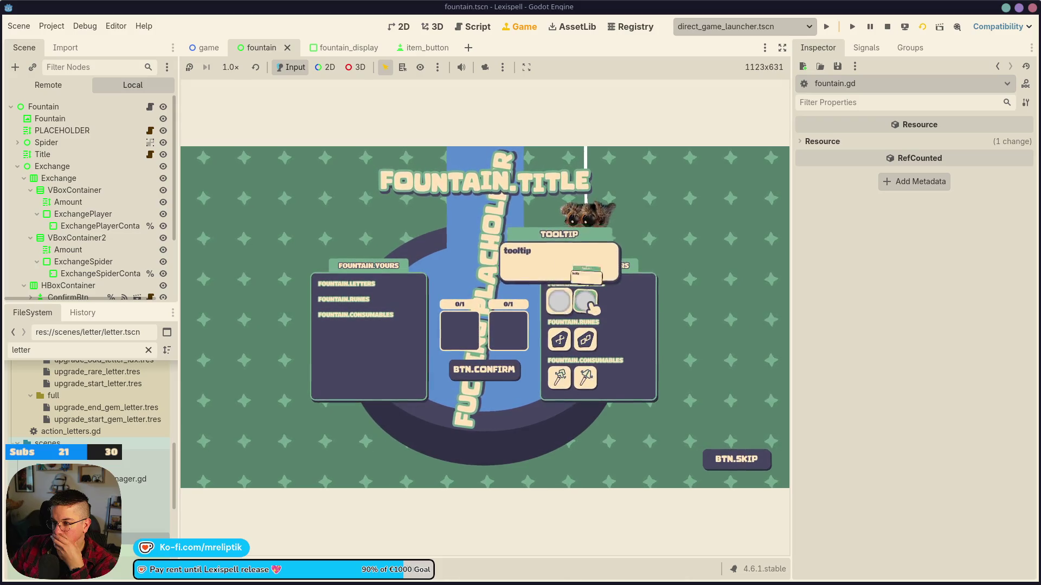
{"action": "mouse_move", "coordinate": [596, 346]}
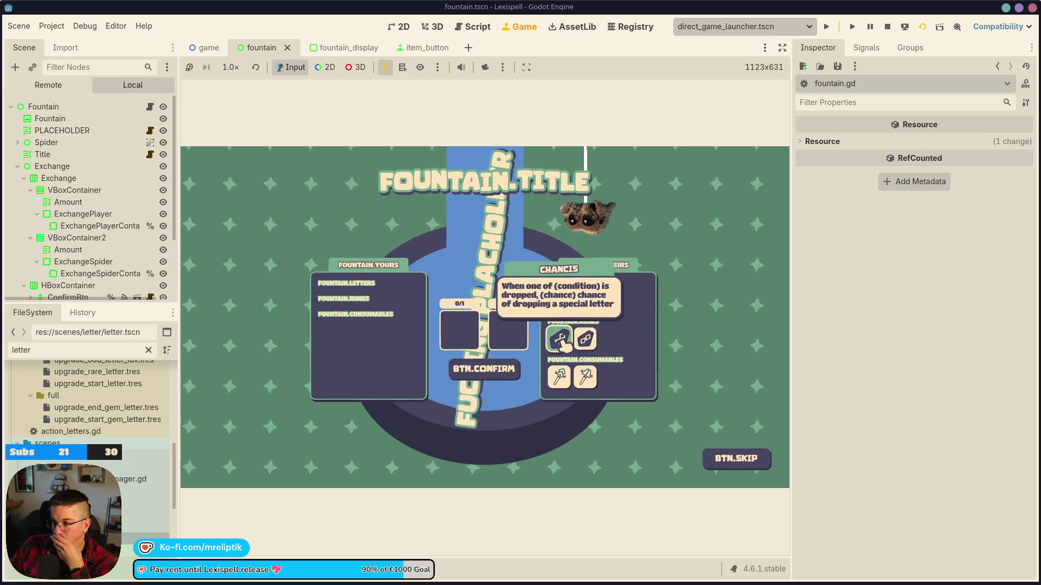
{"action": "left_click", "coordinate": [560, 338]}
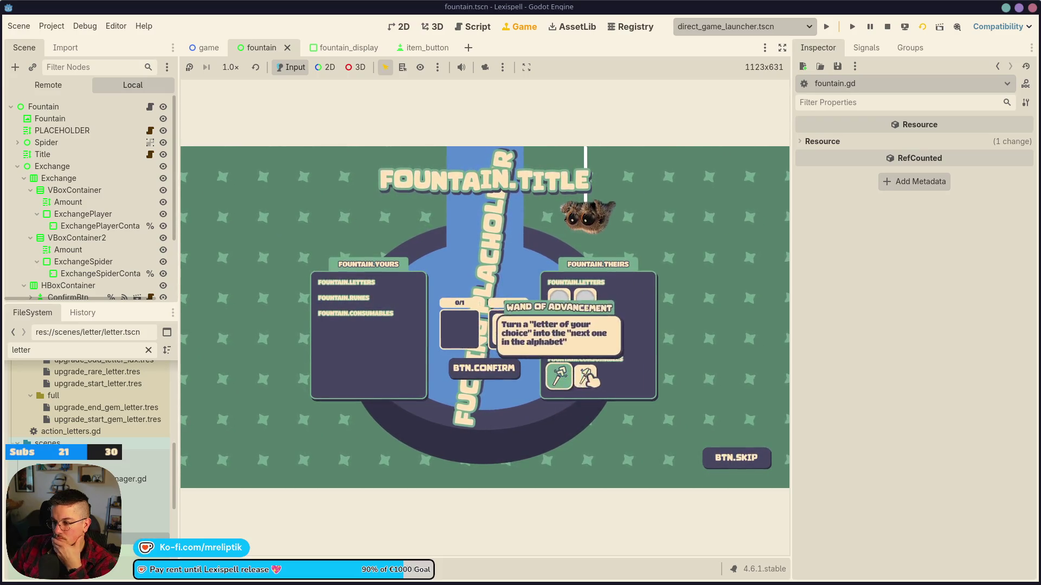
{"action": "left_click", "coordinate": [564, 382]}
{"action": "mouse_move", "coordinate": [605, 394]}
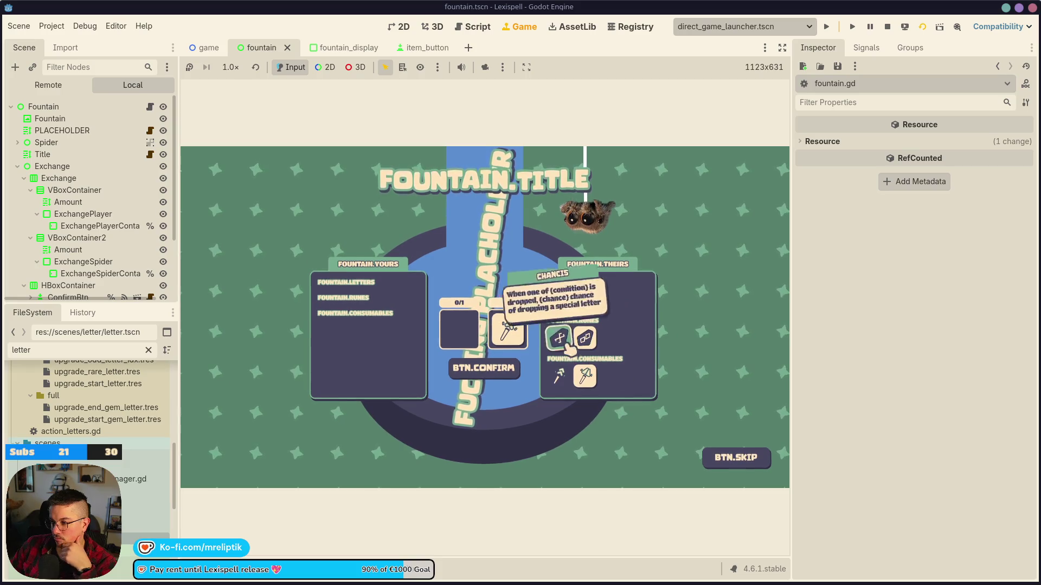
{"action": "mouse_move", "coordinate": [561, 382]}
{"action": "mouse_move", "coordinate": [560, 340]}
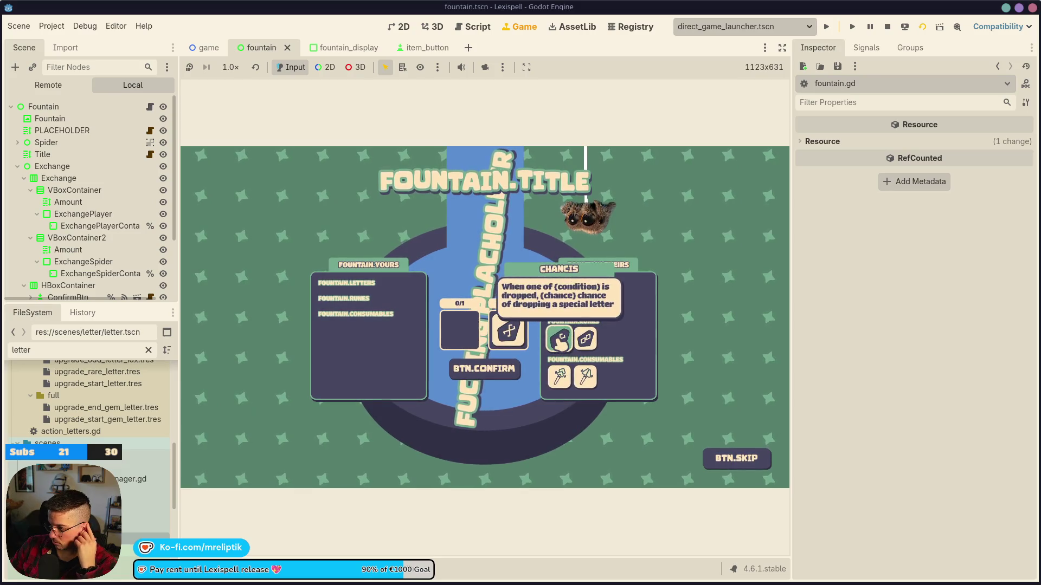
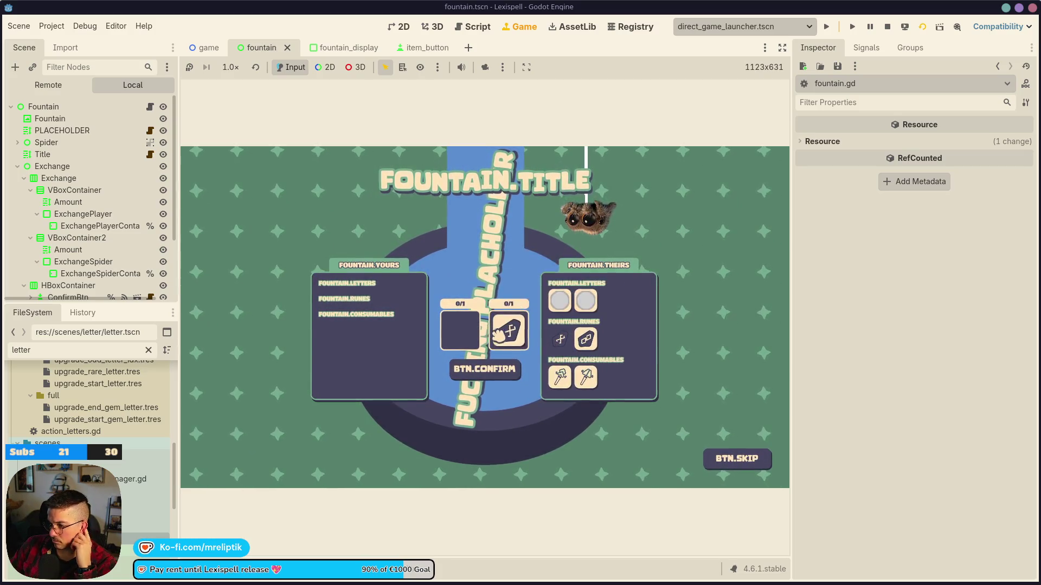
Take the rune back out of the exchange slot in the running game, then stop the game
{"action": "left_click", "coordinate": [508, 329]}
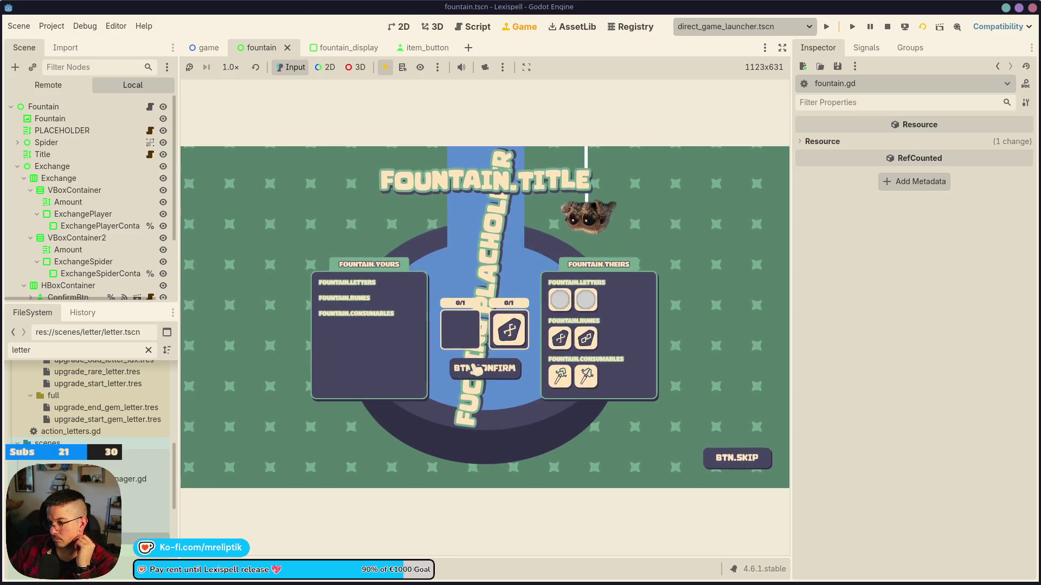
{"action": "key", "text": "F8"}
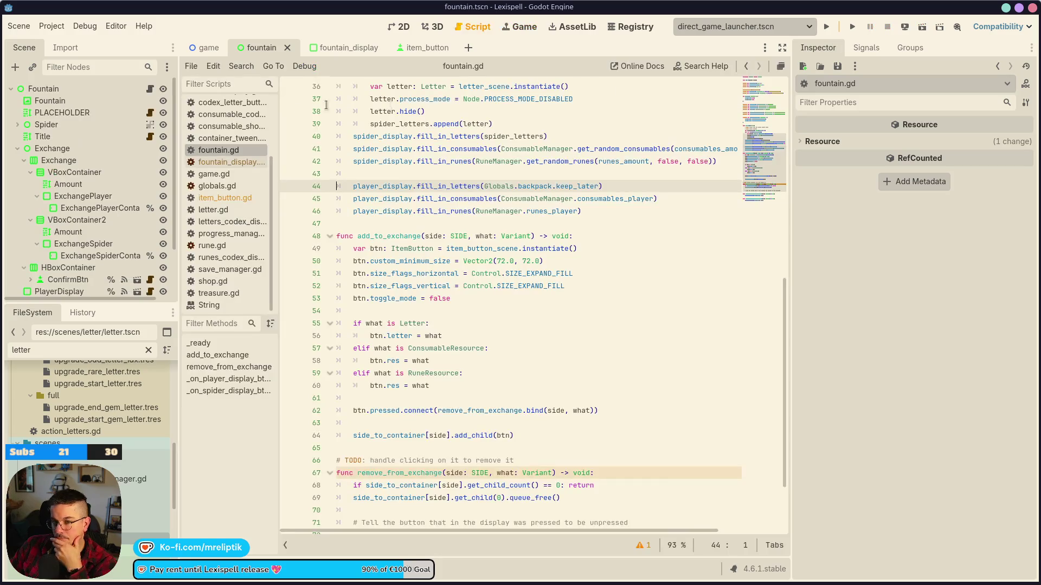
{"action": "scroll", "coordinate": [506, 269], "scroll_direction": "down", "scroll_amount": 2}
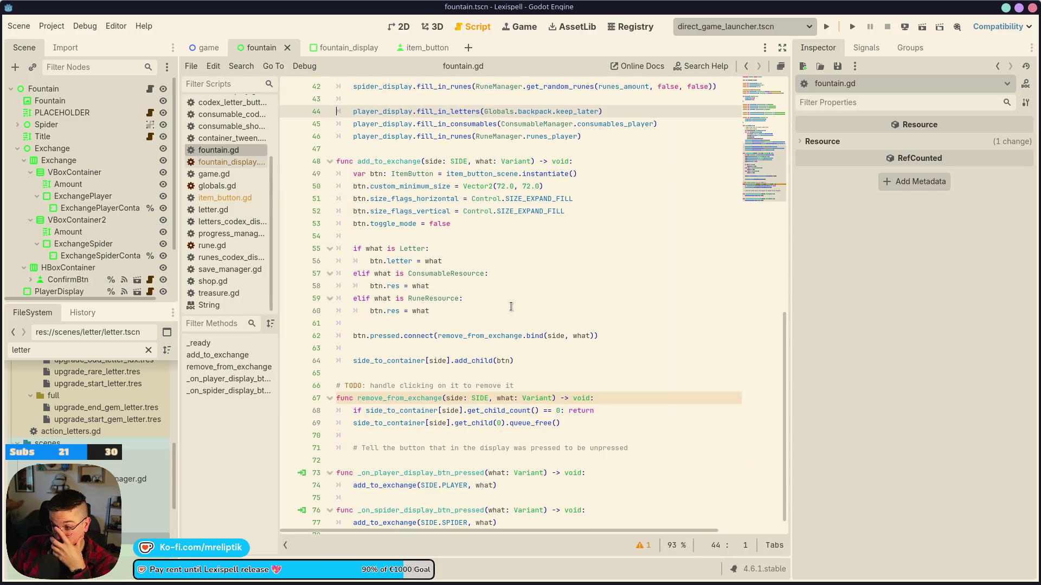
{"action": "scroll", "coordinate": [512, 308], "scroll_direction": "down", "scroll_amount": 1}
Look up where remove_from_exchange is used in fountain.gd, then open the PlayerDisplay script
{"action": "double_click", "coordinate": [388, 386]}
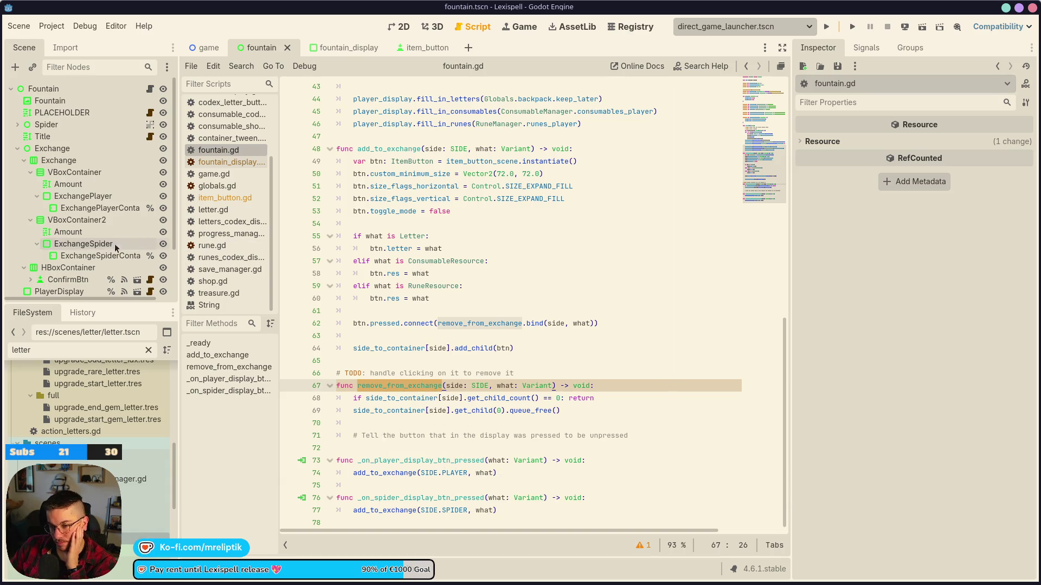
{"action": "scroll", "coordinate": [142, 245], "scroll_direction": "right", "scroll_amount": 1}
{"action": "scroll", "coordinate": [303, 279], "scroll_direction": "up", "scroll_amount": 3}
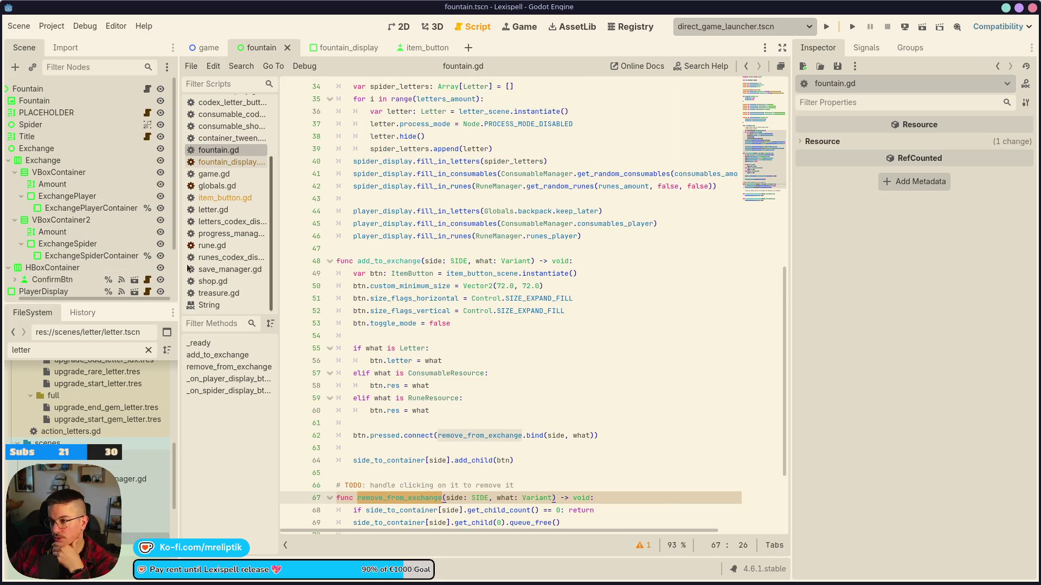
{"action": "scroll", "coordinate": [109, 238], "scroll_direction": "down", "scroll_amount": 3}
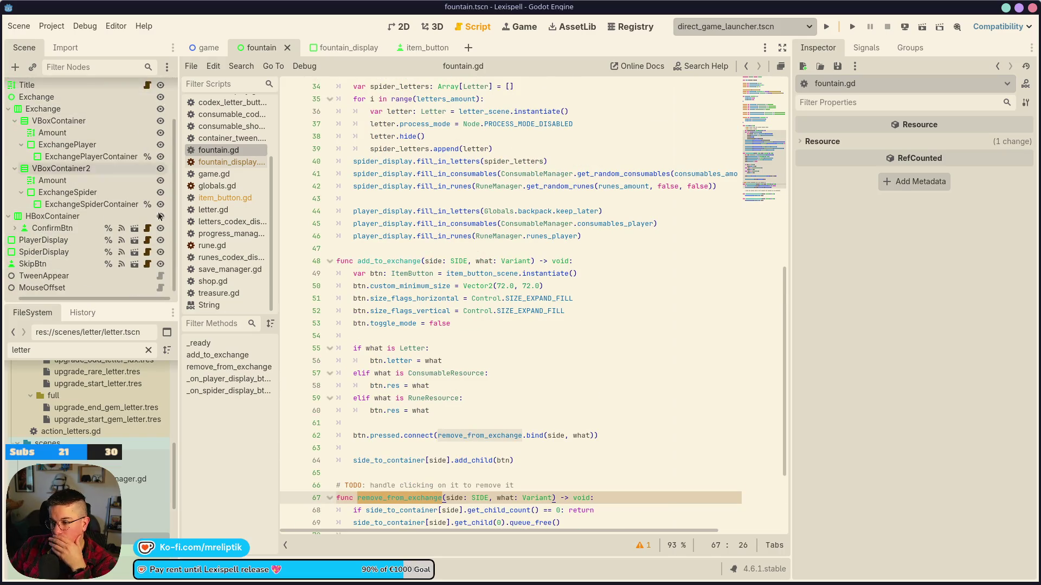
{"action": "left_click_drag", "start_coordinate": [95, 297], "coordinate": [79, 297]}
{"action": "left_click", "coordinate": [59, 240]}
Add 'signal btn_toggled(toggled_on: bool, what: Variant)' to fountain_display.gd and save
{"action": "left_click", "coordinate": [149, 240]}
{"action": "scroll", "coordinate": [369, 217], "scroll_direction": "up", "scroll_amount": 8}
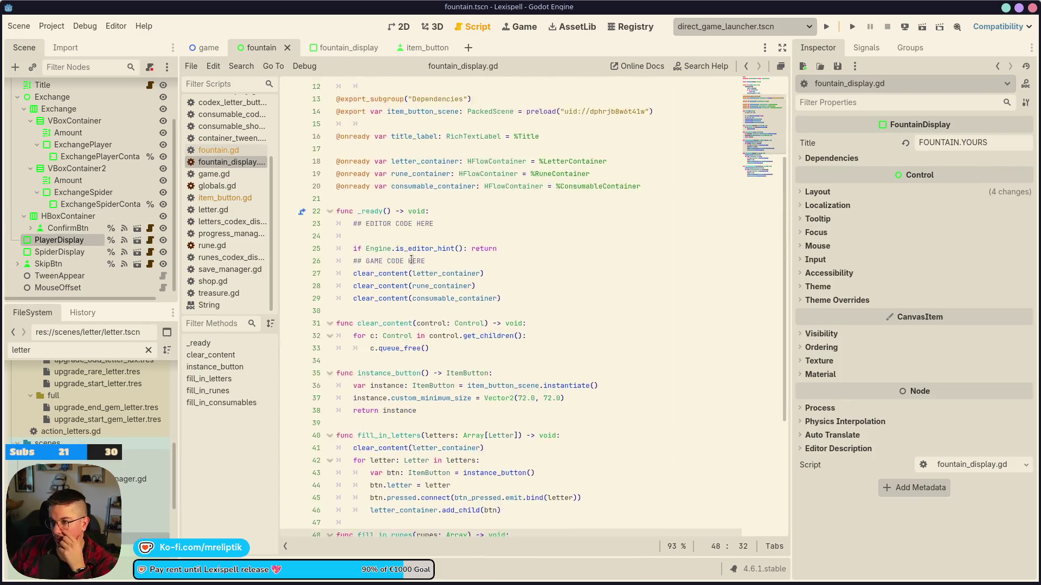
{"action": "left_click", "coordinate": [482, 125]}
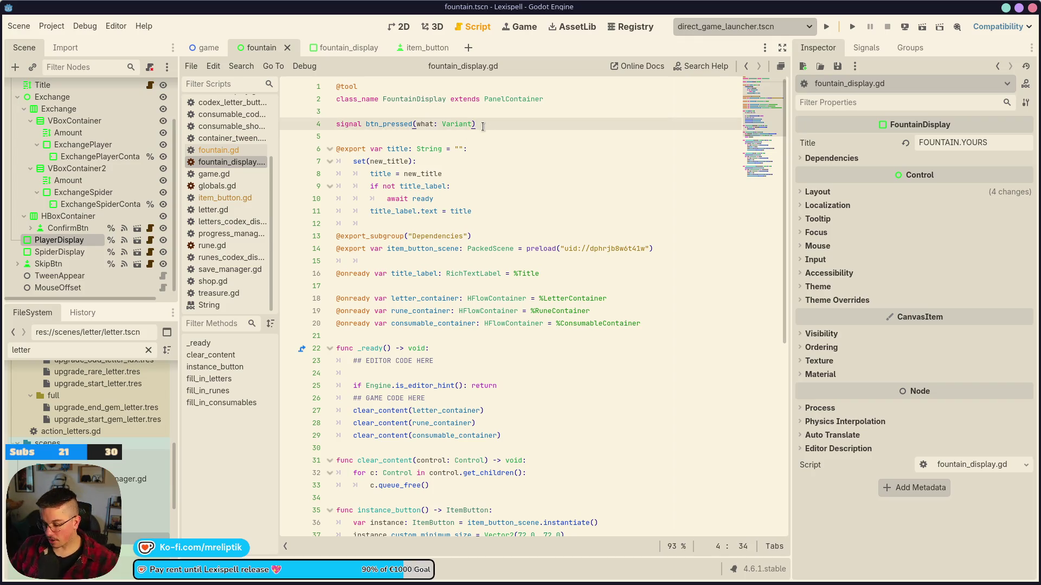
{"action": "key", "text": "Return"}
{"action": "type", "text": "signal btn_toggled("}
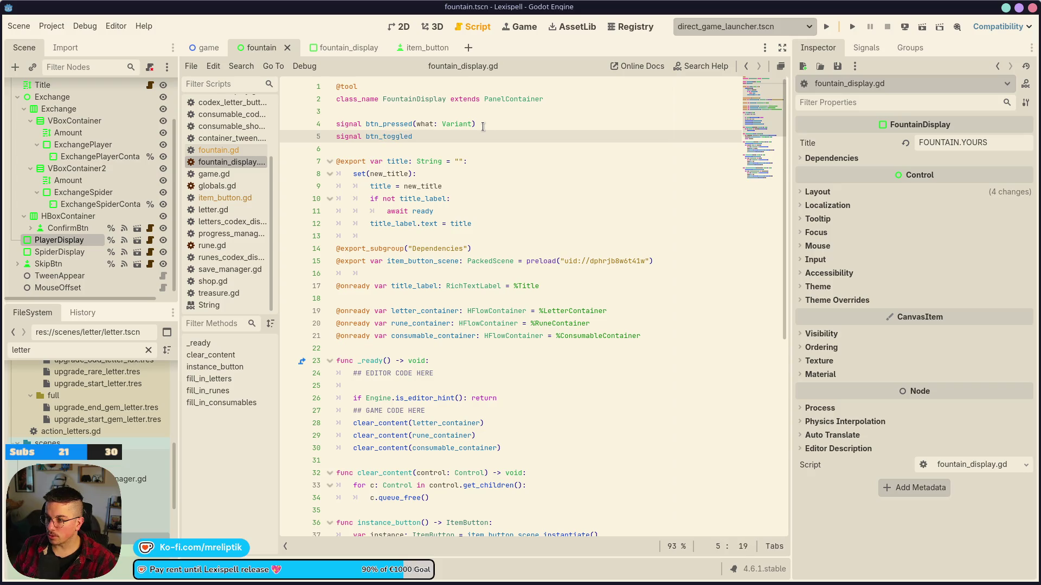
{"action": "type", "text": "state"}
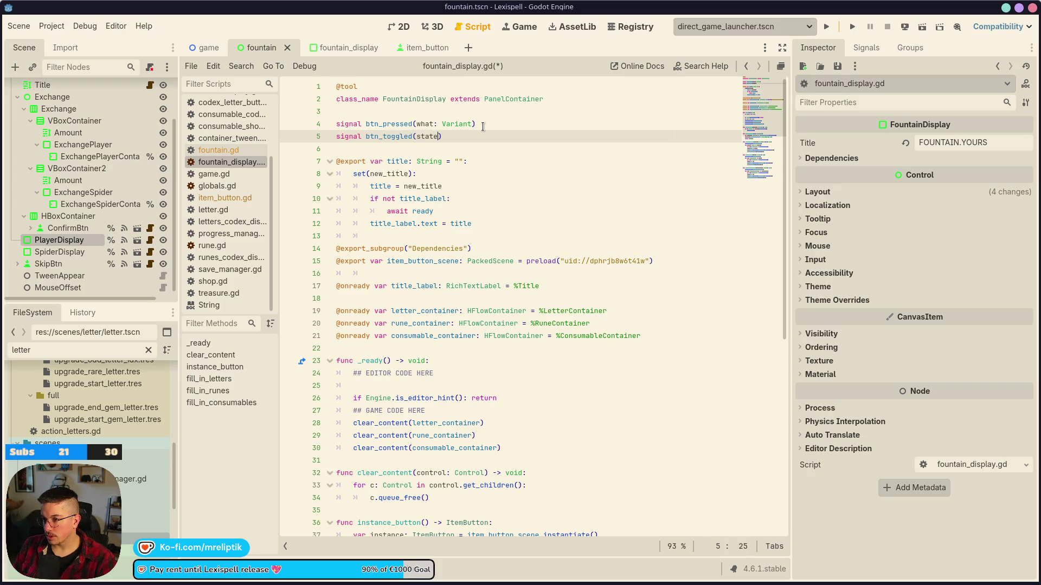
{"action": "type", "text": ": bool"}
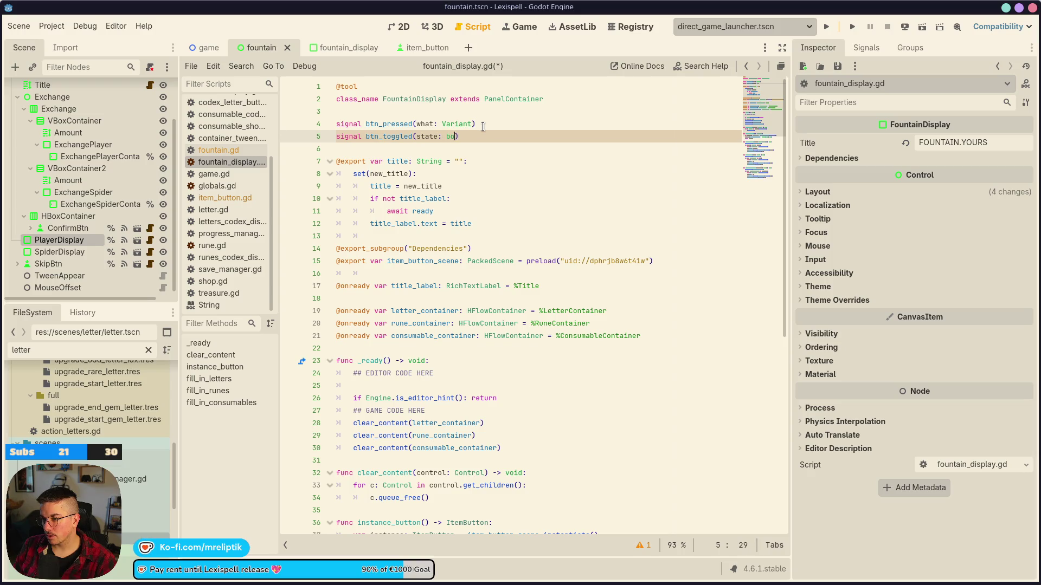
{"action": "type", "text": ","}
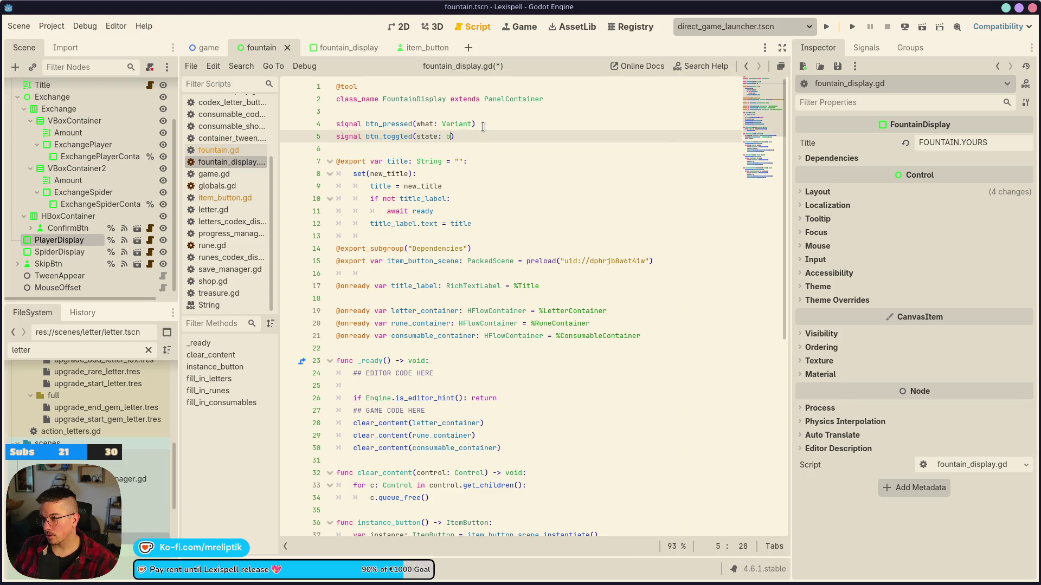
{"action": "key", "text": "BackSpace"}
{"action": "type", "text": "toggled"}
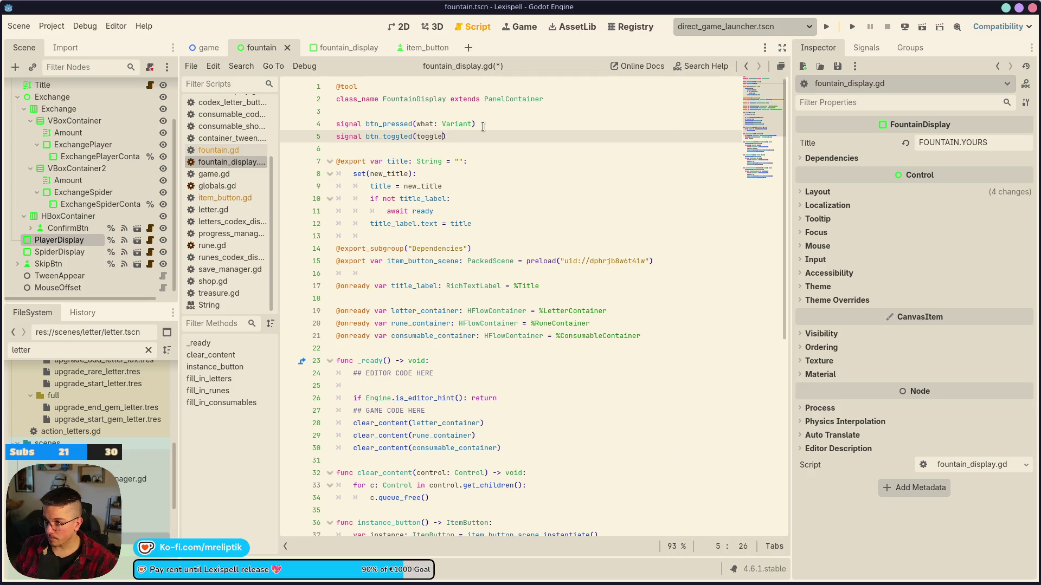
{"action": "type", "text": "_on: b"}
{"action": "type", "text": "ool, what: "}
{"action": "type", "text": "Variant"}
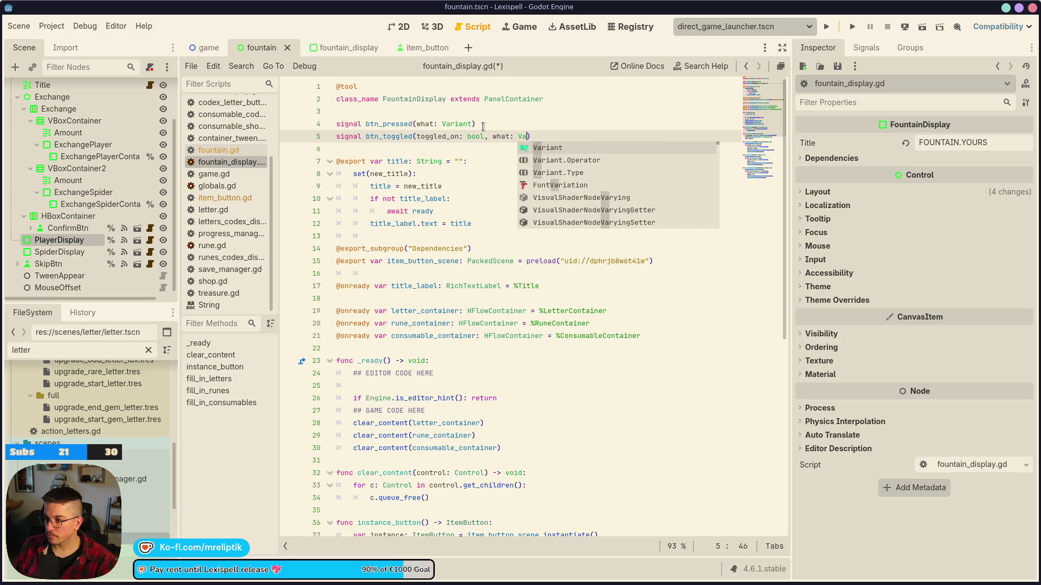
{"action": "key", "text": "ctrl+s"}
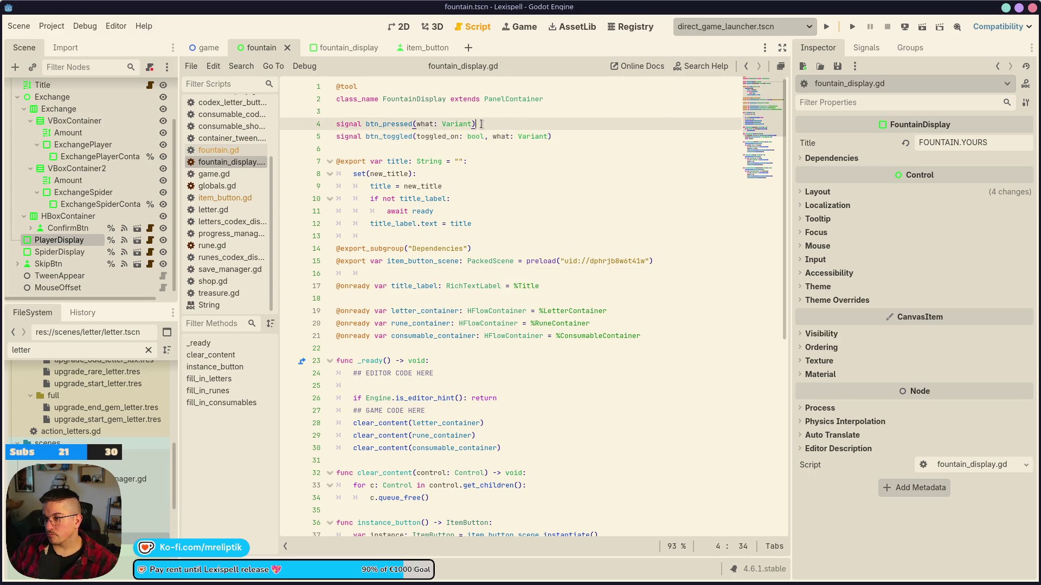
Make the letter buttons connect their toggled signal to btn_toggled.emit, and save
{"action": "double_click", "coordinate": [390, 124]}
{"action": "scroll", "coordinate": [458, 445], "scroll_direction": "down", "scroll_amount": 6}
{"action": "scroll", "coordinate": [458, 445], "scroll_direction": "down", "scroll_amount": 3}
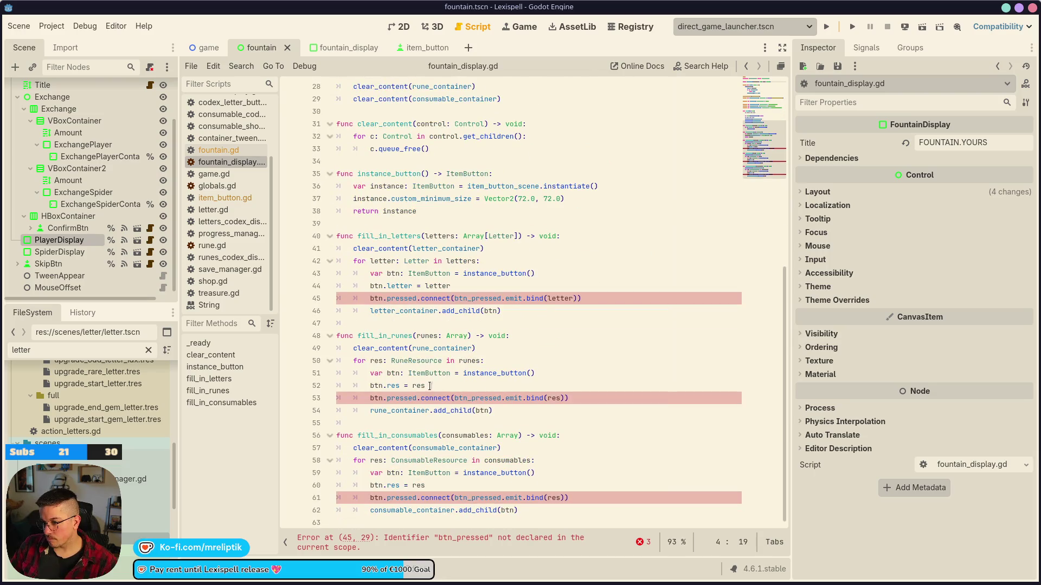
{"action": "double_click", "coordinate": [396, 301]}
{"action": "type", "text": "toggled"}
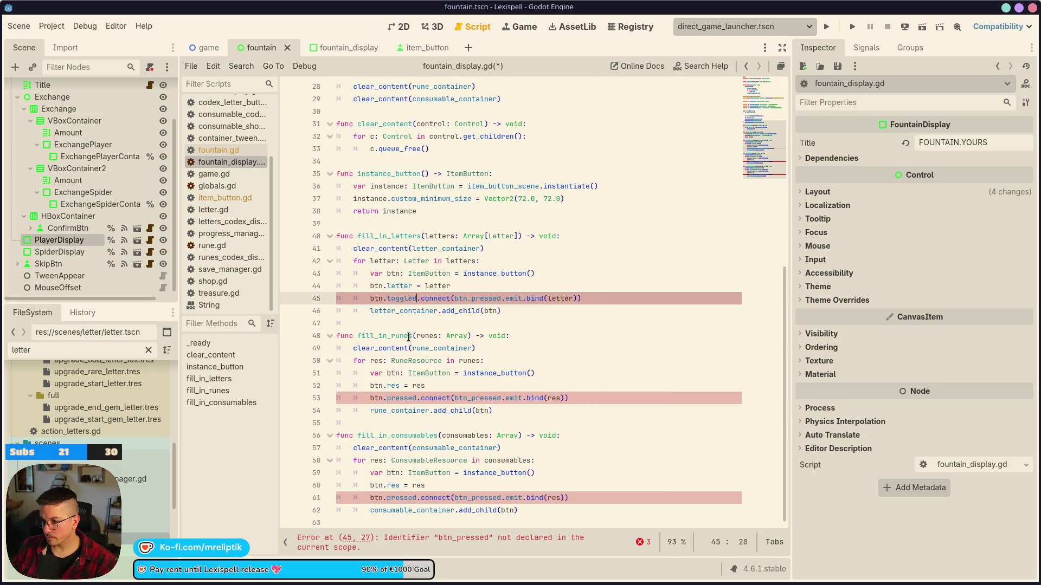
{"action": "double_click", "coordinate": [479, 298]}
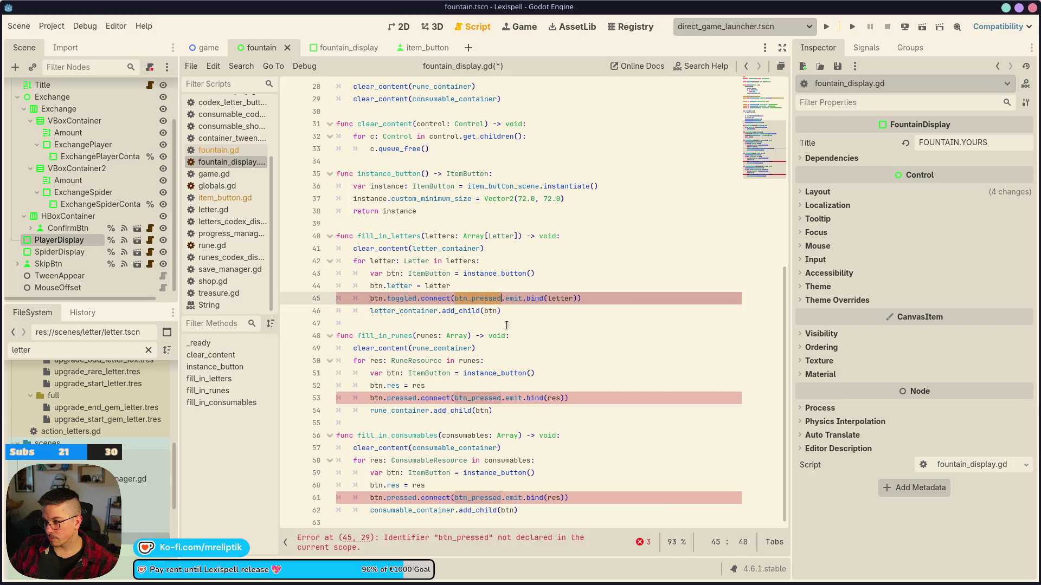
{"action": "type", "text": "btn_toggled"}
{"action": "key", "text": "ctrl+s"}
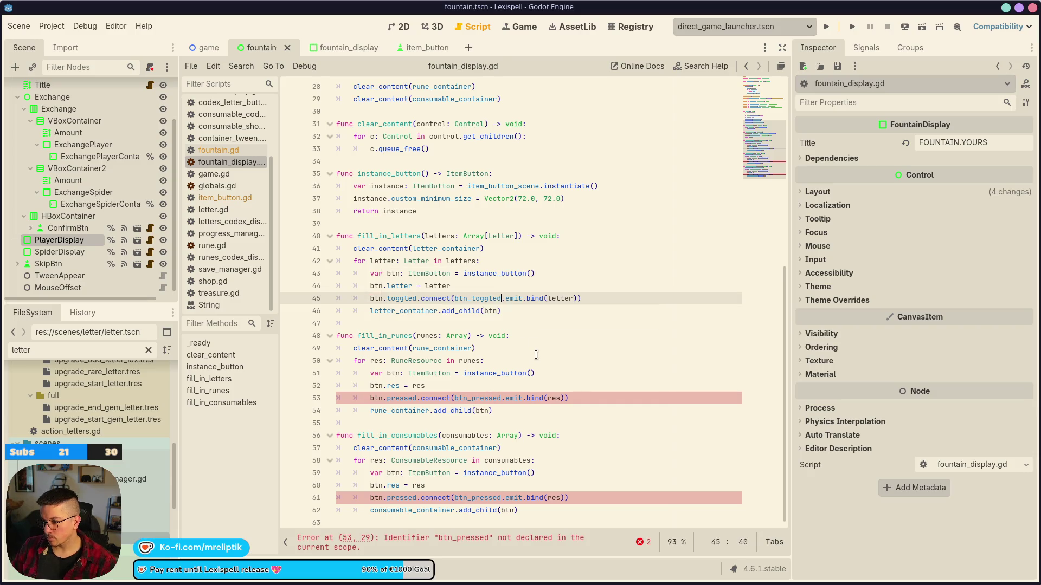
Switch the rune and consumable button connections to toggled emitting btn_toggled, and save
{"action": "double_click", "coordinate": [477, 399]}
{"action": "key", "text": "ctrl+d"}
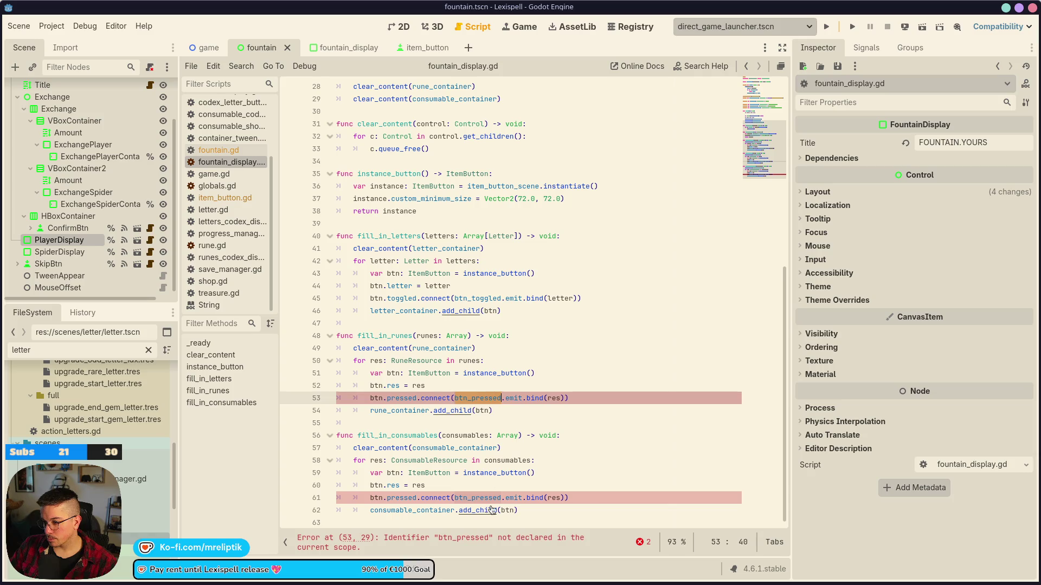
{"action": "type", "text": "btn_toggled"}
{"action": "double_click", "coordinate": [392, 304]}
{"action": "key", "text": "ctrl+c"}
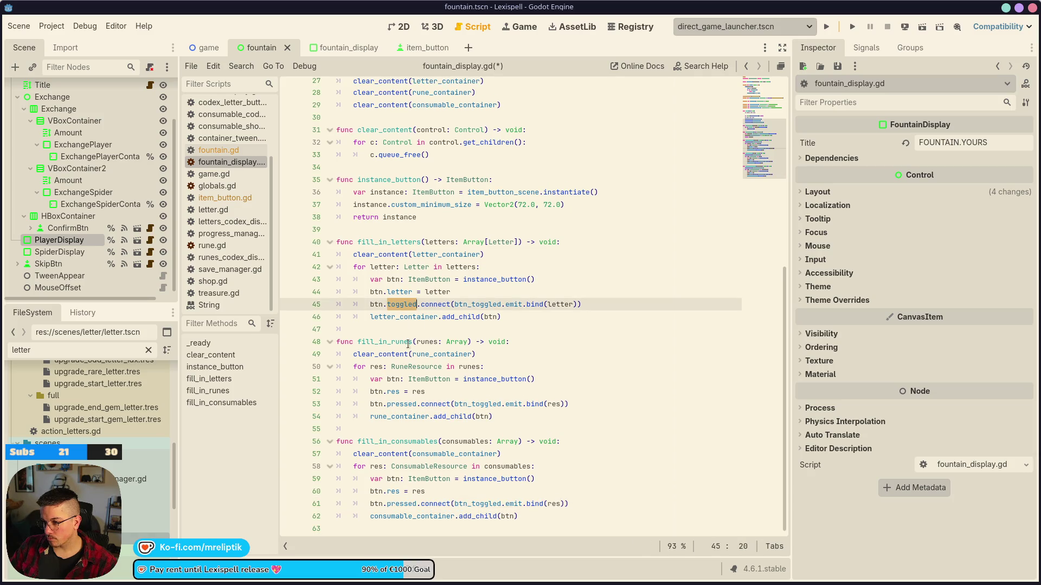
{"action": "double_click", "coordinate": [401, 404]}
{"action": "key", "text": "ctrl+v"}
{"action": "double_click", "coordinate": [397, 503]}
{"action": "key", "text": "ctrl+v"}
{"action": "key", "text": "ctrl+s"}
{"action": "left_click", "coordinate": [866, 47]}
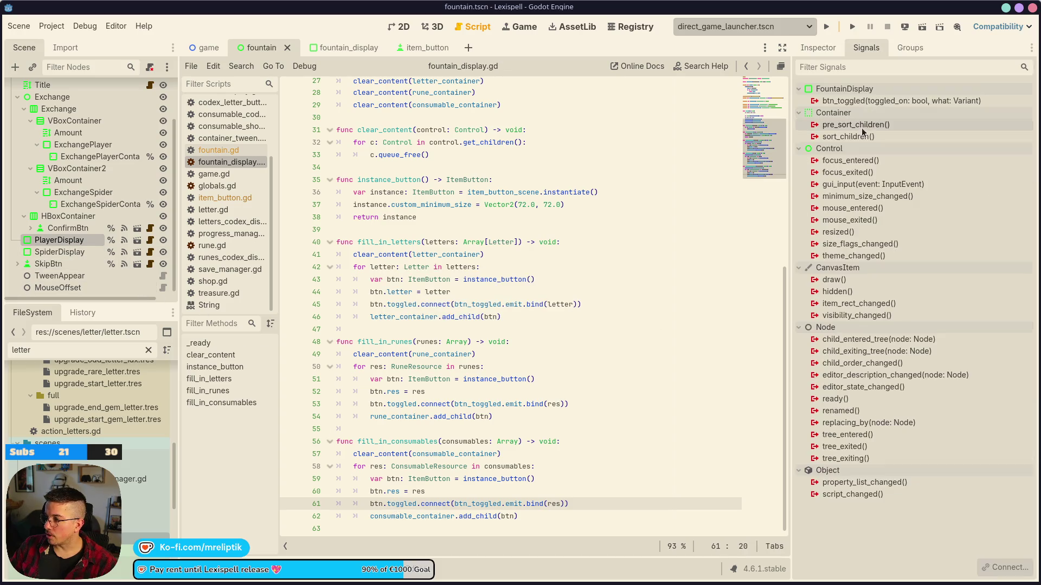
Connect PlayerDisplay's and SpiderDisplay's btn_toggled signals to new handlers in fountain.gd
{"action": "double_click", "coordinate": [867, 100]}
{"action": "left_click", "coordinate": [299, 415]}
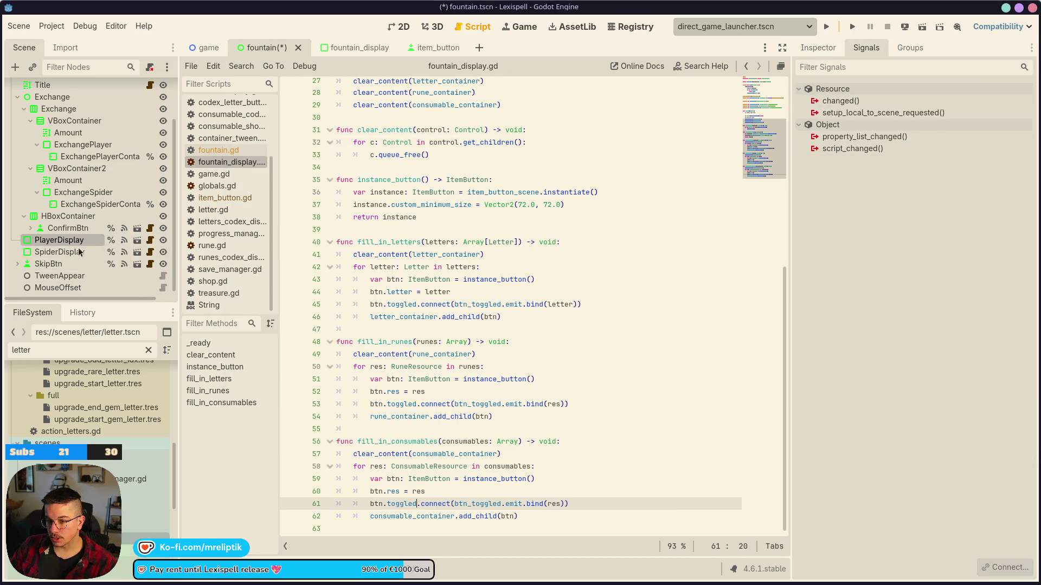
{"action": "left_click", "coordinate": [60, 252]}
{"action": "double_click", "coordinate": [856, 100]}
{"action": "left_click", "coordinate": [293, 391]}
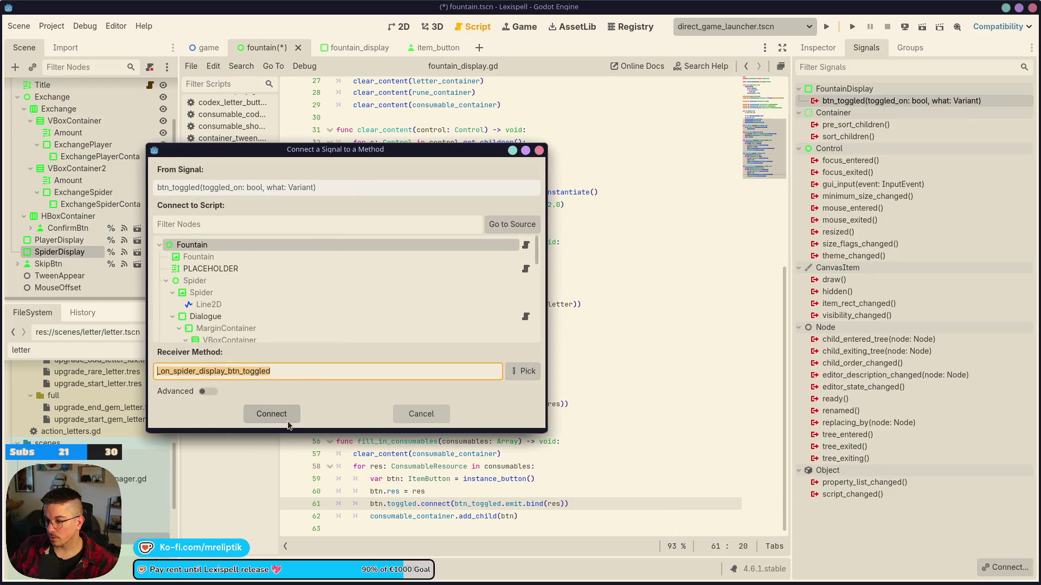
{"action": "left_click", "coordinate": [271, 414]}
Remove an extra blank line and move the player add_to_exchange call into _on_player_display_btn_toggled
{"action": "left_click", "coordinate": [364, 486]}
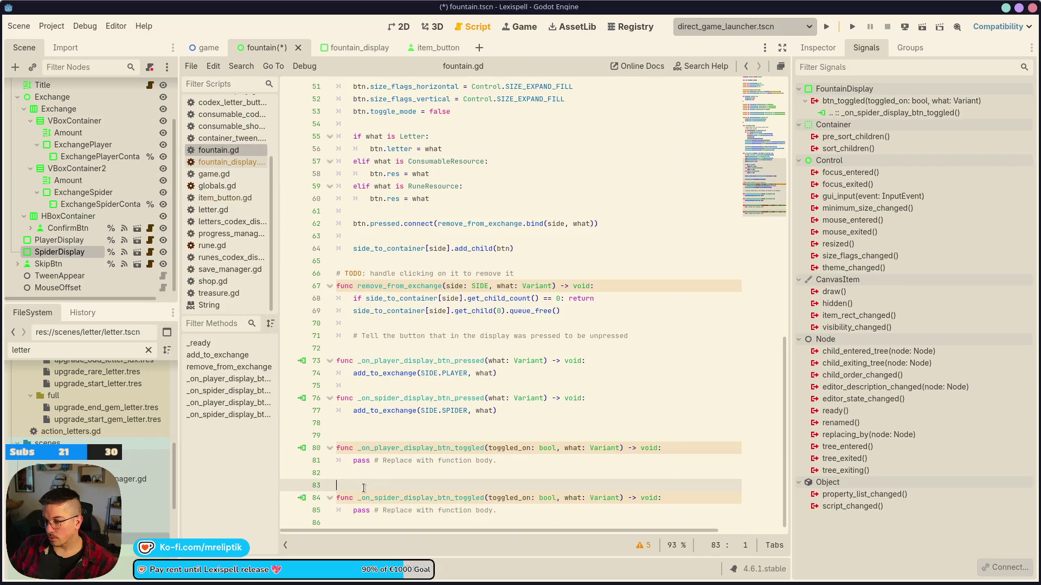
{"action": "left_click", "coordinate": [398, 473]}
{"action": "key", "text": "Delete"}
{"action": "key", "text": "ctrl+s"}
{"action": "key", "text": "Up"}
{"action": "key", "text": "Up"}
{"action": "key", "text": "Up"}
{"action": "key", "text": "Home"}
{"action": "key", "text": "shift+End"}
{"action": "key", "text": "ctrl+c"}
{"action": "left_click_drag", "start_coordinate": [353, 461], "coordinate": [529, 458]}
{"action": "key", "text": "ctrl+v"}
Move the spider add_to_exchange call into its toggled handler and delete the old pressed handlers
{"action": "left_click_drag", "start_coordinate": [351, 408], "coordinate": [538, 403]}
{"action": "key", "text": "ctrl+c"}
{"action": "left_click_drag", "start_coordinate": [353, 494], "coordinate": [498, 494]}
{"action": "key", "text": "ctrl+v"}
{"action": "left_click", "coordinate": [521, 364]}
{"action": "key", "text": "ctrl+shift+k"}
{"action": "key", "text": "ctrl+shift+k"}
{"action": "key", "text": "ctrl+shift+k"}
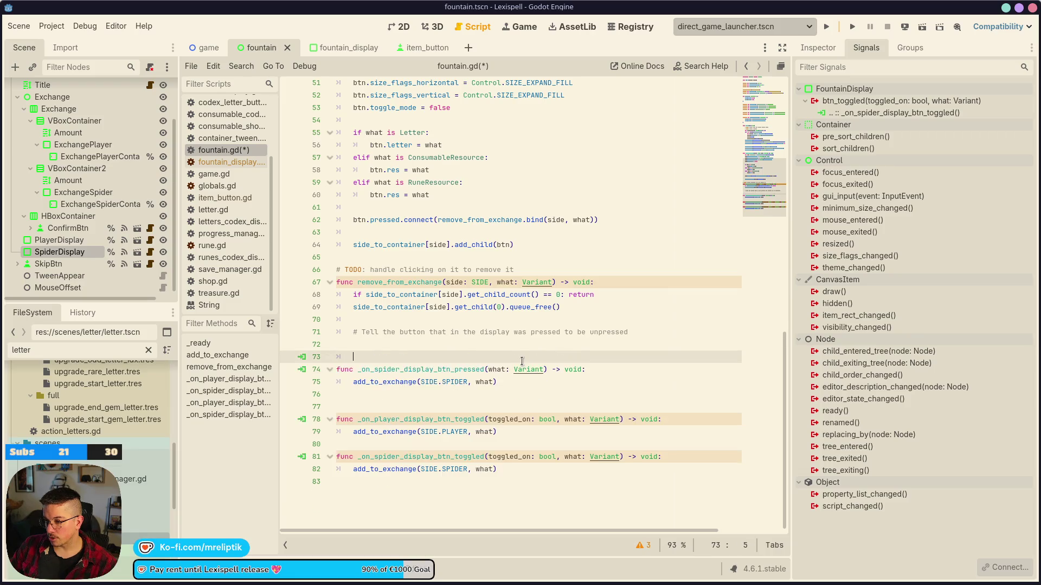
{"action": "key", "text": "ctrl+s"}
Place the player handler's add_to_exchange call under an 'if toggled_on' check
{"action": "left_click", "coordinate": [672, 357]}
{"action": "key", "text": "Return"}
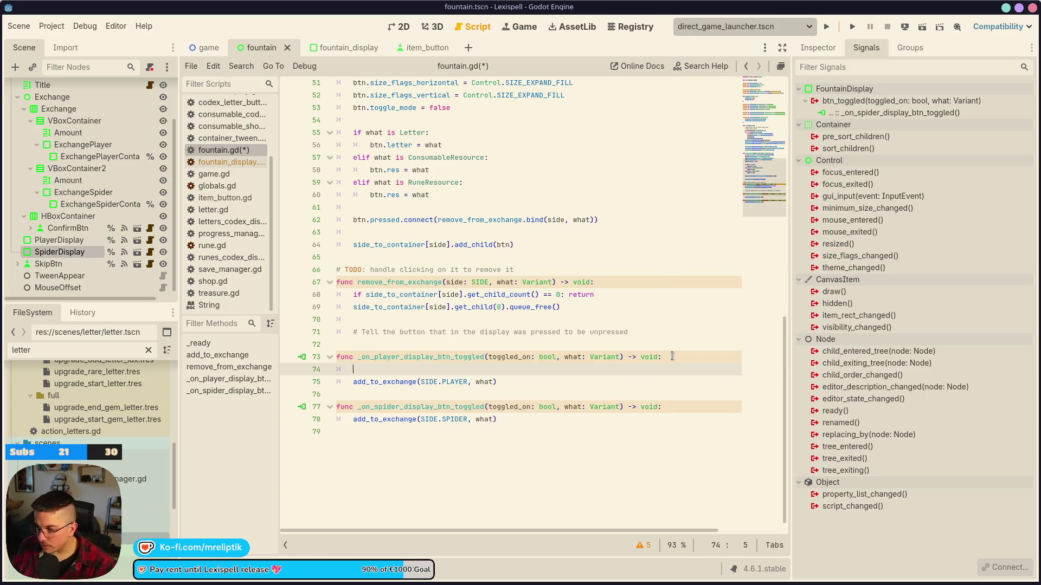
{"action": "type", "text": "if toggled_on:"}
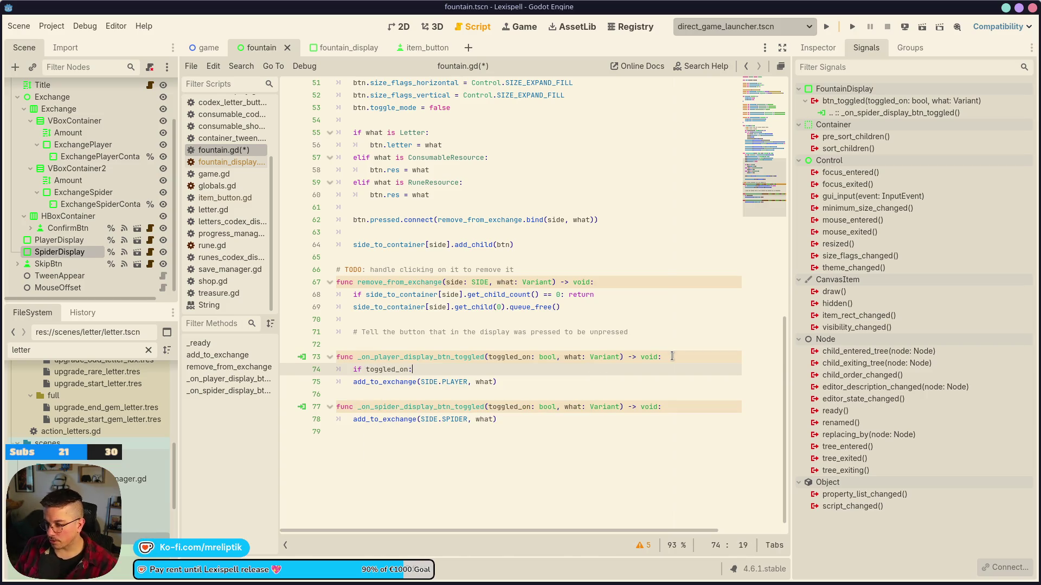
{"action": "key", "text": "Right"}
{"action": "key", "text": "Home"}
{"action": "key", "text": "Tab"}
{"action": "key", "text": "Down"}
{"action": "key", "text": "Tab"}
{"action": "key", "text": "Tab"}
Add an else branch calling remove_from_exchange(SIDE.PLAYER, what) and save
{"action": "key", "text": "Return"}
{"action": "key", "text": "Up"}
{"action": "key", "text": "BackSpace"}
{"action": "type", "text": "else:"}
{"action": "key", "text": "Return"}
{"action": "type", "text": "rem"}
{"action": "key", "text": "Return"}
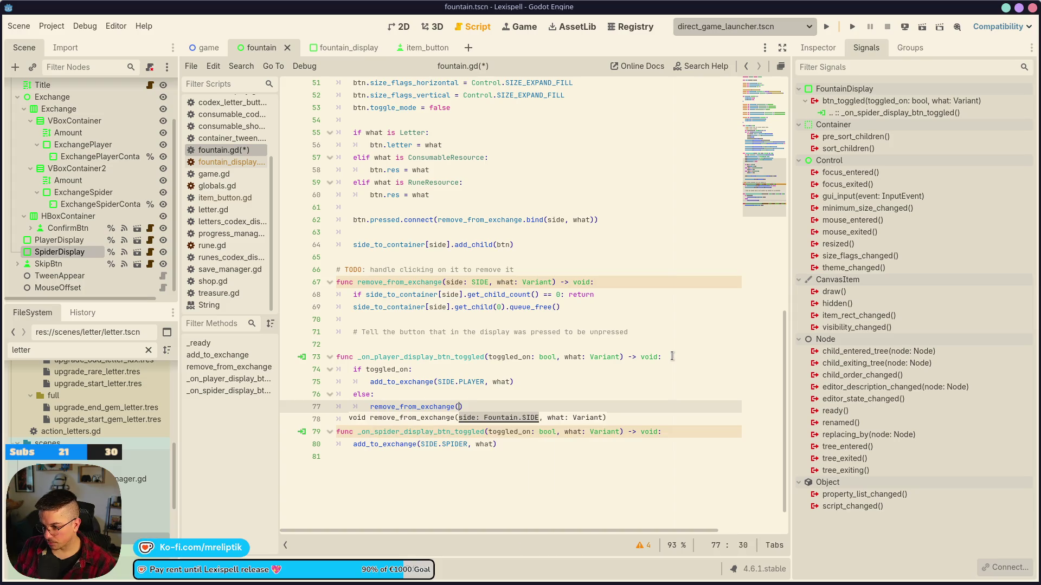
{"action": "type", "text": "SIDE.PL"}
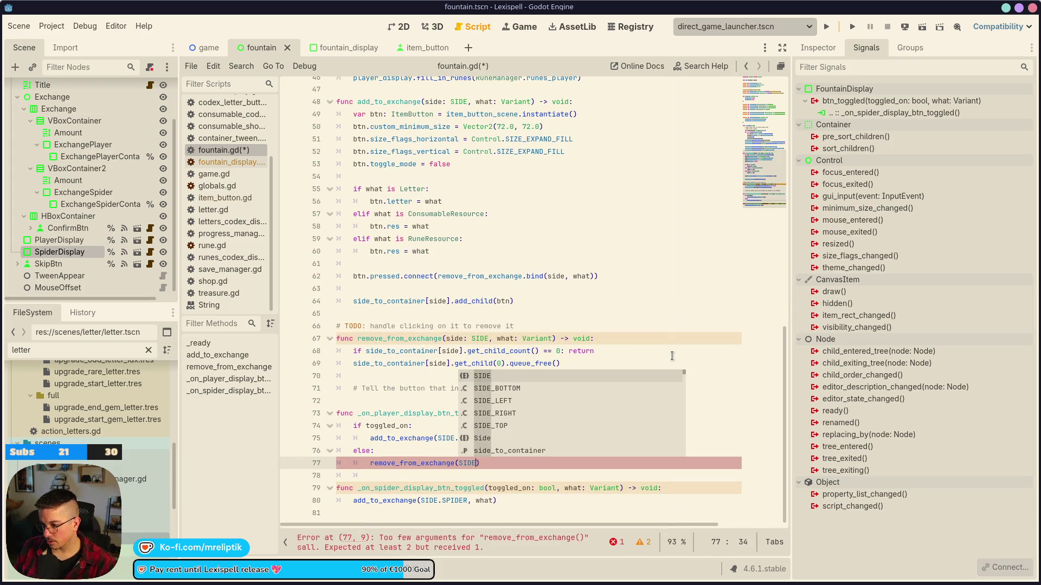
{"action": "key", "text": "Return"}
{"action": "type", "text": ", "}
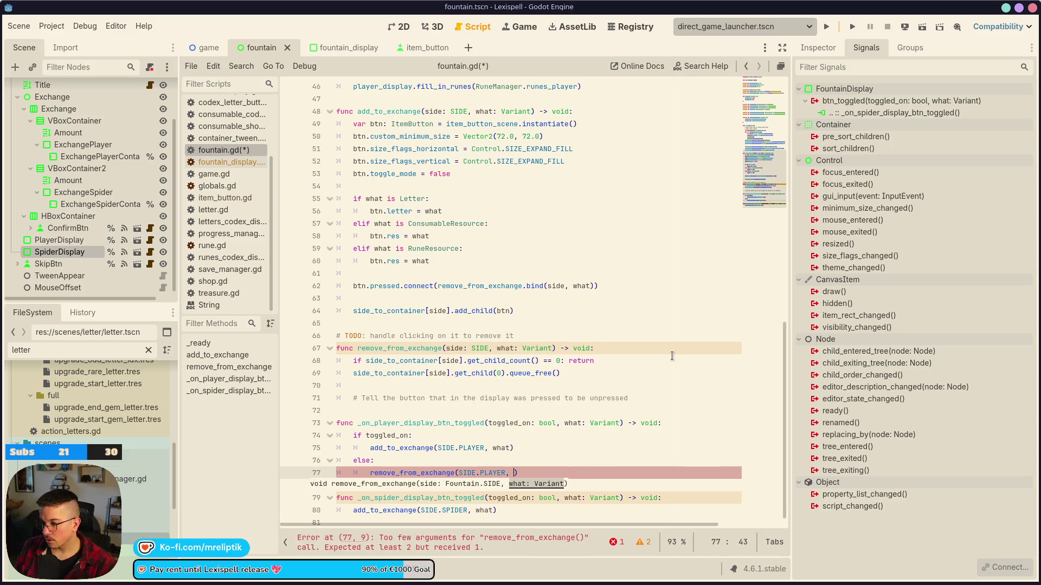
{"action": "type", "text": "what"}
{"action": "key", "text": "ctrl+s"}
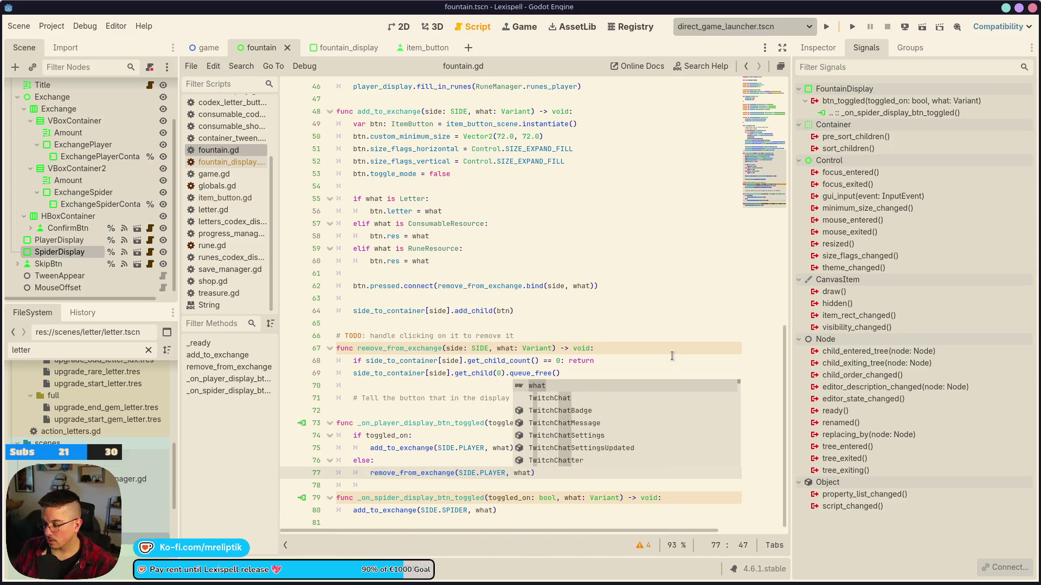
Copy the player handler's if/else body into the spider handler and fix its indentation
{"action": "left_click", "coordinate": [378, 461]}
{"action": "left_click_drag", "start_coordinate": [557, 476], "coordinate": [327, 437]}
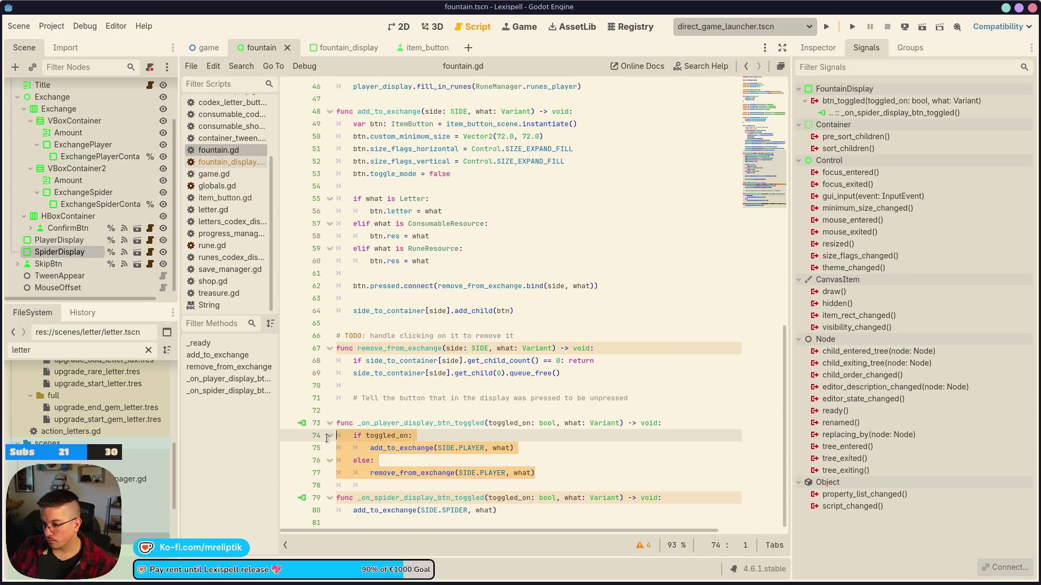
{"action": "key", "text": "ctrl+c"}
{"action": "left_click", "coordinate": [521, 510]}
{"action": "key", "text": "Return"}
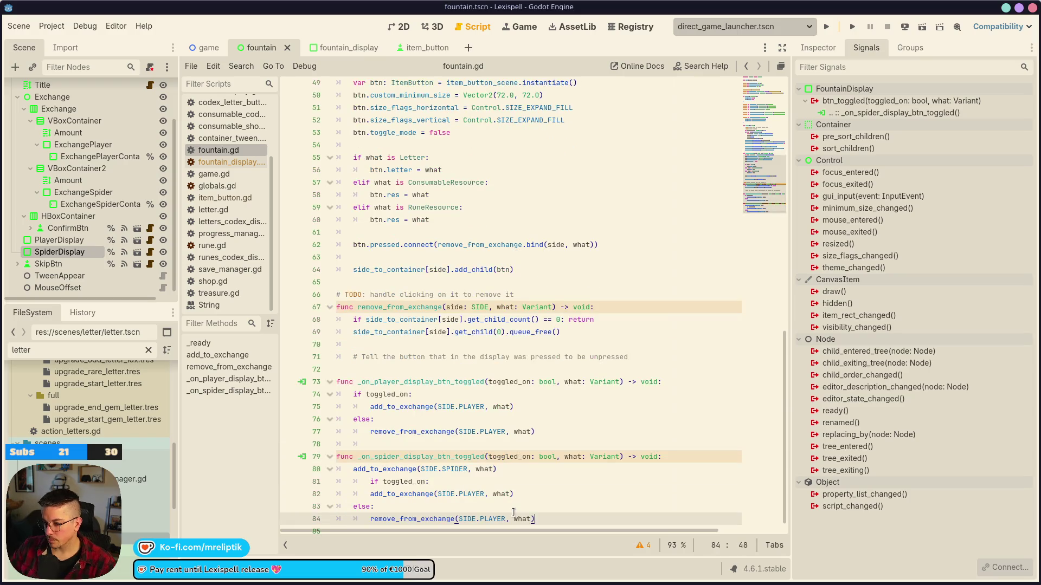
{"action": "key", "text": "ctrl+v"}
{"action": "key", "text": "Up"}
{"action": "key", "text": "Up"}
{"action": "key", "text": "Up"}
{"action": "key", "text": "ctrl+i"}
Change the pasted calls' side to SIDE.SPIDER, delete the leftover add_to_exchange line, and save
{"action": "double_click", "coordinate": [449, 460]}
{"action": "key", "text": "ctrl+c"}
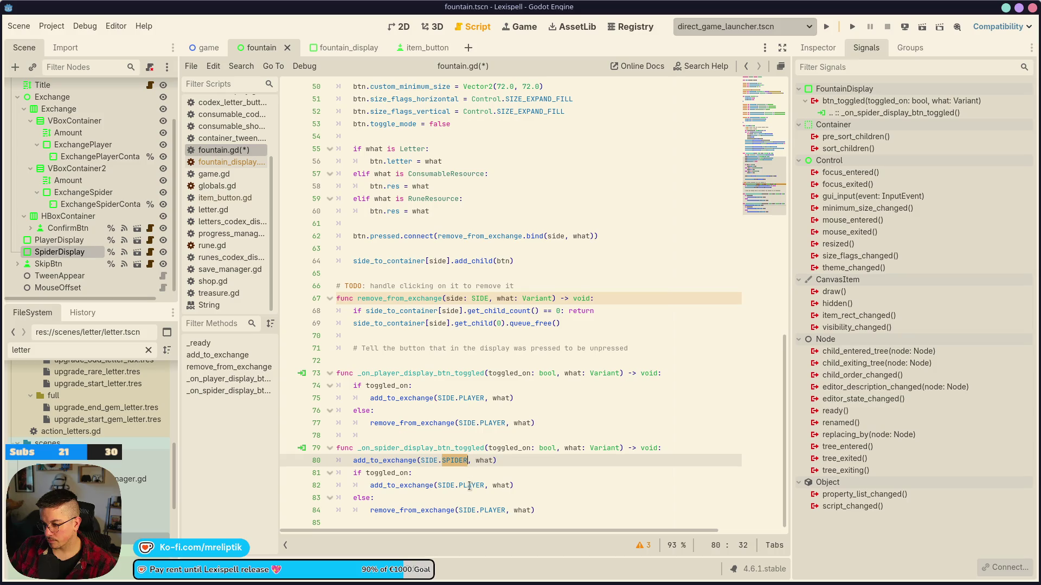
{"action": "double_click", "coordinate": [470, 485]}
{"action": "key", "text": "ctrl+v"}
{"action": "double_click", "coordinate": [493, 510]}
{"action": "key", "text": "ctrl+v"}
{"action": "left_click", "coordinate": [510, 457]}
{"action": "key", "text": "ctrl+shift+k"}
{"action": "key", "text": "ctrl+s"}
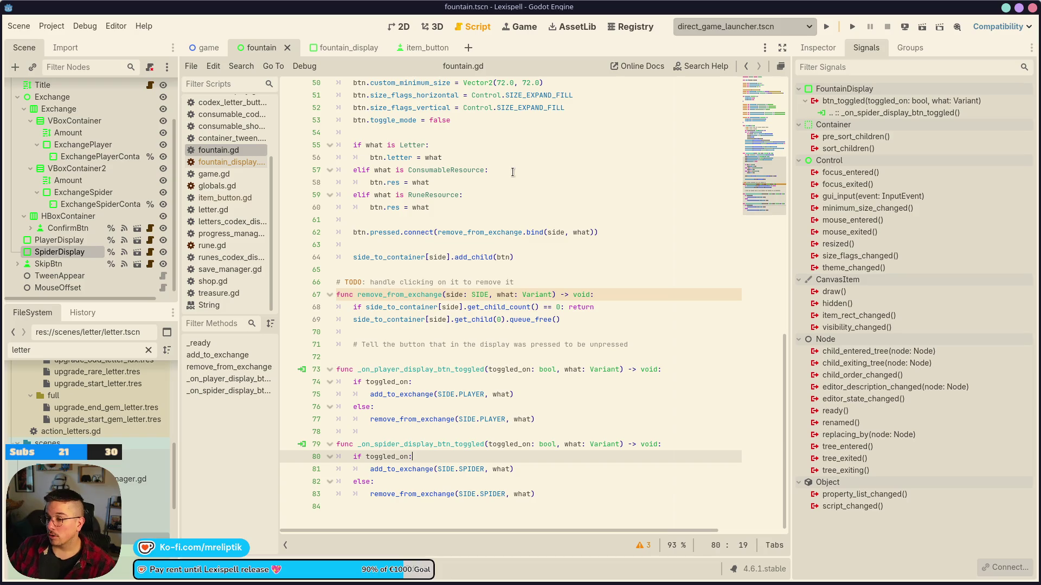
{"action": "double_click", "coordinate": [420, 282]}
Paste a copy of the item-type if/elif check block under the unpress comment in remove_from_exchange
{"action": "key", "text": "End"}
{"action": "left_click", "coordinate": [489, 322]}
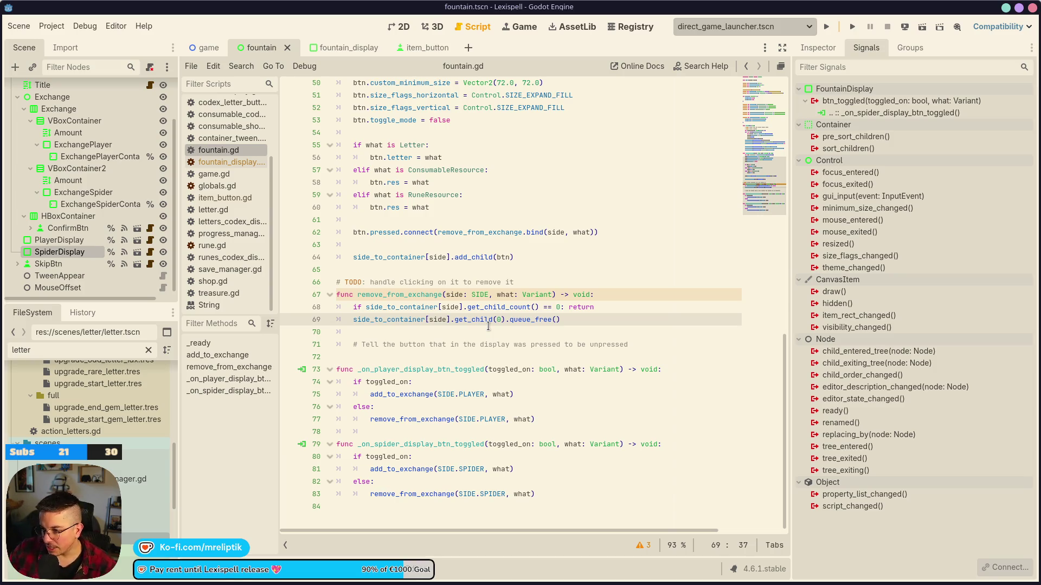
{"action": "left_click", "coordinate": [374, 295]}
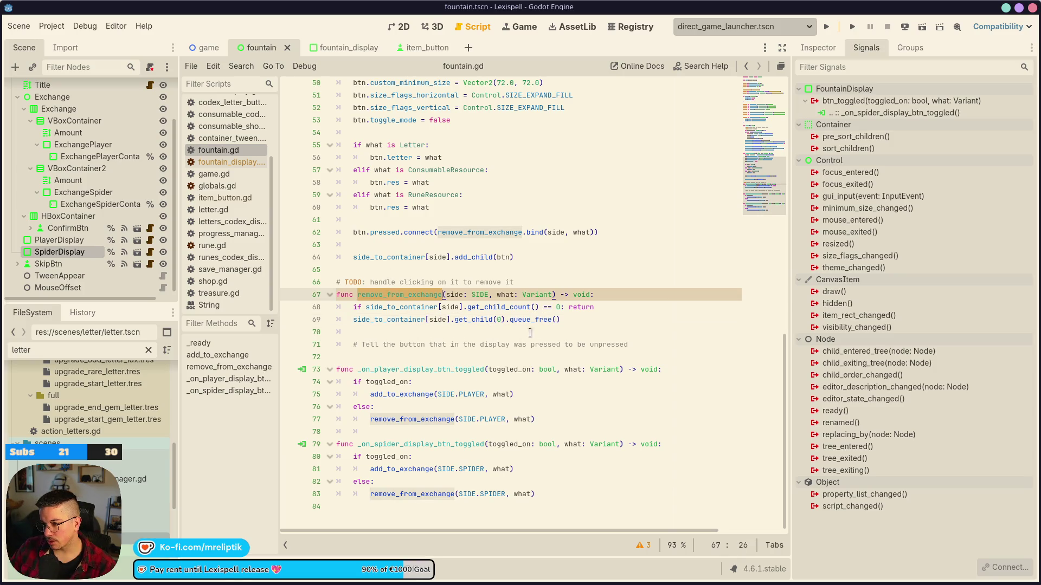
{"action": "left_click", "coordinate": [579, 325]}
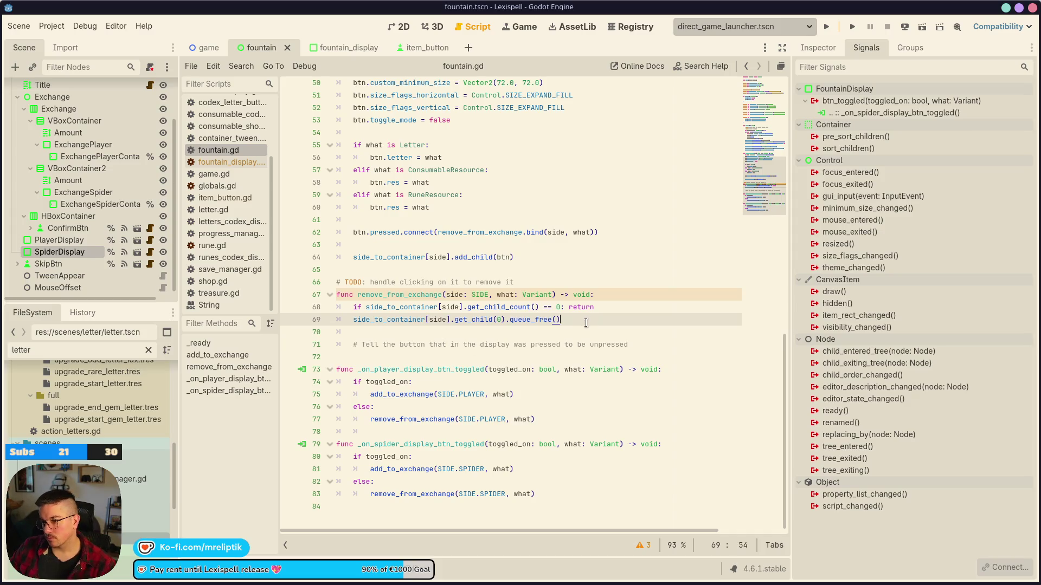
{"action": "left_click", "coordinate": [440, 338]}
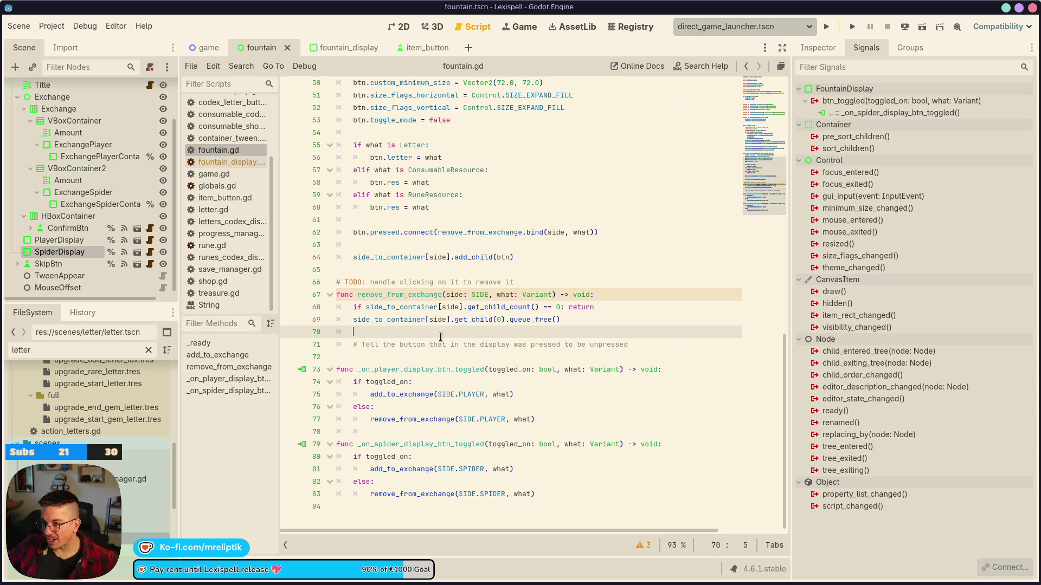
{"action": "left_click_drag", "start_coordinate": [455, 201], "coordinate": [354, 145]}
{"action": "left_click", "coordinate": [397, 335]}
{"action": "left_click", "coordinate": [401, 358]}
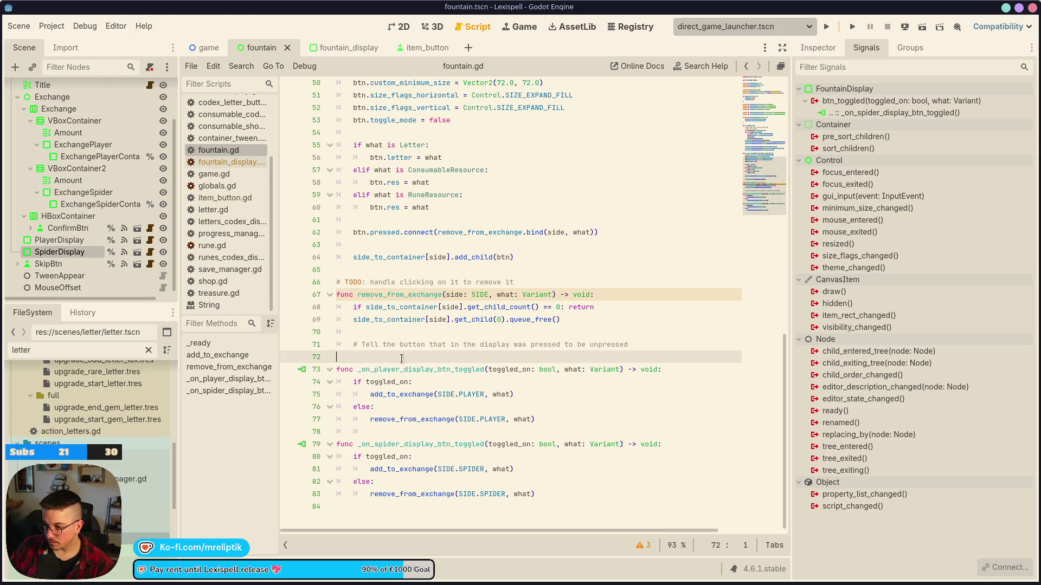
{"action": "key", "text": "Tab"}
{"action": "key", "text": "ctrl+v"}
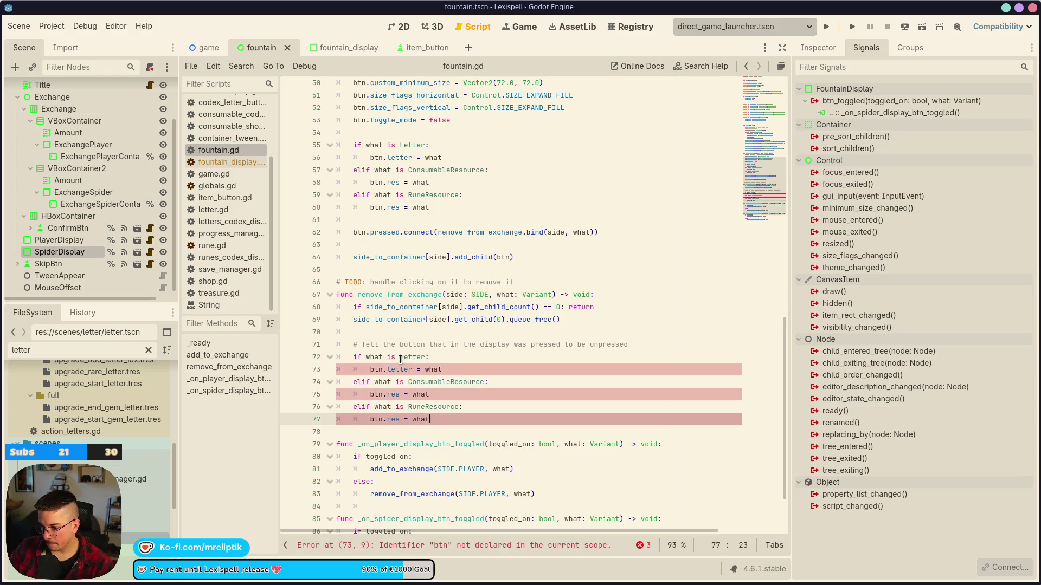
Begin rewriting the Letter branch as an unfinished 'for btn: ItemButton in' loop
{"action": "left_click", "coordinate": [455, 369]}
{"action": "left_click_drag", "start_coordinate": [462, 369], "coordinate": [369, 369]}
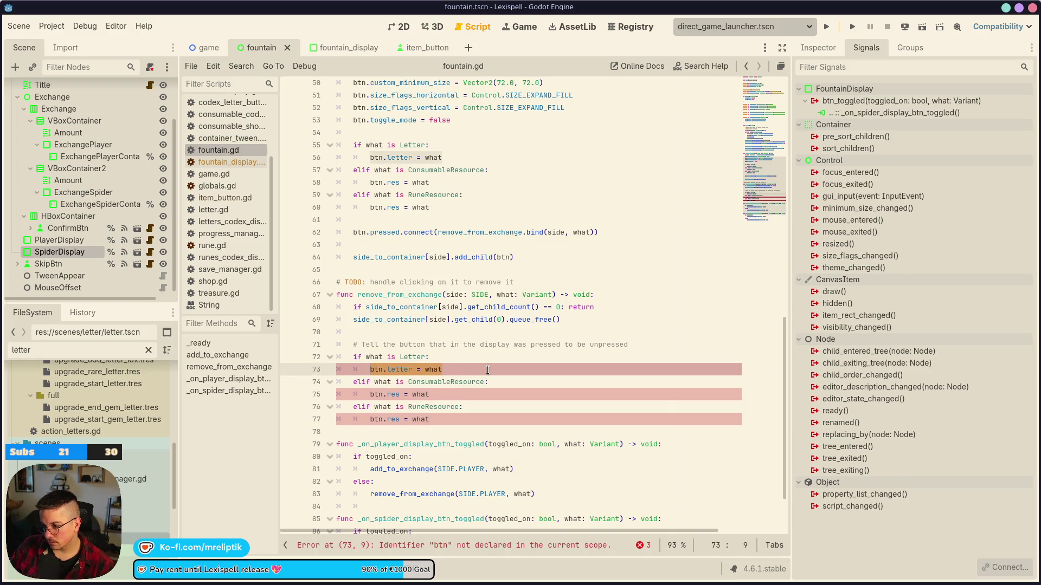
{"action": "key", "text": "Left"}
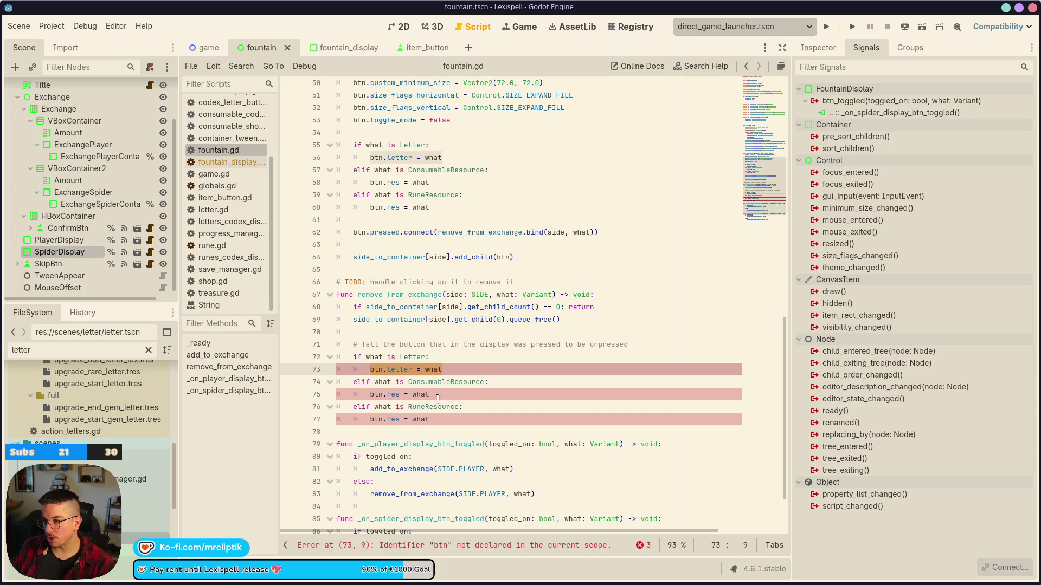
{"action": "type", "text": "for "}
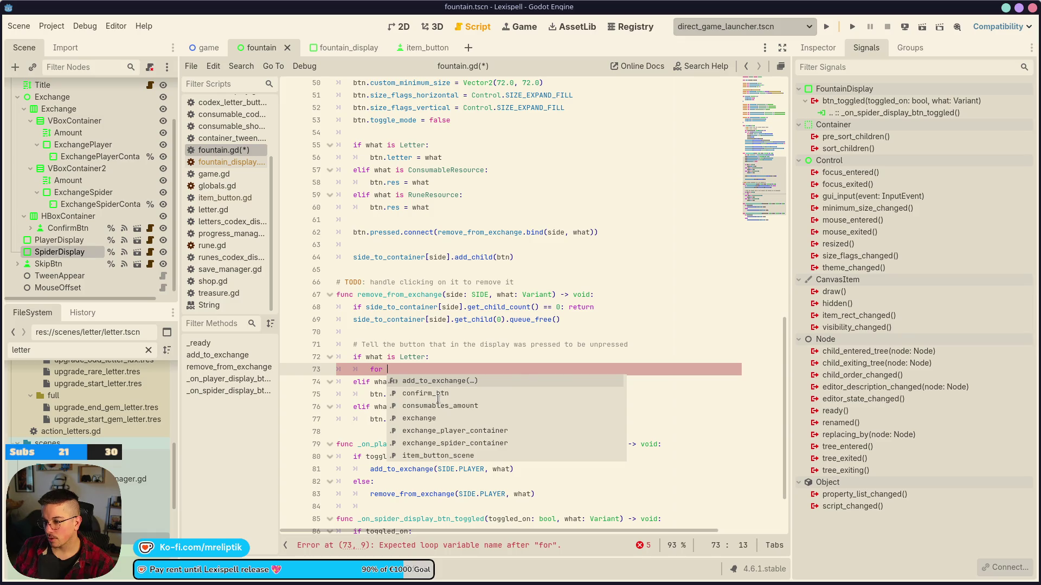
{"action": "type", "text": "btn: ItemBt"}
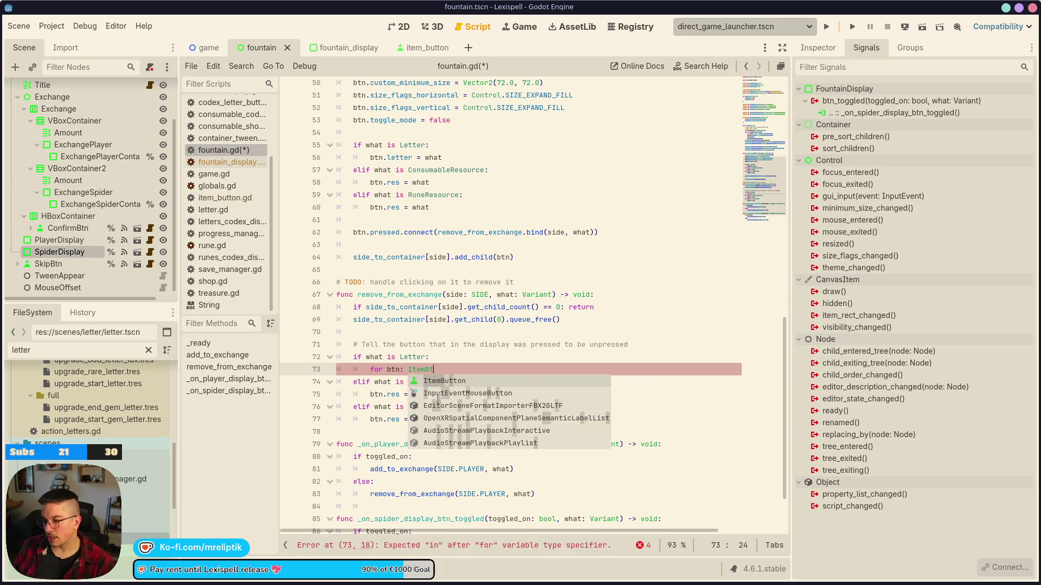
{"action": "key", "text": "Return"}
{"action": "type", "text": "in lett"}
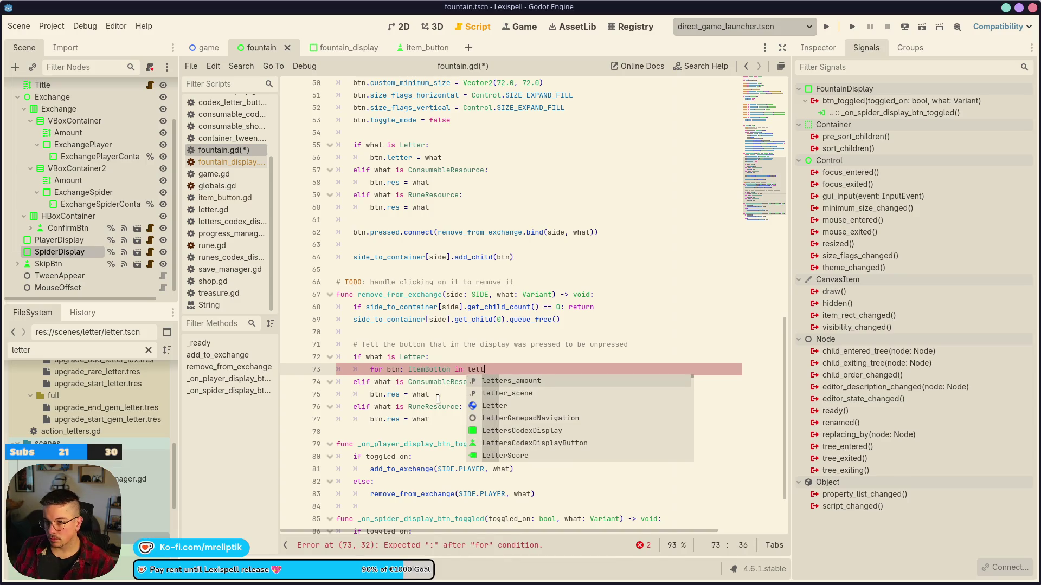
{"action": "key", "text": "BackSpace"}
{"action": "key", "text": "BackSpace"}
{"action": "key", "text": "BackSpace"}
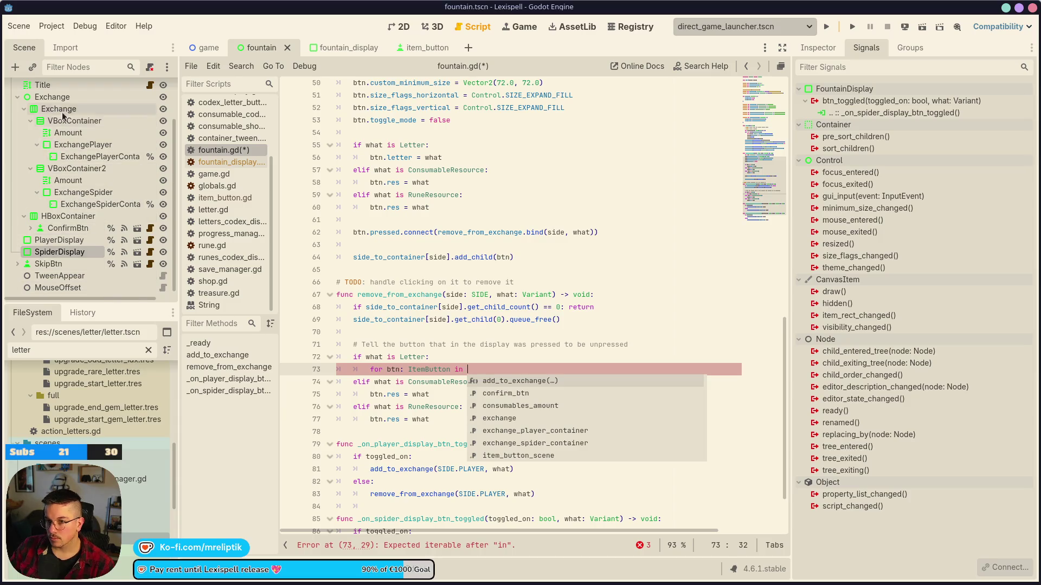
{"action": "scroll", "coordinate": [69, 152], "scroll_direction": "up", "scroll_amount": 2}
{"action": "scroll", "coordinate": [69, 158], "scroll_direction": "down", "scroll_amount": 3}
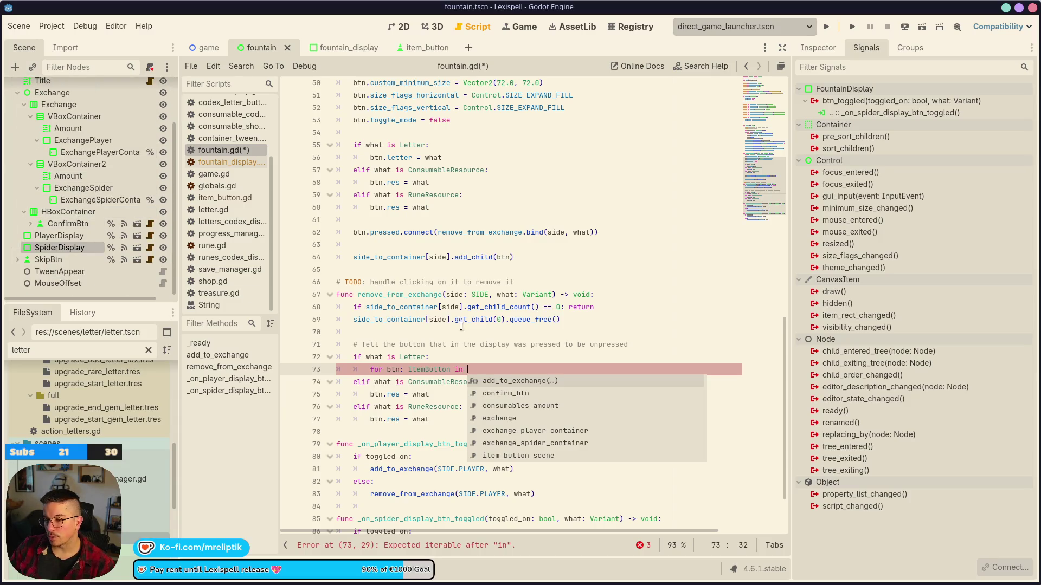
{"action": "left_click", "coordinate": [467, 344]}
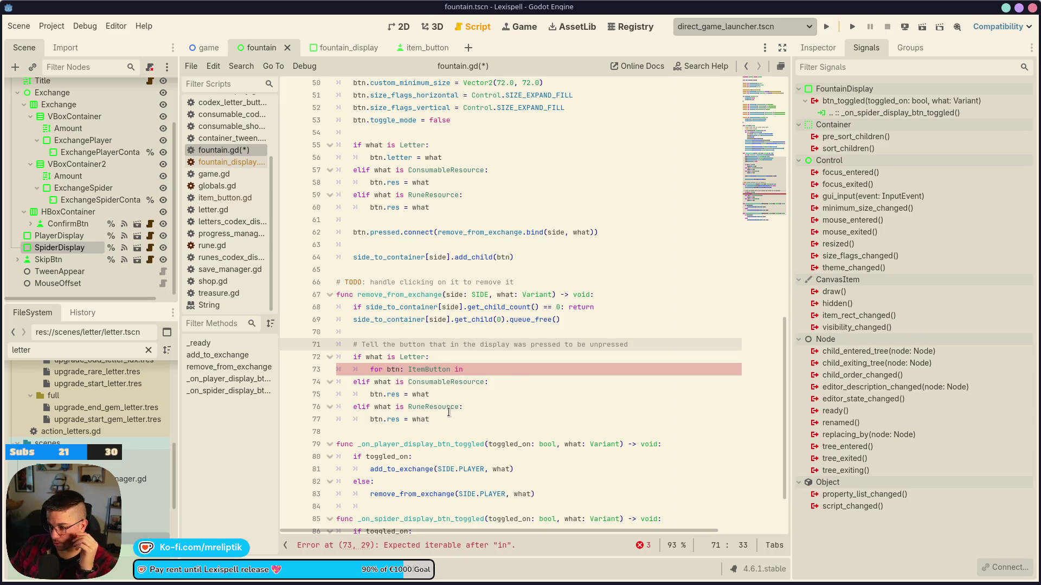
{"action": "mouse_move", "coordinate": [449, 419]}
{"action": "left_mouse_down"}
{"action": "mouse_move", "coordinate": [350, 358]}
{"action": "mouse_move", "coordinate": [343, 335]}
{"action": "mouse_move", "coordinate": [341, 344]}
{"action": "left_mouse_up"}
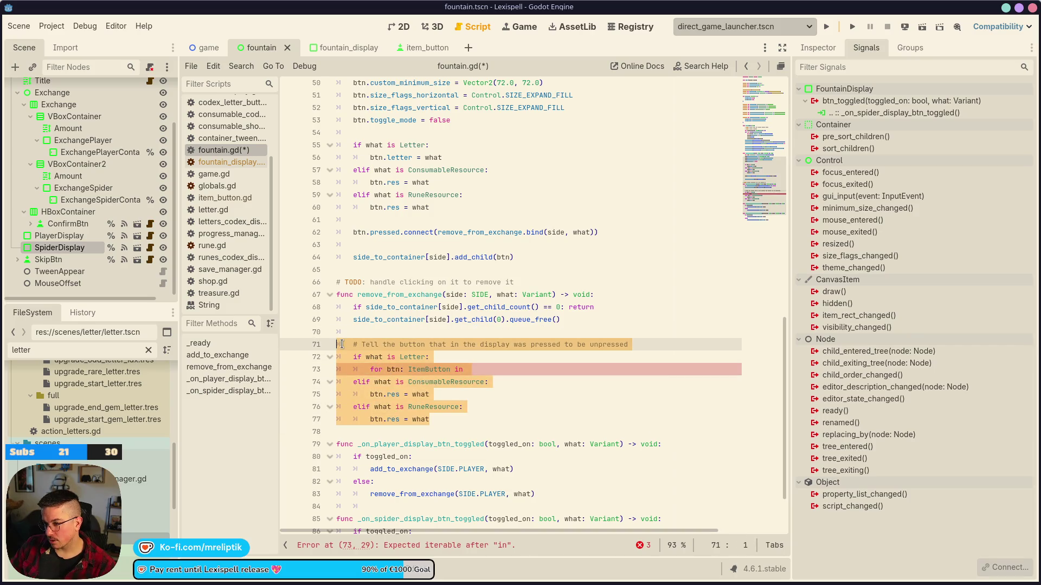
Replace the draft block with 'if side == SIDE.PLAYER:' calling player_display.remove_from_exchange()
{"action": "key", "text": "BackSpace"}
{"action": "key", "text": "BackSpace"}
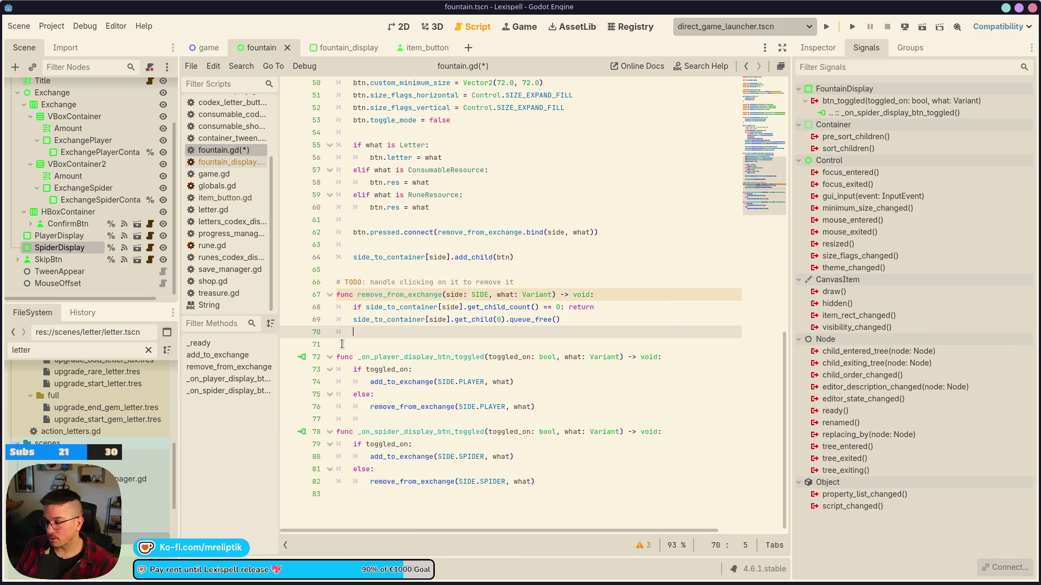
{"action": "key", "text": "Return"}
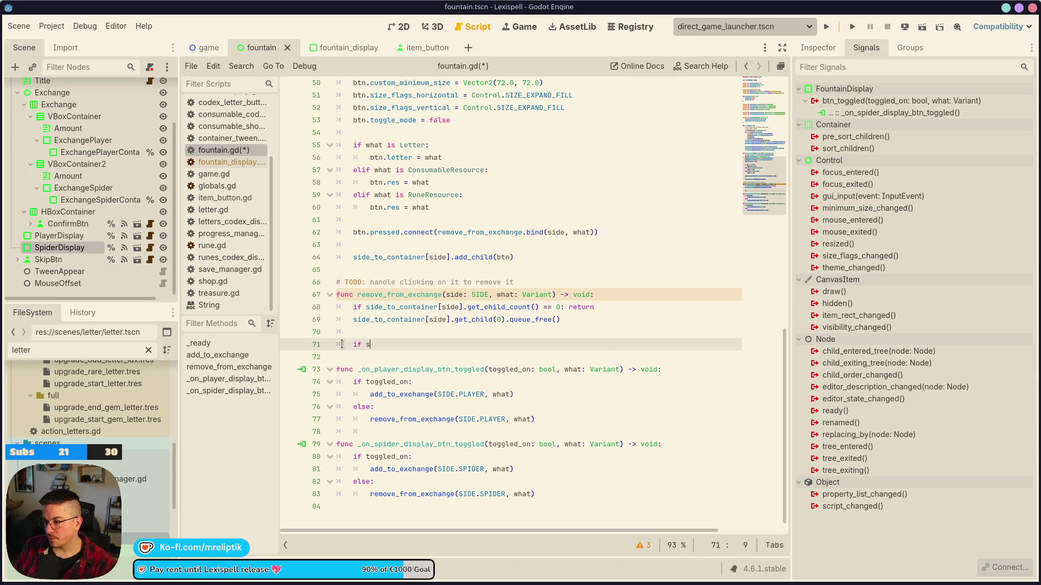
{"action": "type", "text": "ide == SIDE.PLAYER:"}
{"action": "key", "text": "Return"}
{"action": "type", "text": "player_display."}
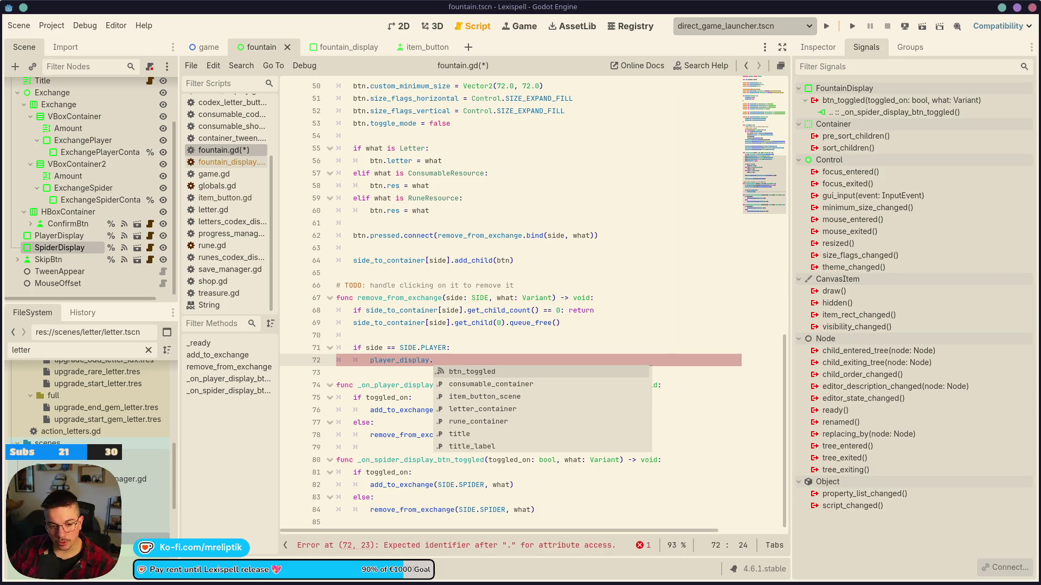
{"action": "mouse_move", "coordinate": [163, 581]}
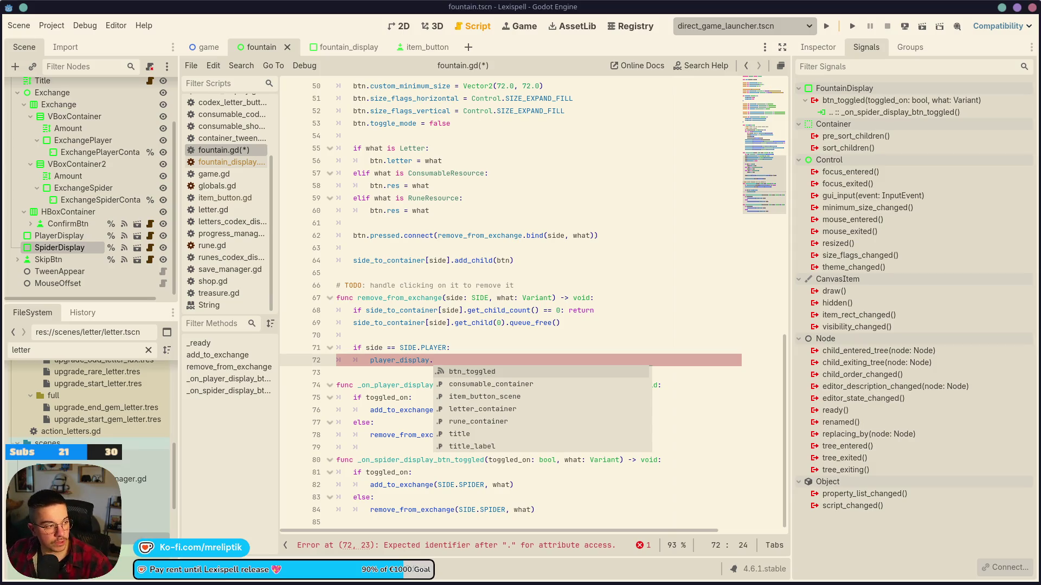
{"action": "mouse_move", "coordinate": [185, 584]}
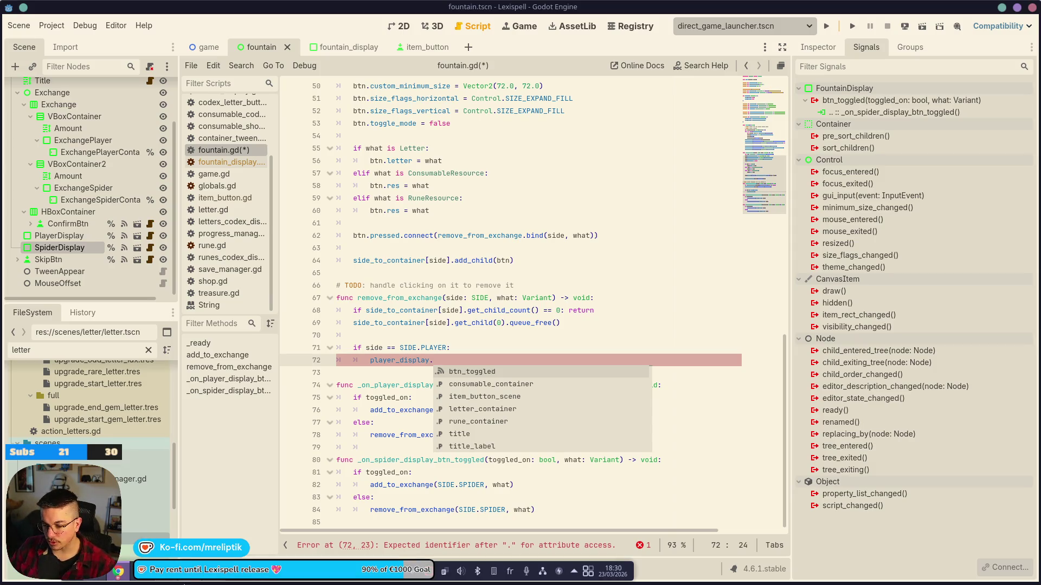
{"action": "left_click", "coordinate": [392, 398]}
{"action": "left_click", "coordinate": [458, 361]}
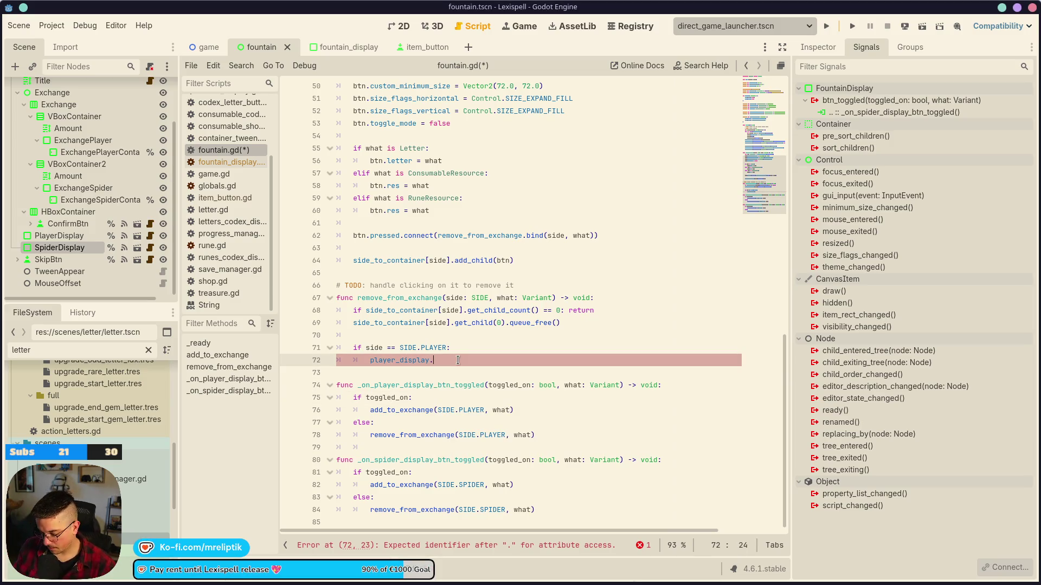
{"action": "type", "text": "remove_from_ex"}
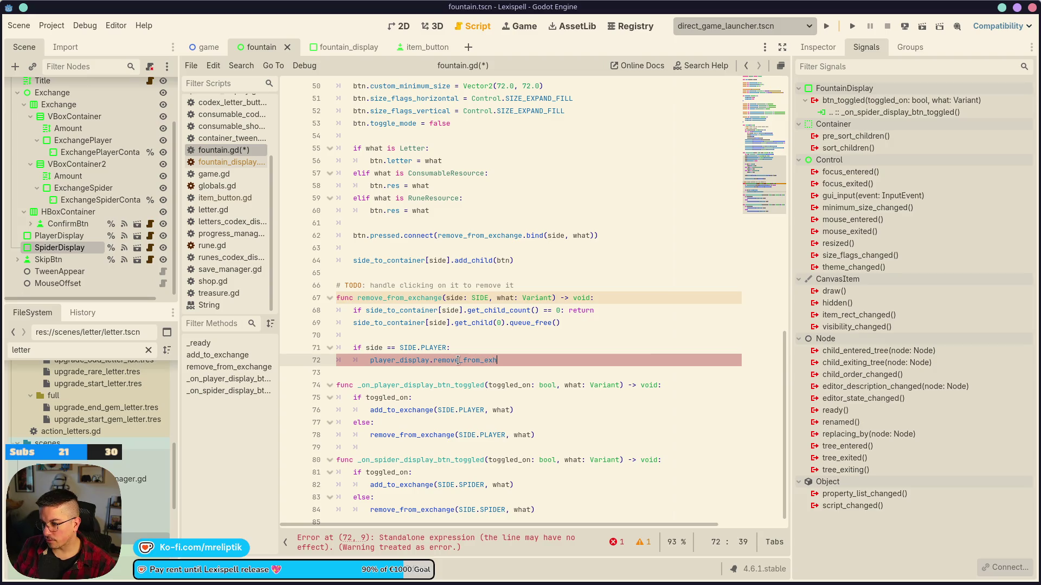
{"action": "type", "text": "change"}
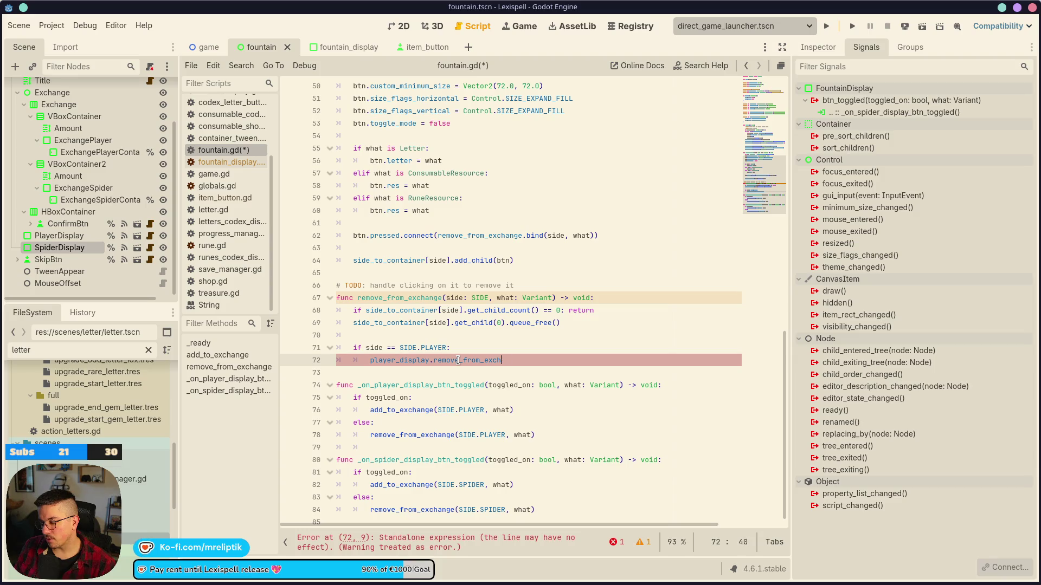
{"action": "type", "text": "("}
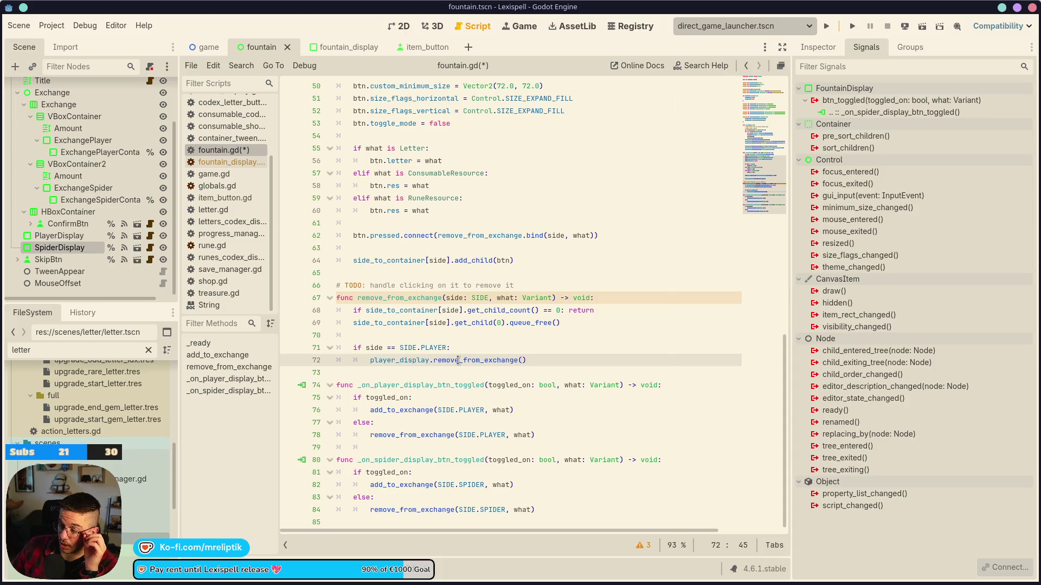
Drop the SIDE.PLAYER condition so player_display.remove_from_exchange() runs unconditionally
{"action": "left_click_drag", "start_coordinate": [527, 360], "coordinate": [332, 347]}
{"action": "key", "text": "BackSpace"}
{"action": "left_click", "coordinate": [384, 333]}
{"action": "key", "text": "ctrl+z"}
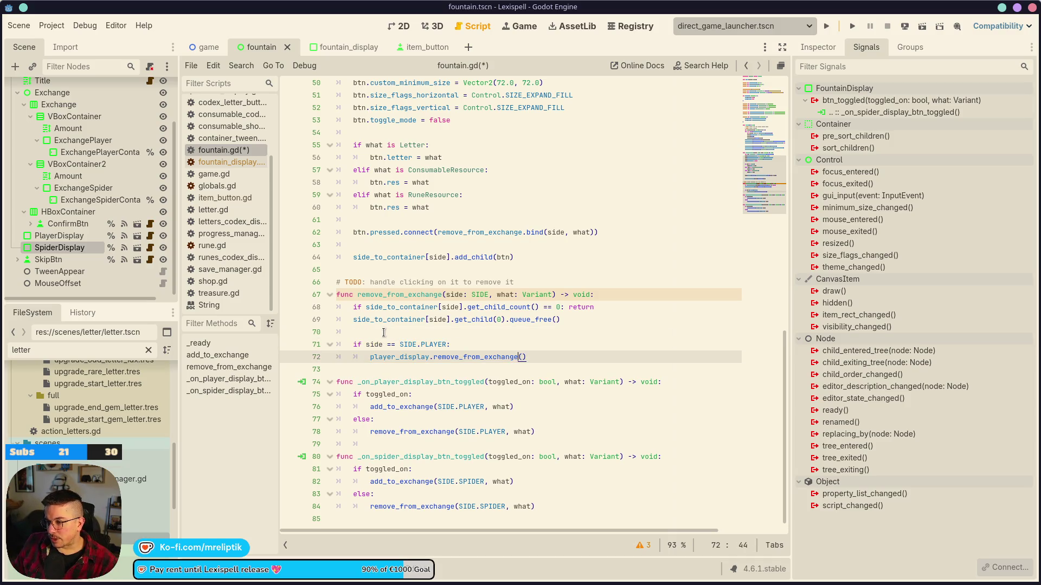
{"action": "key", "text": "Up"}
{"action": "key", "text": "ctrl+shift+k"}
{"action": "key", "text": "ctrl+shift+k"}
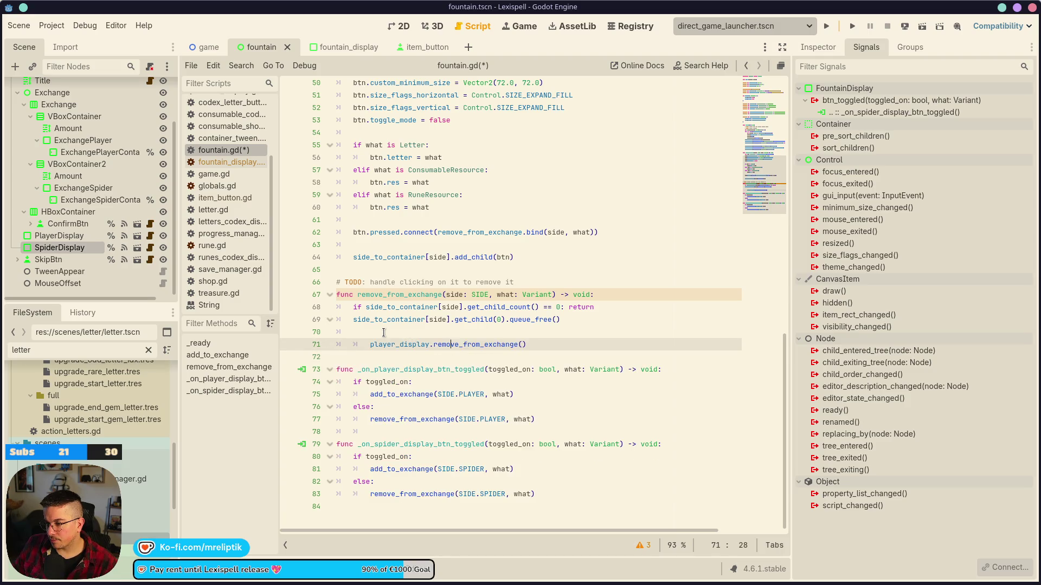
Replace the display call in remove_from_exchange with 'active_btn[side].toggled = false' and save
{"action": "key", "text": "Up"}
{"action": "key", "text": "Return"}
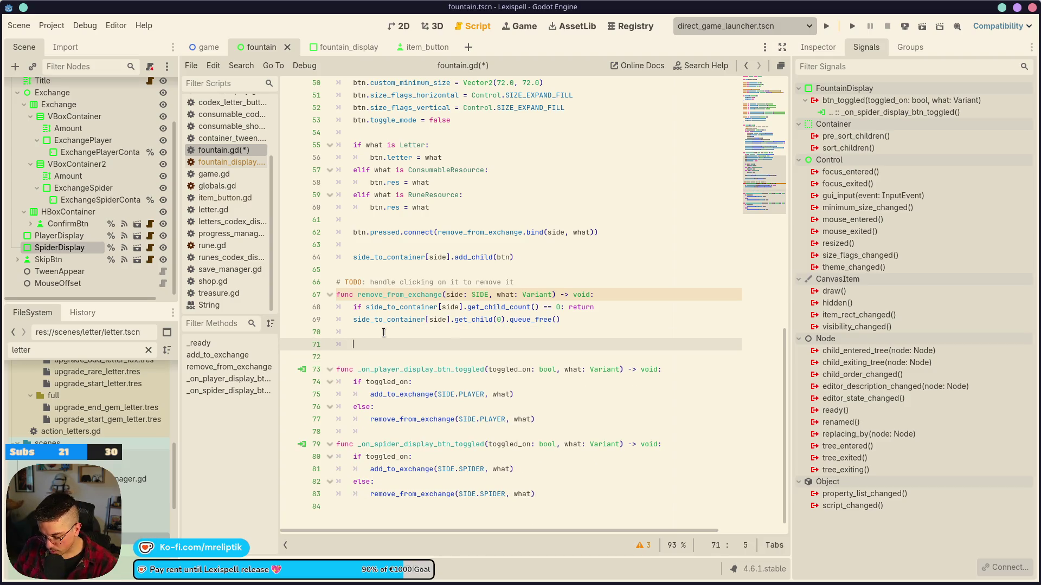
{"action": "type", "text": "c"}
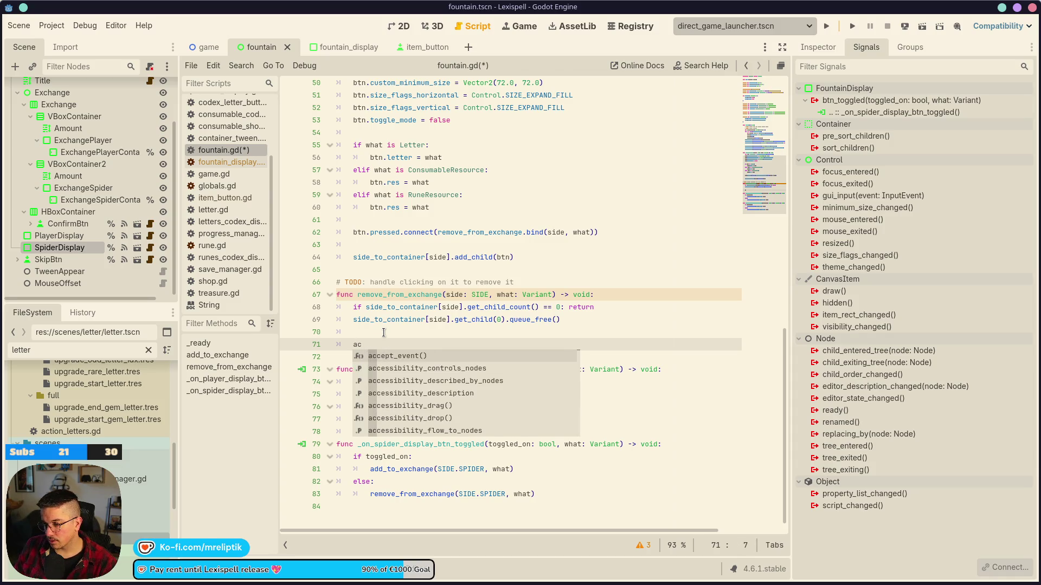
{"action": "type", "text": "tive_btn"}
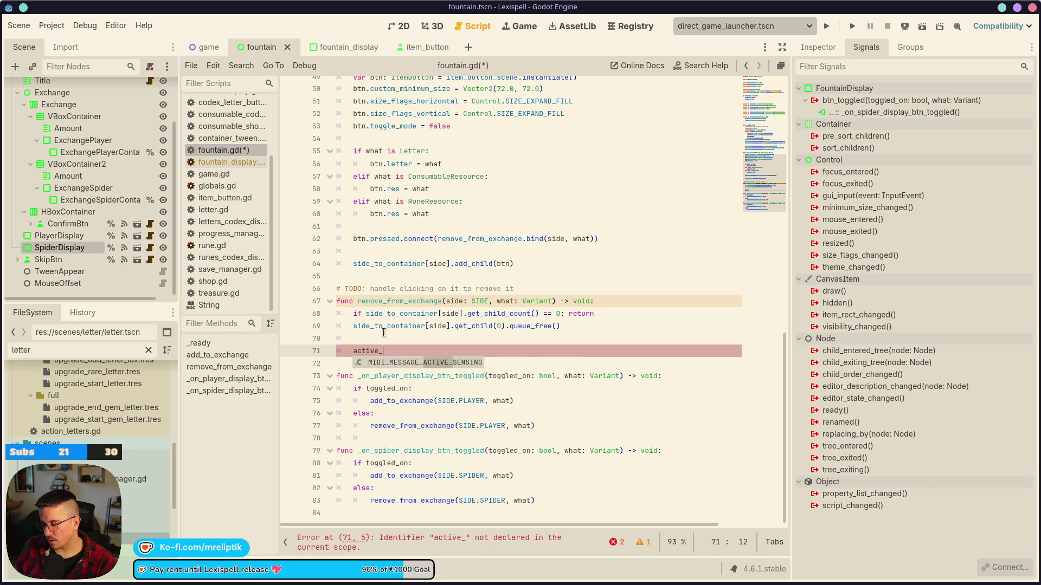
{"action": "type", "text": "["}
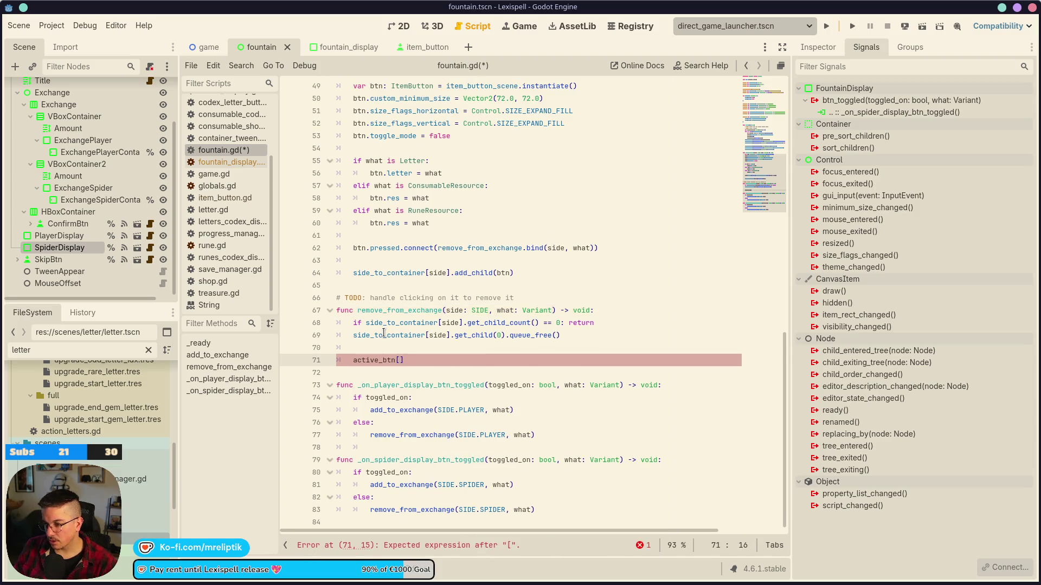
{"action": "type", "text": "side]"}
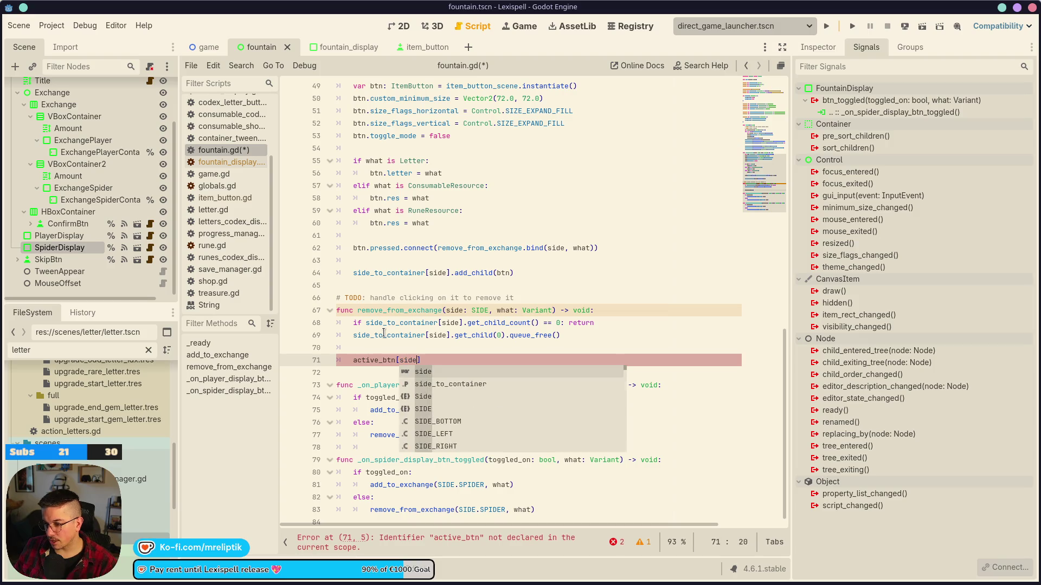
{"action": "type", "text": "."}
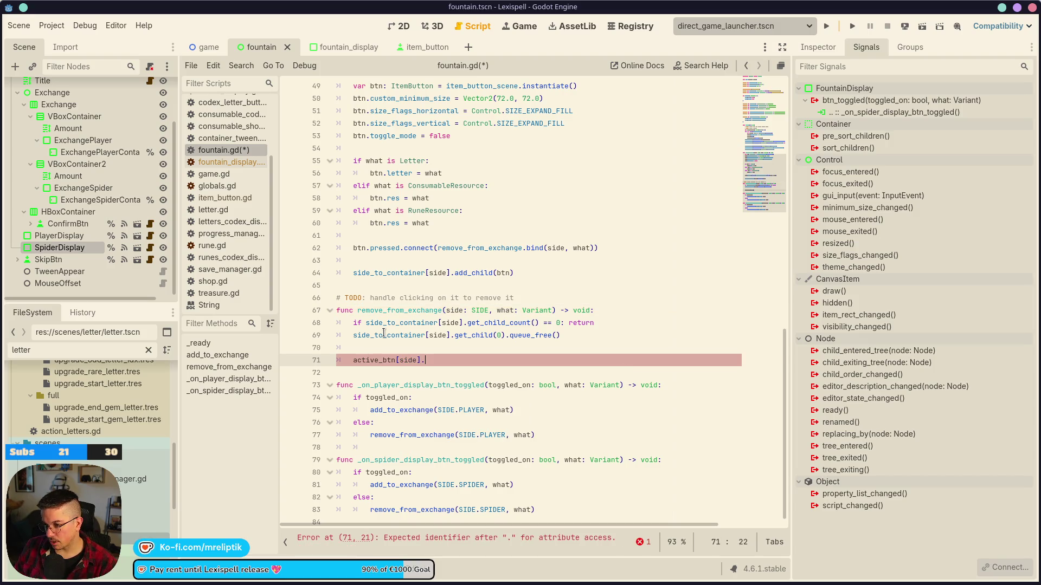
{"action": "type", "text": "togg"}
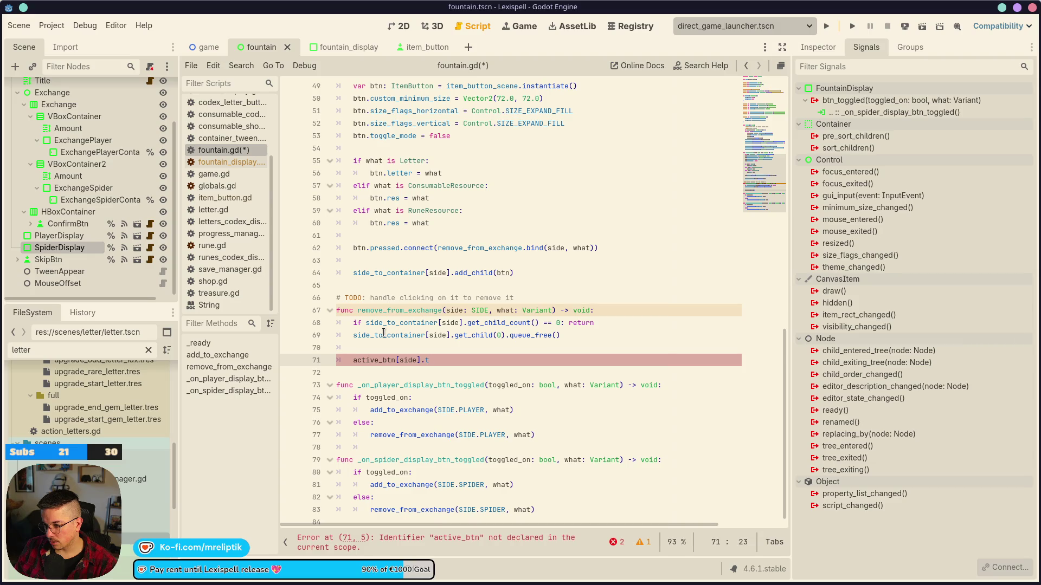
{"action": "type", "text": "led = false"}
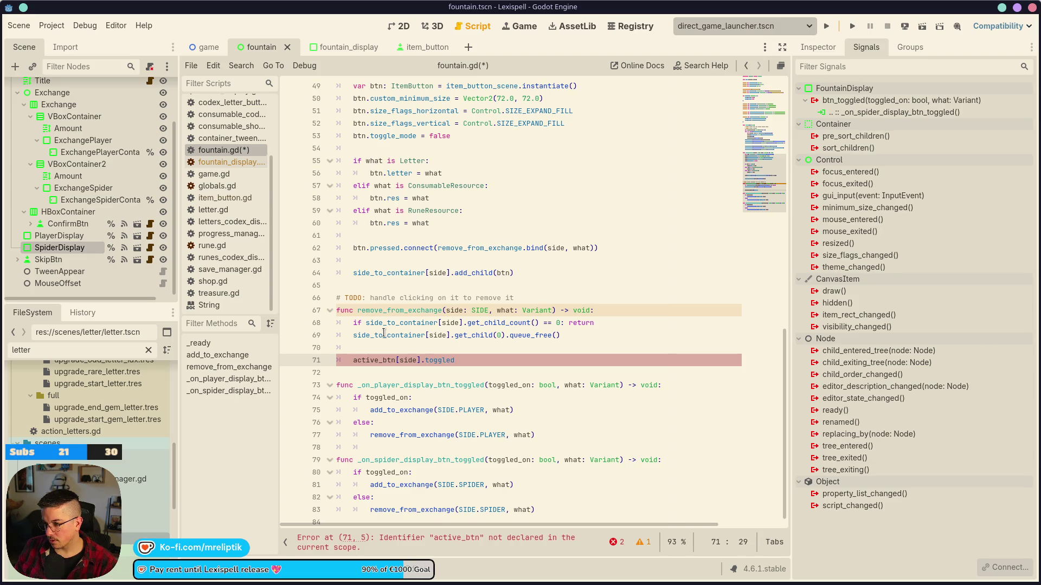
{"action": "key", "text": "ctrl+s"}
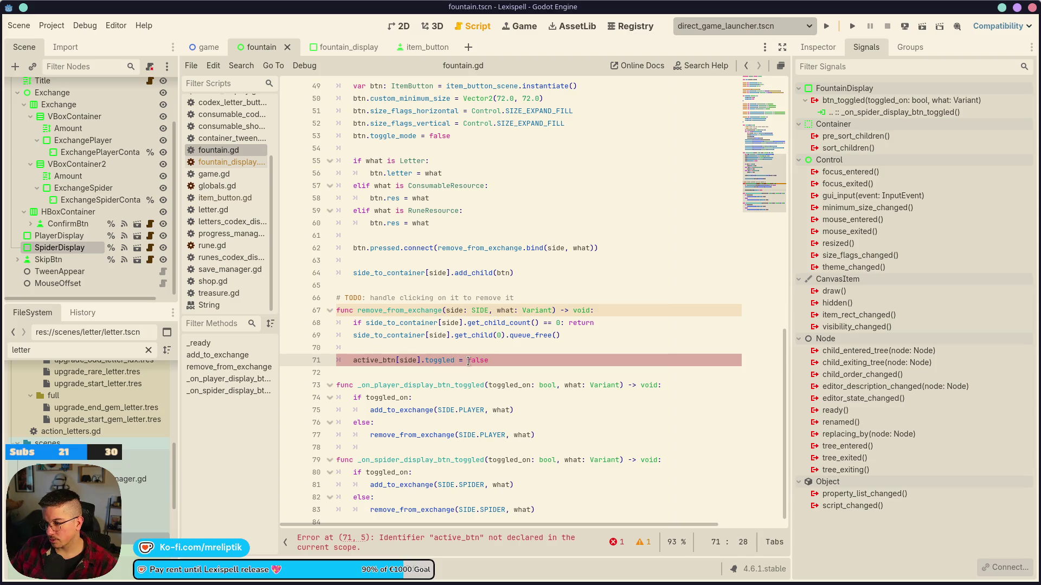
Wrap the untoggle line in 'if active_btn[side].toggled:' and indent it beneath the condition
{"action": "left_click_drag", "start_coordinate": [353, 360], "coordinate": [459, 360]}
{"action": "key", "text": "ctrl+c"}
{"action": "left_click", "coordinate": [398, 348]}
{"action": "key", "text": "Return"}
{"action": "type", "text": "if"}
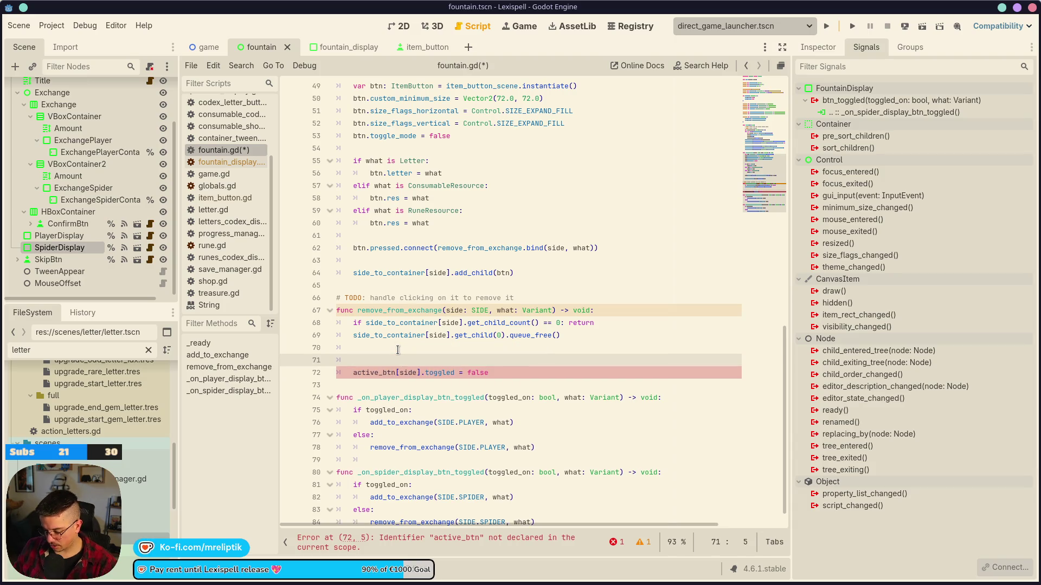
{"action": "key", "text": "ctrl+v"}
{"action": "key", "text": "BackSpace"}
{"action": "type", "text": ":"}
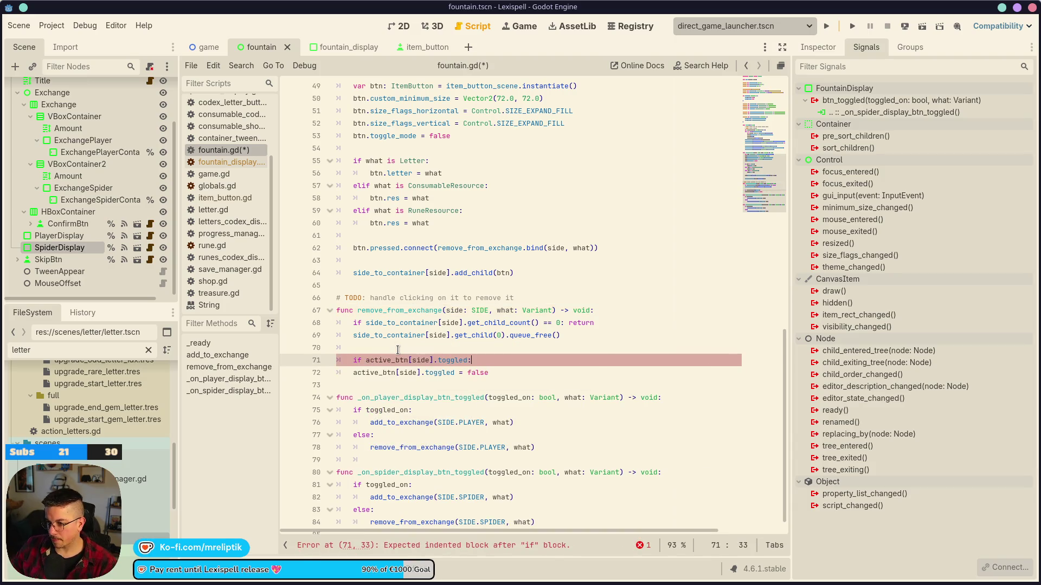
{"action": "left_click", "coordinate": [354, 374]}
{"action": "key", "text": "Tab"}
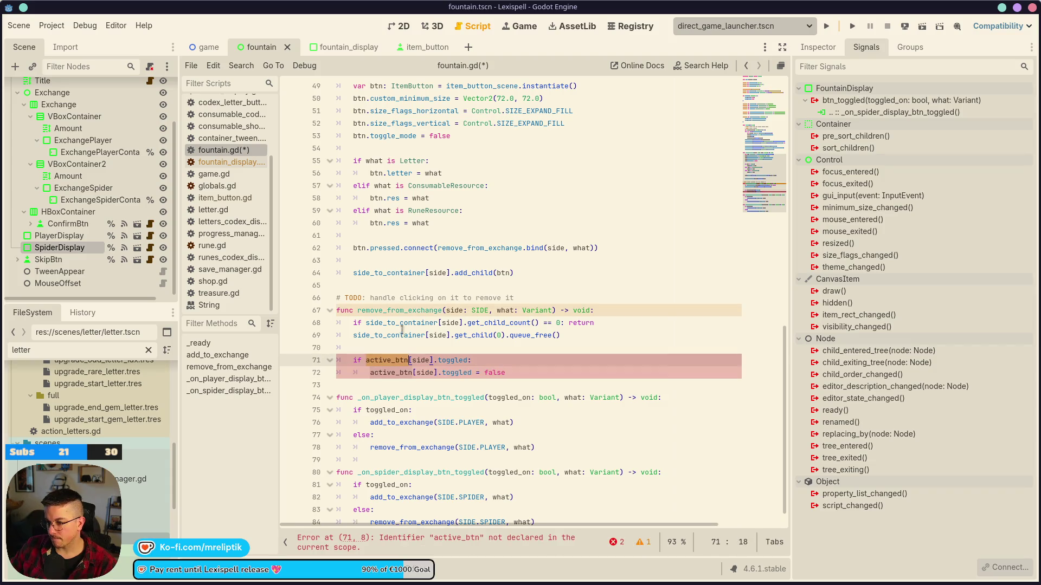
{"action": "double_click", "coordinate": [402, 324]}
{"action": "scroll", "coordinate": [431, 405], "scroll_direction": "up", "scroll_amount": 1}
{"action": "scroll", "coordinate": [434, 404], "scroll_direction": "up", "scroll_amount": 15}
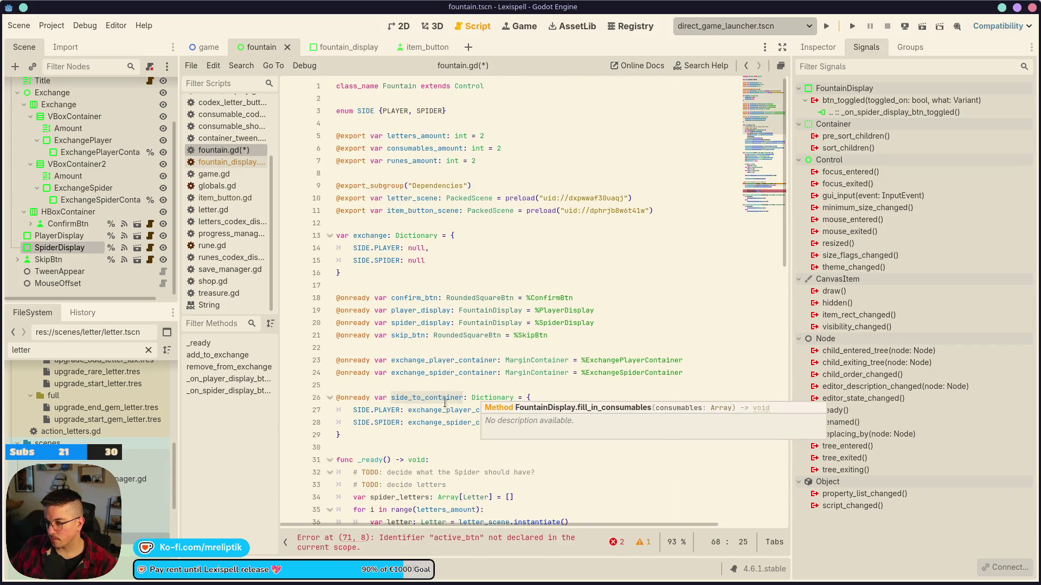
Duplicate the side_to_container declaration below its closing brace and rename the copy active_btn
{"action": "left_click", "coordinate": [428, 400]}
{"action": "key", "text": "ctrl+shift+d"}
{"action": "key", "text": "alt+Down"}
{"action": "key", "text": "alt+Down"}
{"action": "key", "text": "alt+Down"}
{"action": "key", "text": "Up"}
{"action": "key", "text": "alt+Down"}
{"action": "key", "text": "ctrl+s"}
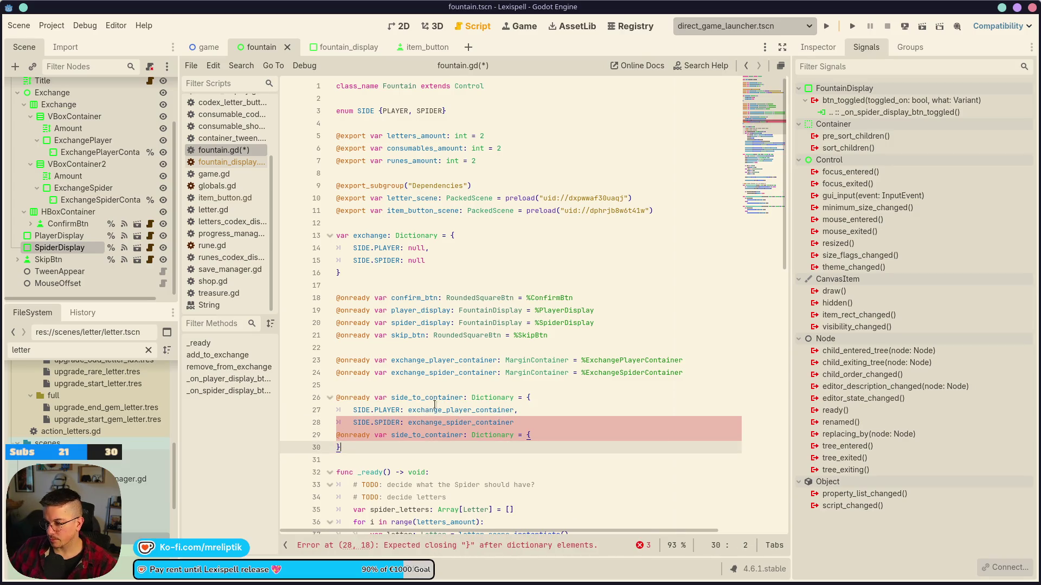
{"action": "double_click", "coordinate": [418, 435]}
{"action": "type", "text": "active_btn"}
Add a 'SIDE.PLAYER: null,' entry to the new active_btn dictionary and save
{"action": "left_click", "coordinate": [534, 426]}
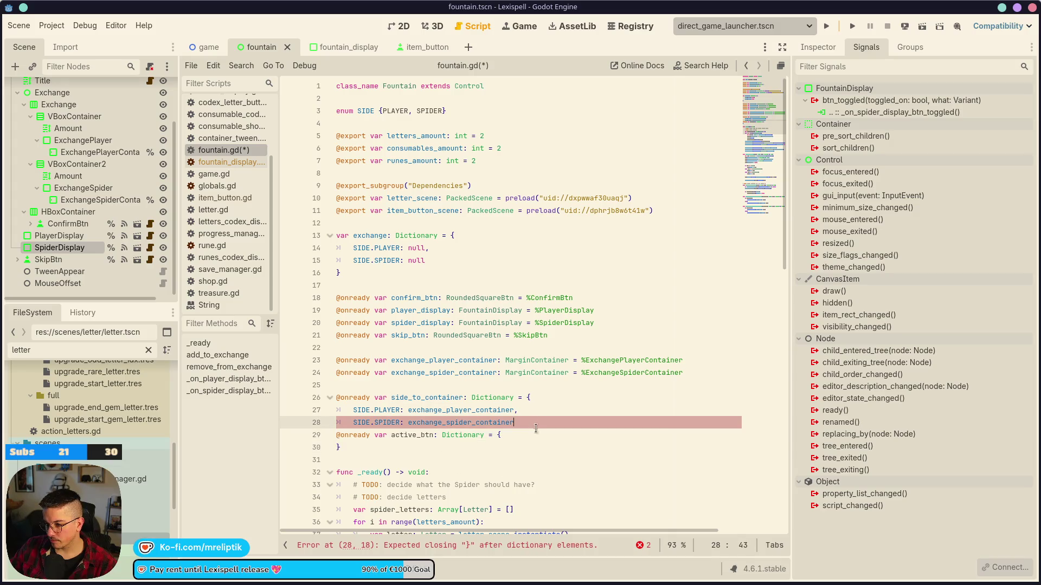
{"action": "key", "text": "Return"}
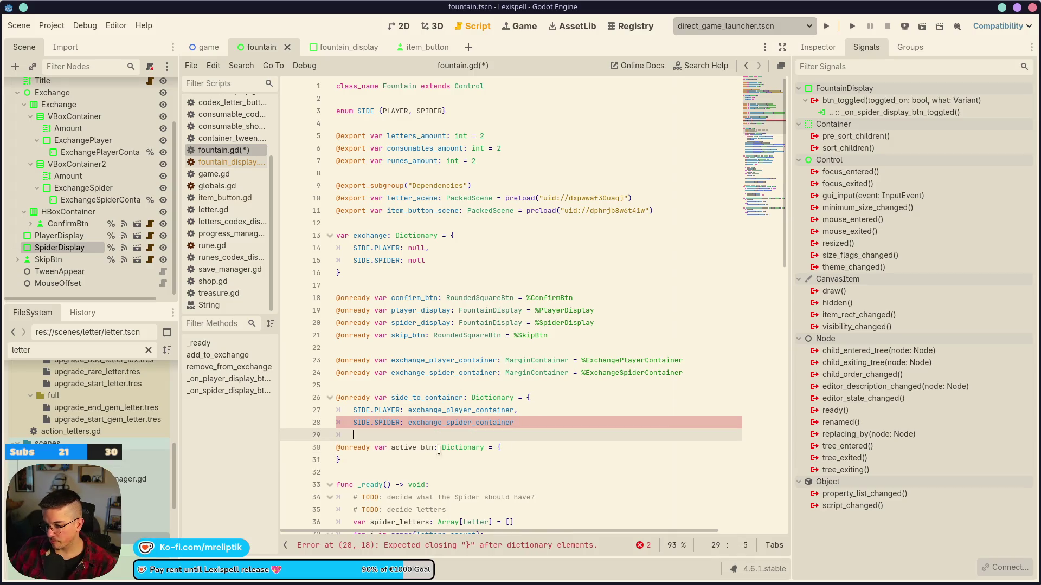
{"action": "left_click", "coordinate": [522, 446]}
{"action": "key", "text": "Return"}
{"action": "type", "text": "SIDE."}
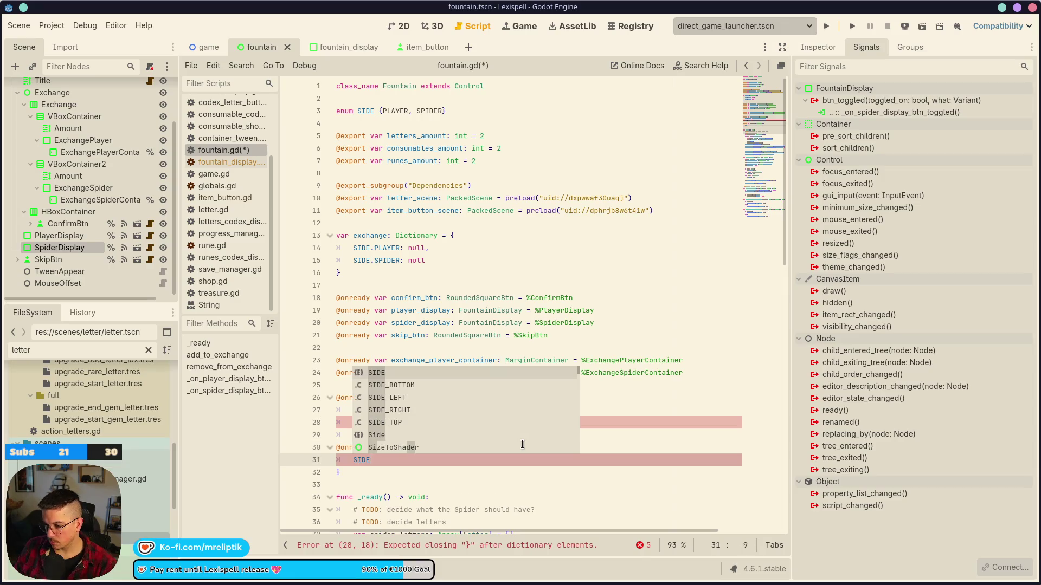
{"action": "key", "text": "BackSpace"}
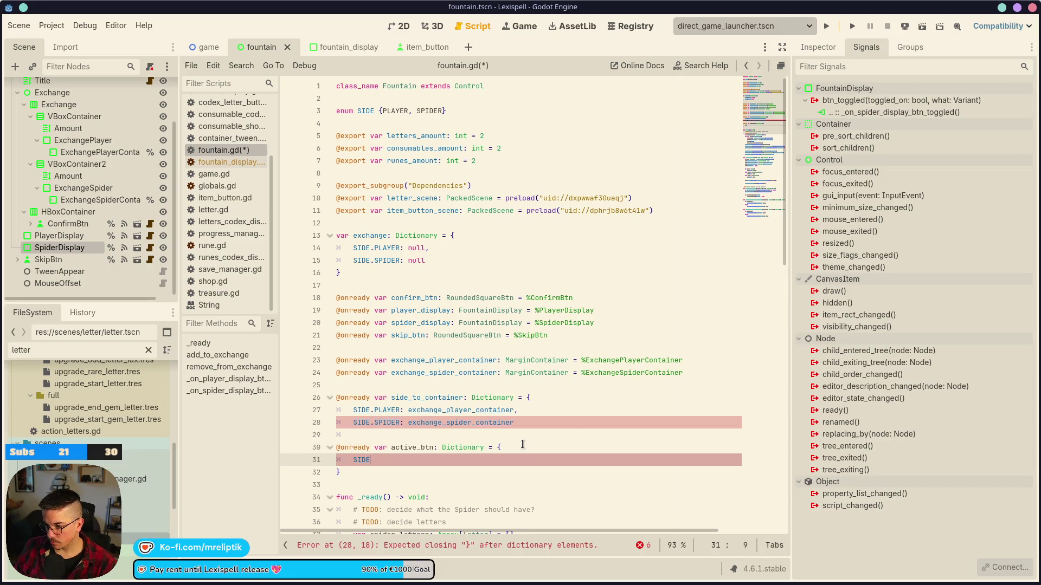
{"action": "type", "text": "PLA"}
{"action": "key", "text": "Return"}
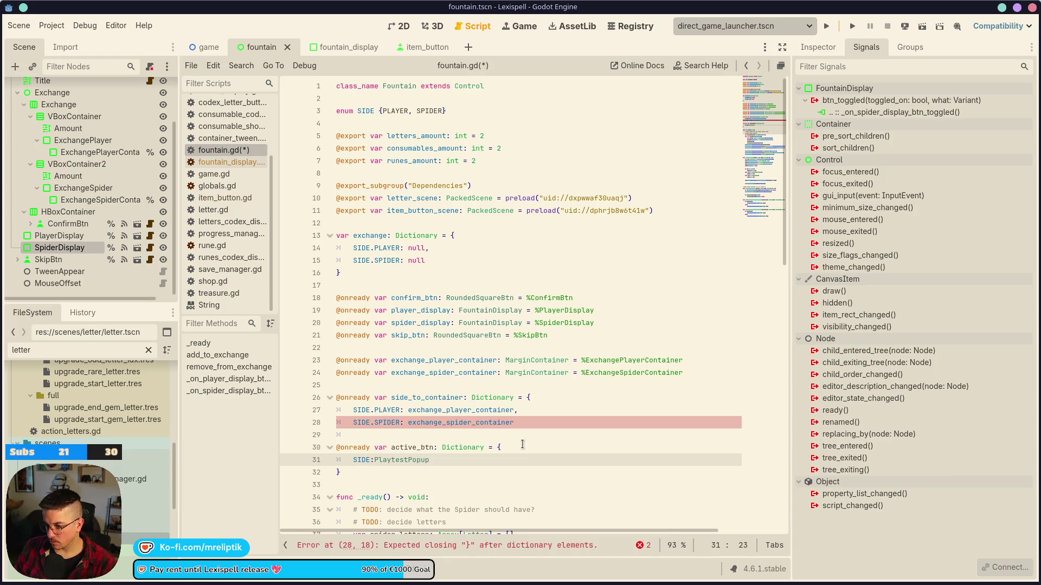
{"action": "key", "text": "ctrl+shift+Left"}
{"action": "key", "text": "BackSpace"}
{"action": "key", "text": "BackSpace"}
{"action": "type", "text": ".PLA"}
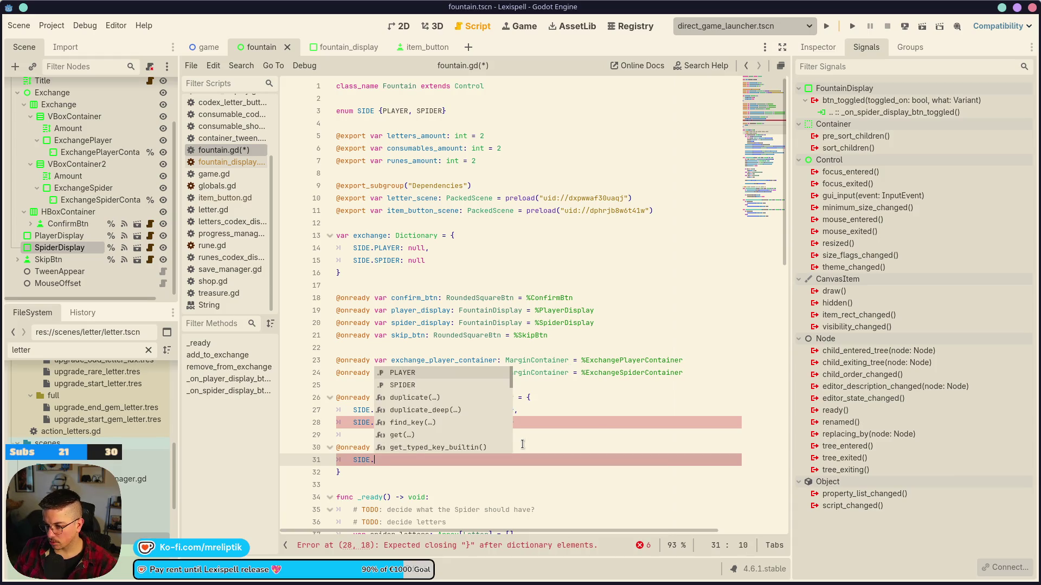
{"action": "key", "text": "Return"}
{"action": "type", "text": ": null,"}
{"action": "key", "text": "ctrl+s"}
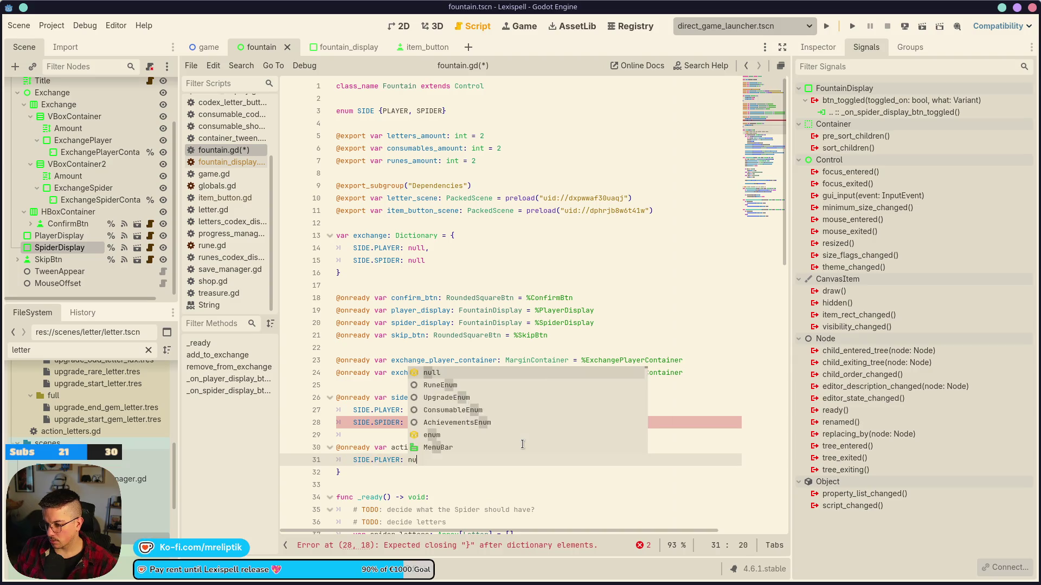
Add a matching 'SIDE.SPIDER: null,' entry to the dictionary and save
{"action": "key", "text": "ctrl+shift+d"}
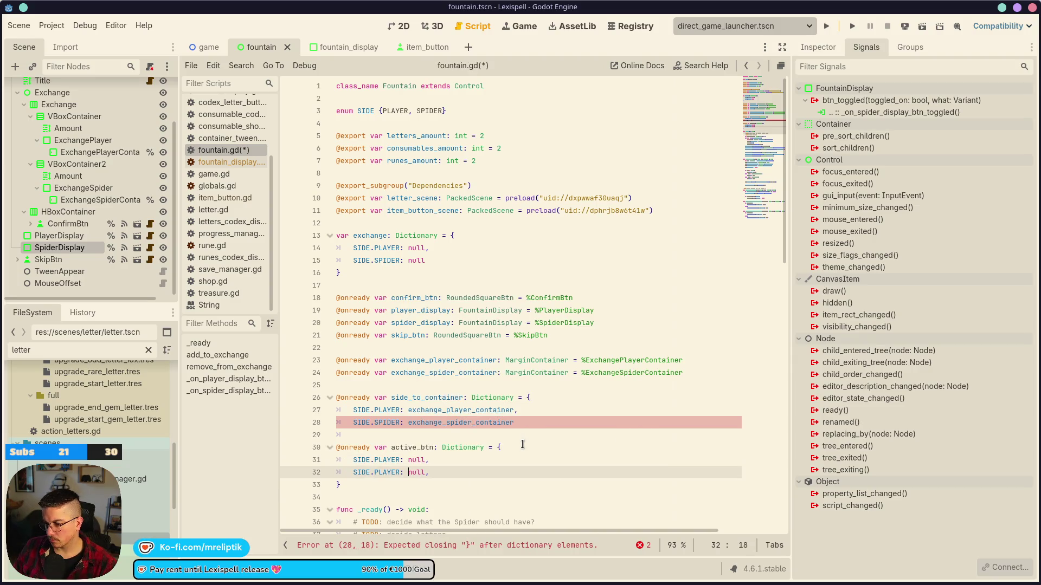
{"action": "key", "text": "ctrl+BackSpace"}
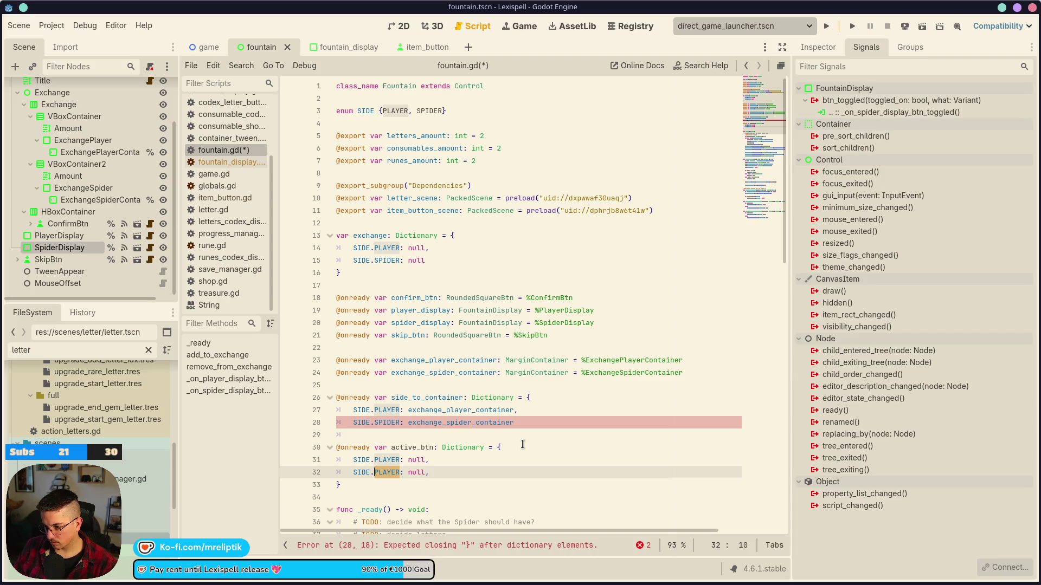
{"action": "type", "text": "SPID"}
{"action": "key", "text": "Return"}
{"action": "key", "text": "ctrl+s"}
Rename the dictionary to active_display_btn, tidy the blank line, unindent its closing brace, and save
{"action": "left_click", "coordinate": [420, 447]}
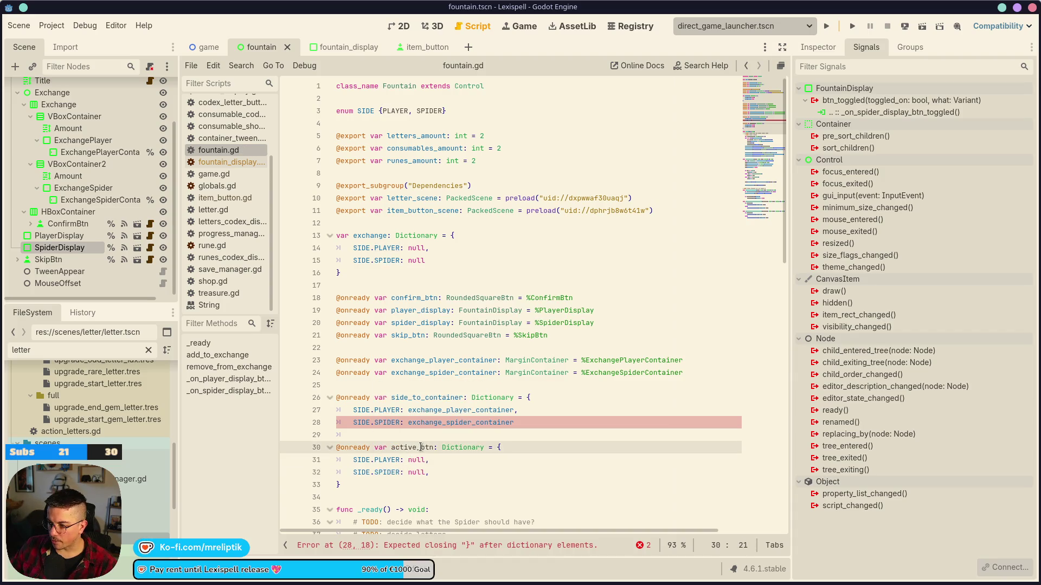
{"action": "type", "text": "display_"}
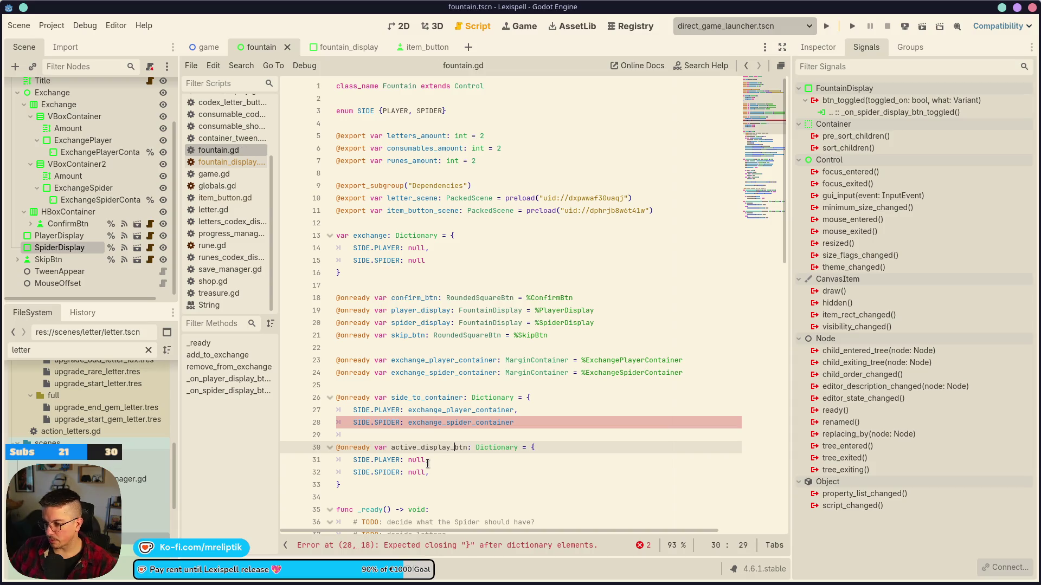
{"action": "double_click", "coordinate": [433, 447]}
{"action": "scroll", "coordinate": [455, 461], "scroll_direction": "down", "scroll_amount": 10}
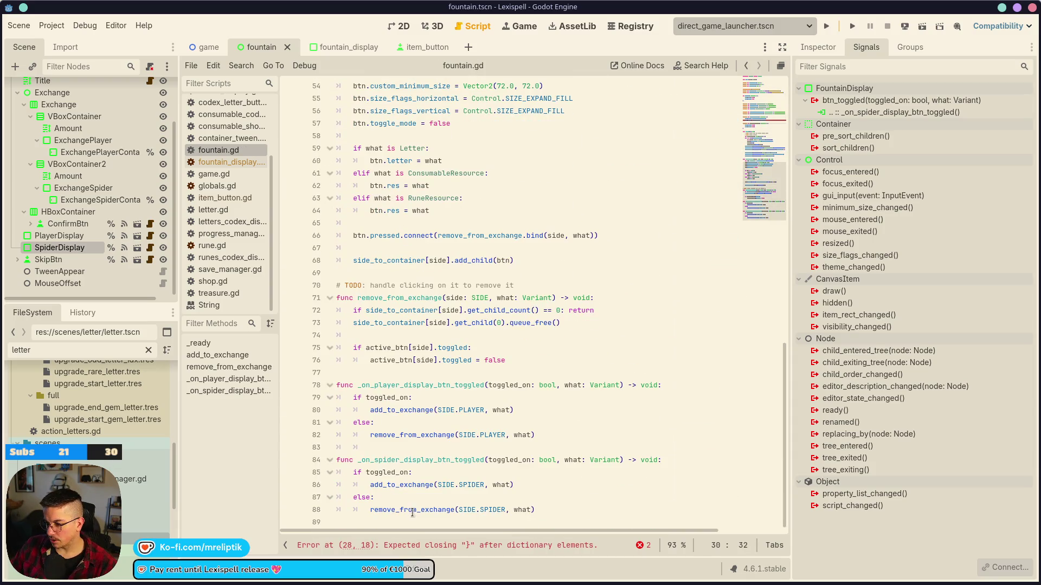
{"action": "scroll", "coordinate": [477, 474], "scroll_direction": "up", "scroll_amount": 10}
{"action": "left_click", "coordinate": [383, 434]}
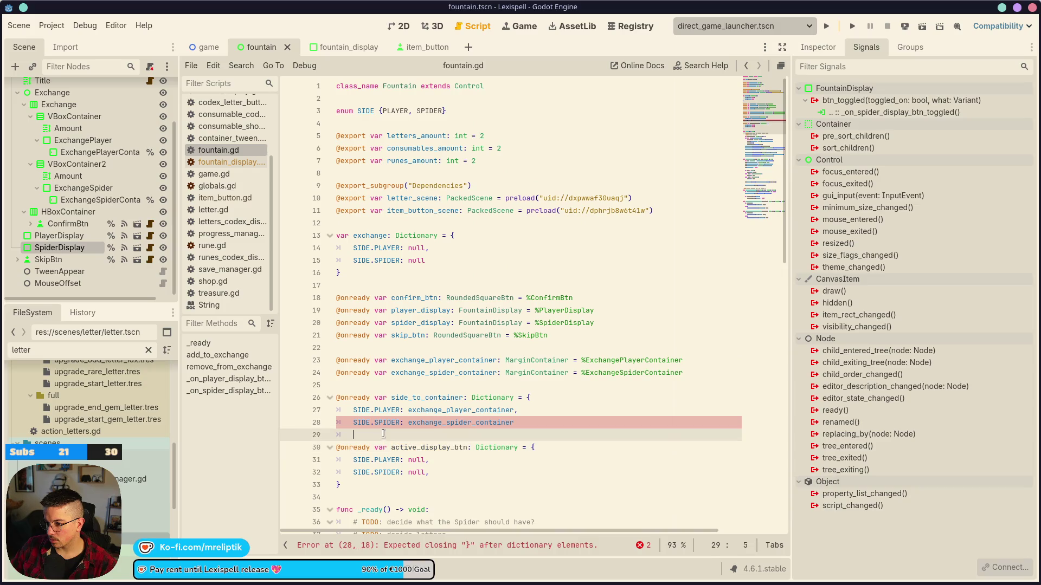
{"action": "key", "text": "BackSpace"}
{"action": "key", "text": "Return"}
{"action": "key", "text": "Up"}
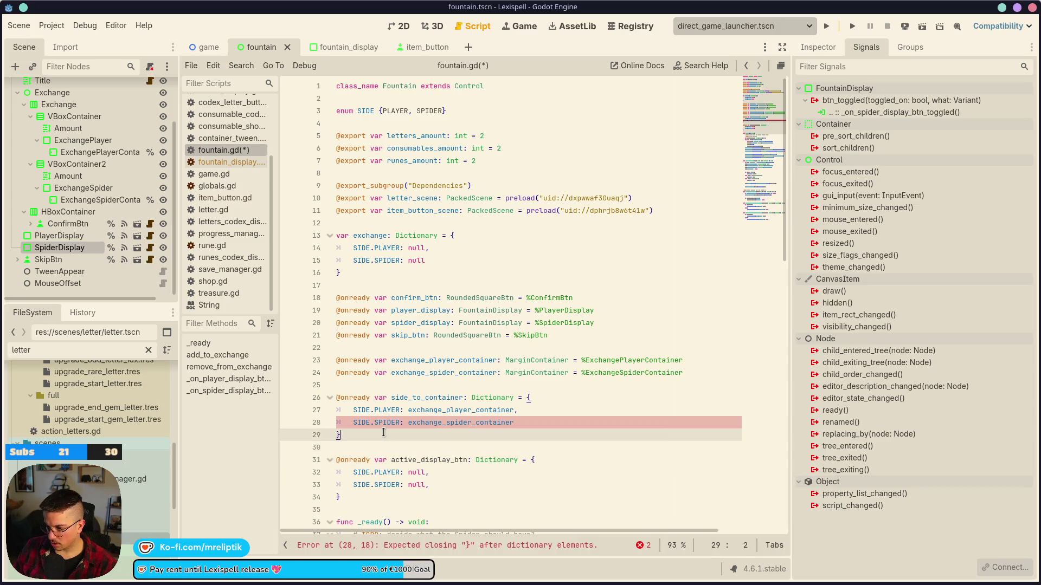
{"action": "key", "text": "ctrl+s"}
Change both active_btn references in remove_from_exchange to active_display_btn and save
{"action": "double_click", "coordinate": [400, 351]}
{"action": "key", "text": "ctrl+d"}
{"action": "type", "text": "active_display_btn"}
{"action": "key", "text": "ctrl+s"}
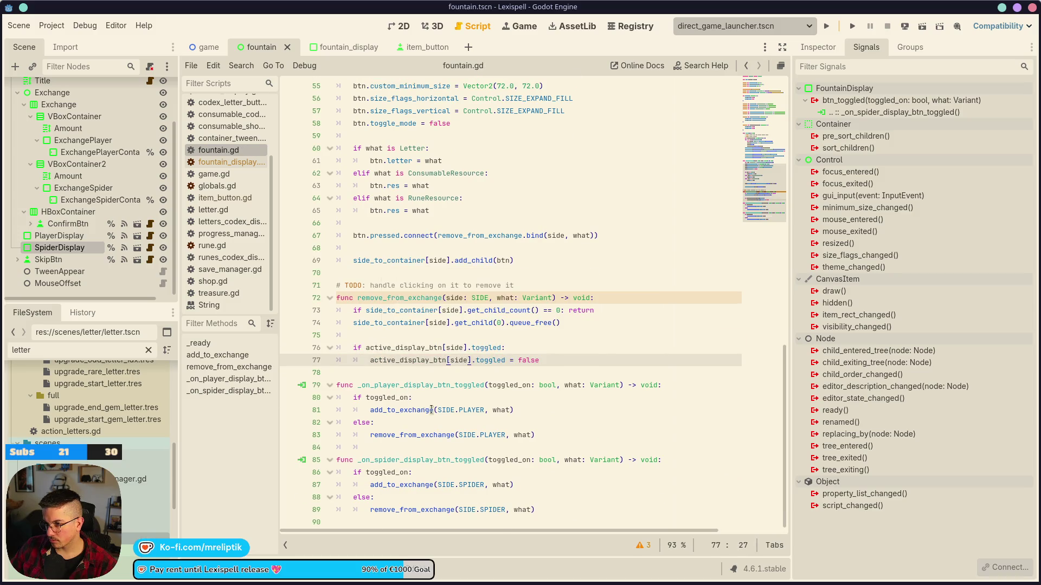
Jump to the add_to_exchange definition and select its function name
{"action": "left_click", "coordinate": [431, 410], "text": "ctrl"}
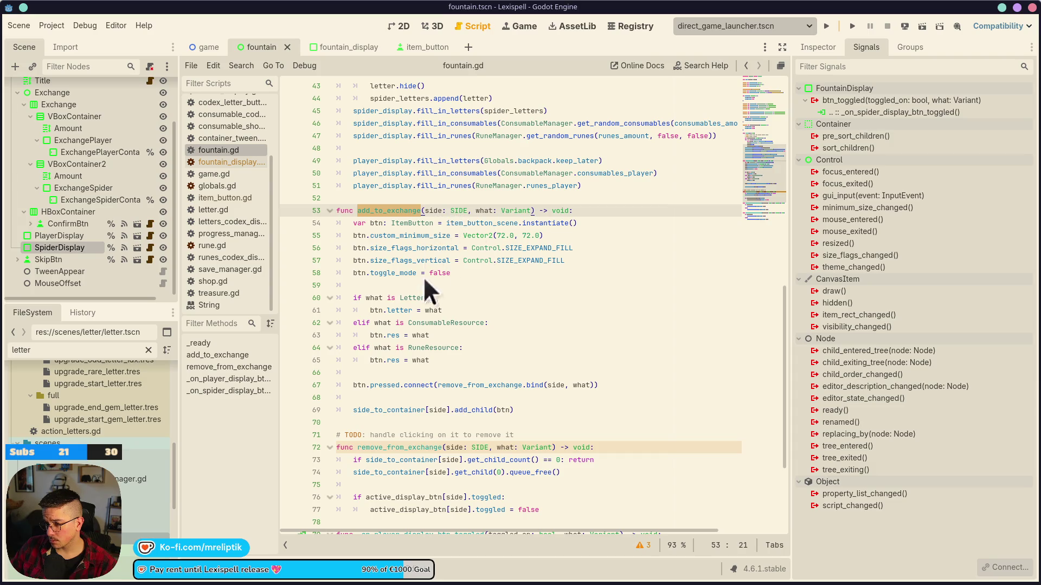
{"action": "left_click", "coordinate": [392, 201]}
{"action": "scroll", "coordinate": [394, 238], "scroll_direction": "up", "scroll_amount": 3}
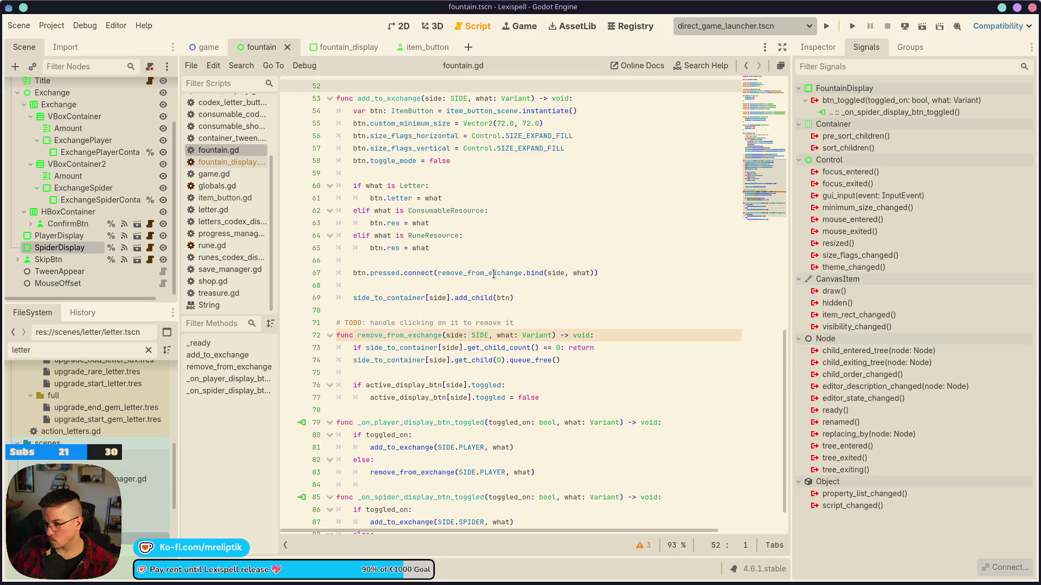
{"action": "double_click", "coordinate": [368, 322]}
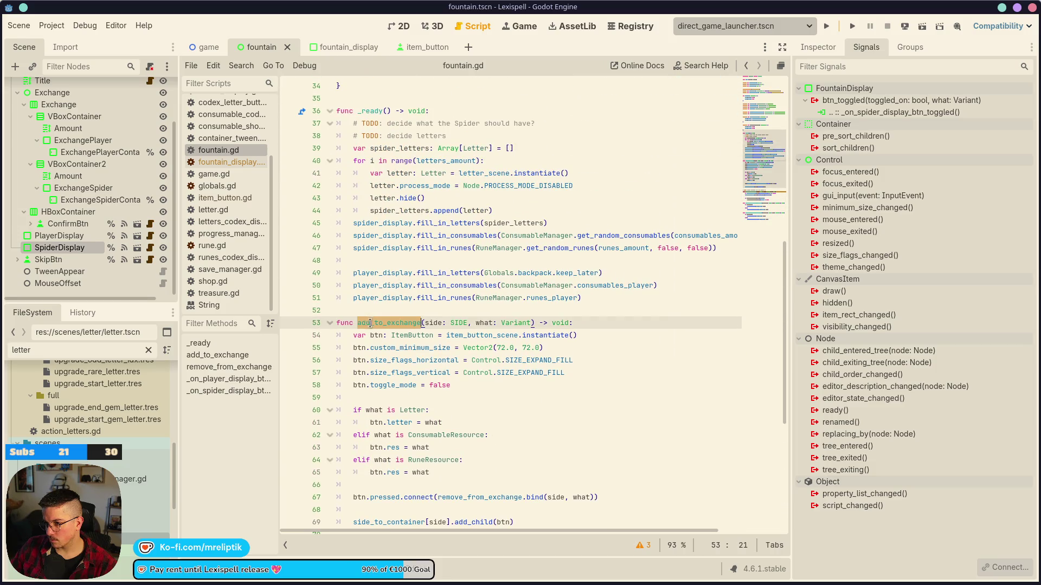
Under 'if toggled_on' in the player handler, add 'active_display_btn[SIDE.PLAYER] = btn' and save
{"action": "scroll", "coordinate": [504, 337], "scroll_direction": "down", "scroll_amount": 7}
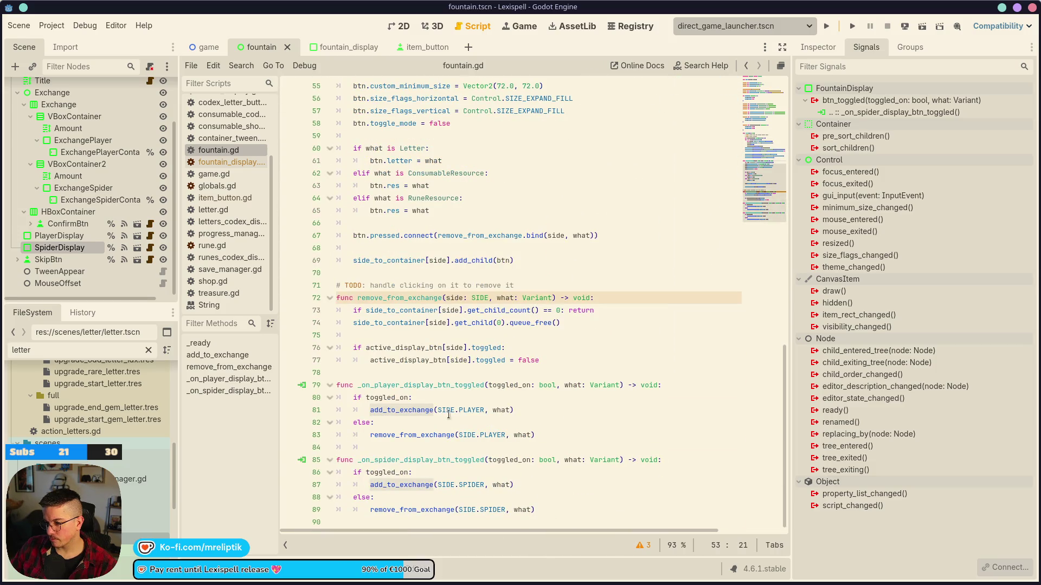
{"action": "left_click", "coordinate": [449, 410]}
{"action": "left_click", "coordinate": [469, 399]}
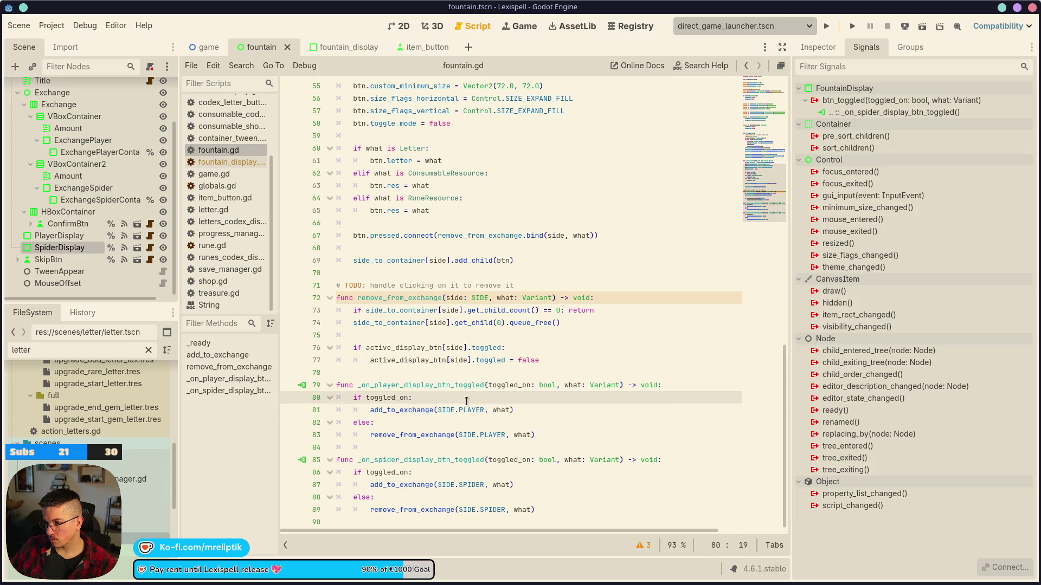
{"action": "scroll", "coordinate": [468, 401], "scroll_direction": "up", "scroll_amount": 1}
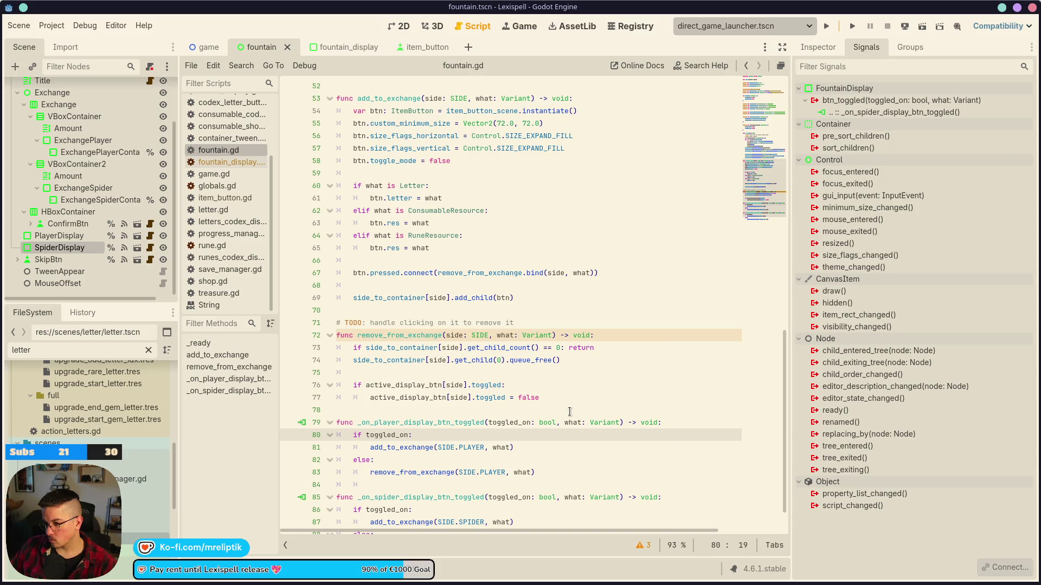
{"action": "key", "text": "Return"}
{"action": "type", "text": "active_display_btn"}
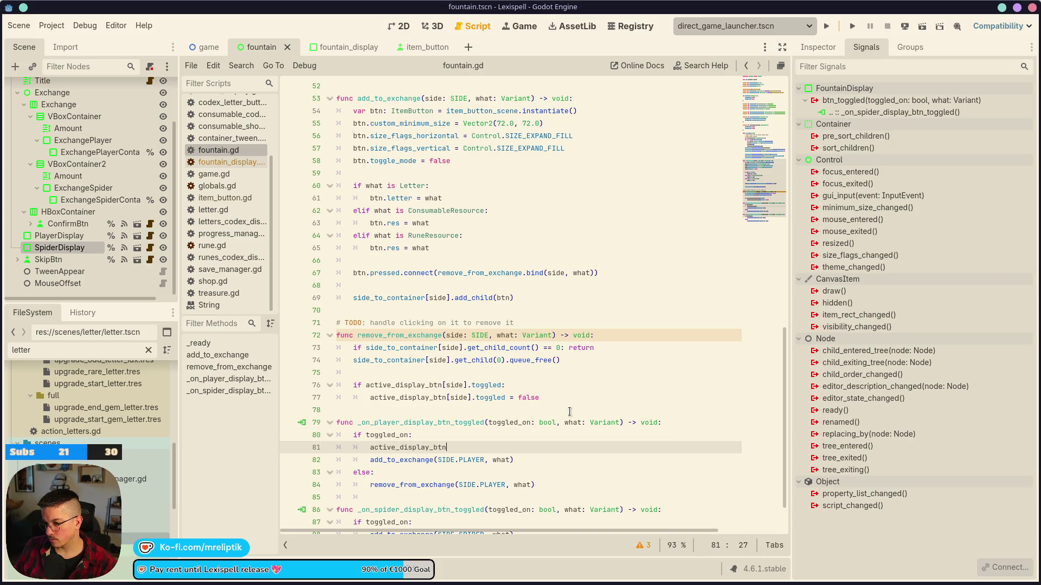
{"action": "type", "text": "["}
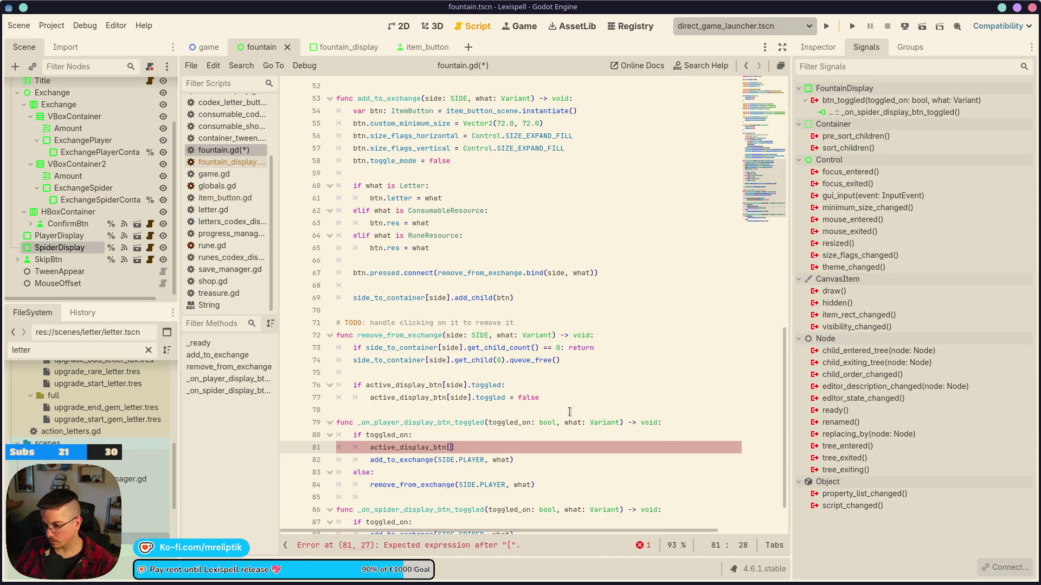
{"action": "type", "text": "SIDE."}
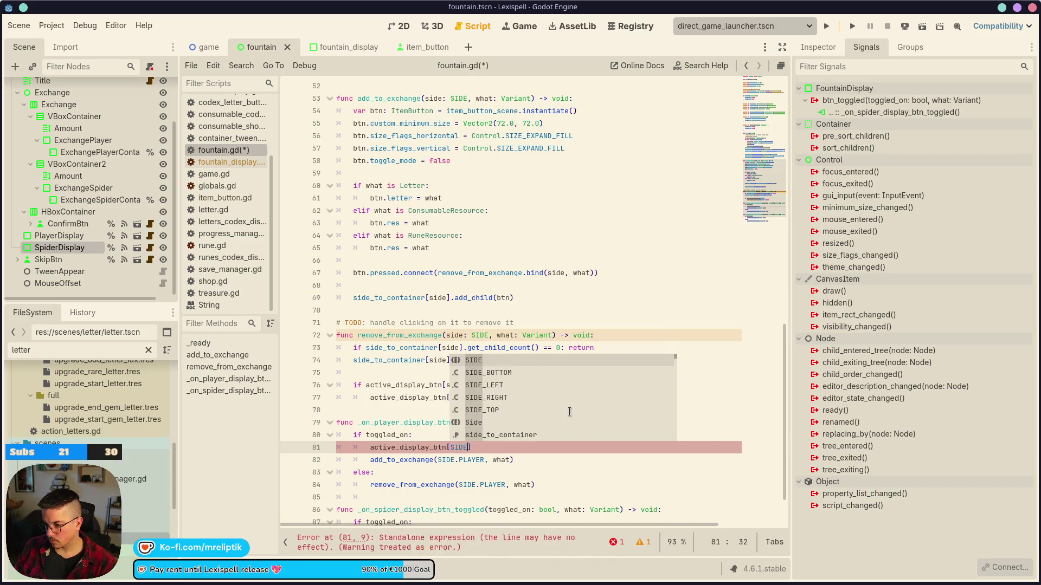
{"action": "key", "text": "Return"}
{"action": "key", "text": "Right"}
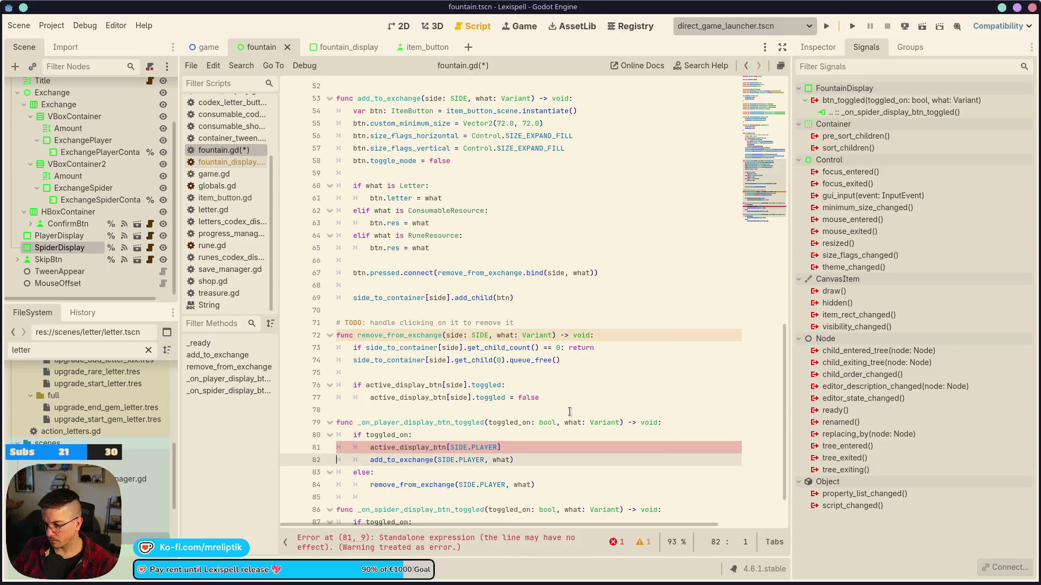
{"action": "type", "text": "btn"}
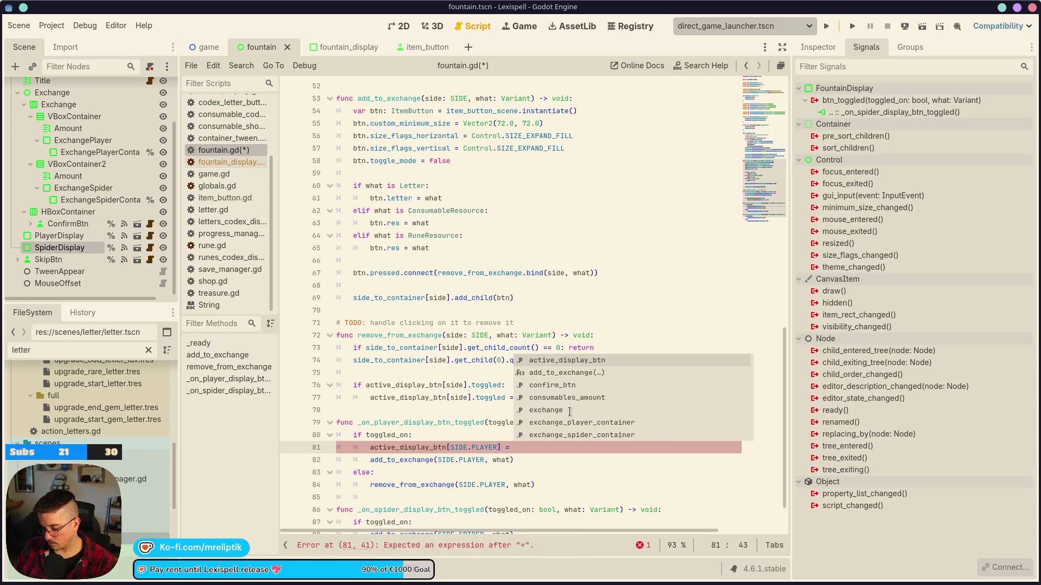
{"action": "key", "text": "ctrl+s"}
Add a leading 'btn: ItemButton' parameter to _on_player_display_btn_toggled and save
{"action": "left_click", "coordinate": [485, 422]}
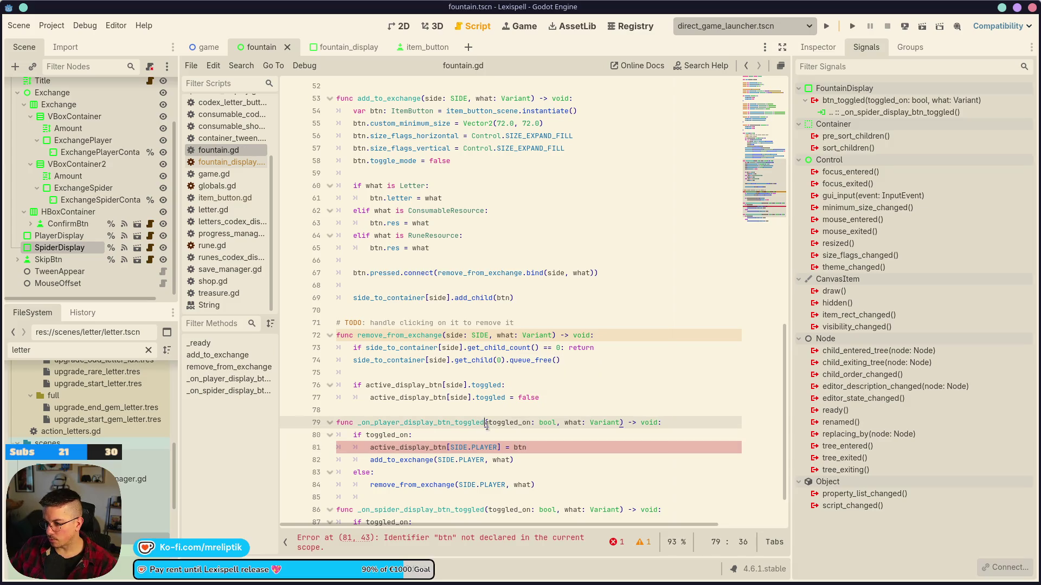
{"action": "type", "text": "btn,"}
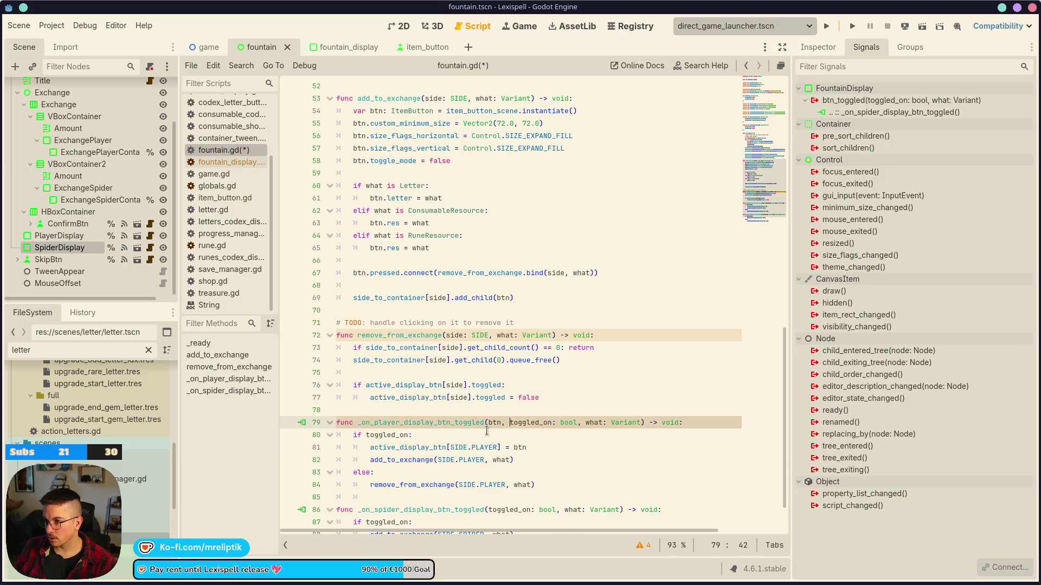
{"action": "key", "text": "BackSpace"}
{"action": "key", "text": "BackSpace"}
{"action": "key", "text": "BackSpace"}
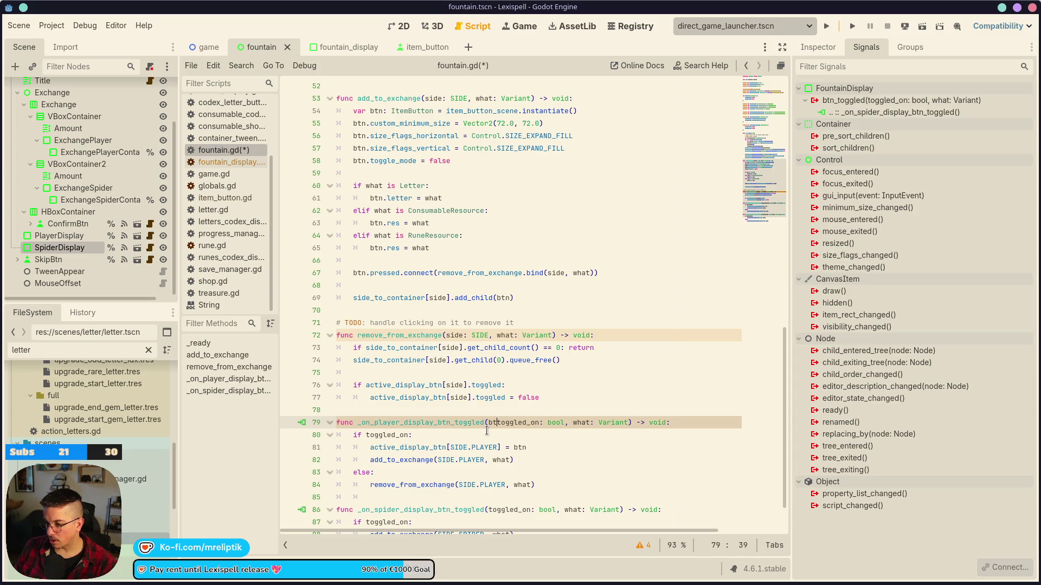
{"action": "type", "text": "n: ItemB"}
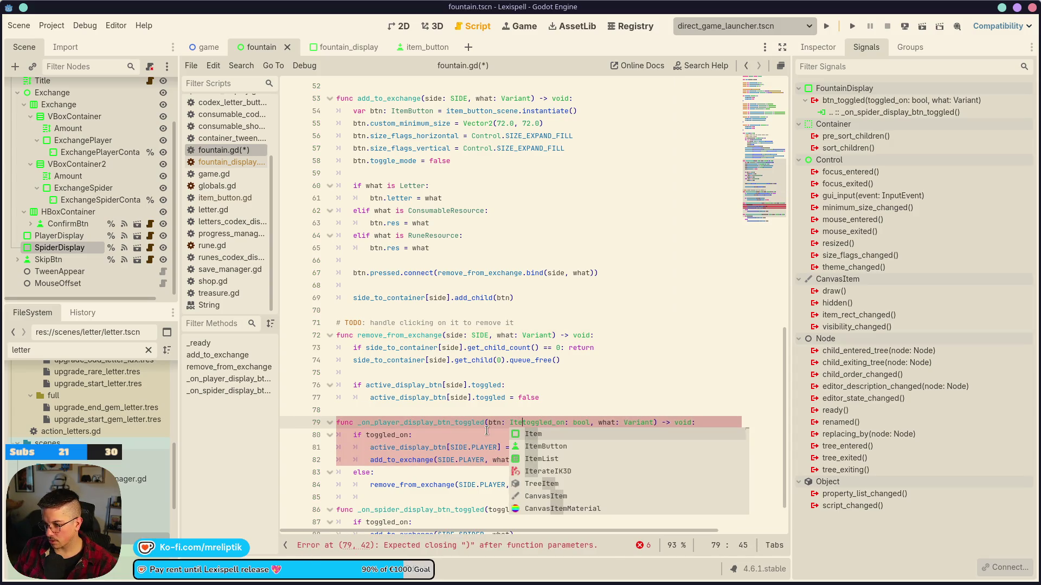
{"action": "key", "text": "Return"}
{"action": "type", "text": ","}
{"action": "key", "text": "ctrl+s"}
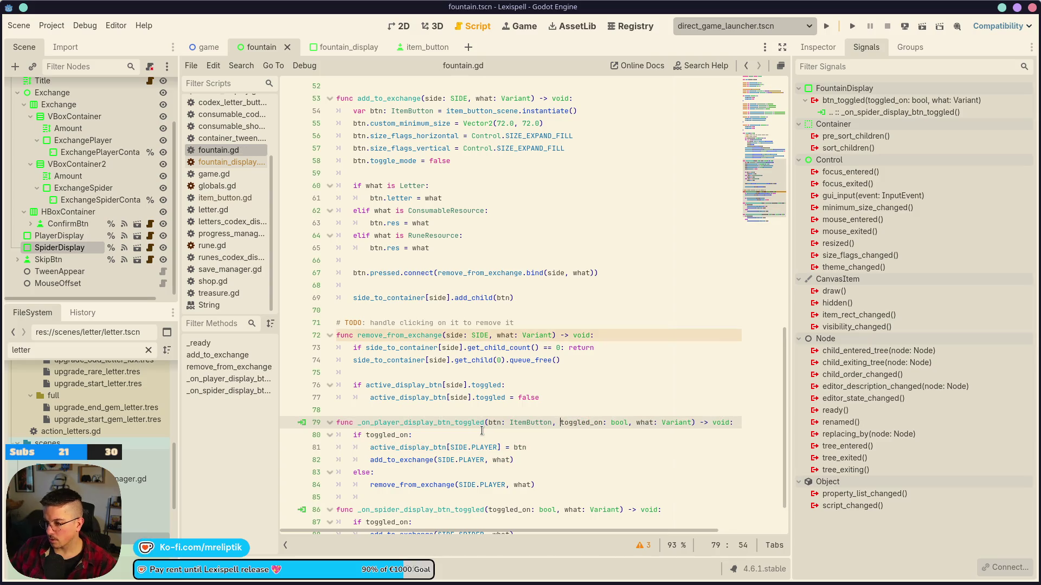
{"action": "double_click", "coordinate": [419, 422]}
{"action": "left_click", "coordinate": [427, 47]}
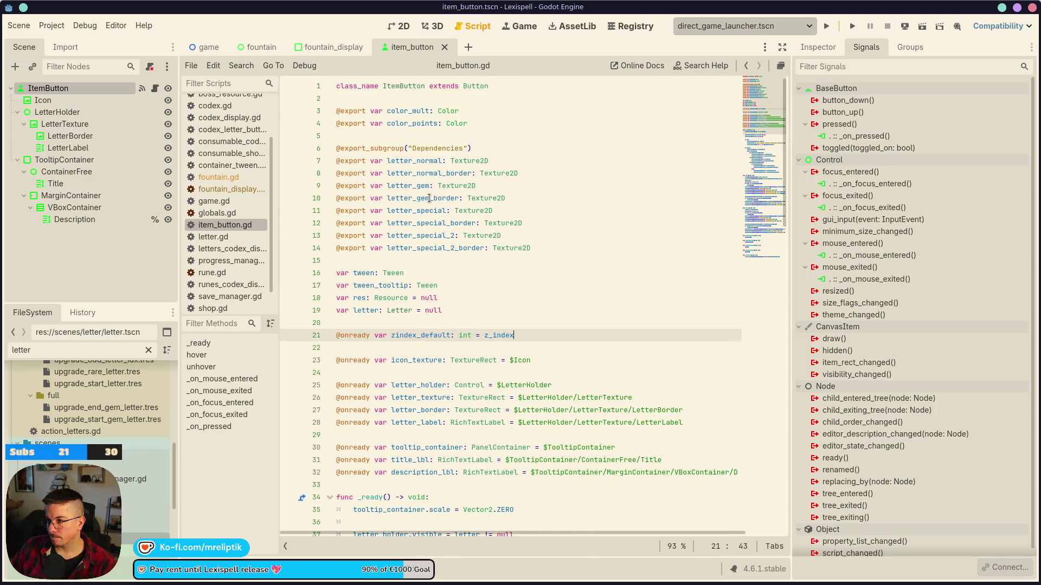
In fountain_display.gd, add 'btn: ItemButton,' as the btn_toggled signal's first parameter and save
{"action": "left_click", "coordinate": [330, 47]}
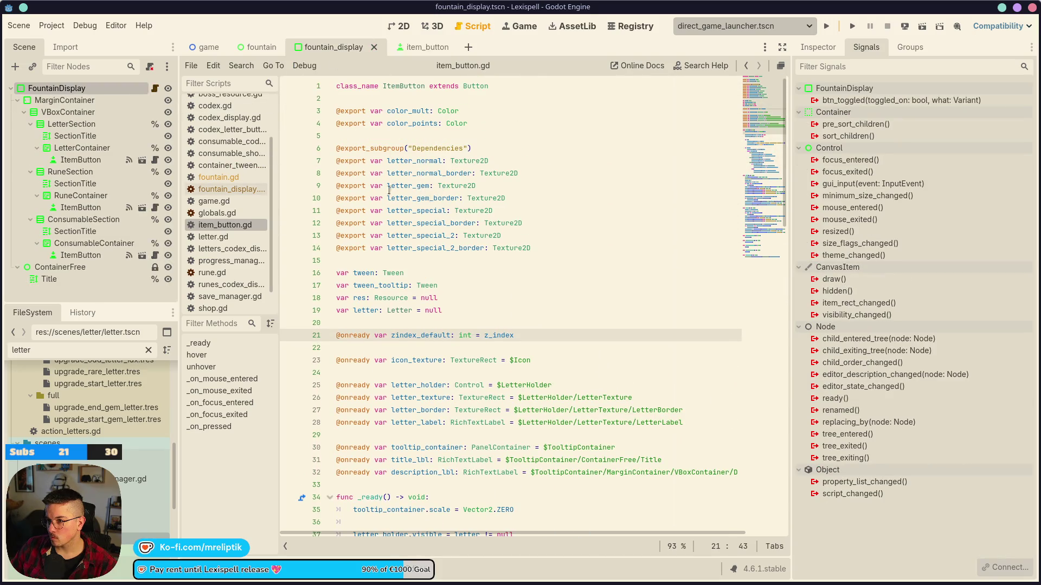
{"action": "scroll", "coordinate": [433, 212], "scroll_direction": "up", "scroll_amount": 7}
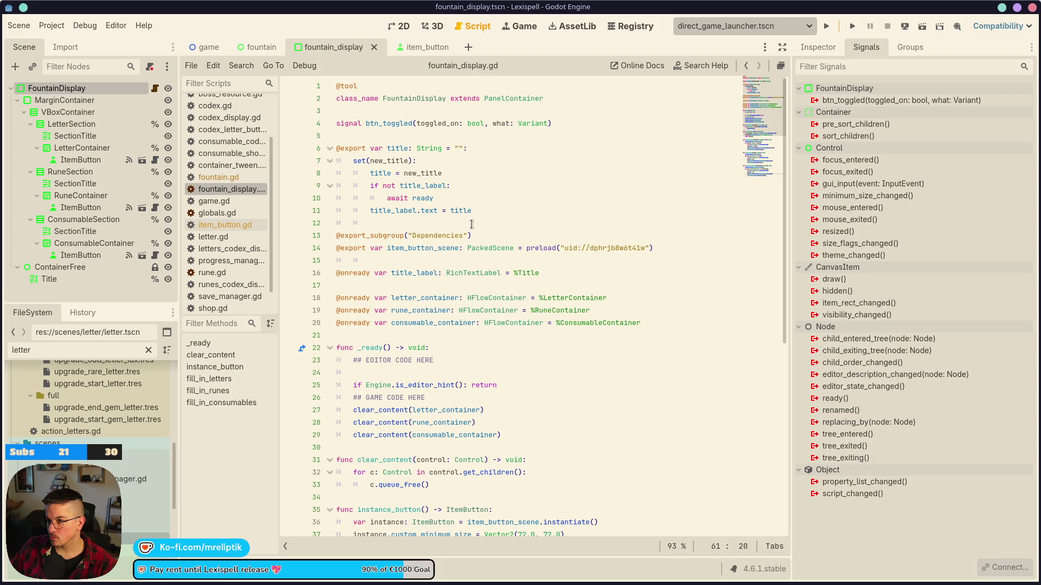
{"action": "left_click", "coordinate": [415, 124]}
{"action": "type", "text": "btn: Item"}
{"action": "key", "text": "Return"}
{"action": "type", "text": ","}
{"action": "key", "text": "ctrl+s"}
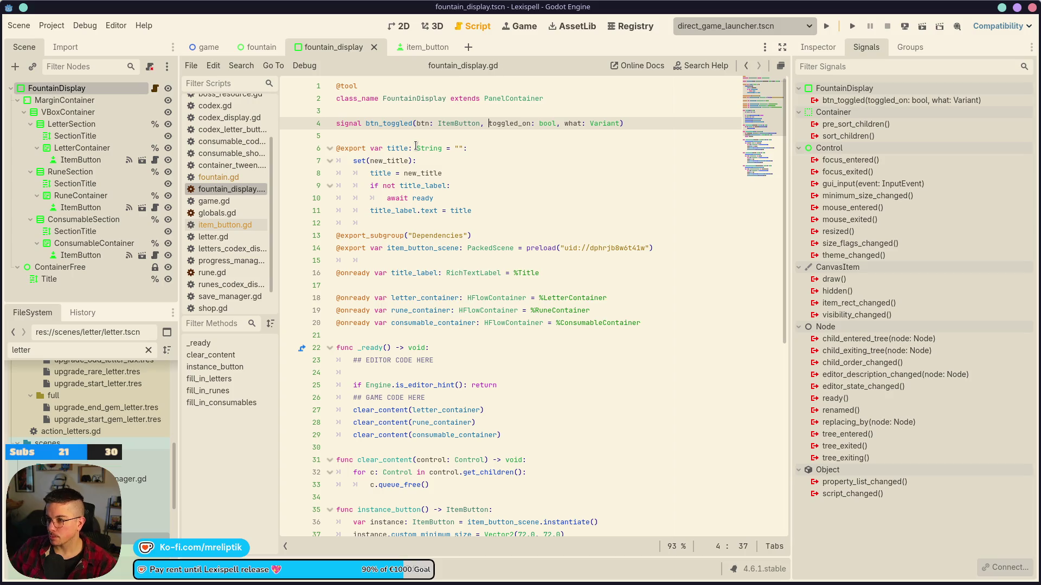
Search fountain_display.gd for btn_toggled usages and review the signal's new btn parameter
{"action": "double_click", "coordinate": [389, 124]}
{"action": "key", "text": "ctrl+f"}
{"action": "left_click", "coordinate": [628, 546]}
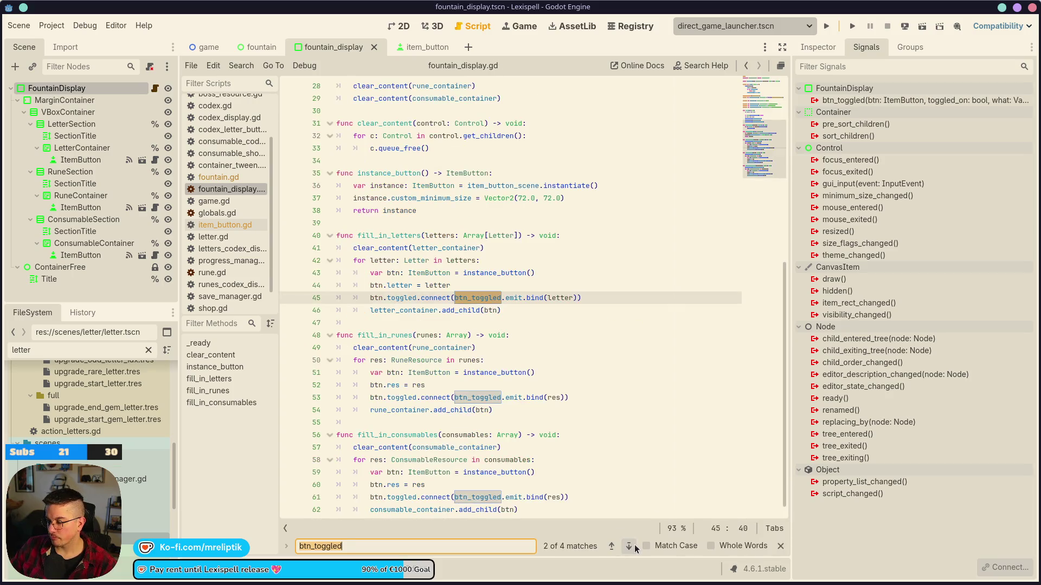
{"action": "mouse_move", "coordinate": [548, 297]}
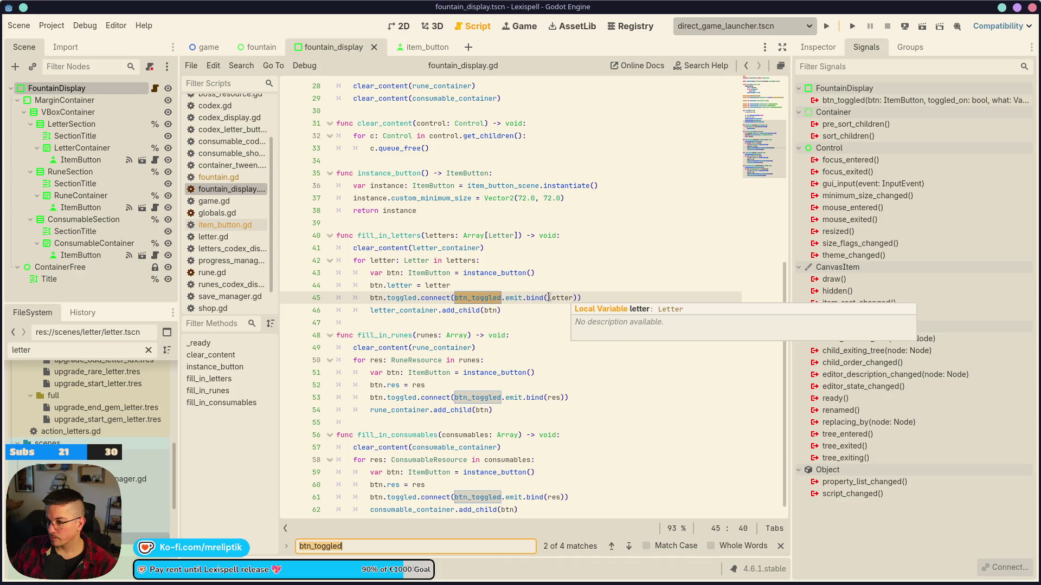
{"action": "scroll", "coordinate": [570, 364], "scroll_direction": "up", "scroll_amount": 8}
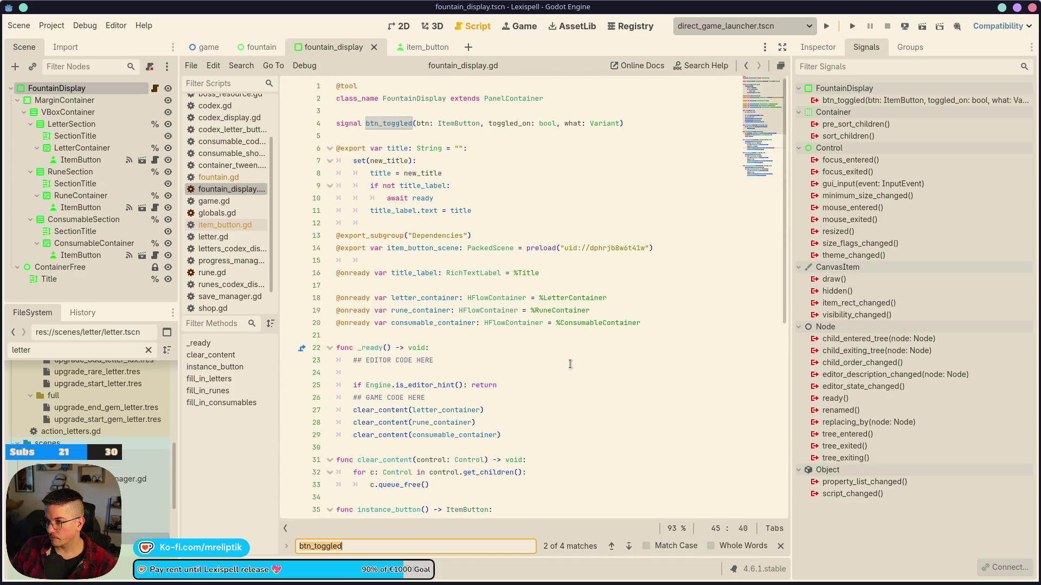
{"action": "scroll", "coordinate": [569, 364], "scroll_direction": "down", "scroll_amount": 7}
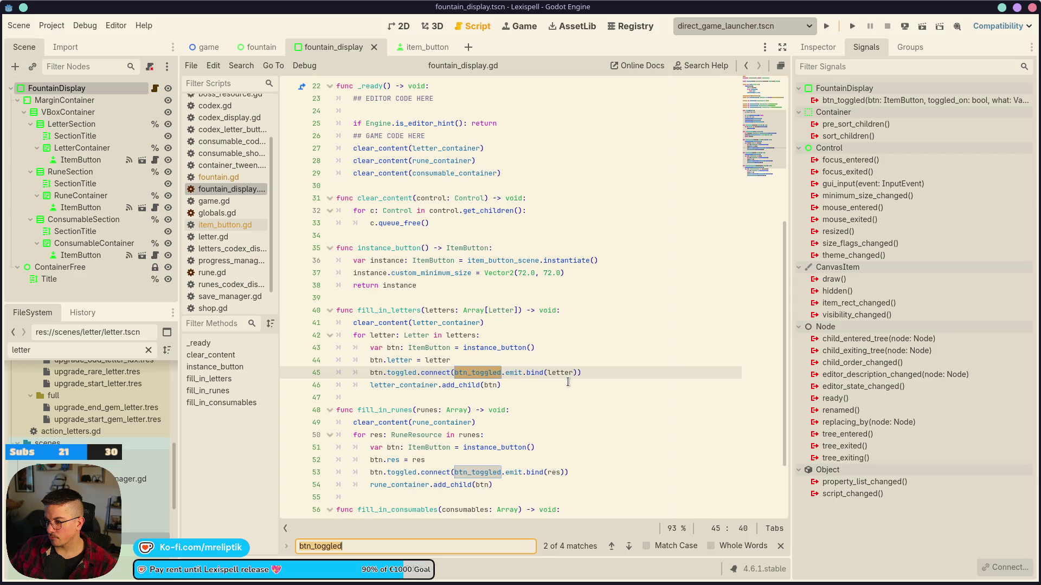
{"action": "scroll", "coordinate": [578, 387], "scroll_direction": "up", "scroll_amount": 7}
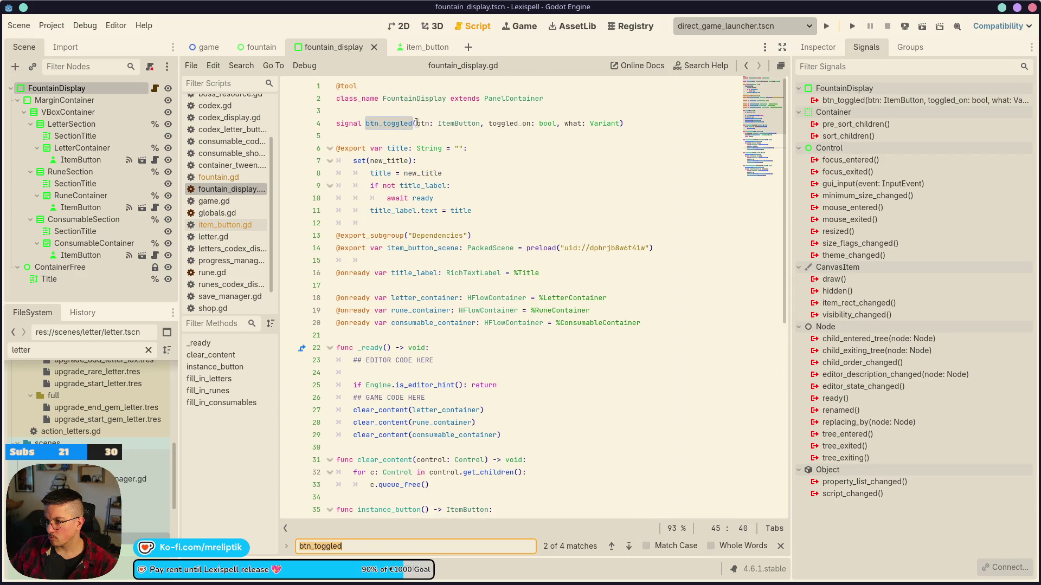
{"action": "left_click", "coordinate": [459, 124]}
{"action": "left_click_drag", "start_coordinate": [483, 124], "coordinate": [416, 124]}
{"action": "scroll", "coordinate": [434, 139], "scroll_direction": "down", "scroll_amount": 9}
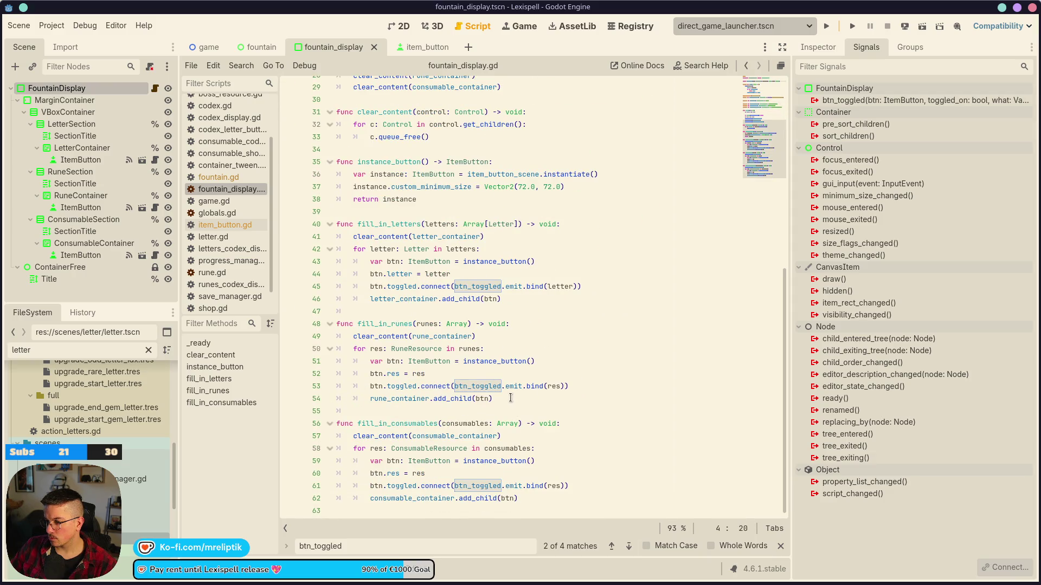
Put carets in the letter and two rune bind calls and insert 'self, toggled' into each
{"action": "double_click", "coordinate": [475, 383]}
{"action": "left_click", "coordinate": [547, 386]}
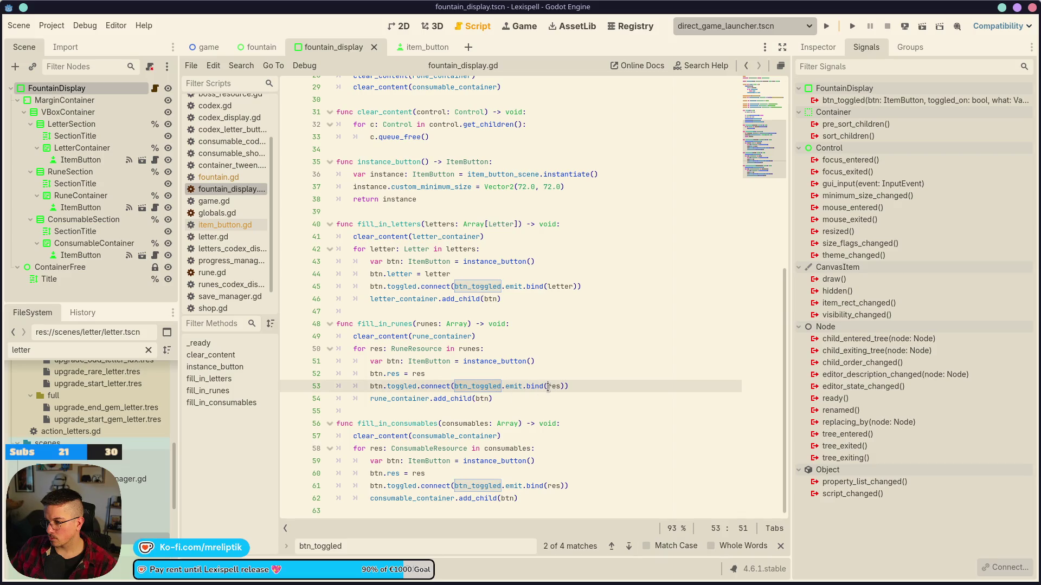
{"action": "left_click", "coordinate": [548, 286]}
{"action": "left_click", "coordinate": [546, 387], "text": "alt"}
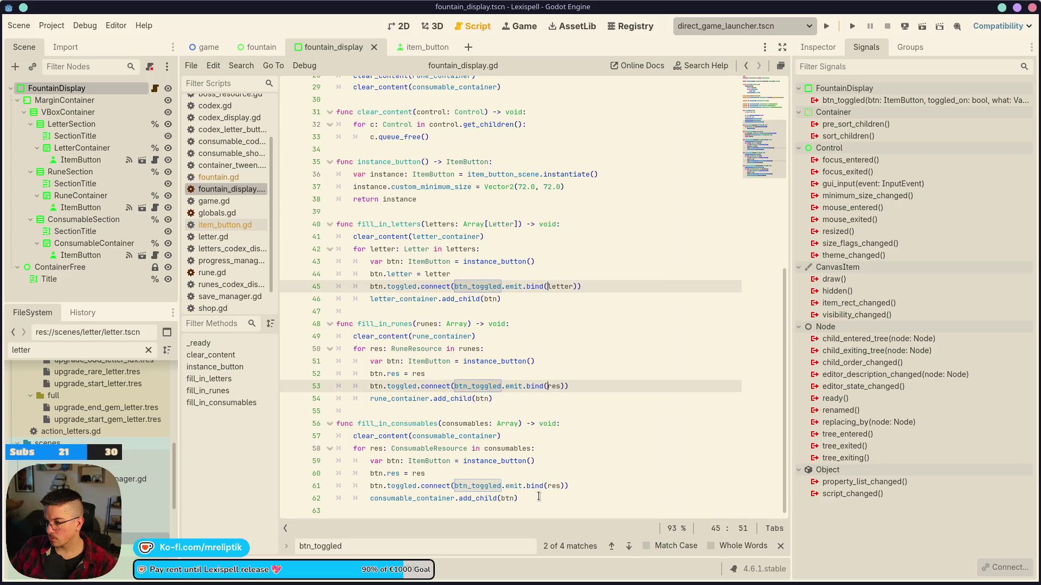
{"action": "left_click", "coordinate": [547, 485], "text": "alt"}
{"action": "type", "text": "elf, togg"}
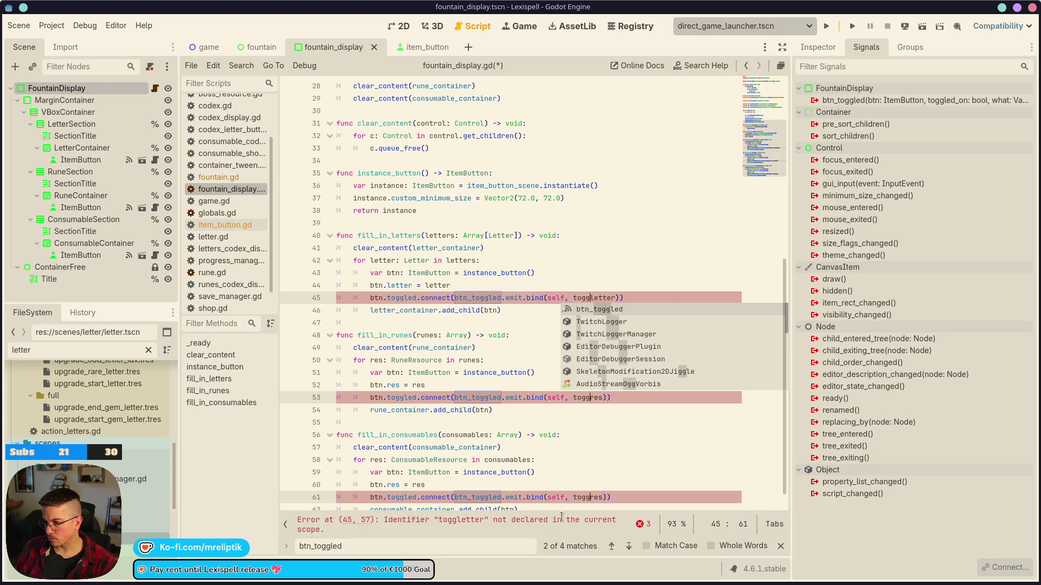
{"action": "type", "text": "led"}
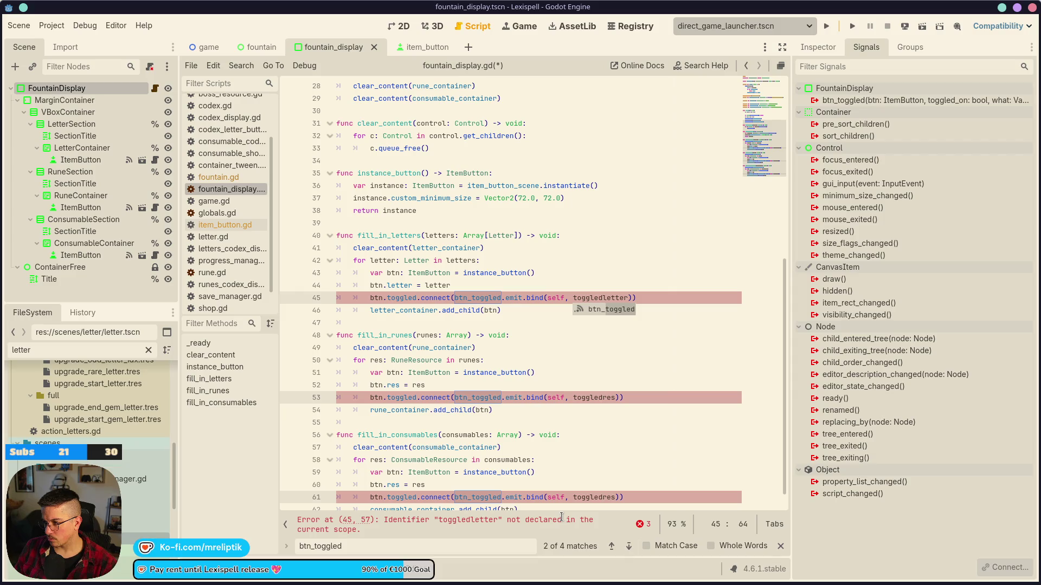
Correct the three bind calls to bind(self, item) and save
{"action": "type", "text": ","}
{"action": "key", "text": "ctrl+s"}
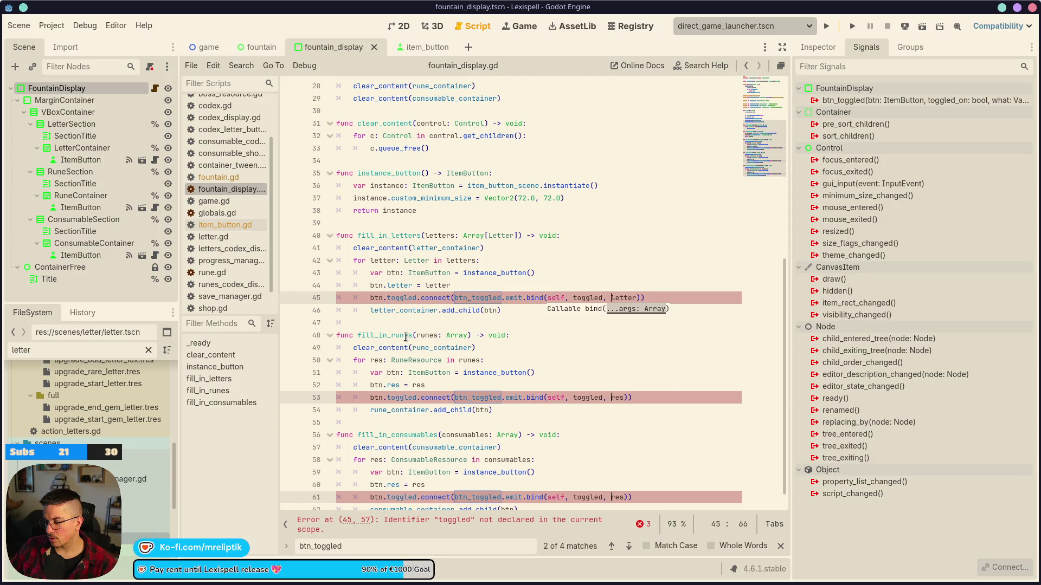
{"action": "left_click", "coordinate": [402, 289]}
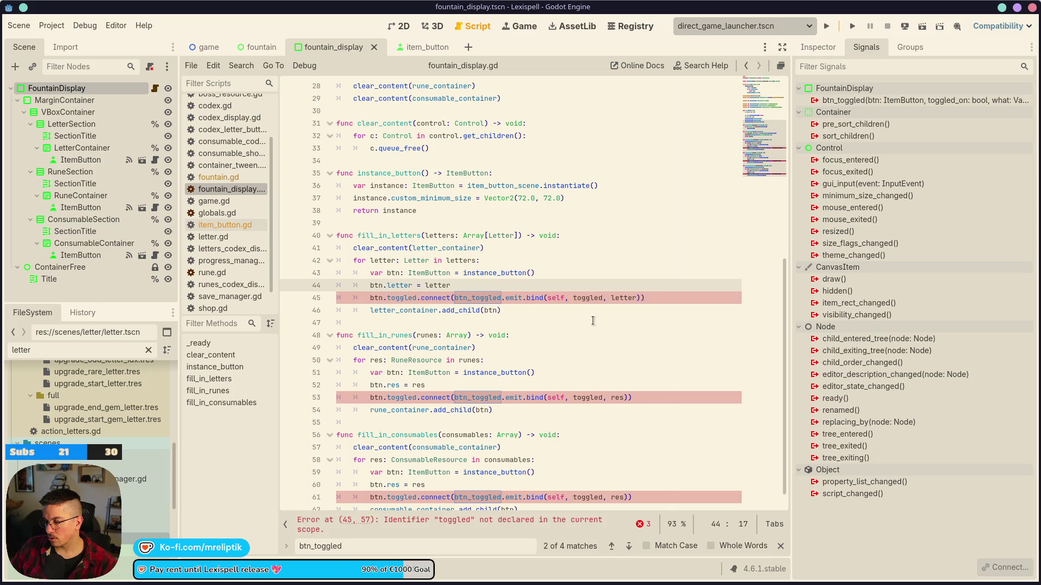
{"action": "key", "text": "ctrl+z"}
{"action": "key", "text": "ctrl+z"}
{"action": "type", "text": "self,"}
{"action": "key", "text": "ctrl+s"}
Reorder the btn_toggled signal to (toggled_on: bool, btn: ItemButton, what: Variant) and save
{"action": "scroll", "coordinate": [480, 220], "scroll_direction": "up", "scroll_amount": 3}
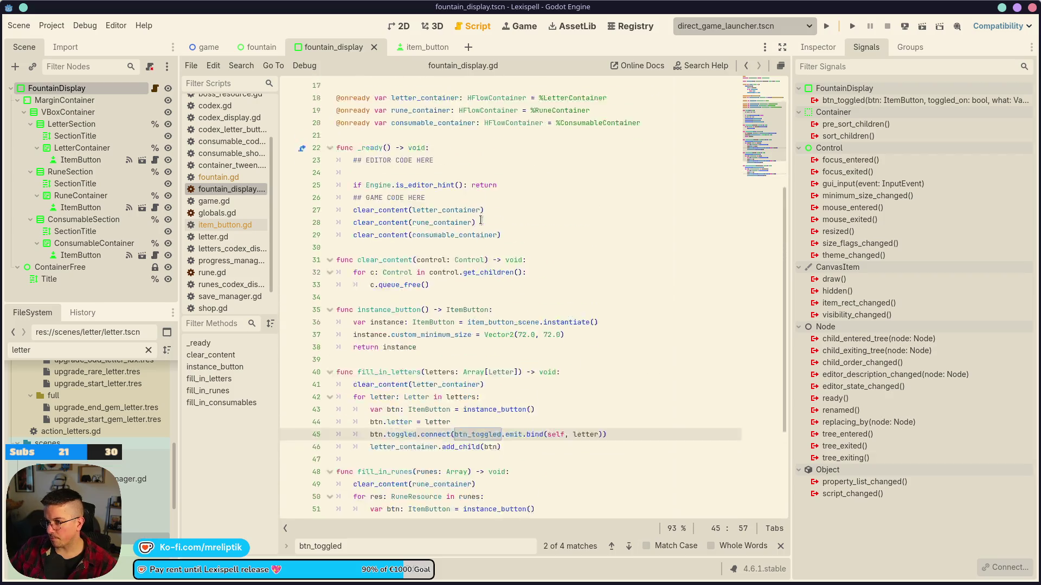
{"action": "scroll", "coordinate": [481, 220], "scroll_direction": "up", "scroll_amount": 6}
{"action": "left_click", "coordinate": [504, 172]}
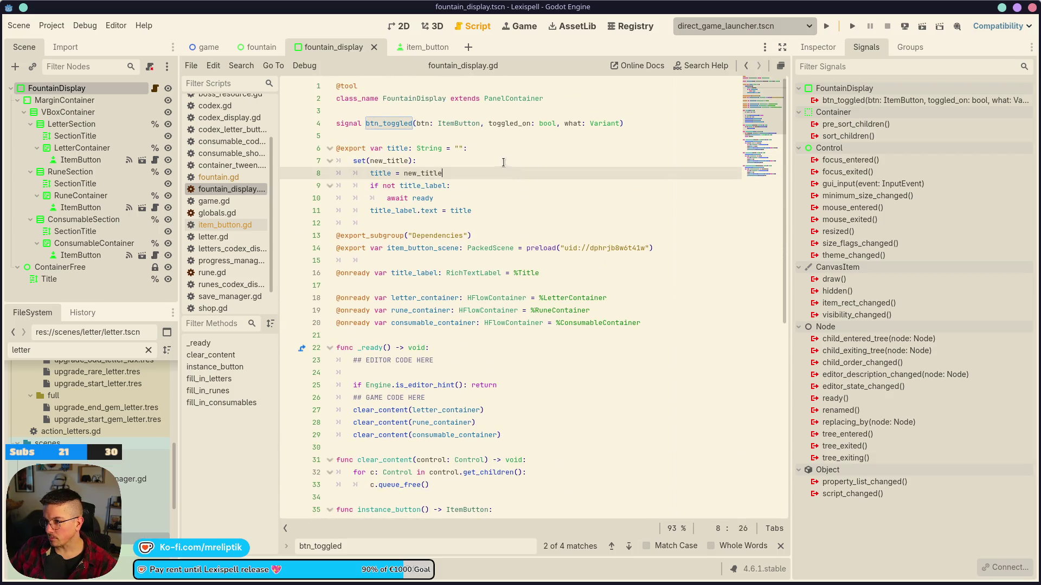
{"action": "left_click", "coordinate": [412, 123]}
{"action": "key", "text": "BackSpace"}
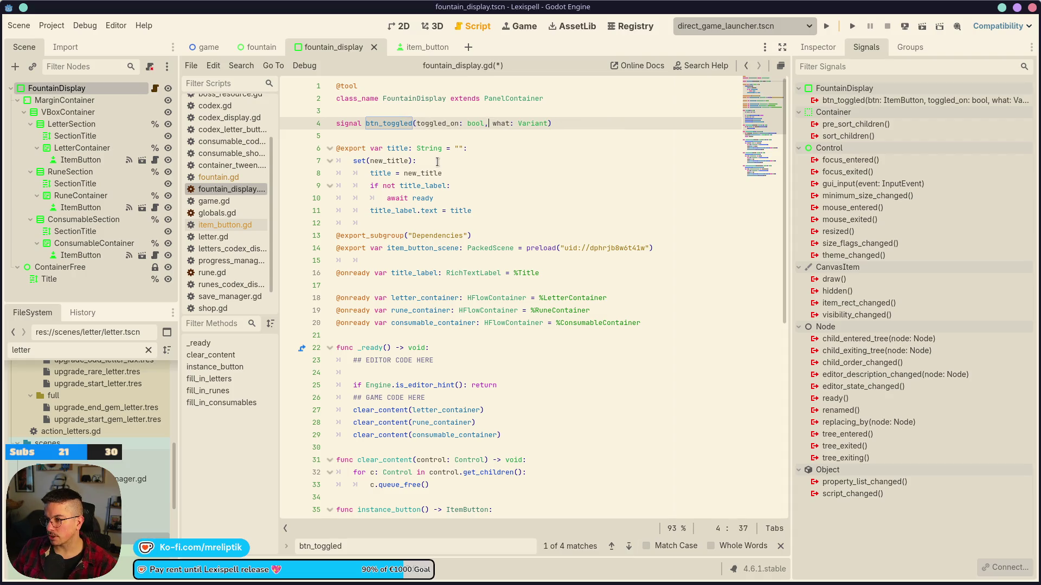
{"action": "key", "text": "ctrl+s"}
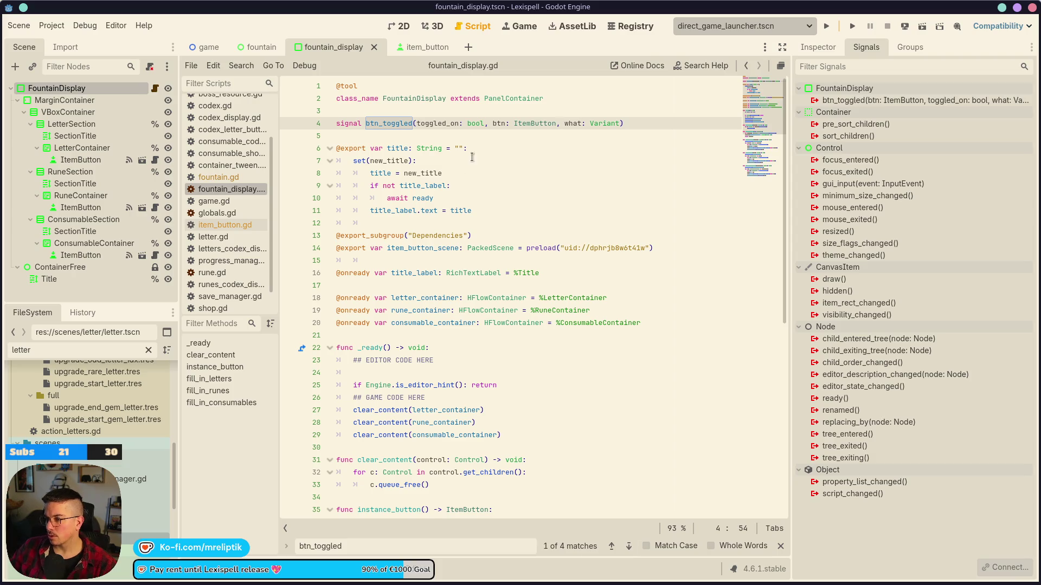
{"action": "scroll", "coordinate": [517, 214], "scroll_direction": "down", "scroll_amount": 9}
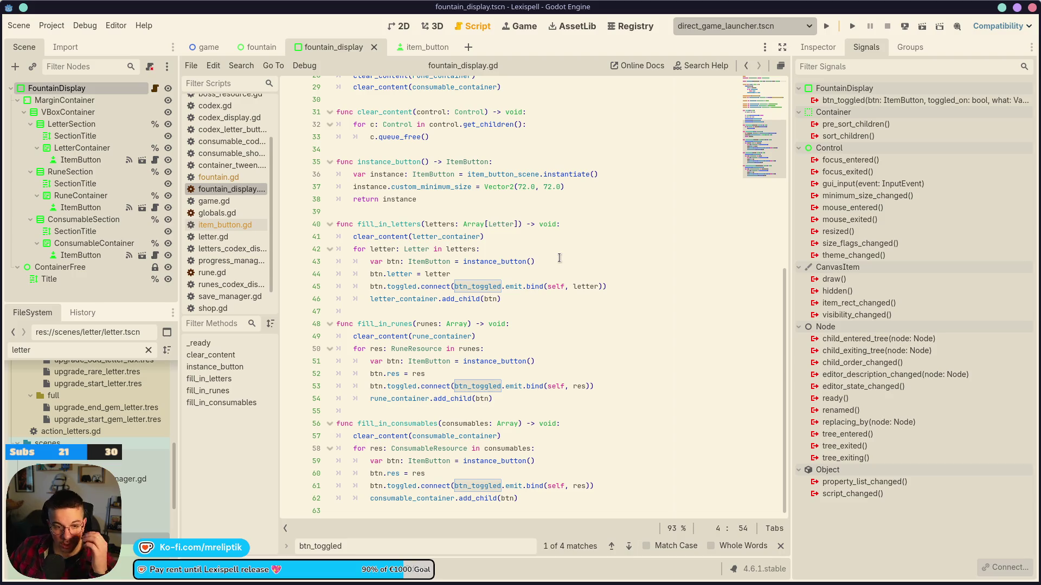
Open the fountain scene's fountain.gd script and highlight every use of active_display_btn
{"action": "left_click", "coordinate": [404, 26]}
{"action": "left_click", "coordinate": [279, 43]}
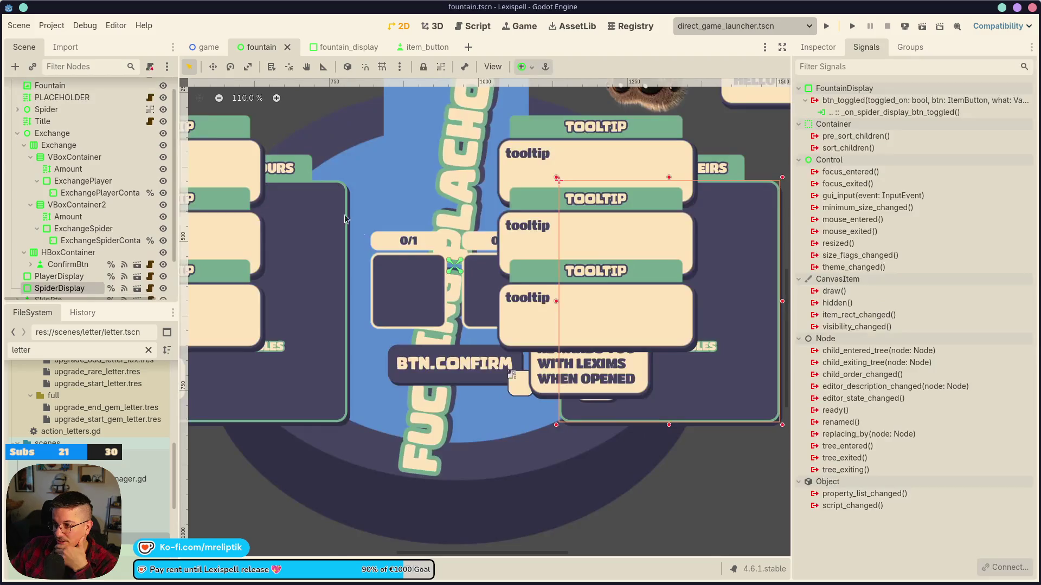
{"action": "scroll", "coordinate": [440, 163], "scroll_direction": "down", "scroll_amount": 1}
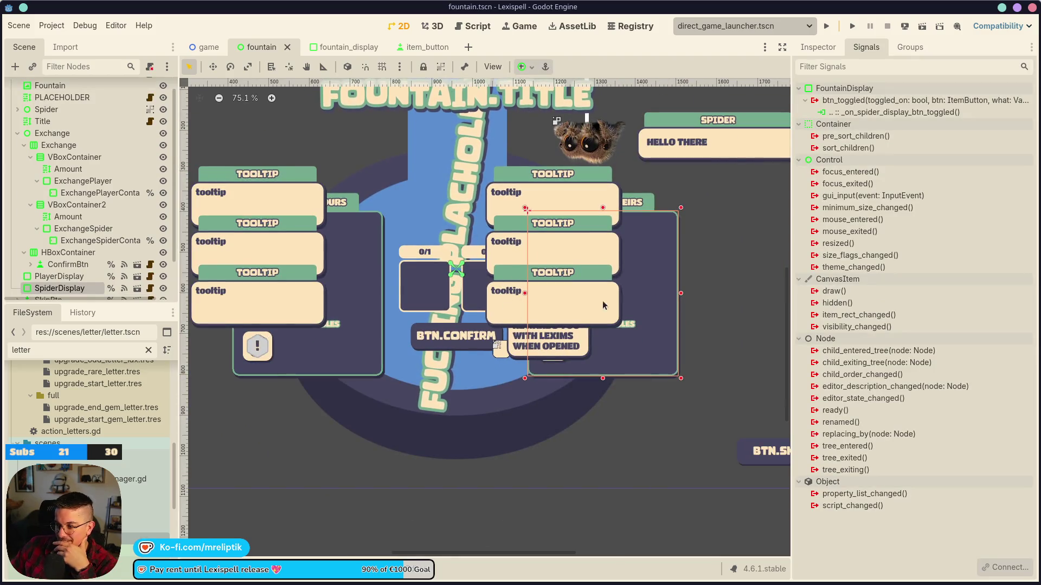
{"action": "scroll", "coordinate": [117, 217], "scroll_direction": "up", "scroll_amount": 1}
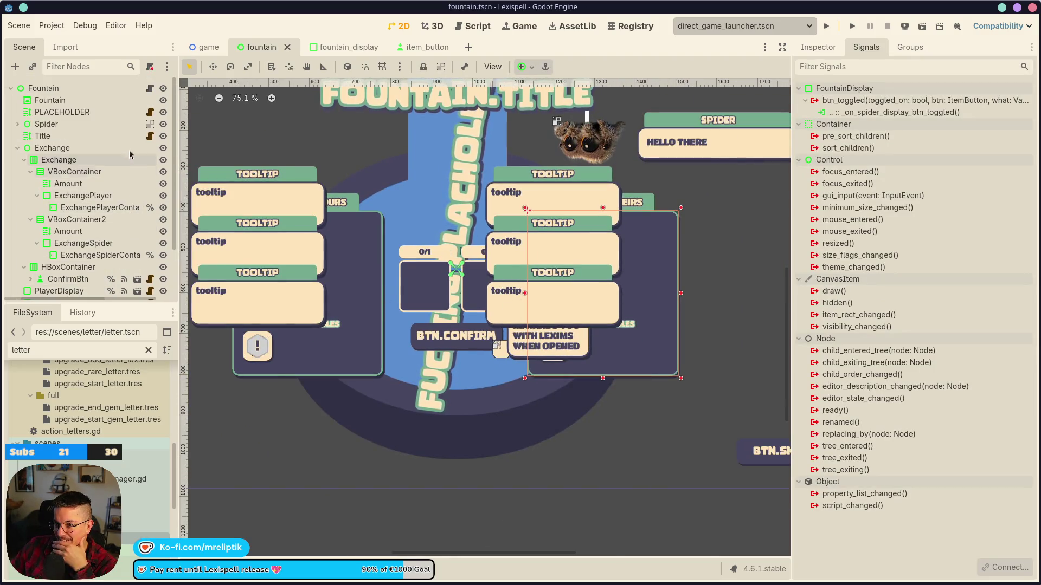
{"action": "left_click", "coordinate": [150, 88]}
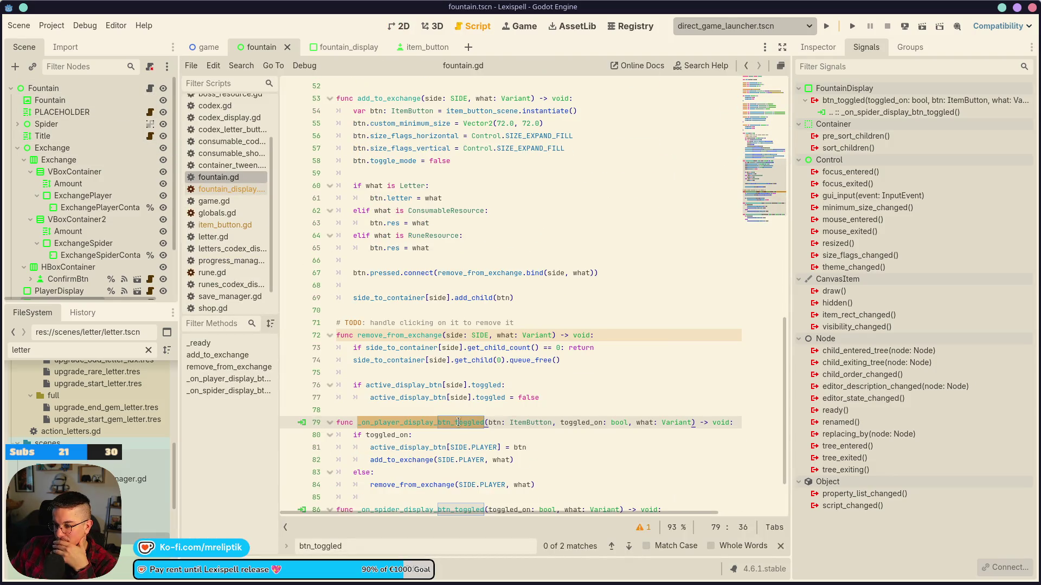
{"action": "left_click", "coordinate": [550, 326]}
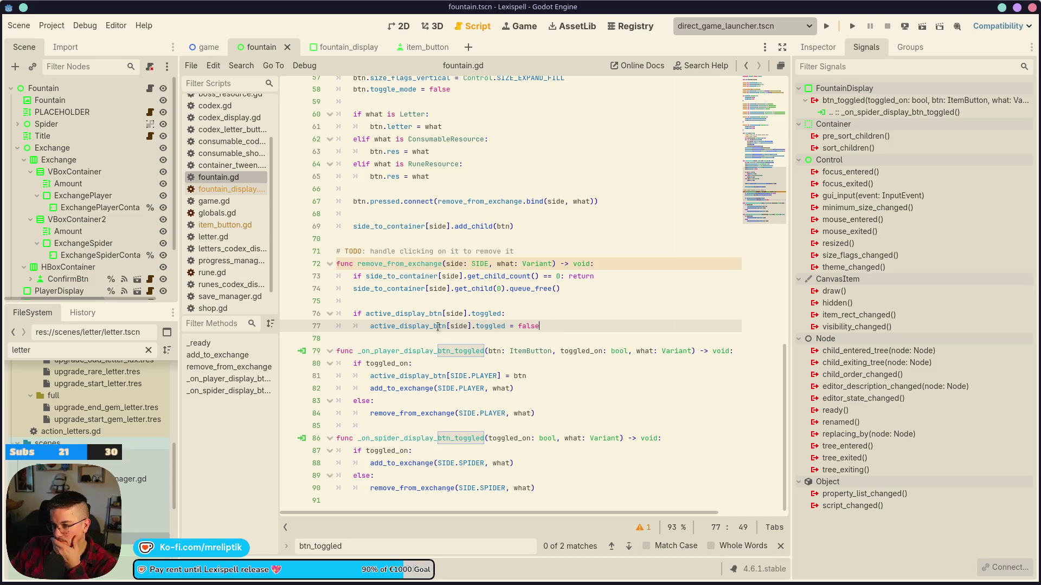
{"action": "double_click", "coordinate": [419, 314]}
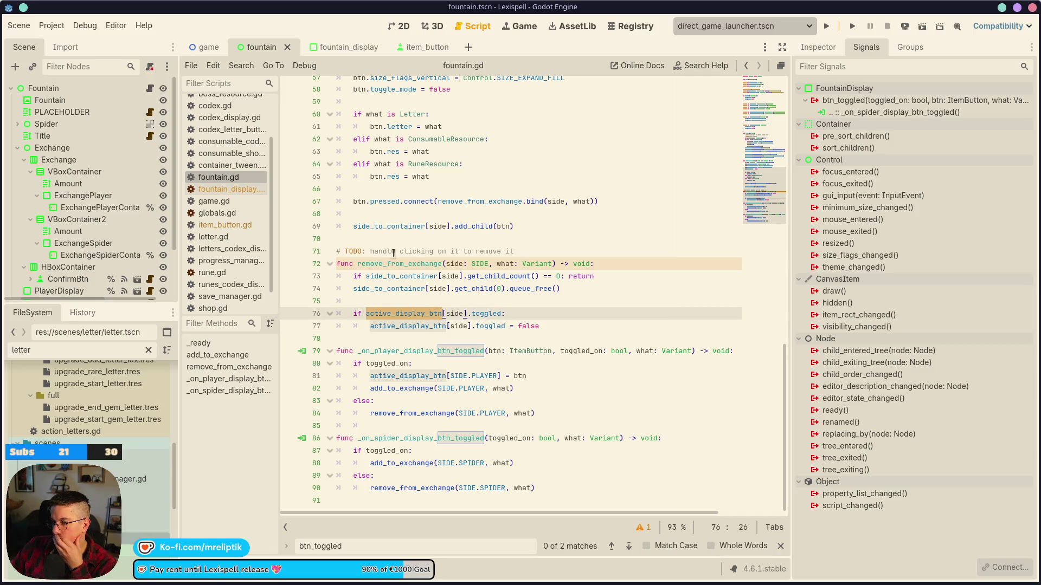
{"action": "left_click", "coordinate": [514, 252]}
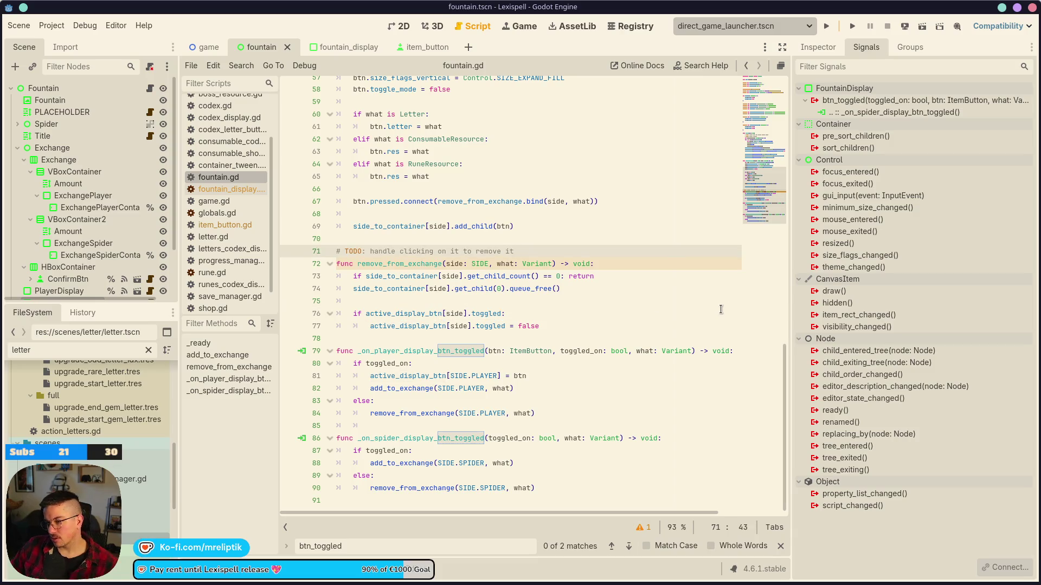
{"action": "double_click", "coordinate": [396, 314]}
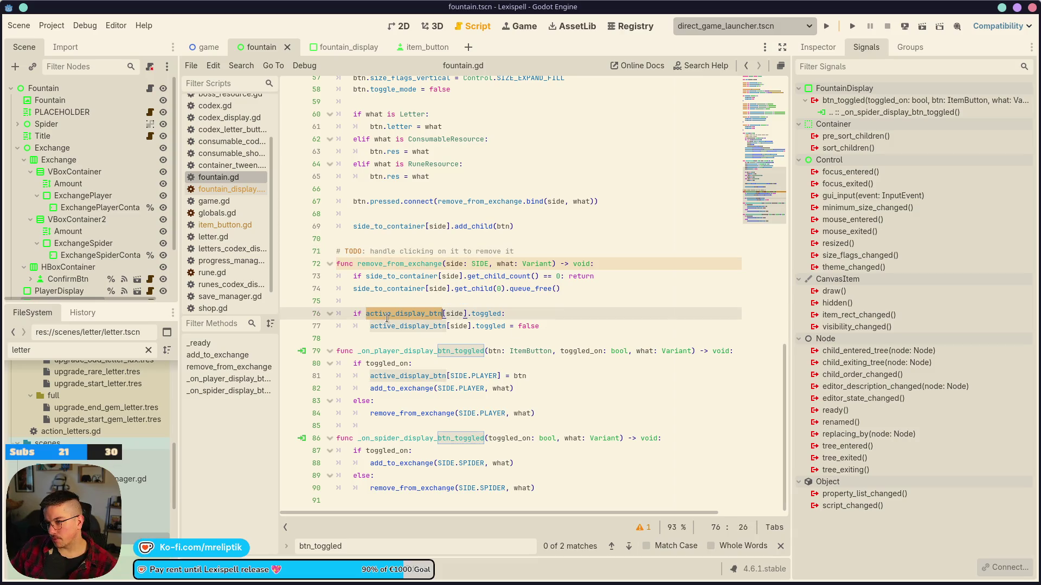
{"action": "scroll", "coordinate": [475, 306], "scroll_direction": "up", "scroll_amount": 2}
{"action": "scroll", "coordinate": [476, 305], "scroll_direction": "down", "scroll_amount": 2}
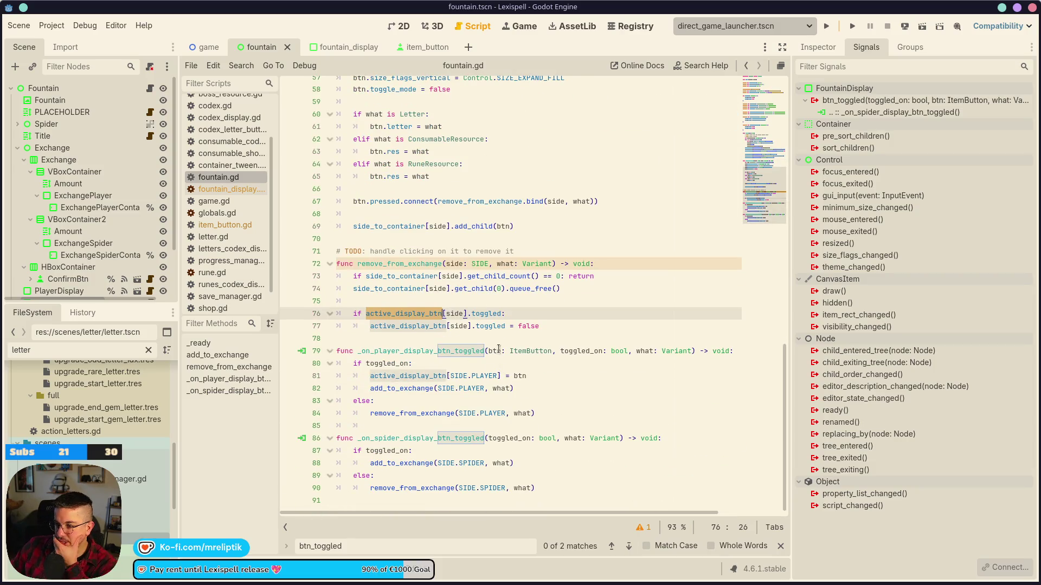
Copy the player's active_display_btn assignment into the spider handler, changing the side to SIDE.SPIDER
{"action": "left_click", "coordinate": [410, 376]}
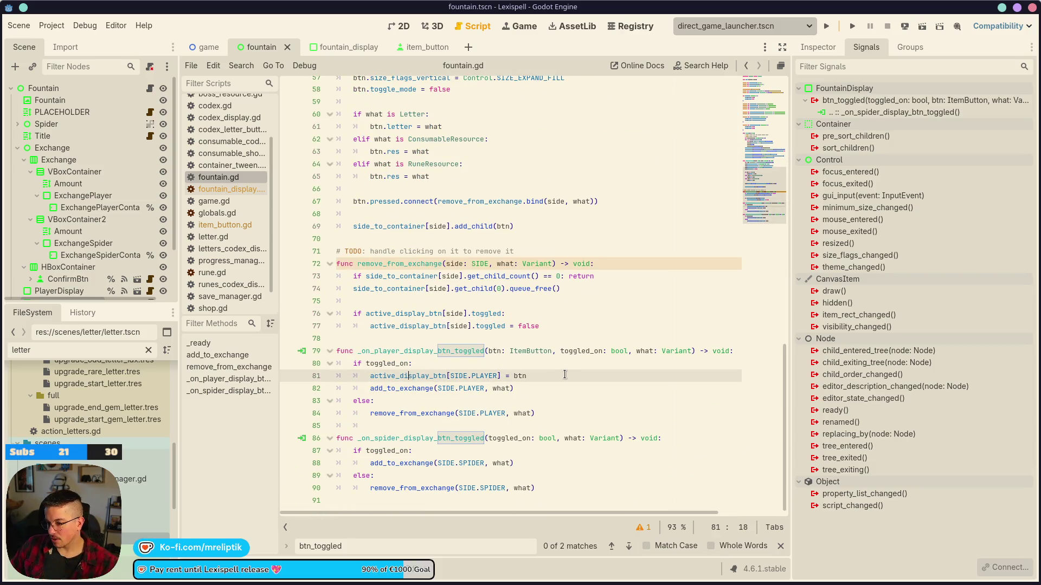
{"action": "key", "text": "ctrl+c"}
{"action": "key", "text": "Down"}
{"action": "key", "text": "Down"}
{"action": "key", "text": "Down"}
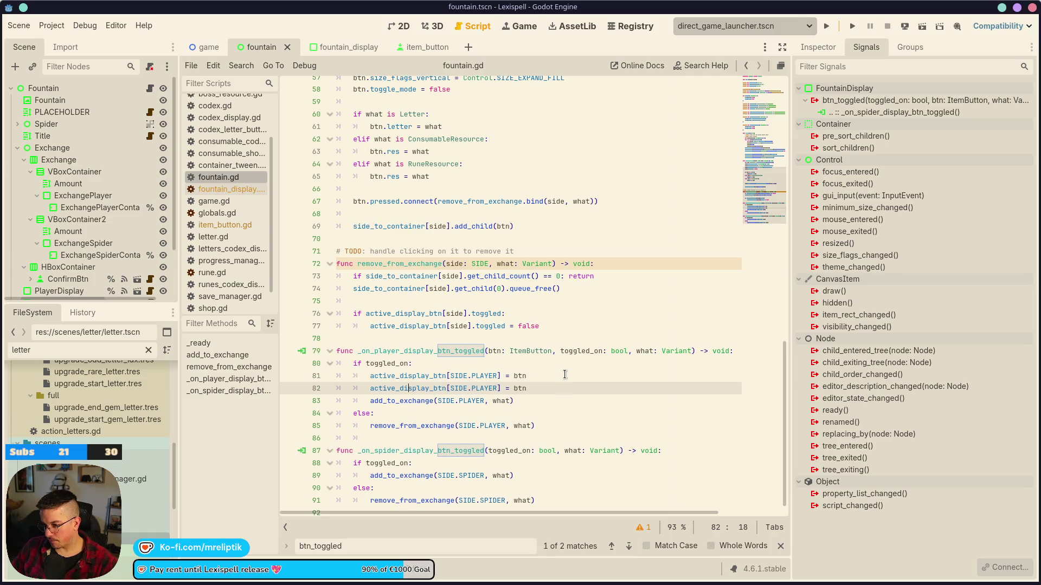
{"action": "key", "text": "ctrl+v"}
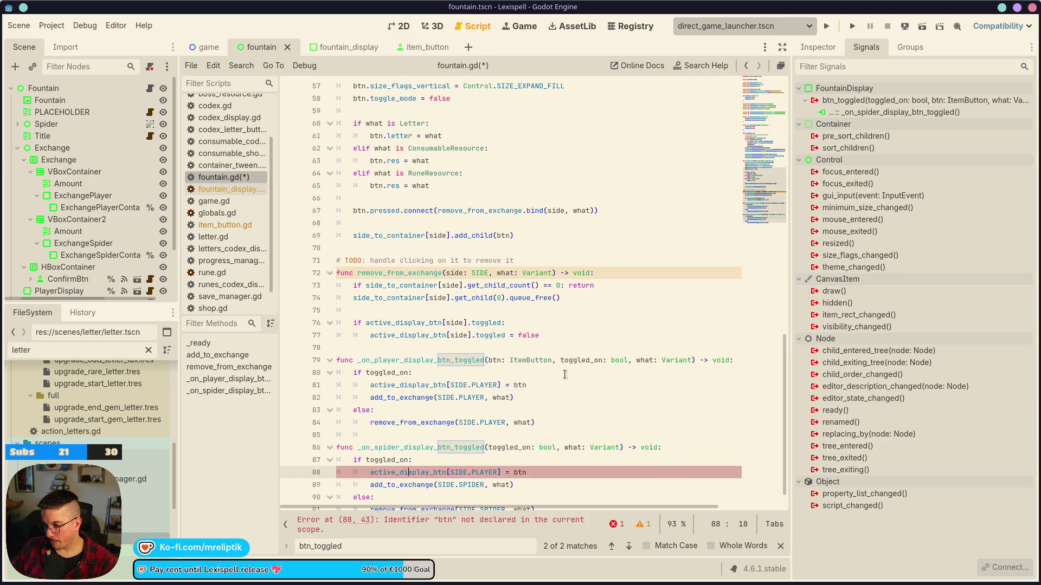
{"action": "key", "text": "ctrl+shift+Right"}
{"action": "type", "text": "SPI"}
{"action": "key", "text": "Return"}
Move the btn parameter after toggled_on in the handlers and save fountain.gd
{"action": "left_click_drag", "start_coordinate": [556, 359], "coordinate": [491, 359]}
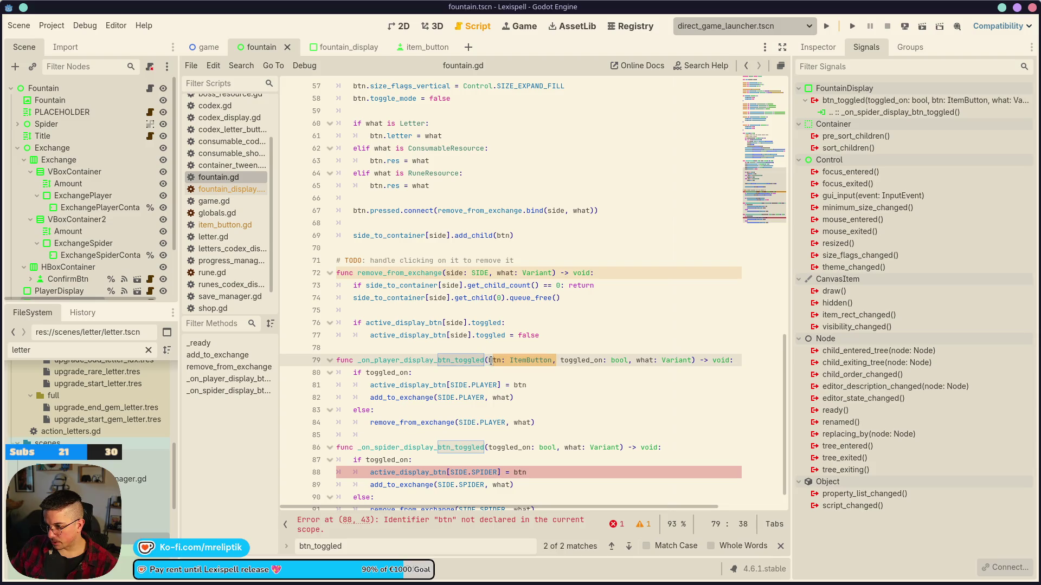
{"action": "key", "text": "ctrl+x"}
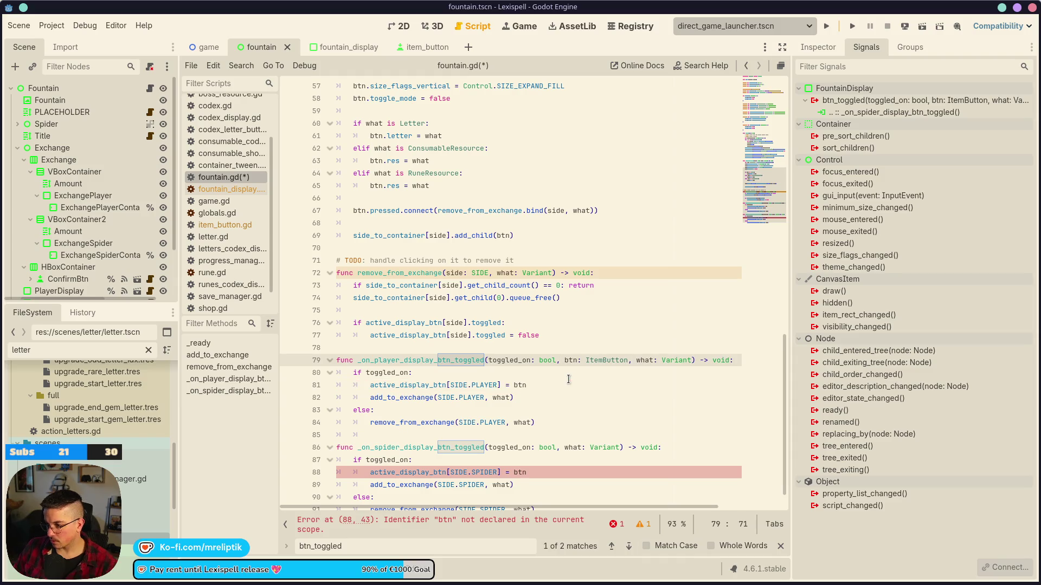
{"action": "left_click", "coordinate": [564, 448]}
{"action": "key", "text": "ctrl+v"}
{"action": "key", "text": "ctrl+s"}
Recheck the active_display_btn uses and run the fountain scene
{"action": "scroll", "coordinate": [538, 431], "scroll_direction": "down", "scroll_amount": 1}
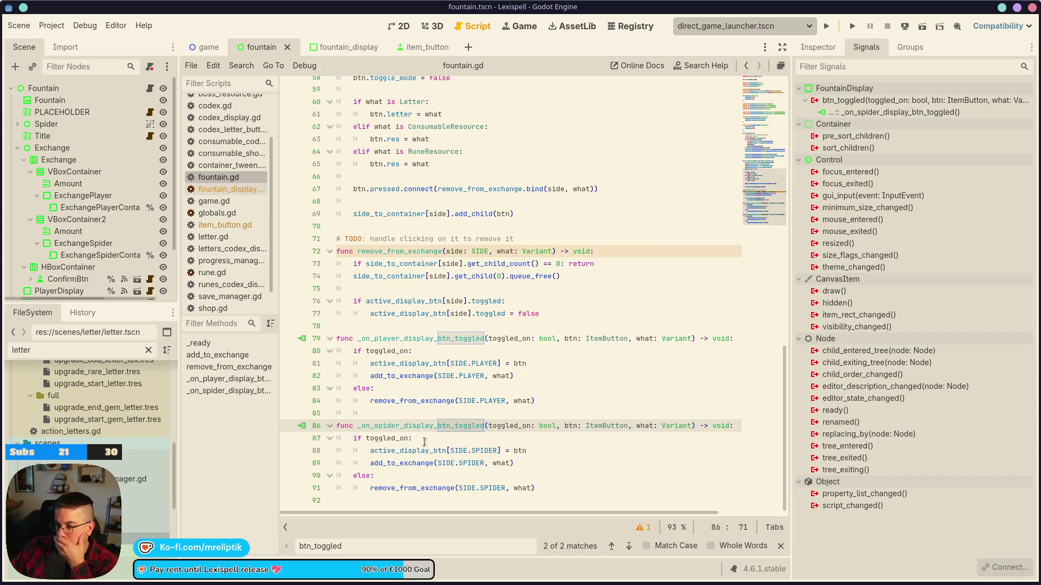
{"action": "double_click", "coordinate": [408, 449]}
{"action": "scroll", "coordinate": [522, 398], "scroll_direction": "up", "scroll_amount": 15}
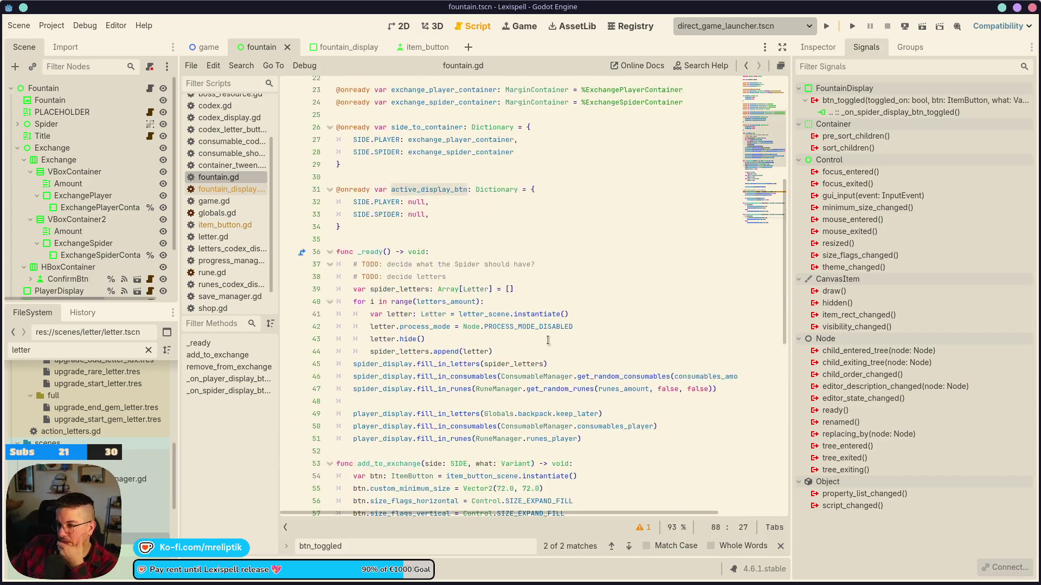
{"action": "scroll", "coordinate": [579, 227], "scroll_direction": "down", "scroll_amount": 10}
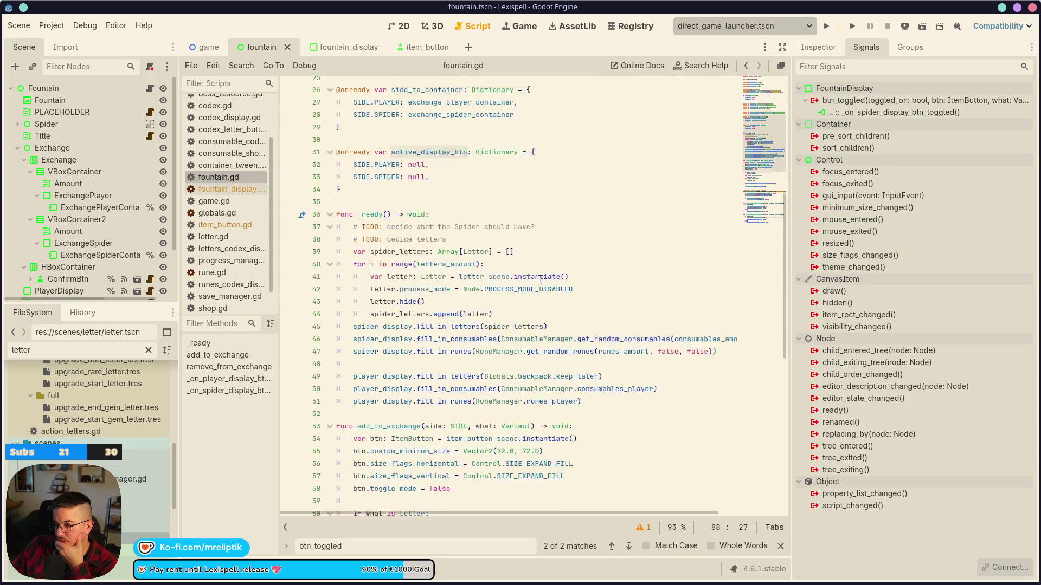
{"action": "scroll", "coordinate": [547, 290], "scroll_direction": "up", "scroll_amount": 5}
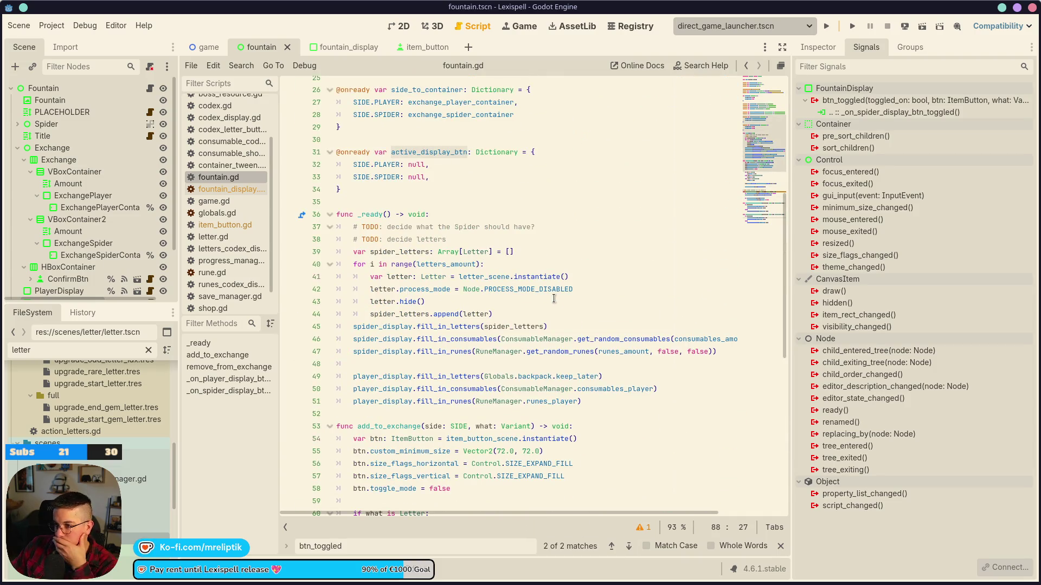
{"action": "left_click", "coordinate": [923, 26]}
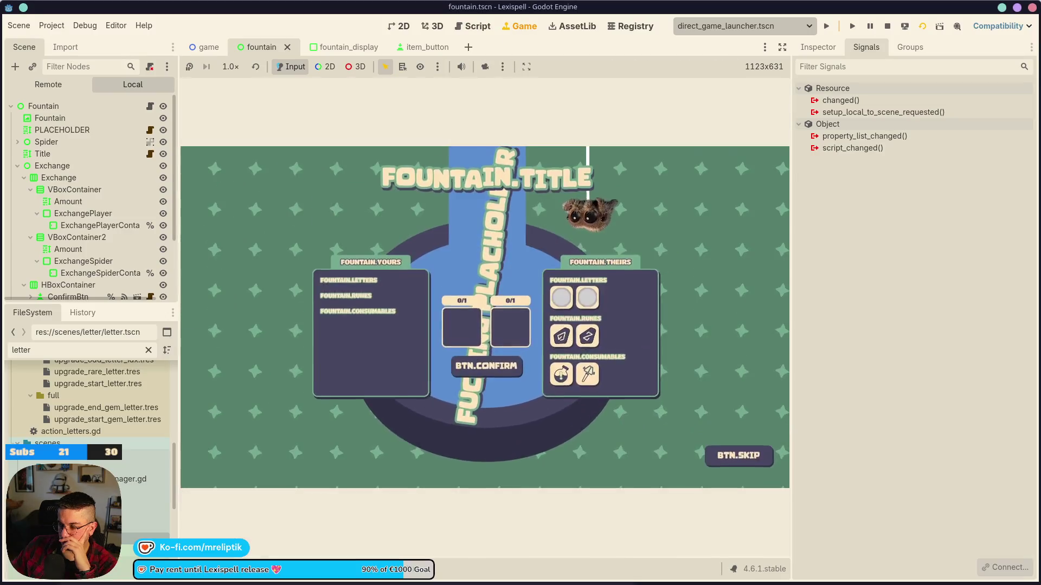
Inspect the item_button scene's Description node signals and properties
{"action": "mouse_move", "coordinate": [588, 378]}
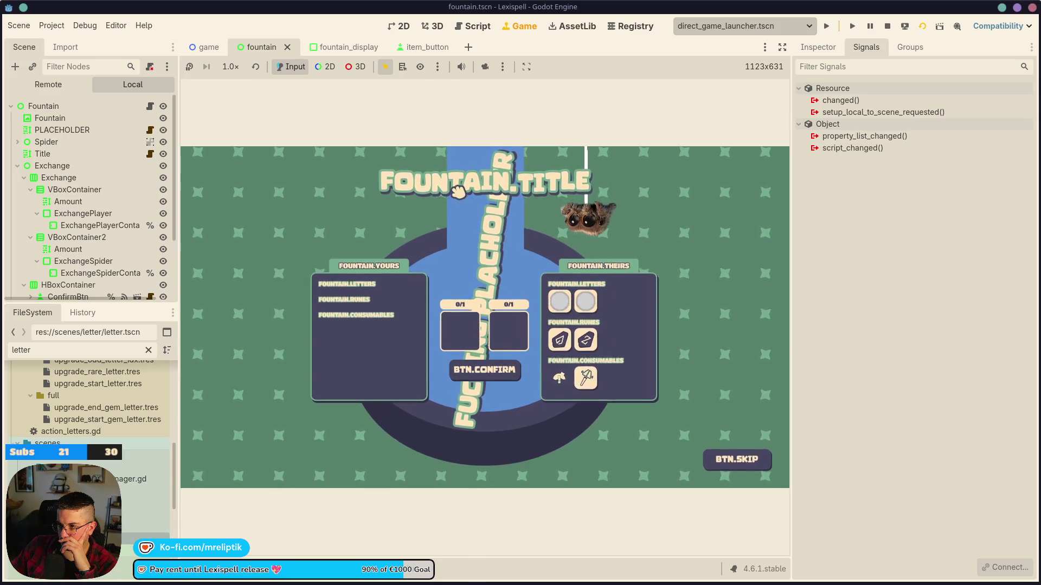
{"action": "left_click", "coordinate": [411, 47]}
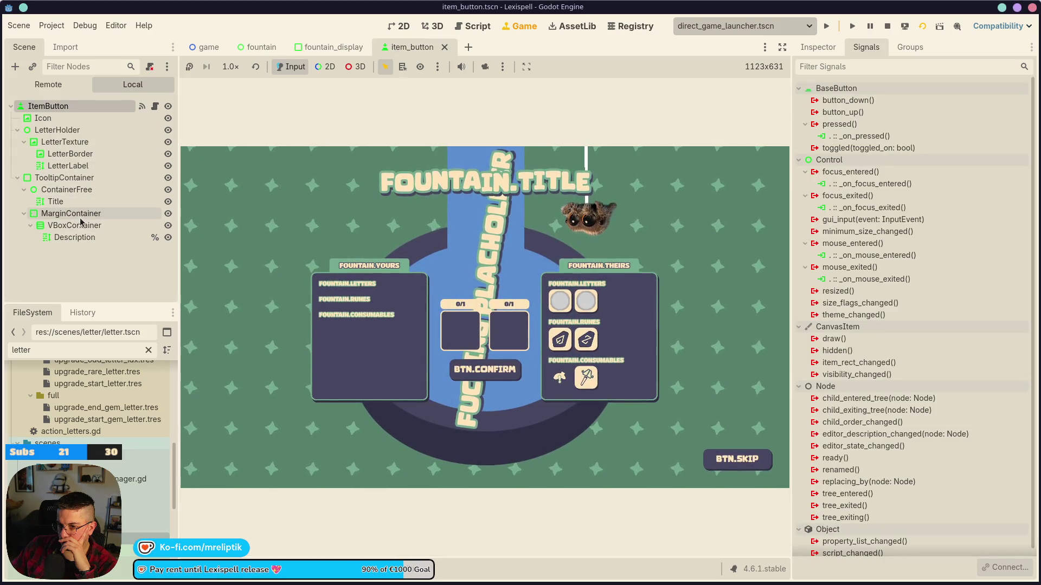
{"action": "left_click", "coordinate": [114, 238]}
{"action": "left_click", "coordinate": [98, 238]}
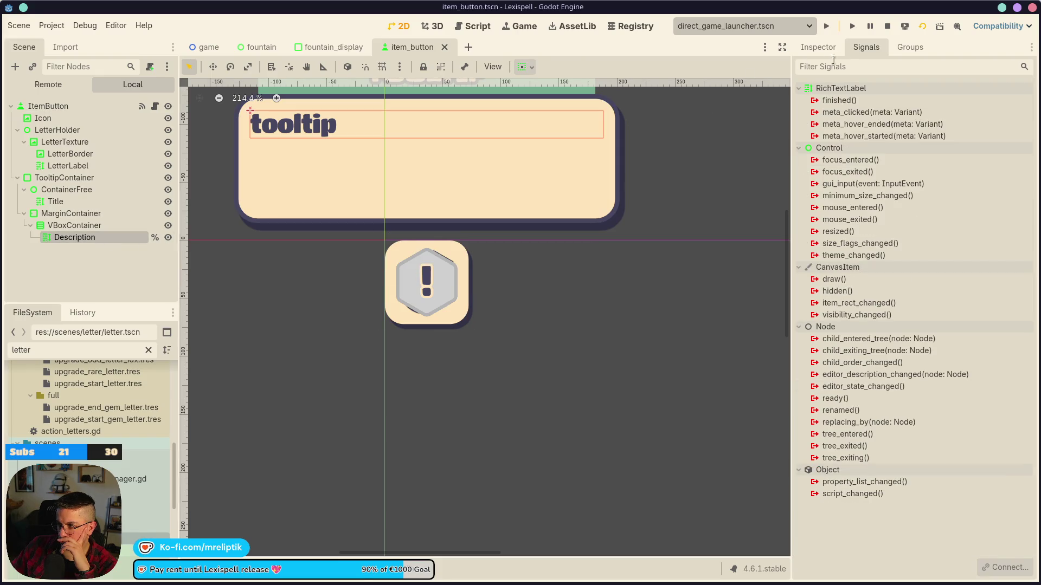
{"action": "left_click", "coordinate": [813, 57]}
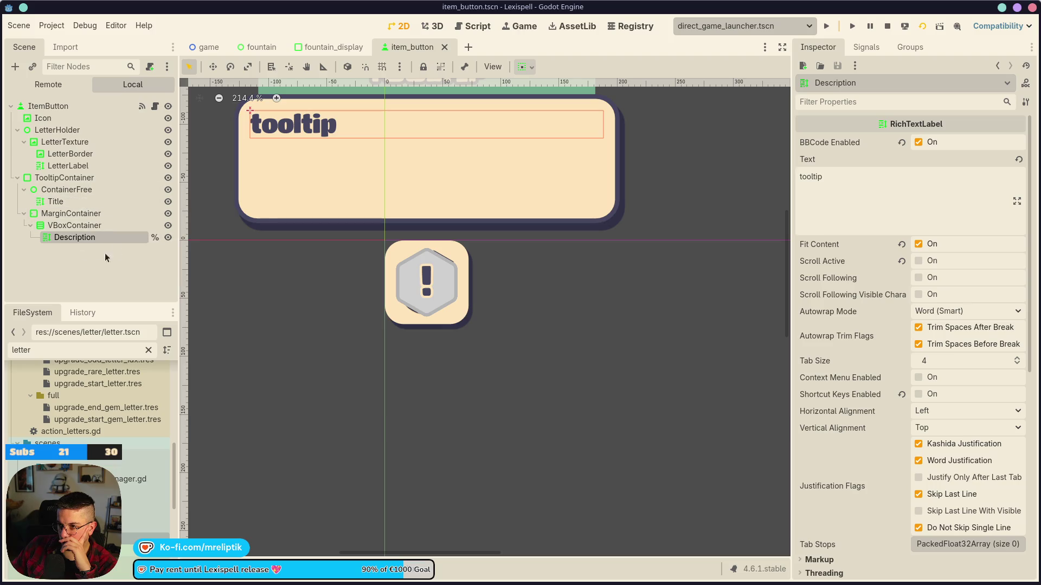
Show the running game in the editor and inspect the btn_toggled emit_signalp error in the debugger
{"action": "left_click", "coordinate": [519, 28]}
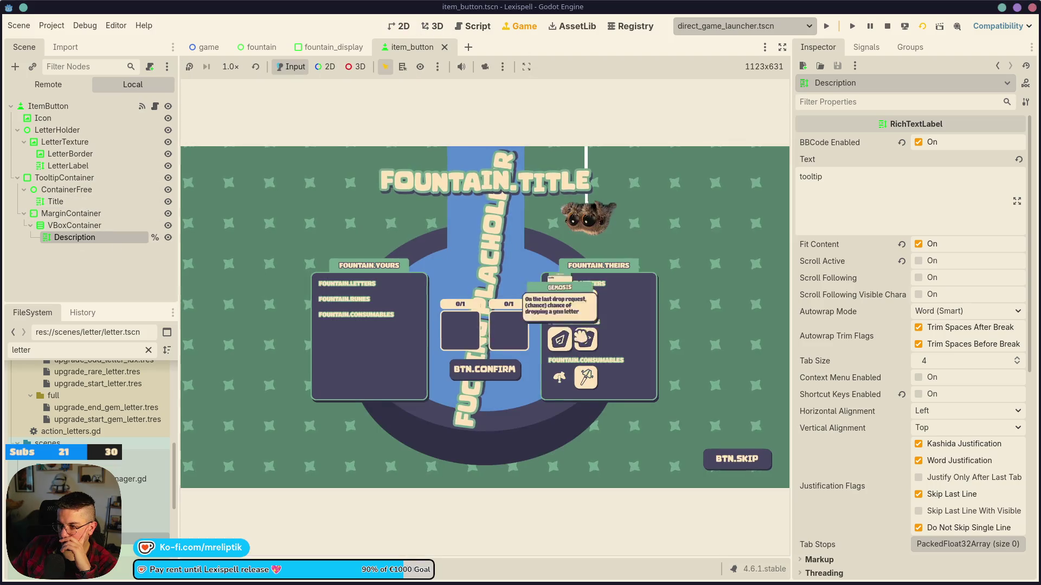
{"action": "mouse_move", "coordinate": [601, 341]}
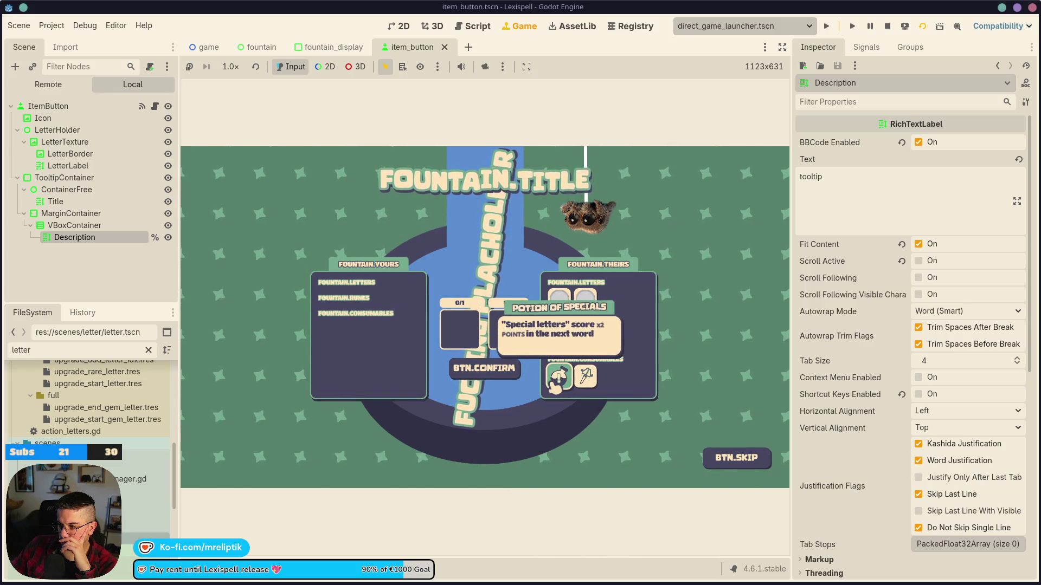
{"action": "left_click", "coordinate": [263, 568]}
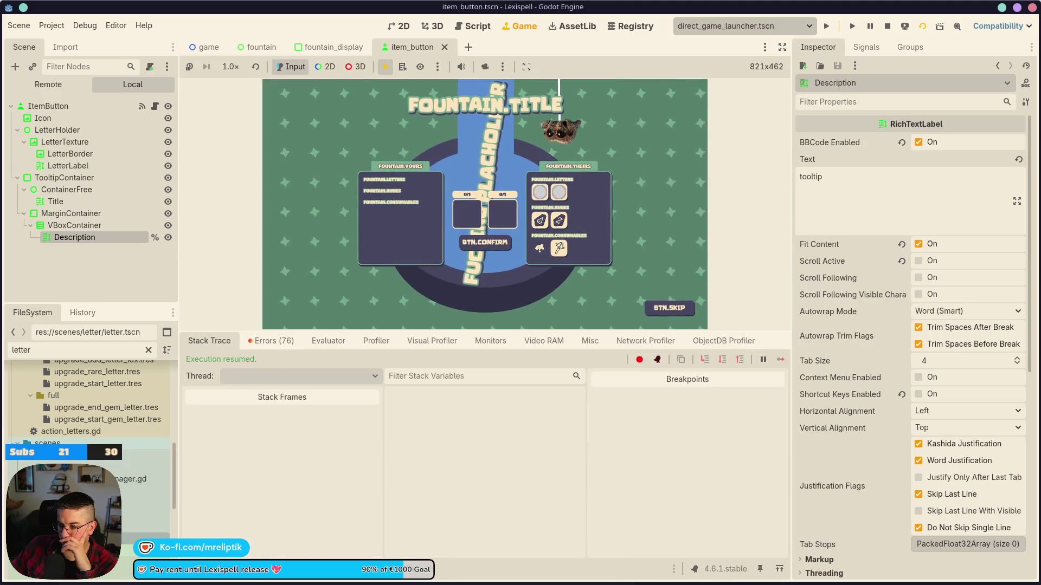
{"action": "key", "text": "ctrl+j"}
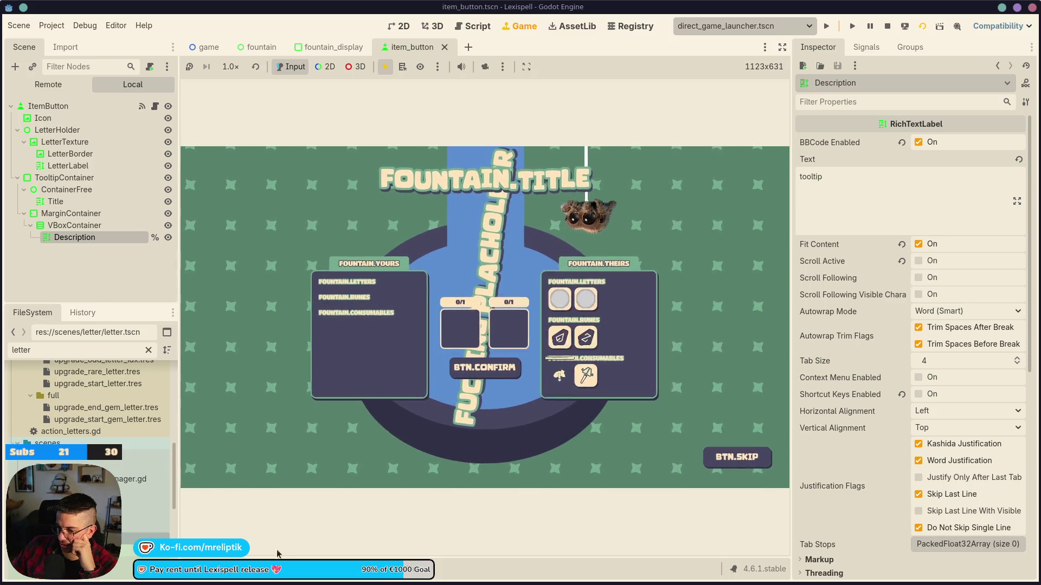
{"action": "key", "text": "ctrl+j"}
{"action": "scroll", "coordinate": [440, 486], "scroll_direction": "down", "scroll_amount": 15}
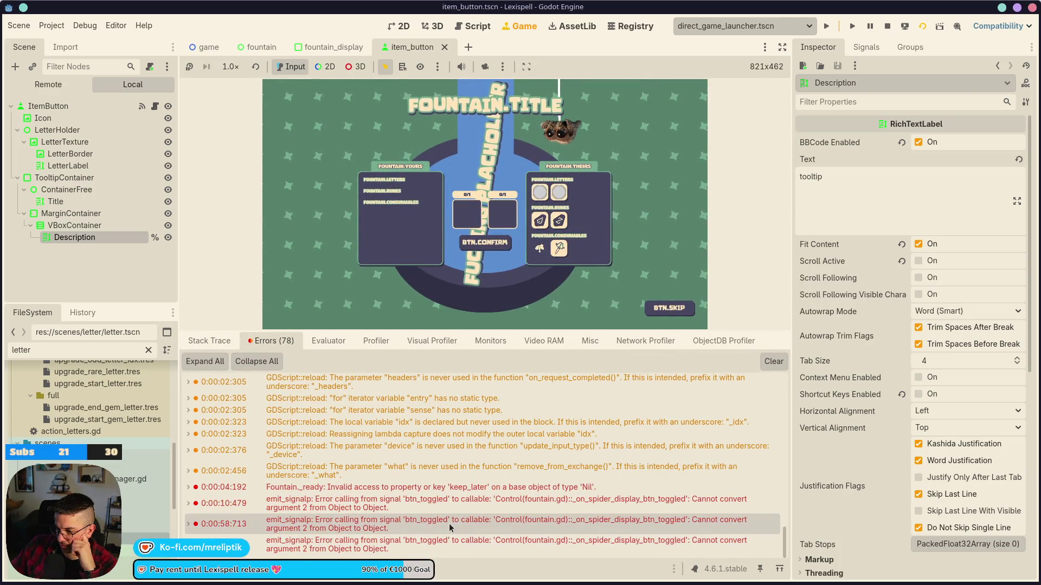
{"action": "left_click", "coordinate": [336, 523]}
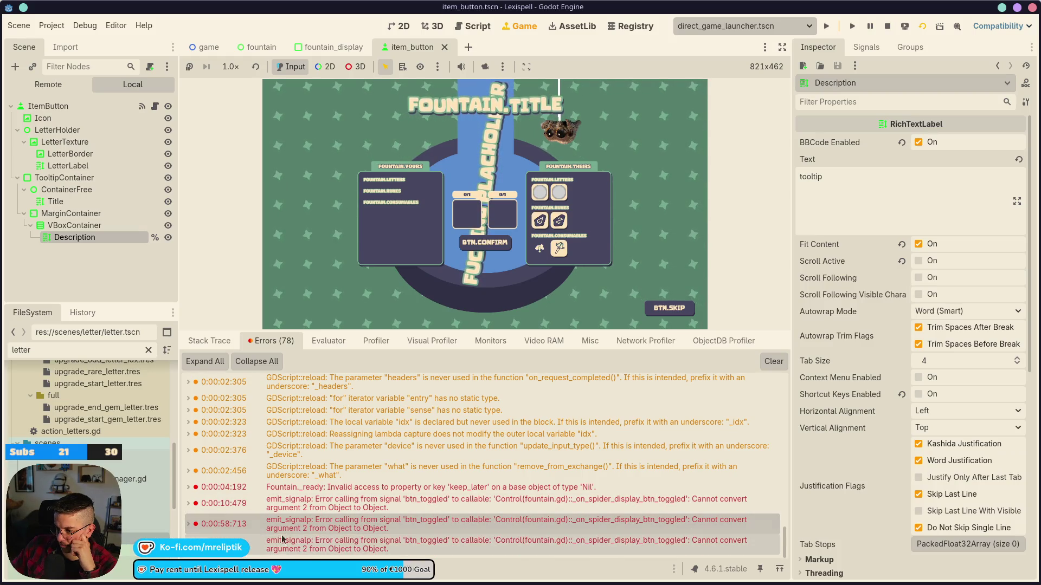
{"action": "left_click", "coordinate": [155, 106]}
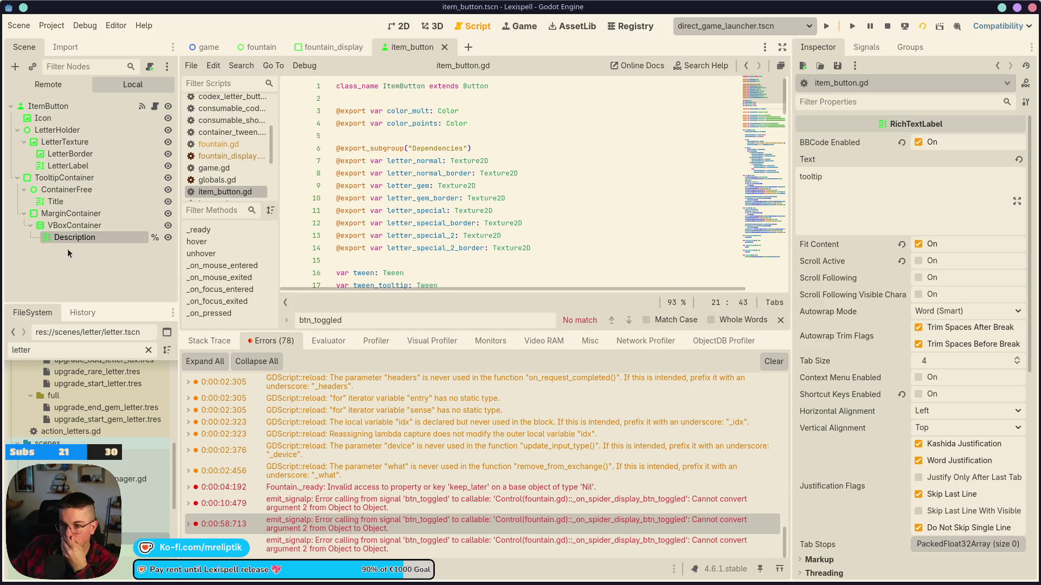
Review ItemButton's pressed and toggled signals, cancel the connect dialog, and reopen fountain_display.gd
{"action": "left_click", "coordinate": [69, 248]}
{"action": "left_click", "coordinate": [70, 104]}
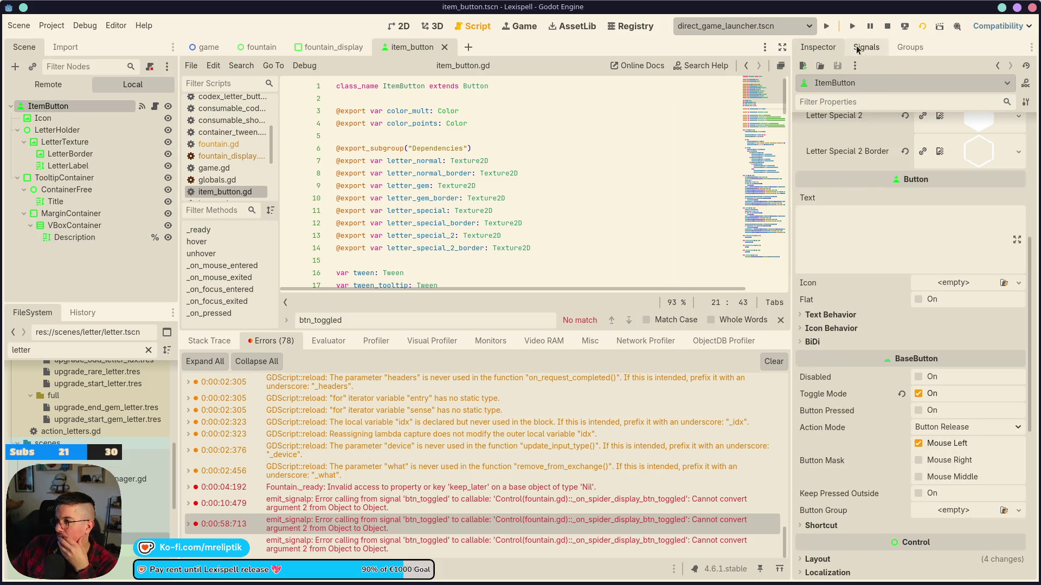
{"action": "left_click", "coordinate": [866, 47]}
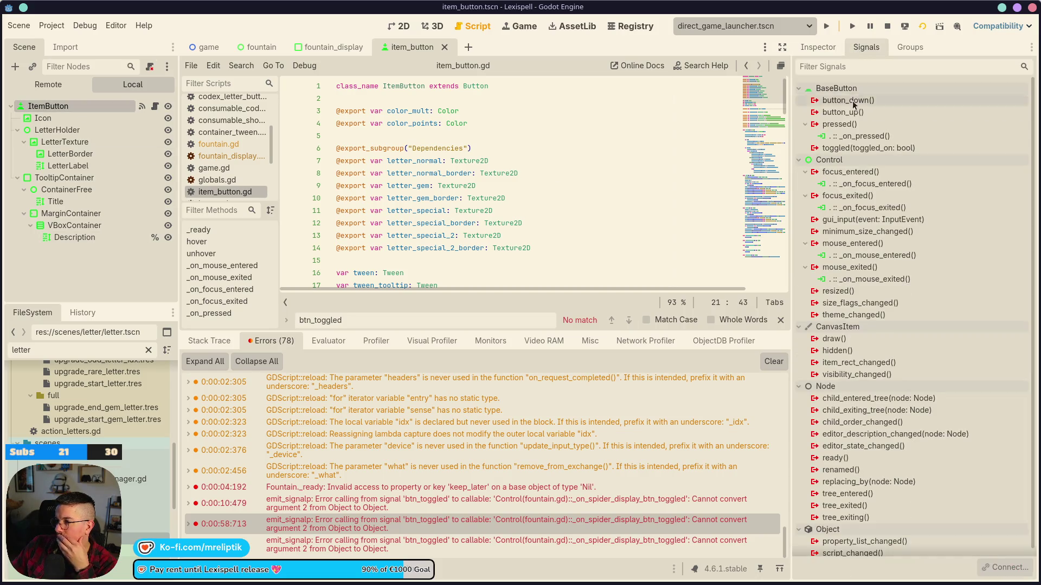
{"action": "double_click", "coordinate": [851, 136]}
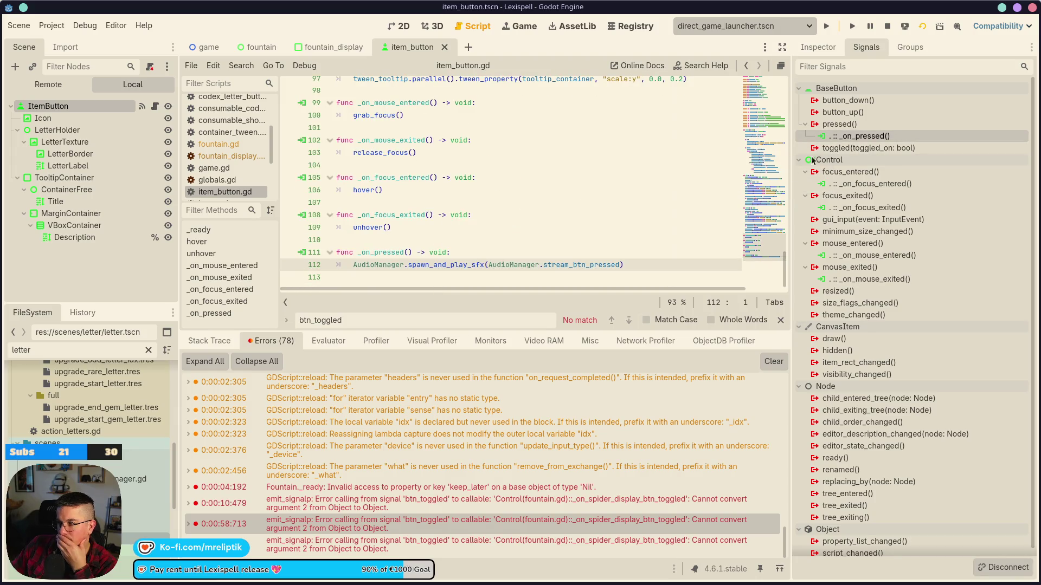
{"action": "double_click", "coordinate": [846, 148]}
{"action": "left_click", "coordinate": [429, 416]}
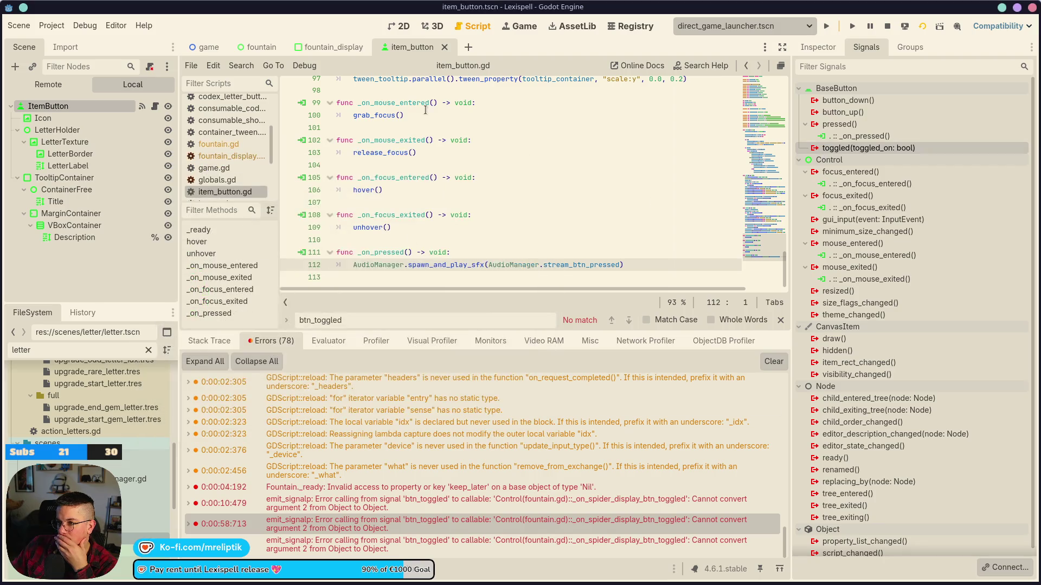
{"action": "left_click", "coordinate": [331, 47]}
{"action": "left_click", "coordinate": [150, 107]}
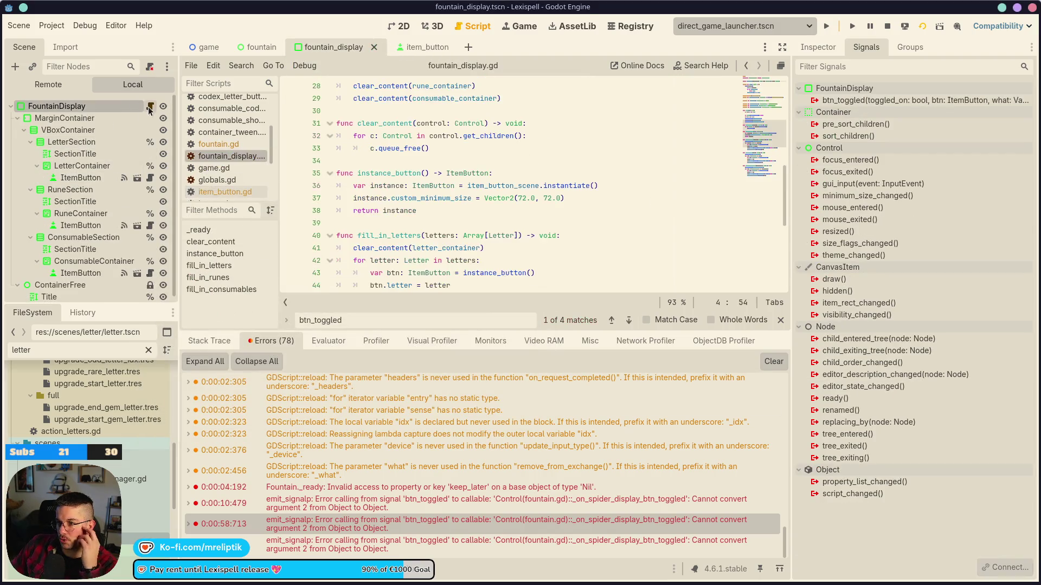
Hide the debugger and examine btn_toggled and toggled on line 45 in fill_in_letters
{"action": "scroll", "coordinate": [380, 260], "scroll_direction": "down", "scroll_amount": 3}
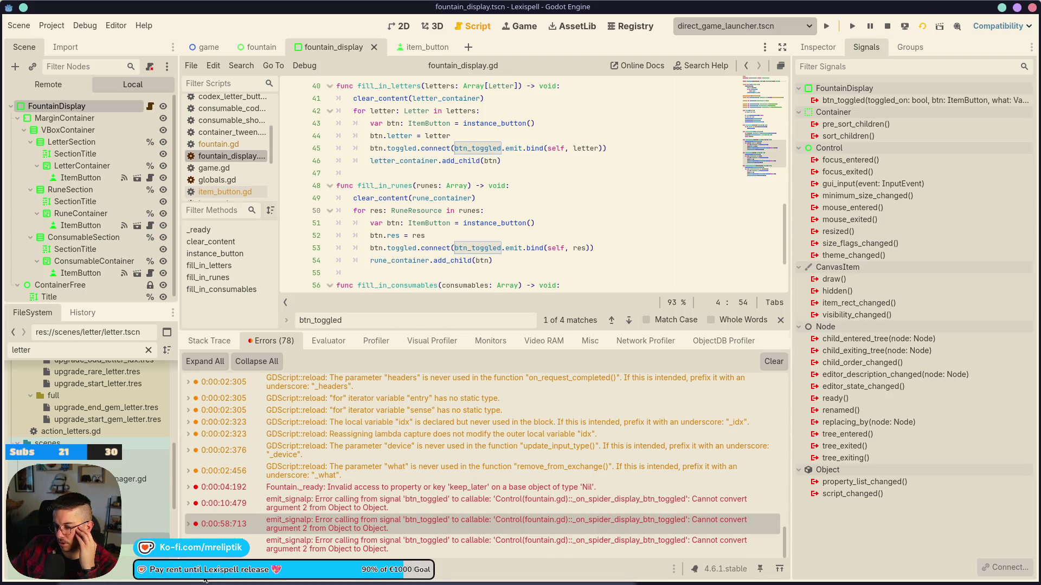
{"action": "left_click", "coordinate": [205, 580]}
{"action": "double_click", "coordinate": [474, 288]}
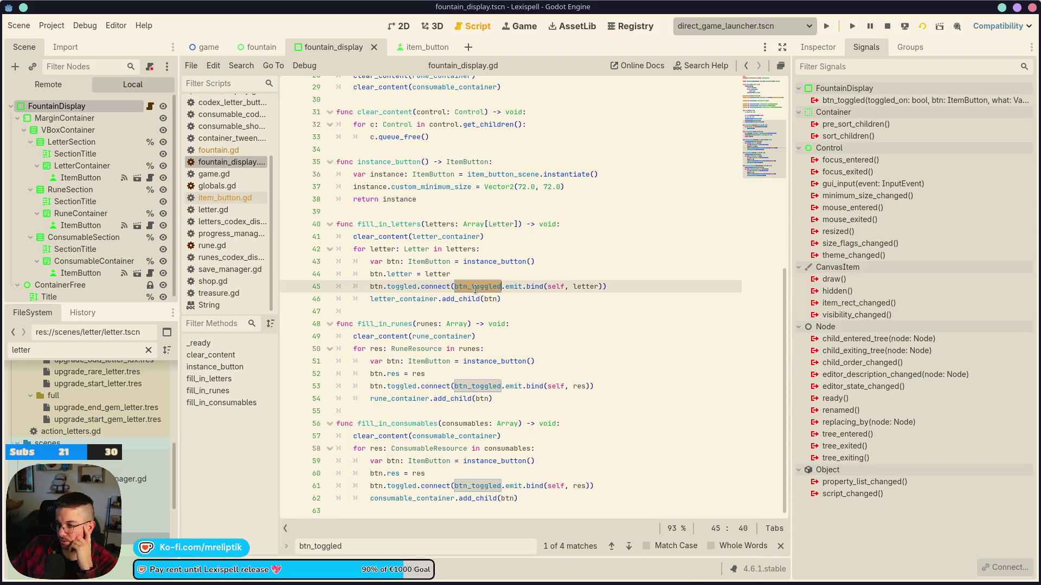
{"action": "mouse_move", "coordinate": [484, 288]}
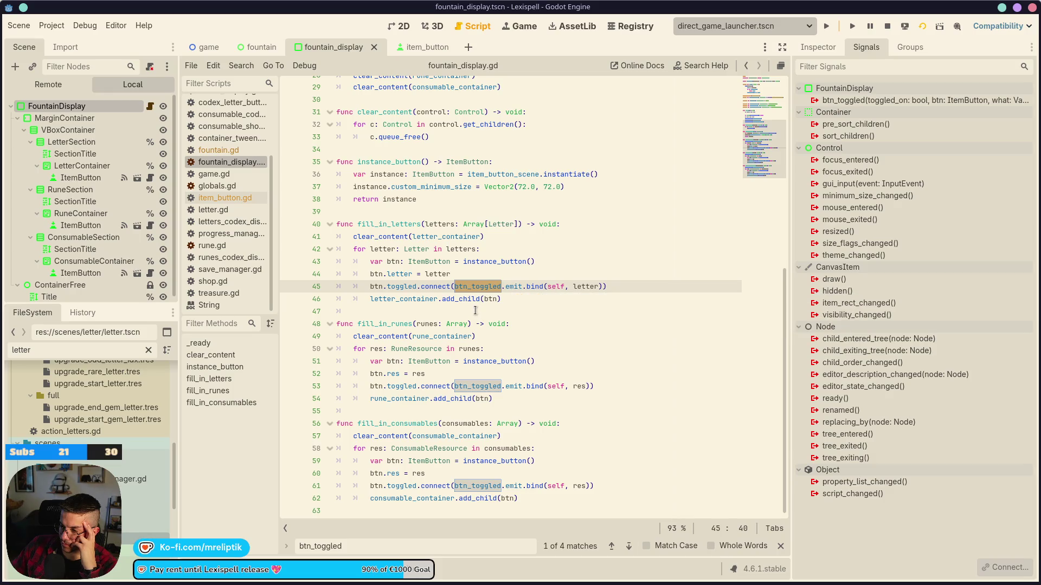
{"action": "double_click", "coordinate": [395, 286]}
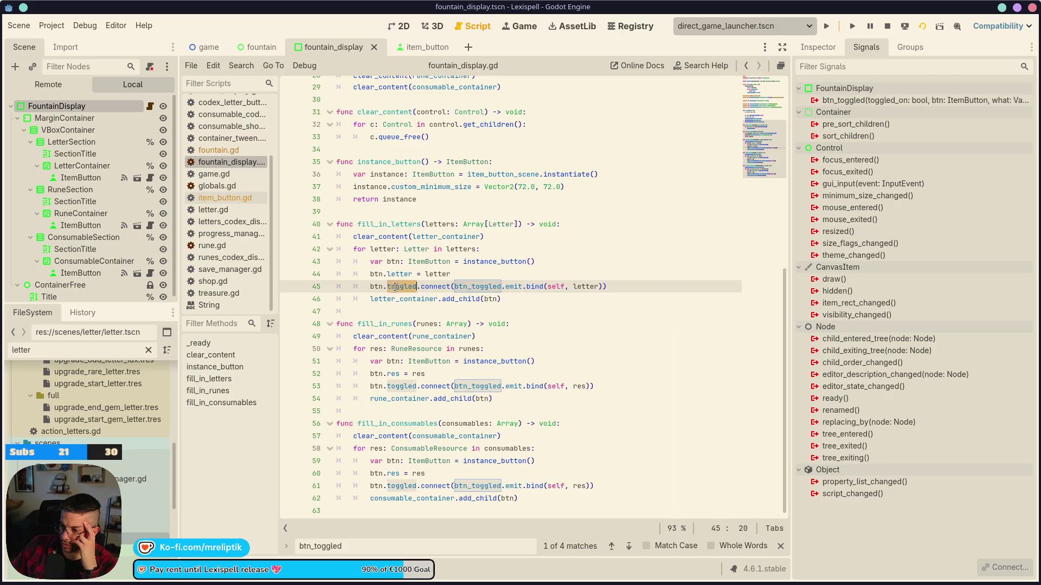
{"action": "left_click", "coordinate": [480, 295]}
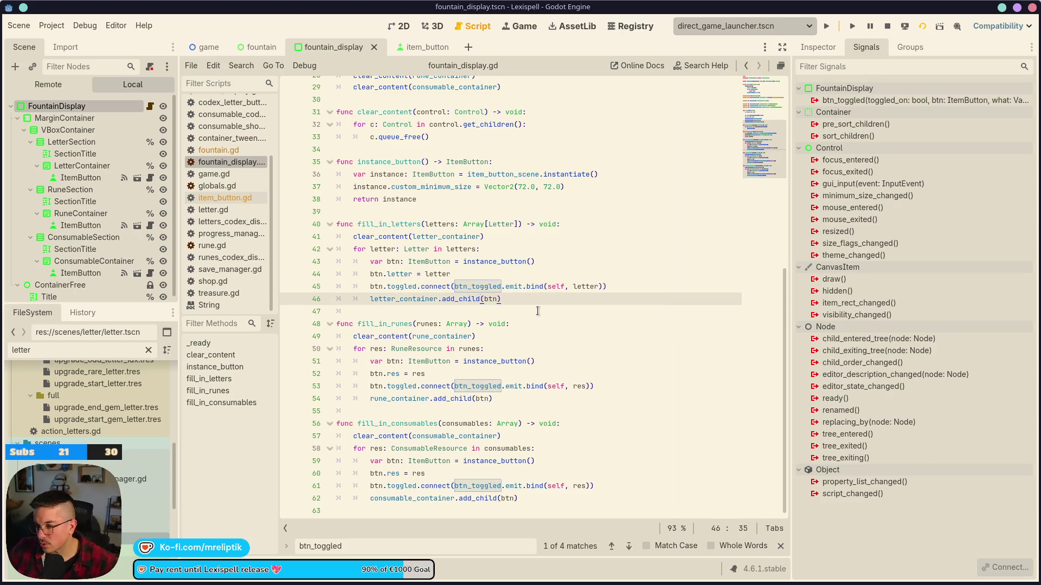
Split the letter buttons' connect call across lines and start a func() lambda before the emit
{"action": "left_click", "coordinate": [454, 287]}
{"action": "key", "text": "Return"}
{"action": "key", "text": "Up"}
{"action": "key", "text": "Left"}
{"action": "key", "text": "Return"}
{"action": "key", "text": "BackSpace"}
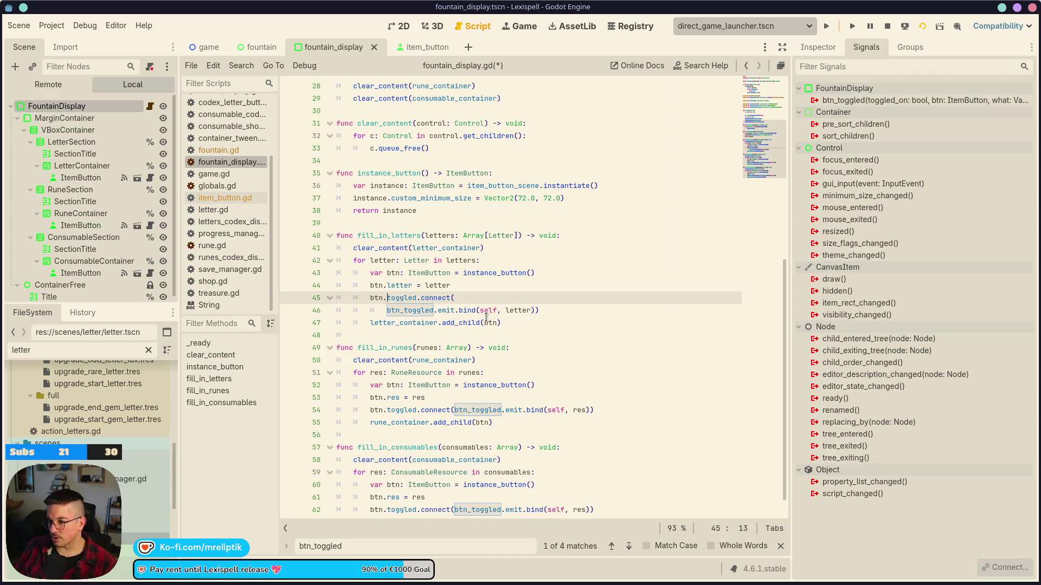
{"action": "key", "text": "Down"}
{"action": "key", "text": "Return"}
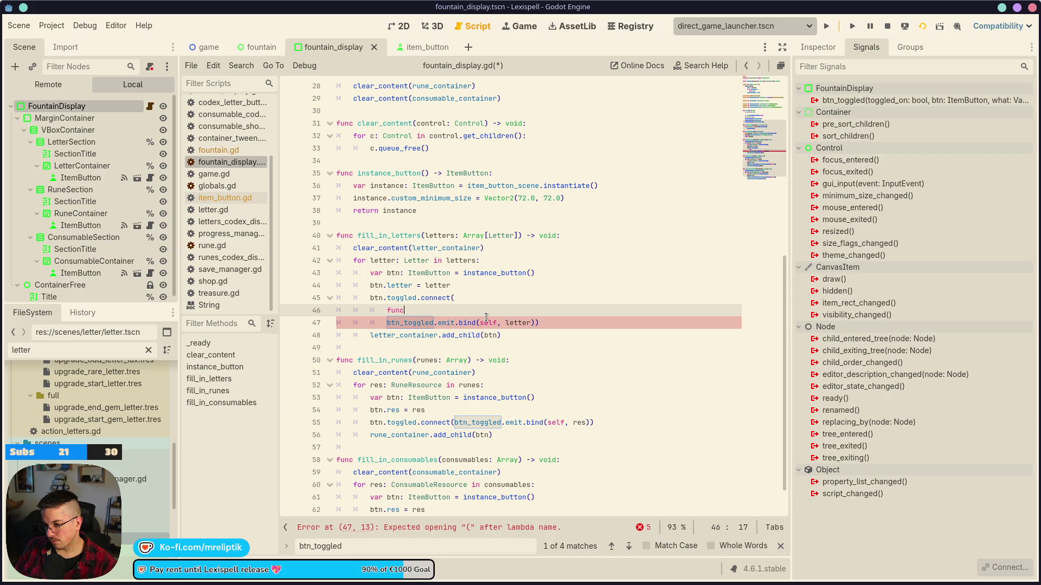
{"action": "key", "text": "BackSpace"}
{"action": "key", "text": "BackSpace"}
{"action": "key", "text": "BackSpace"}
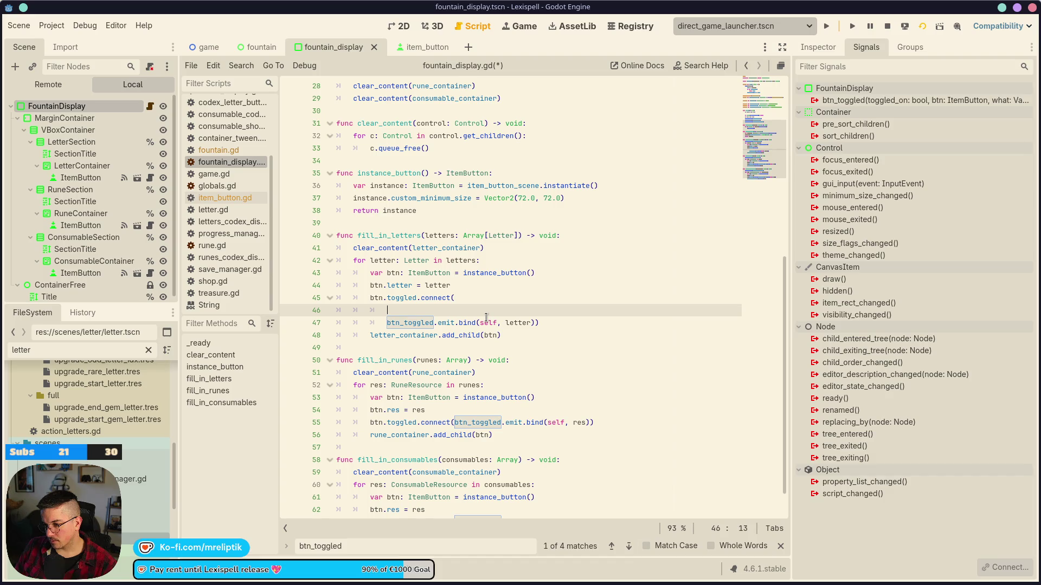
{"action": "type", "text": "runc"}
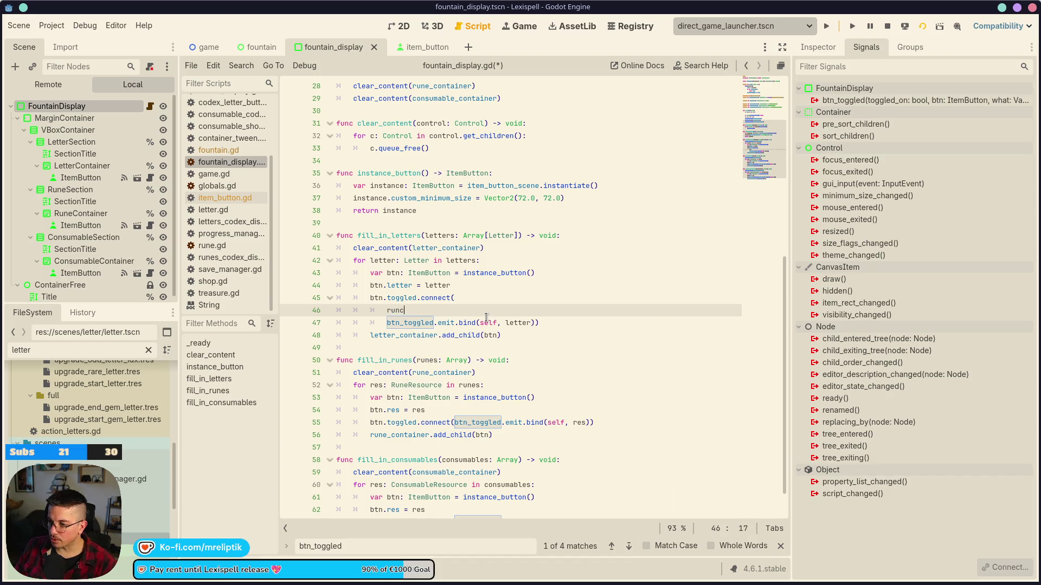
{"action": "type", "text": "func():"}
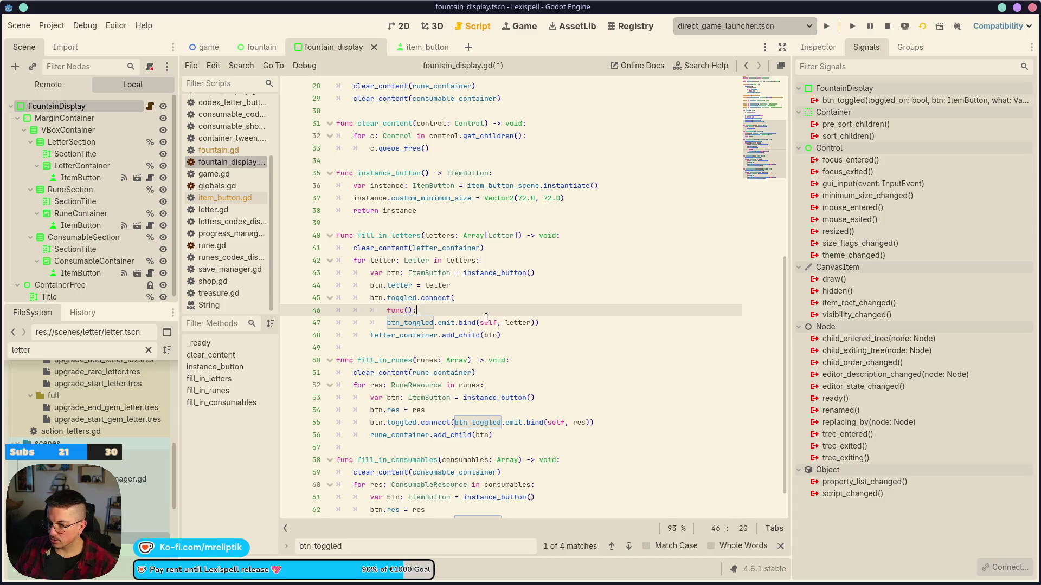
Indent the emit into the lambda body and type the toggled_on parameter as bool
{"action": "key", "text": "Down"}
{"action": "key", "text": "Home"}
{"action": "key", "text": "Tab"}
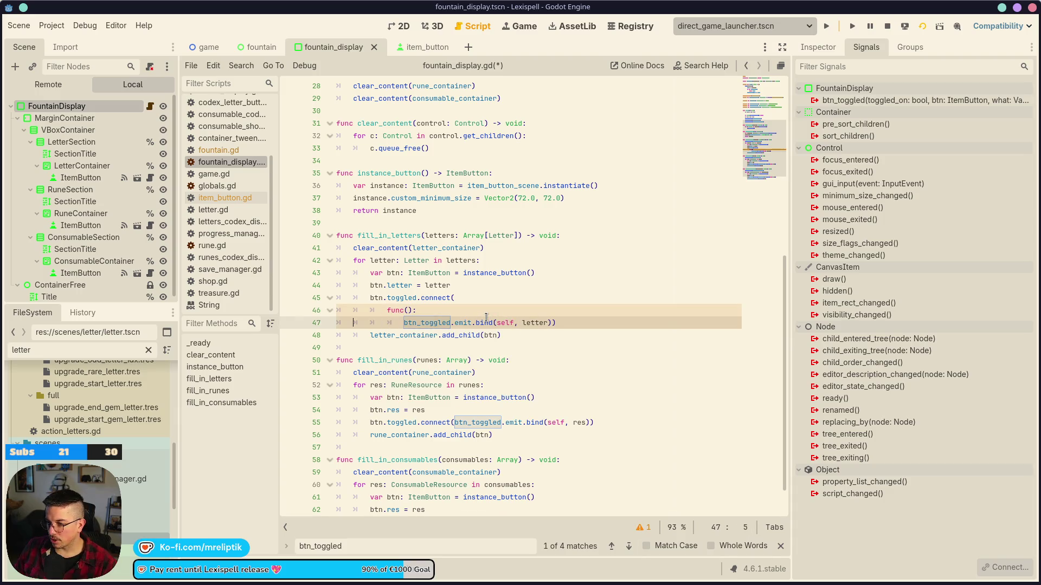
{"action": "key", "text": "Up"}
{"action": "key", "text": "ctrl+Right"}
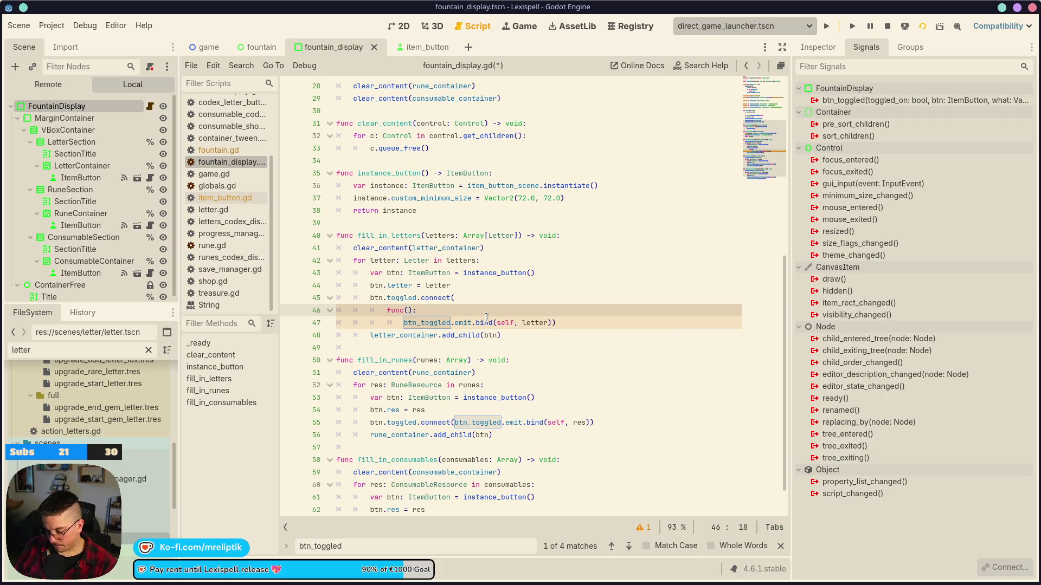
{"action": "key", "text": "ctrl+shift+Left"}
{"action": "key", "text": "Right"}
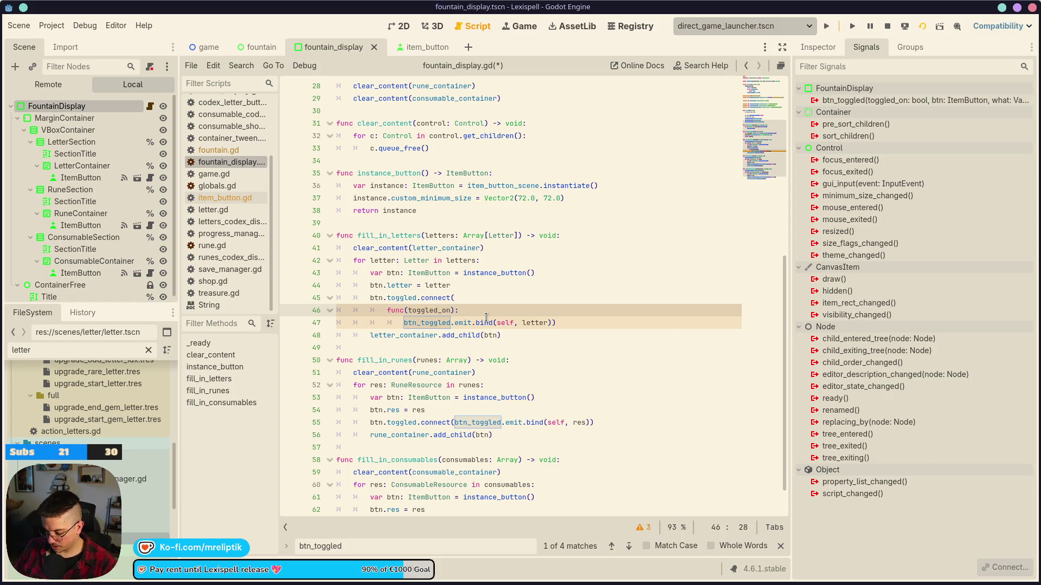
{"action": "type", "text": "bool"}
{"action": "key", "text": "ctrl+s"}
Replace the bind call with a direct emit passing toggled_on first, and save
{"action": "left_click", "coordinate": [432, 313]}
{"action": "double_click", "coordinate": [432, 313]}
{"action": "left_click_drag", "start_coordinate": [475, 324], "coordinate": [500, 336]}
{"action": "key", "text": "shift+Up"}
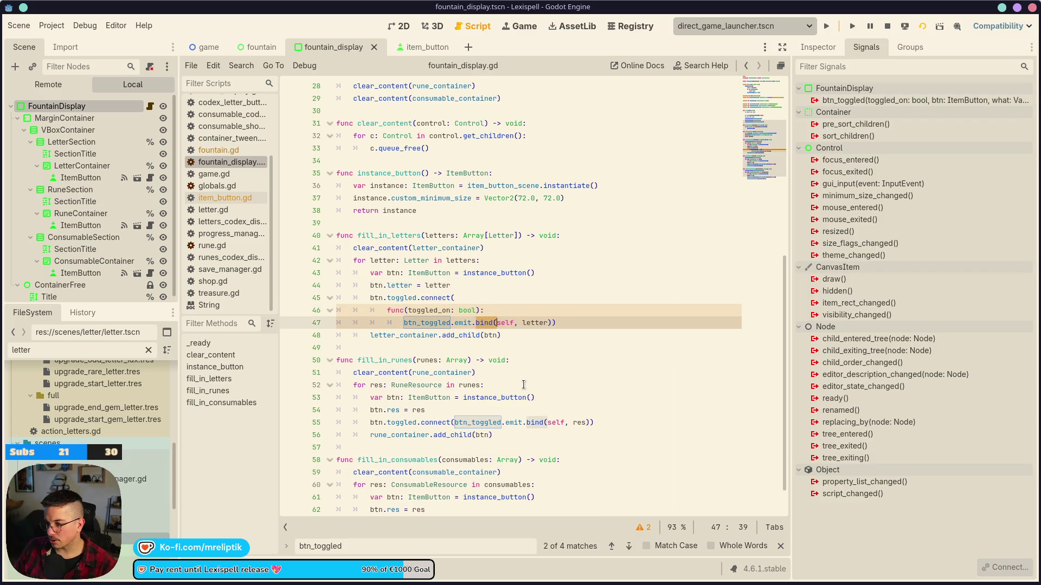
{"action": "key", "text": "BackSpace"}
{"action": "key", "text": "BackSpace"}
{"action": "type", "text": "("}
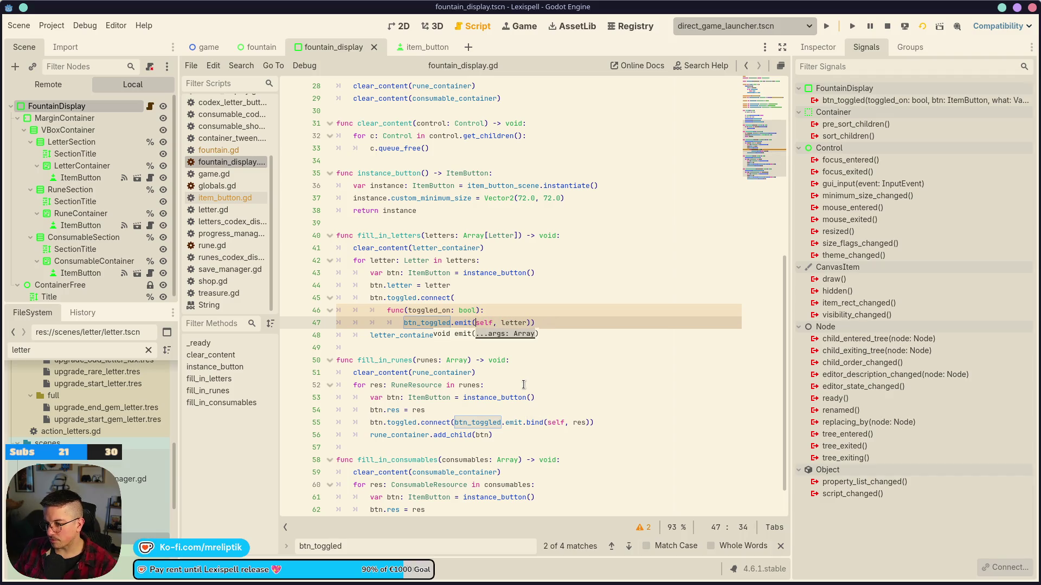
{"action": "type", "text": "toggled_on,"}
{"action": "key", "text": "ctrl+s"}
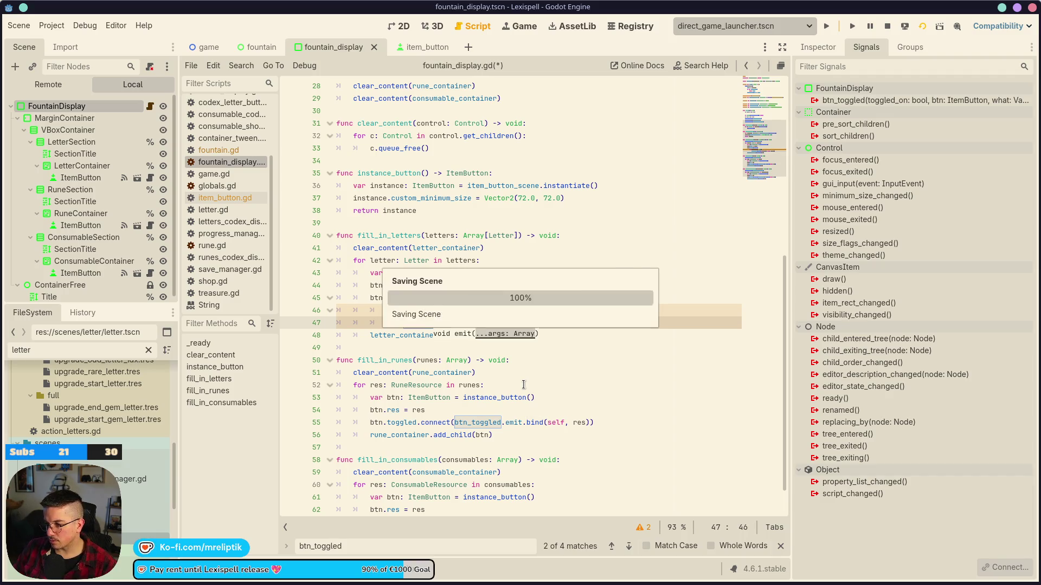
Change self to btn in the letter emit call, then select the lambda on lines 46–47
{"action": "left_click", "coordinate": [487, 321]}
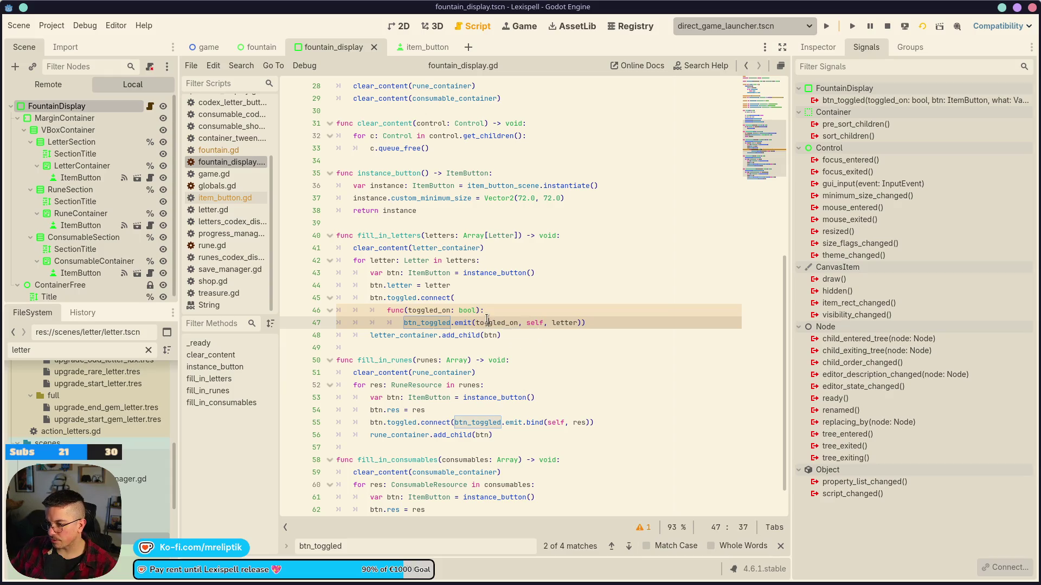
{"action": "double_click", "coordinate": [527, 322]}
{"action": "scroll", "coordinate": [527, 362], "scroll_direction": "up", "scroll_amount": 5}
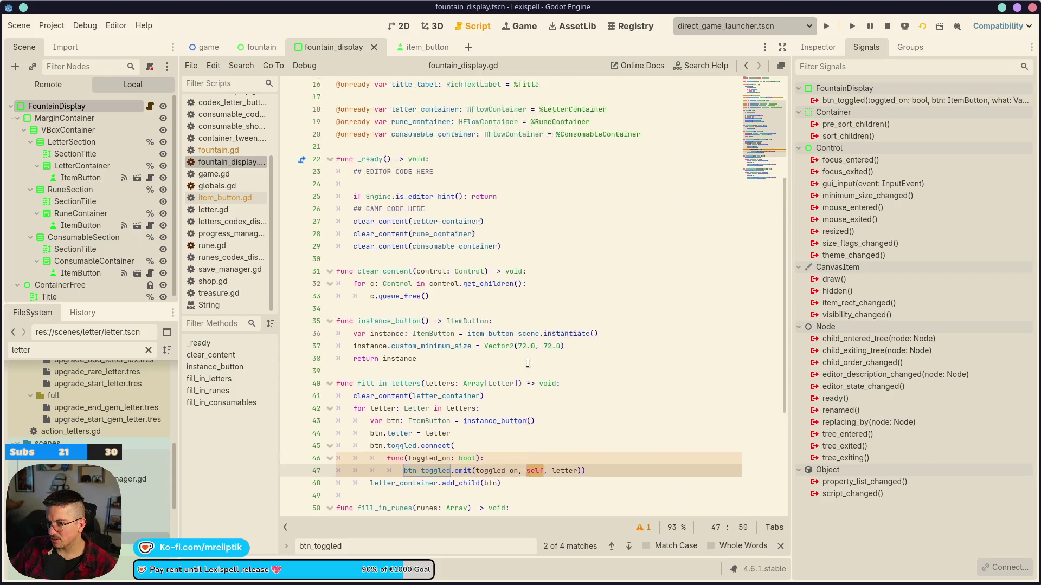
{"action": "scroll", "coordinate": [393, 318], "scroll_direction": "down", "scroll_amount": 5}
{"action": "left_click", "coordinate": [377, 298]}
{"action": "double_click", "coordinate": [529, 323]}
{"action": "type", "text": "btn"}
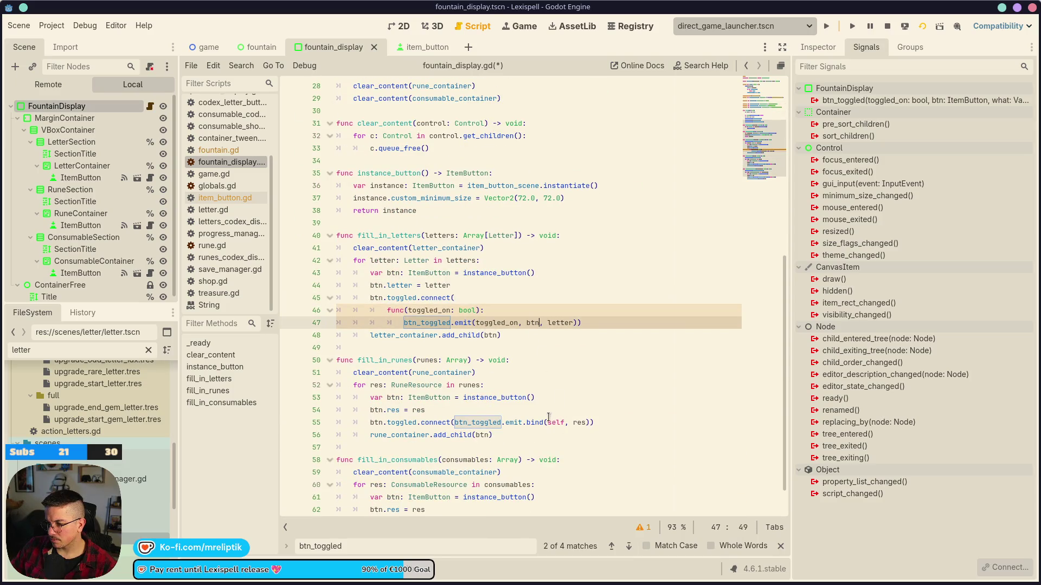
{"action": "left_click_drag", "start_coordinate": [386, 310], "coordinate": [604, 323]}
{"action": "key", "text": "ctrl+c"}
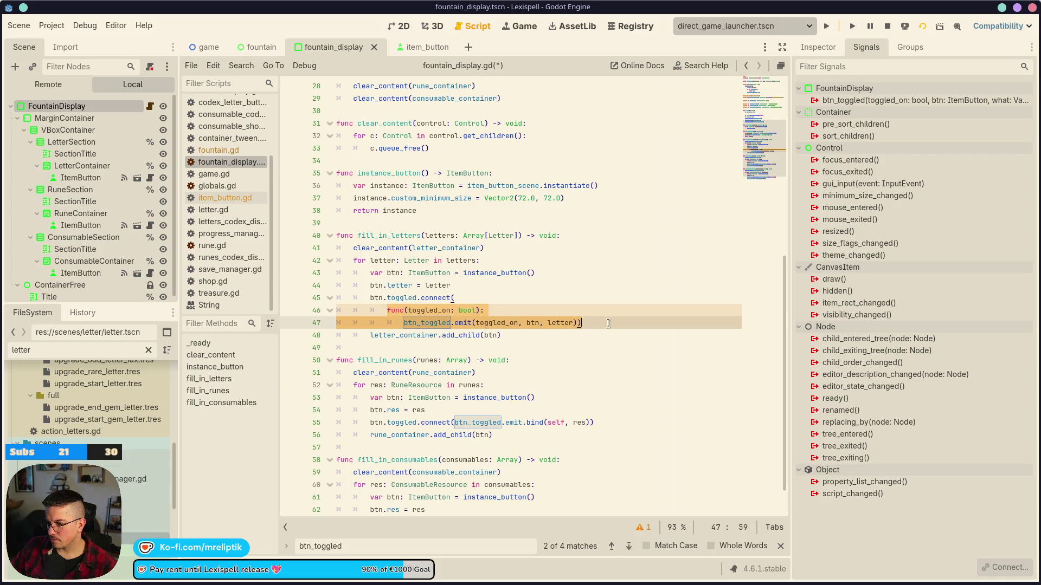
{"action": "left_click_drag", "start_coordinate": [599, 420], "coordinate": [454, 422]}
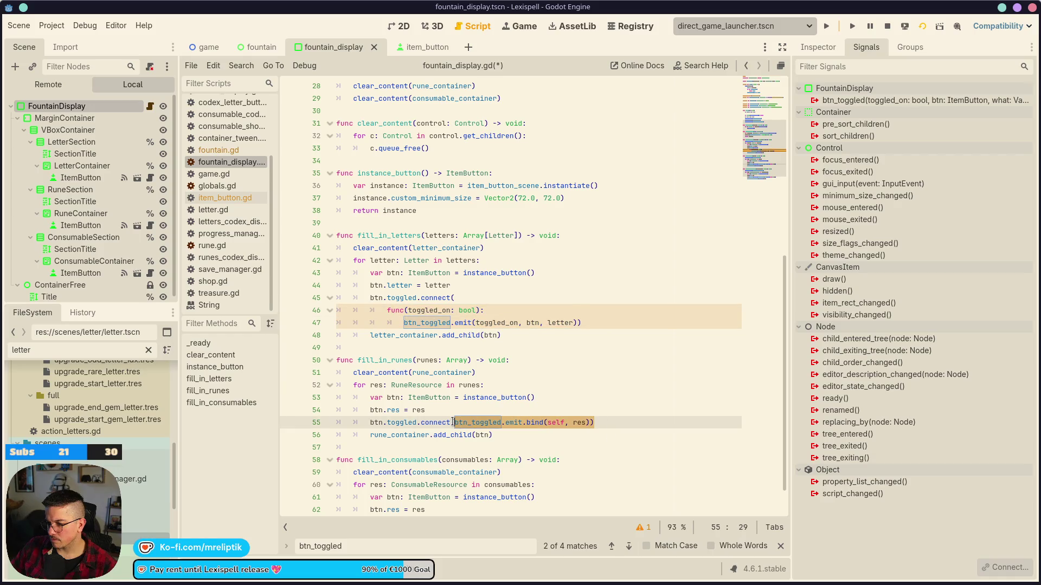
Paste the lambda over the rune bind call and put closing parentheses on their own lines
{"action": "key", "text": "ctrl+v"}
{"action": "left_click", "coordinate": [455, 422]}
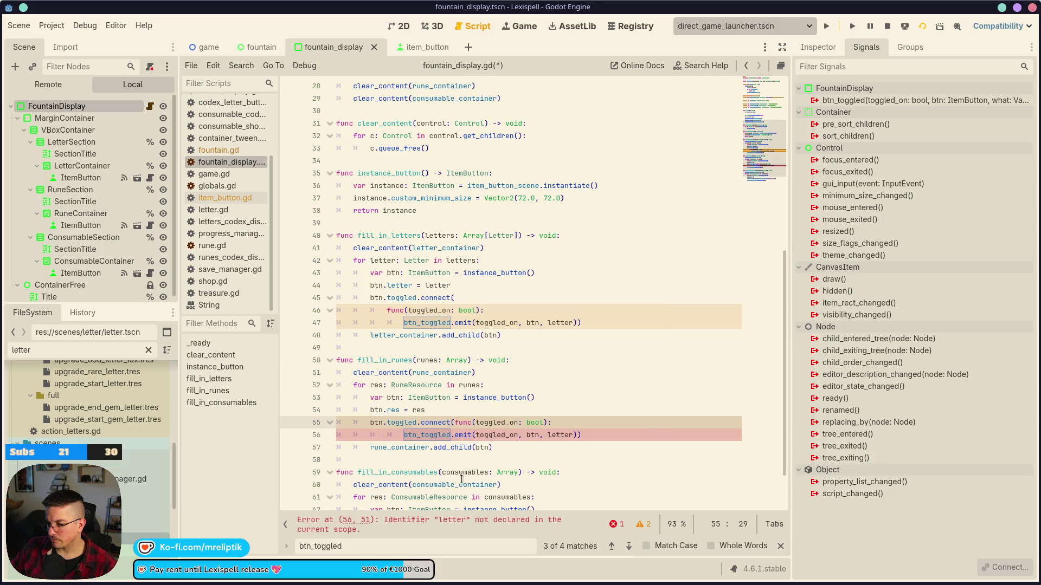
{"action": "key", "text": "Return"}
{"action": "key", "text": "ctrl+s"}
{"action": "left_click", "coordinate": [576, 447]}
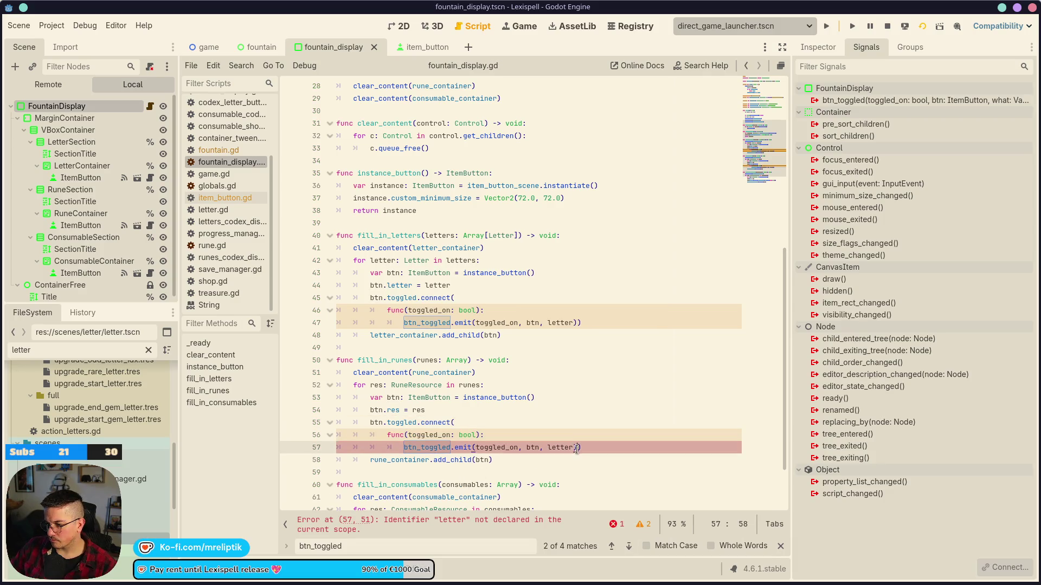
{"action": "key", "text": "Return"}
{"action": "key", "text": "BackSpace"}
{"action": "key", "text": "BackSpace"}
{"action": "key", "text": "ctrl+s"}
{"action": "left_click", "coordinate": [577, 323]}
{"action": "key", "text": "Return"}
{"action": "key", "text": "BackSpace"}
{"action": "key", "text": "BackSpace"}
{"action": "key", "text": "ctrl+s"}
Change the letter argument to res in the rune emit call on line 58
{"action": "scroll", "coordinate": [493, 366], "scroll_direction": "down", "scroll_amount": 2}
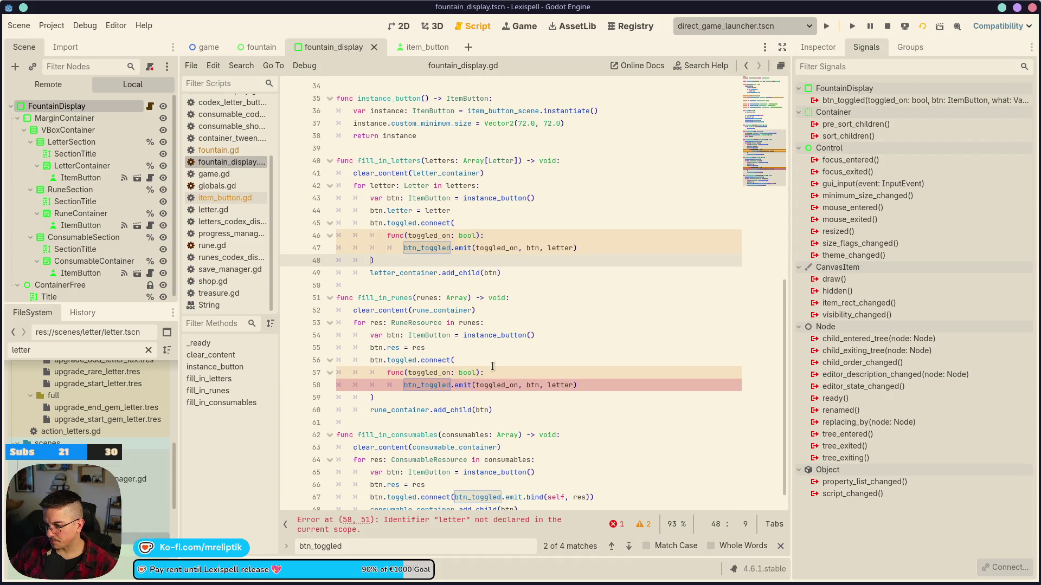
{"action": "double_click", "coordinate": [486, 385]}
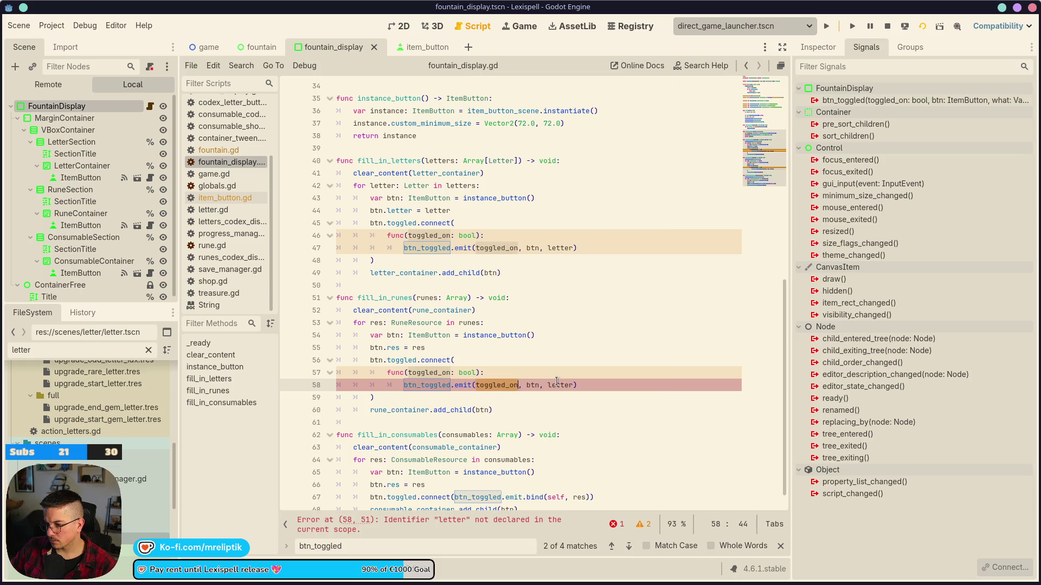
{"action": "key", "text": "End"}
{"action": "key", "text": "Left"}
{"action": "key", "text": "ctrl+BackSpace"}
{"action": "type", "text": "res"}
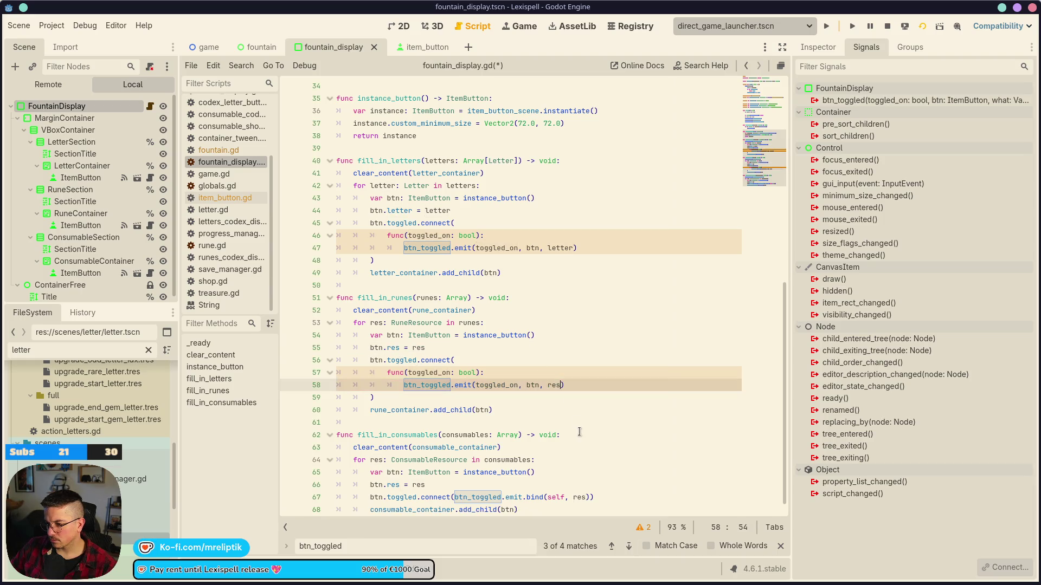
{"action": "left_click", "coordinate": [605, 383]}
Paste the lambda over the consumable bind call on line 67 and save
{"action": "scroll", "coordinate": [573, 410], "scroll_direction": "down", "scroll_amount": 1}
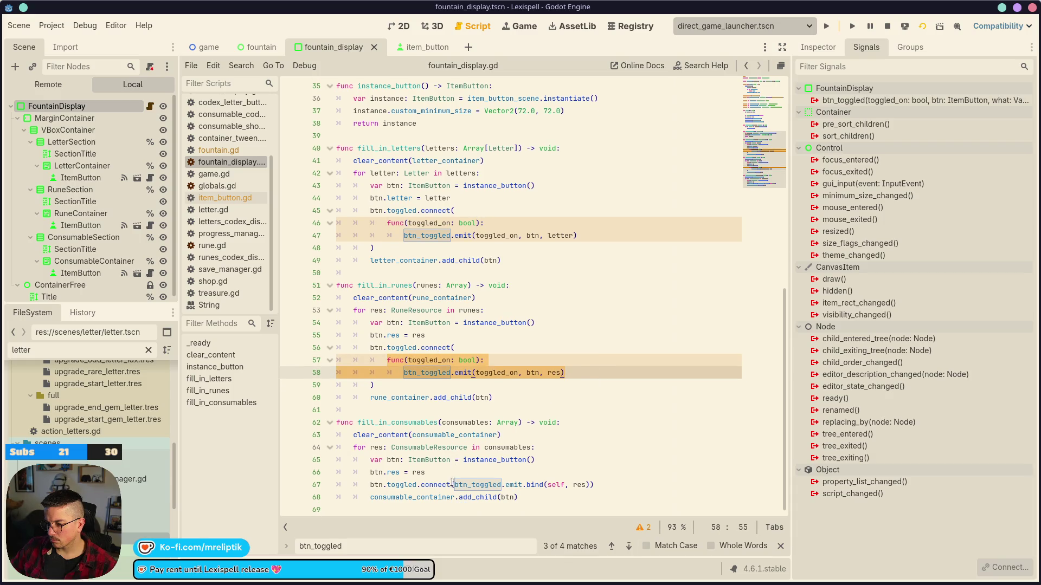
{"action": "left_click_drag", "start_coordinate": [454, 484], "coordinate": [591, 484]}
{"action": "key", "text": "ctrl+v"}
{"action": "key", "text": "ctrl+s"}
Add -> void return types to all three lambdas and relaunch the game
{"action": "scroll", "coordinate": [542, 487], "scroll_direction": "down", "scroll_amount": 1}
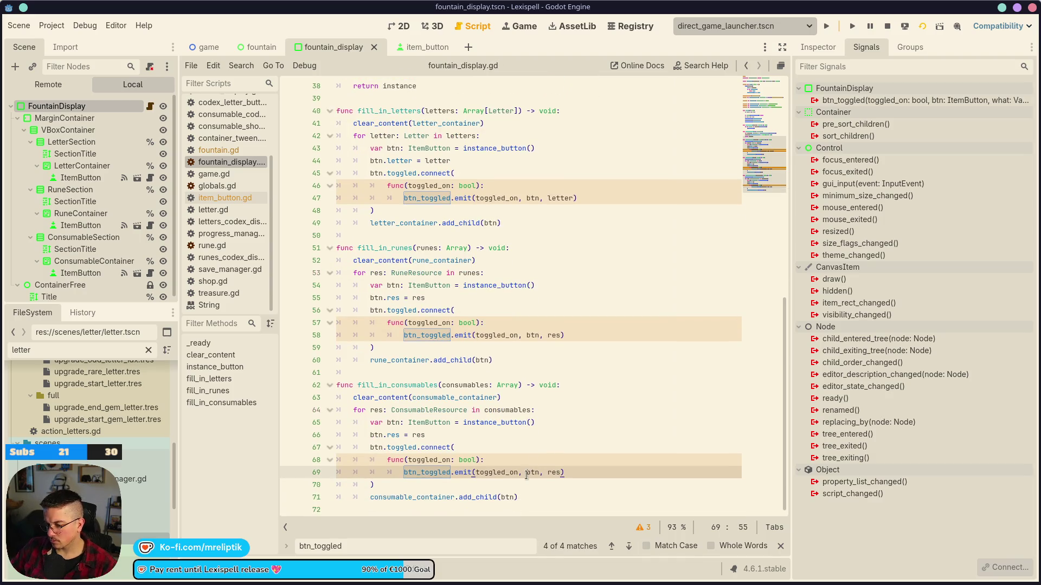
{"action": "scroll", "coordinate": [526, 475], "scroll_direction": "up", "scroll_amount": 5}
{"action": "left_click", "coordinate": [515, 348]}
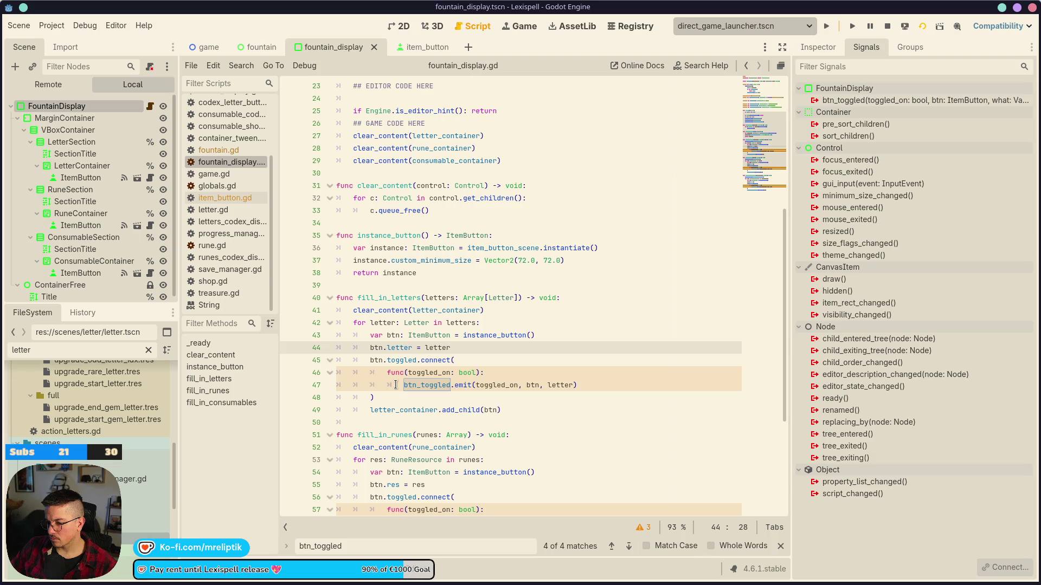
{"action": "mouse_move", "coordinate": [396, 385]}
{"action": "left_click", "coordinate": [480, 374]}
{"action": "scroll", "coordinate": [468, 433], "scroll_direction": "down", "scroll_amount": 3}
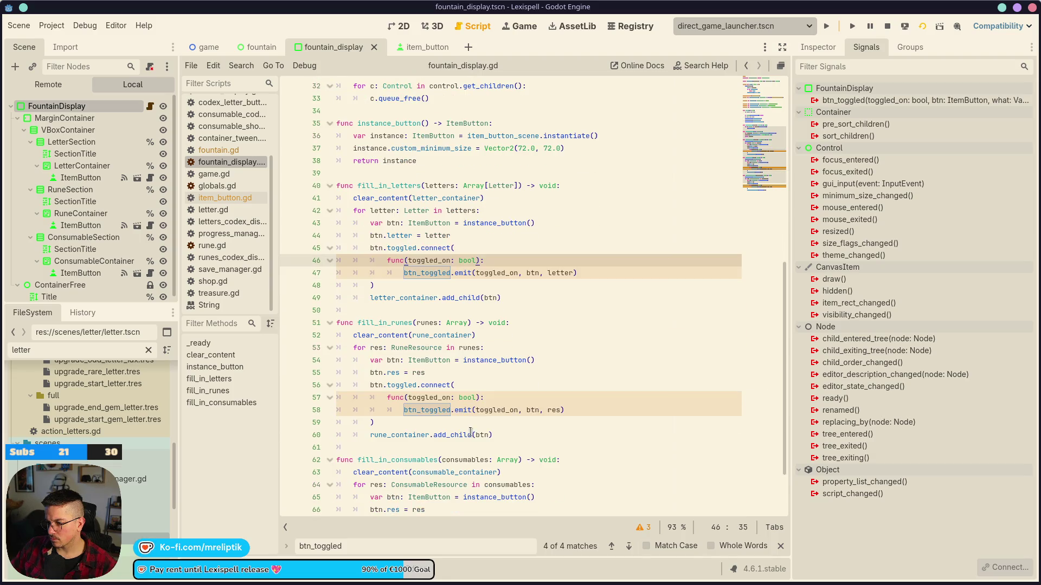
{"action": "scroll", "coordinate": [484, 431], "scroll_direction": "down", "scroll_amount": 2}
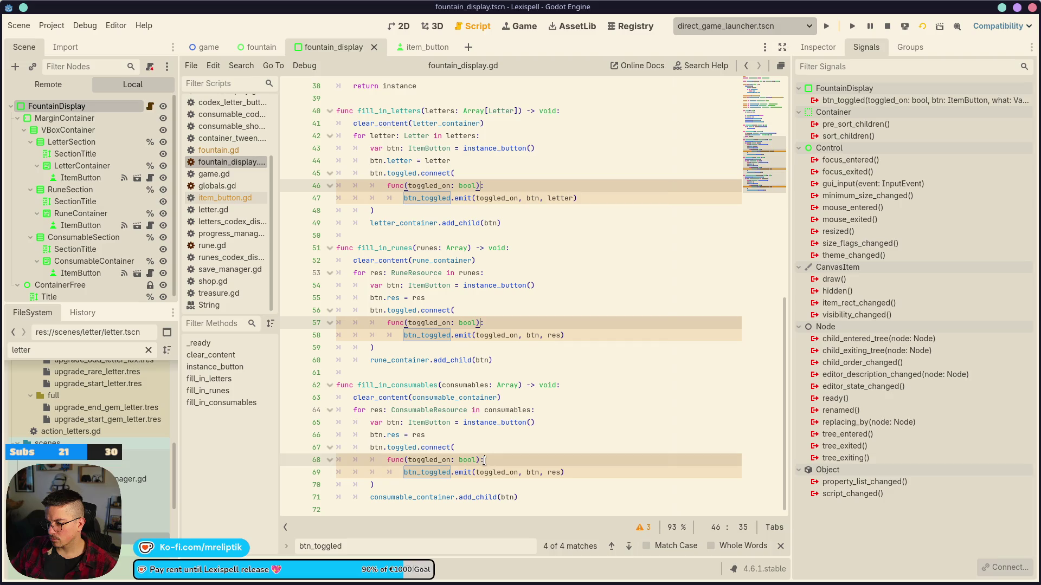
{"action": "type", "text": "-> "}
{"action": "type", "text": "void"}
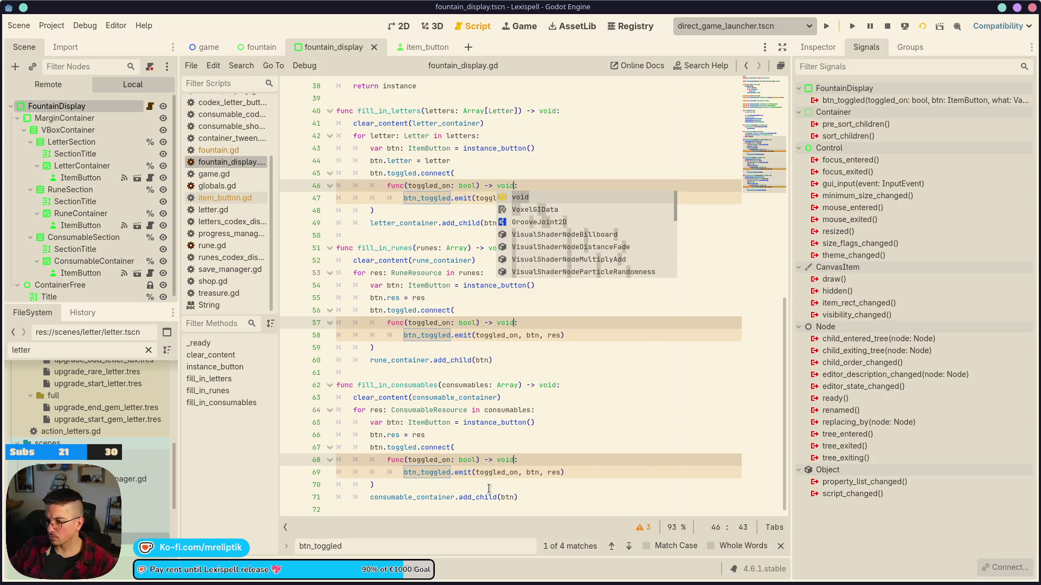
{"action": "left_click", "coordinate": [518, 386]}
{"action": "left_click", "coordinate": [922, 26]}
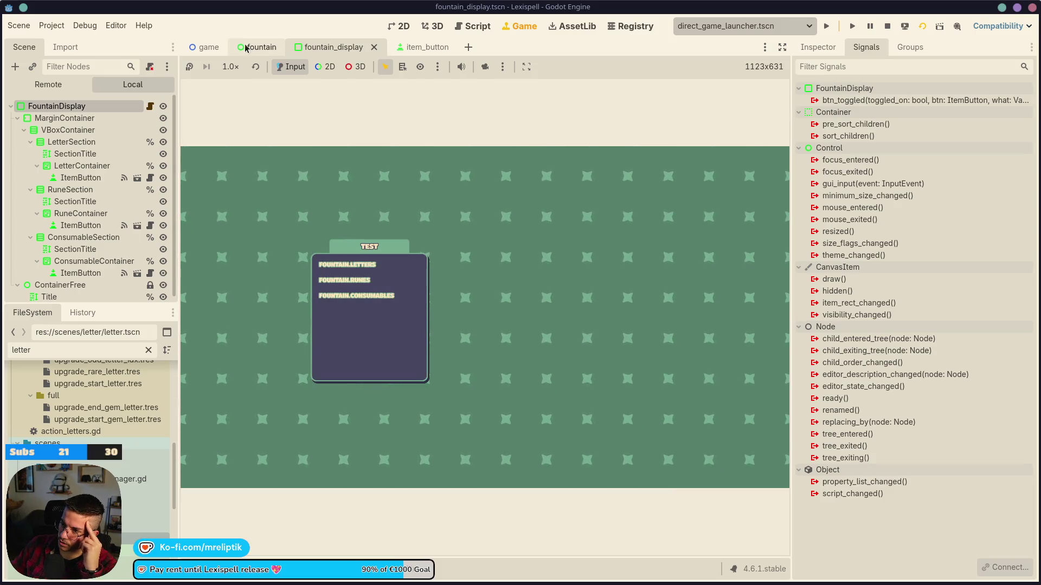
Relaunch the fountain scene, resume execution, and clear the debugger's error list
{"action": "left_click", "coordinate": [245, 48]}
{"action": "left_click", "coordinate": [923, 26]}
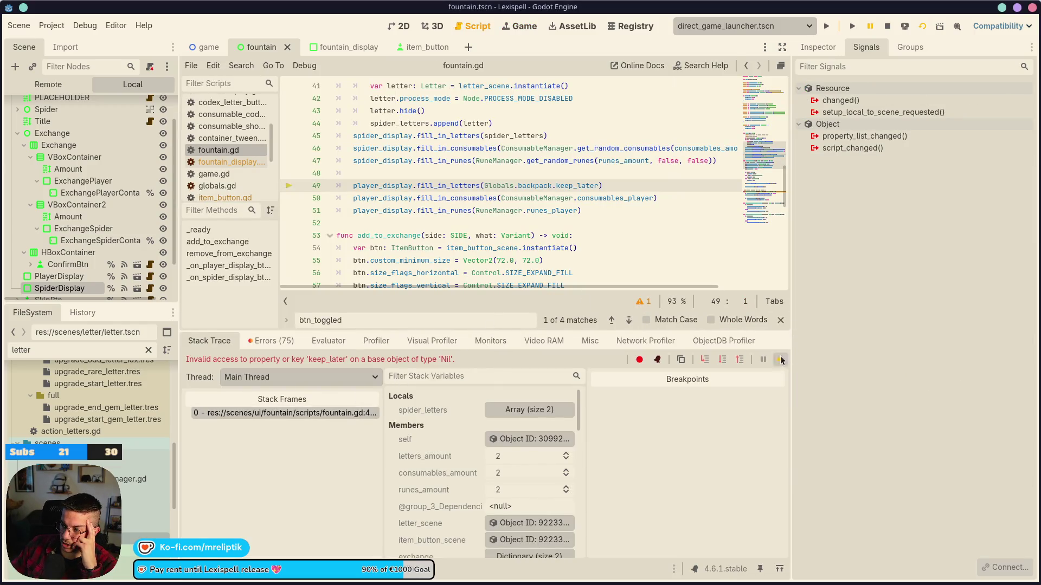
{"action": "left_click", "coordinate": [781, 360]}
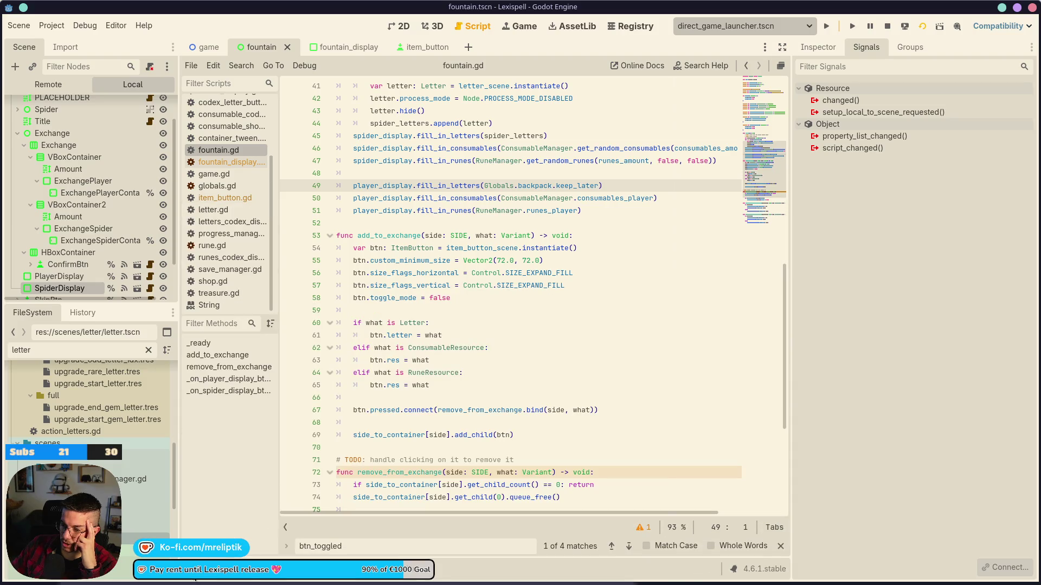
{"action": "left_click", "coordinate": [273, 341]}
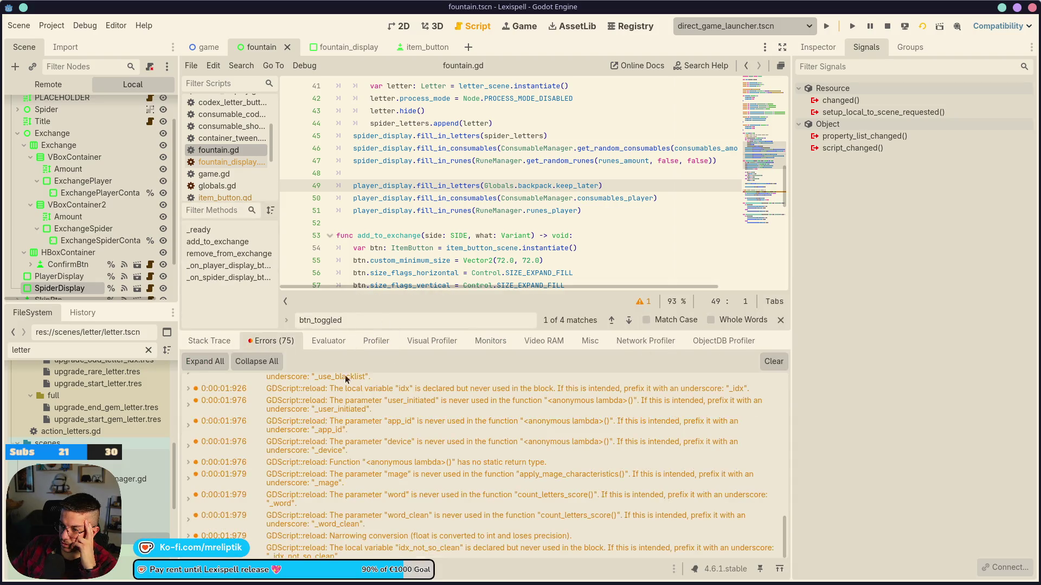
{"action": "left_click", "coordinate": [774, 362]}
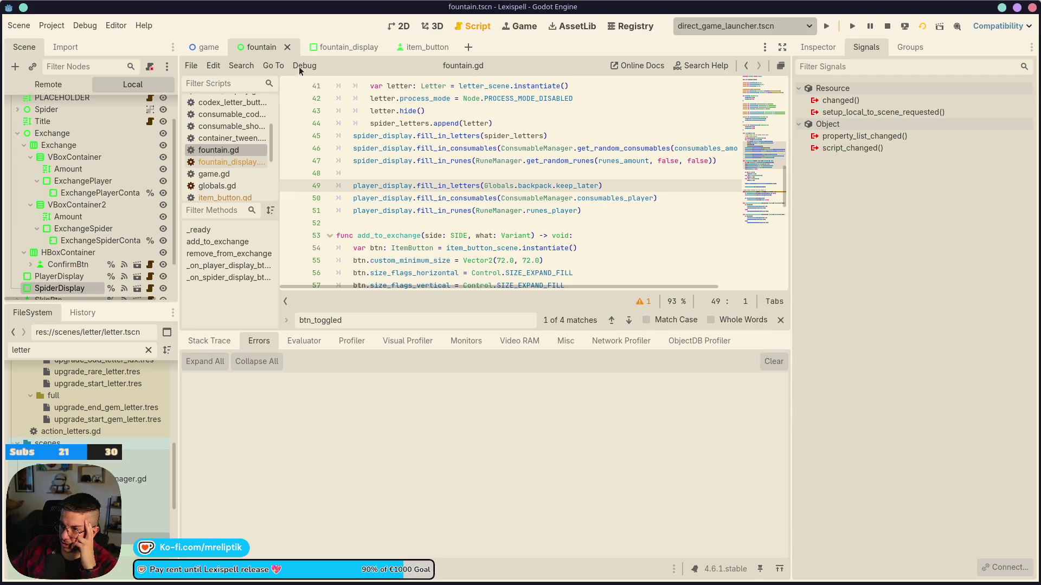
Enlarge the embedded game view, then add and remove the Wand of Swap from the exchange
{"action": "left_click", "coordinate": [519, 26]}
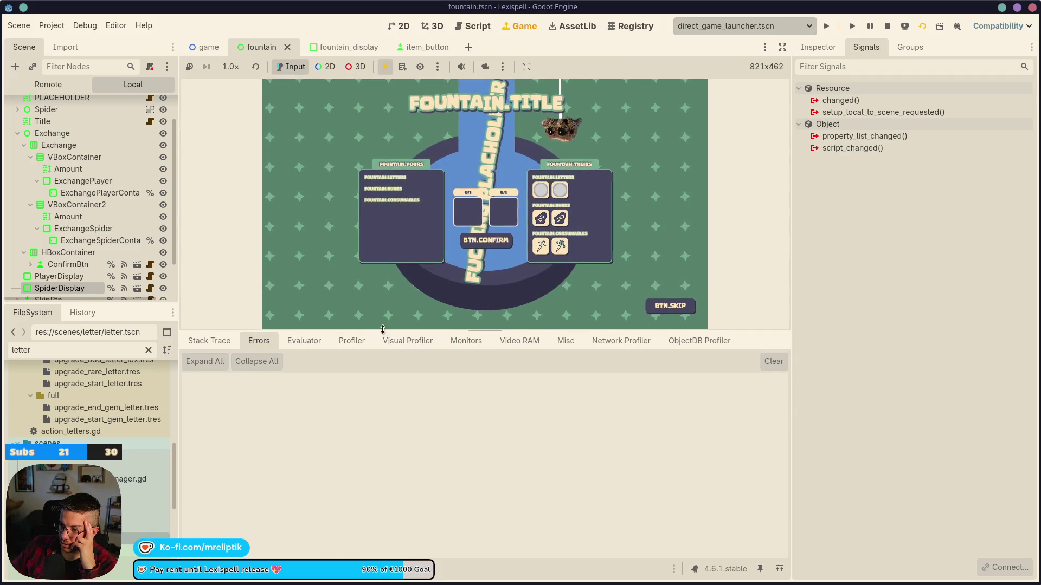
{"action": "left_click_drag", "start_coordinate": [381, 330], "coordinate": [380, 423]}
{"action": "left_click", "coordinate": [572, 308]}
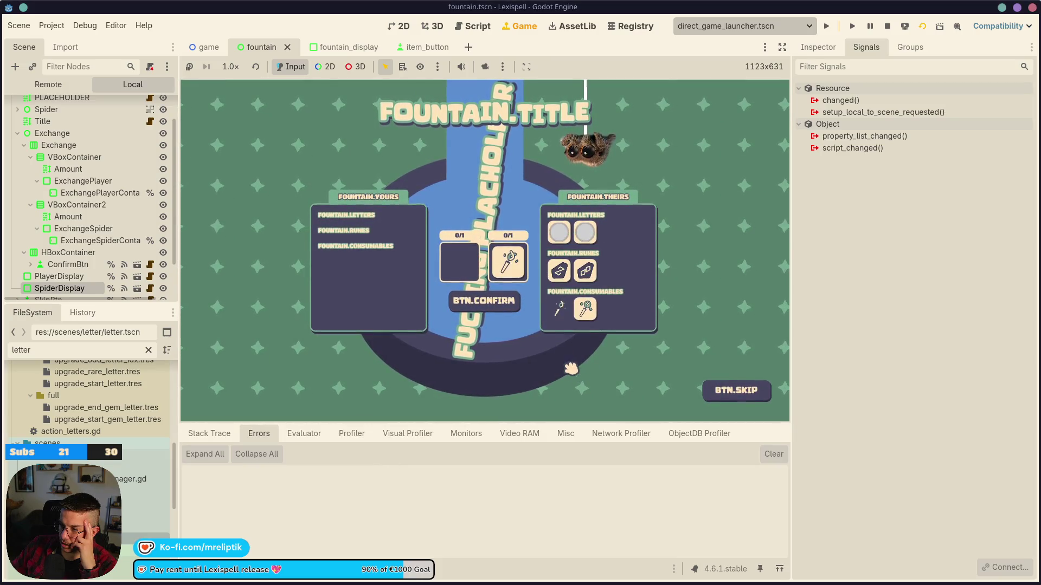
{"action": "left_click", "coordinate": [508, 261]}
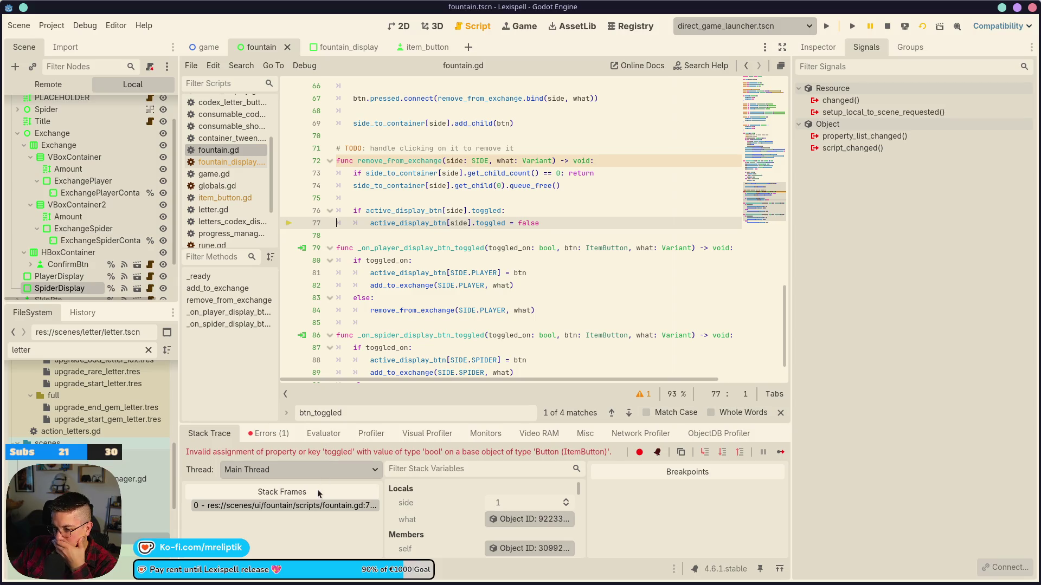
Undo a partial edit of 'toggled' on line 76 and inspect the ItemButton's properties in item_button
{"action": "double_click", "coordinate": [487, 212]}
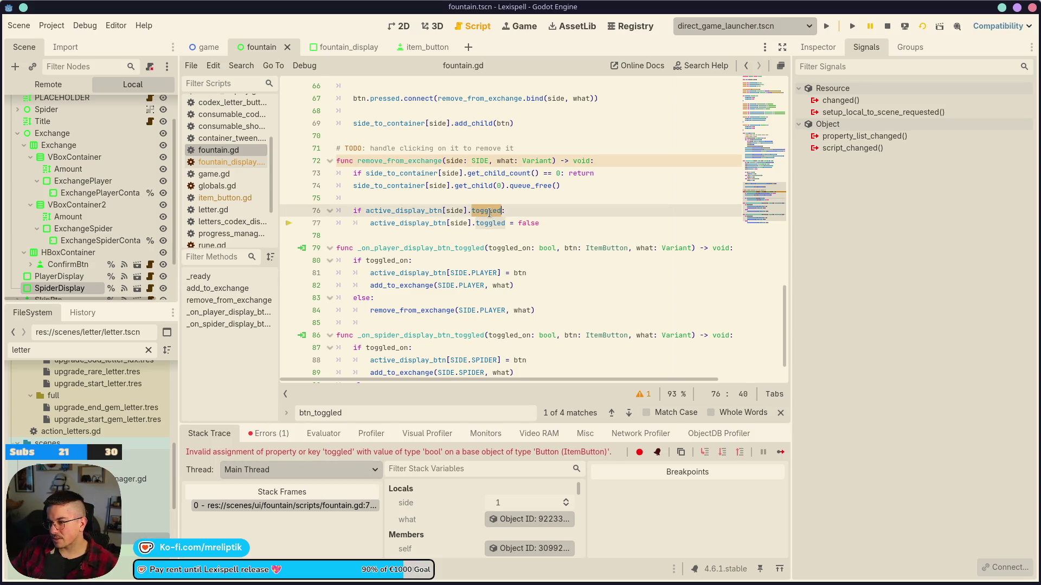
{"action": "type", "text": "pr"}
{"action": "key", "text": "ctrl+z"}
{"action": "left_click", "coordinate": [398, 47]}
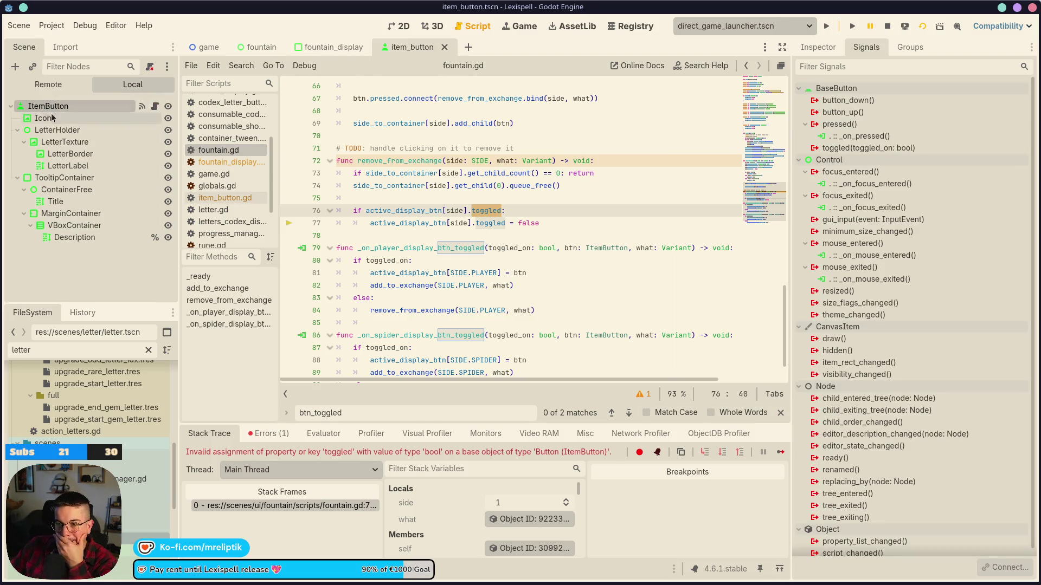
{"action": "left_click", "coordinate": [404, 26]}
{"action": "left_click", "coordinate": [818, 47]}
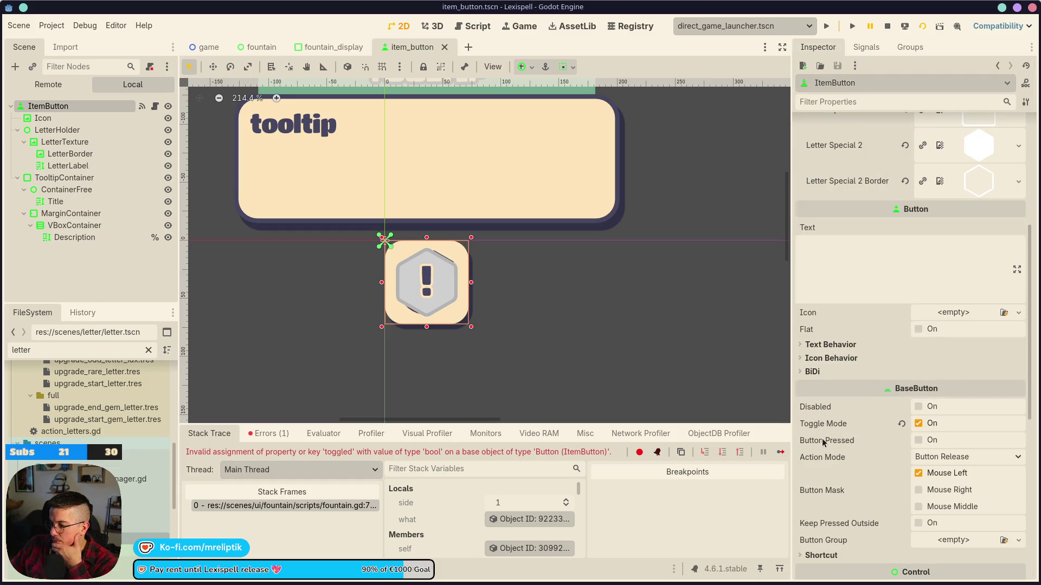
{"action": "mouse_move", "coordinate": [823, 441]}
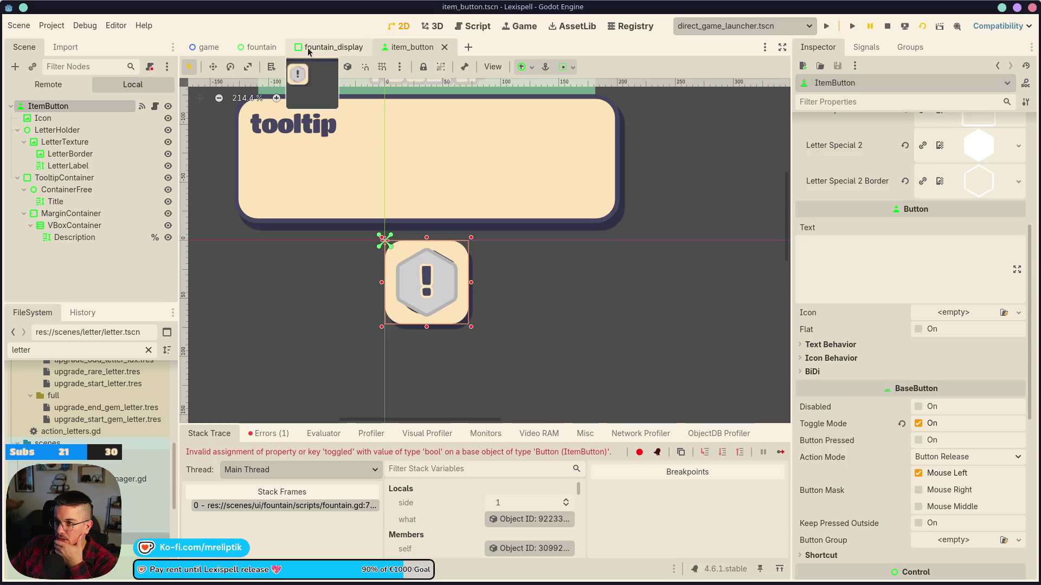
Go back to the fountain.gd script at the reported error line
{"action": "left_click", "coordinate": [325, 47]}
{"action": "key", "text": "ctrl+F3"}
{"action": "scroll", "coordinate": [470, 321], "scroll_direction": "down", "scroll_amount": 4}
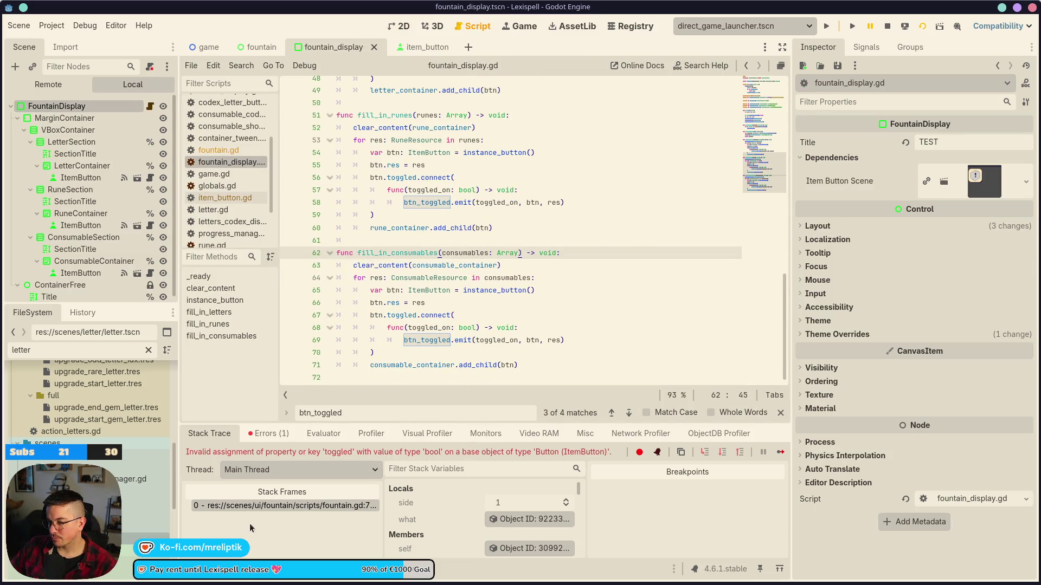
{"action": "left_click", "coordinate": [273, 507]}
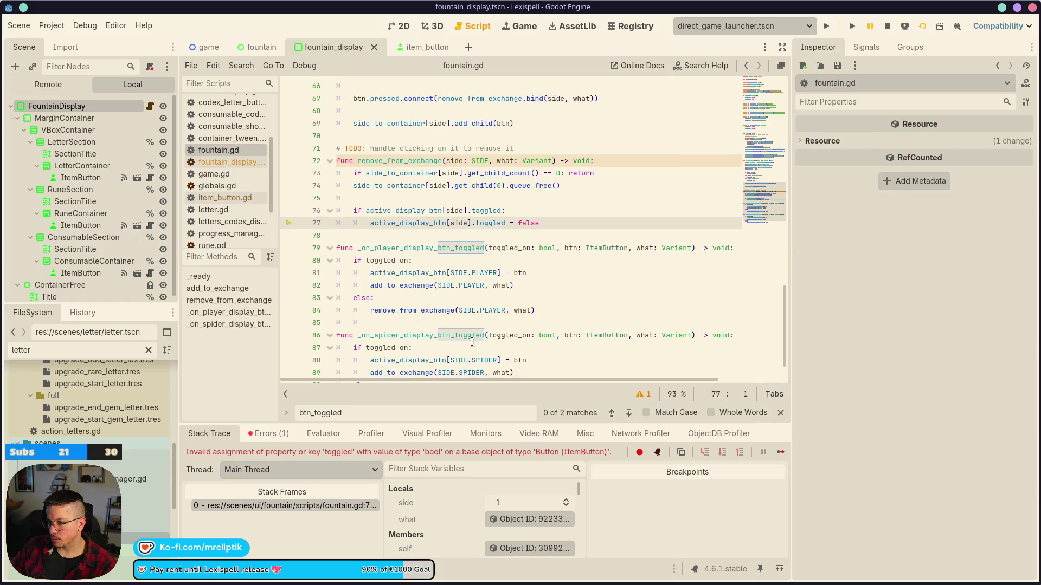
{"action": "scroll", "coordinate": [468, 301], "scroll_direction": "up", "scroll_amount": 1}
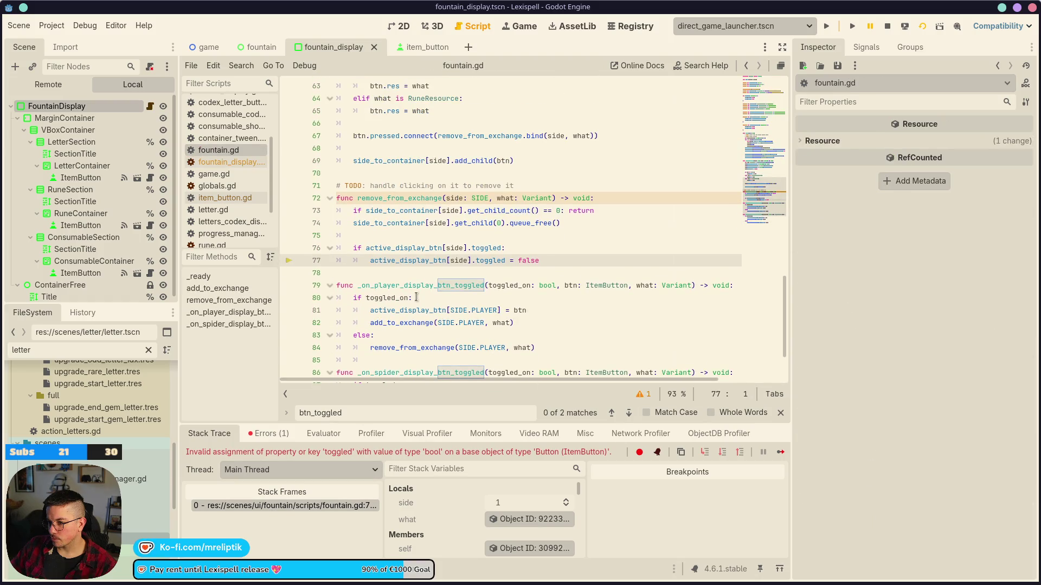
Replace 'toggled' with 'button_pressed' on lines 76 and 77 and save fountain.gd
{"action": "double_click", "coordinate": [418, 313]}
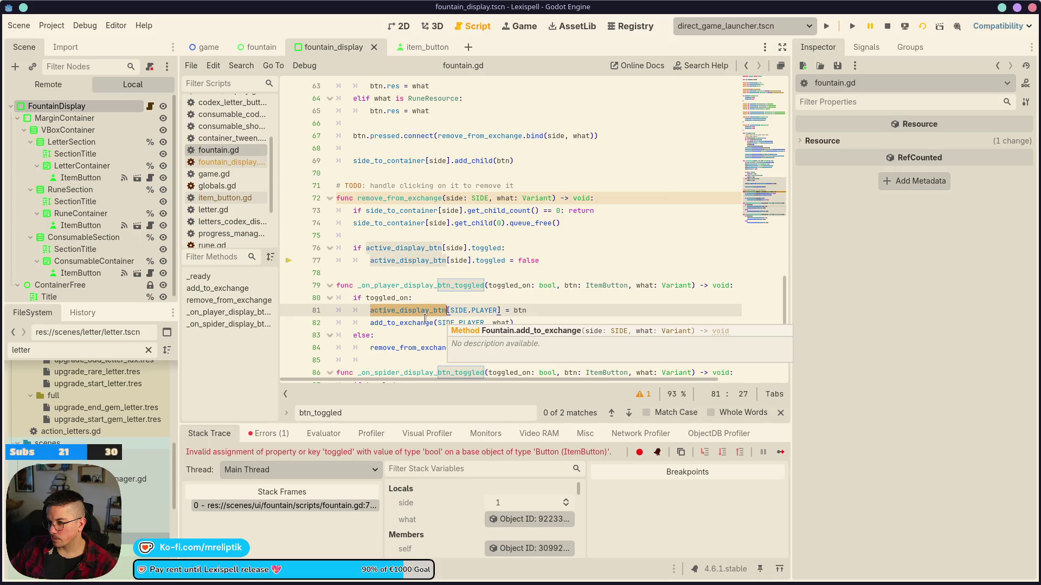
{"action": "double_click", "coordinate": [487, 248]}
{"action": "type", "text": "button_pre"}
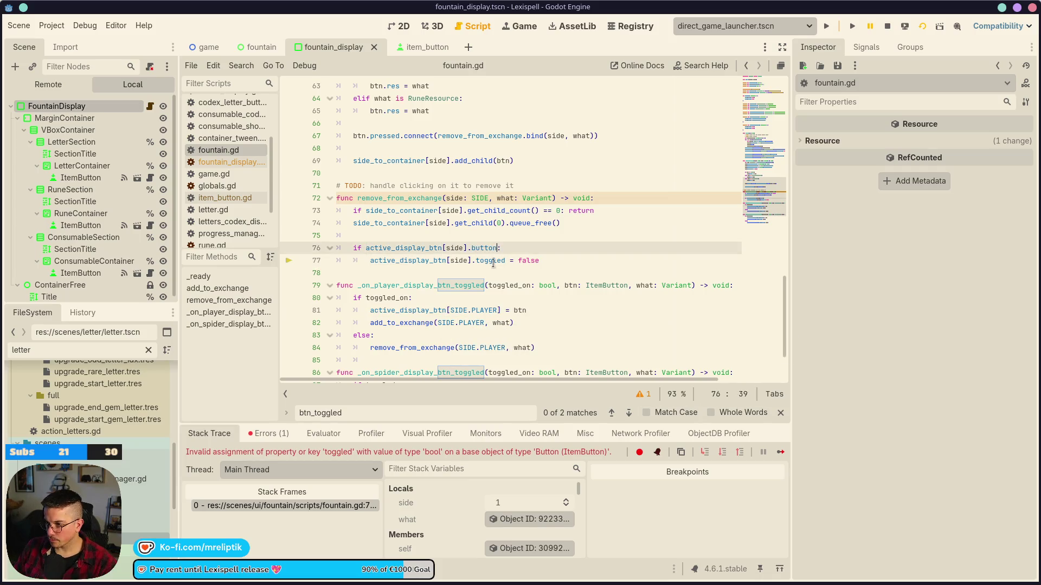
{"action": "type", "text": "ssed"}
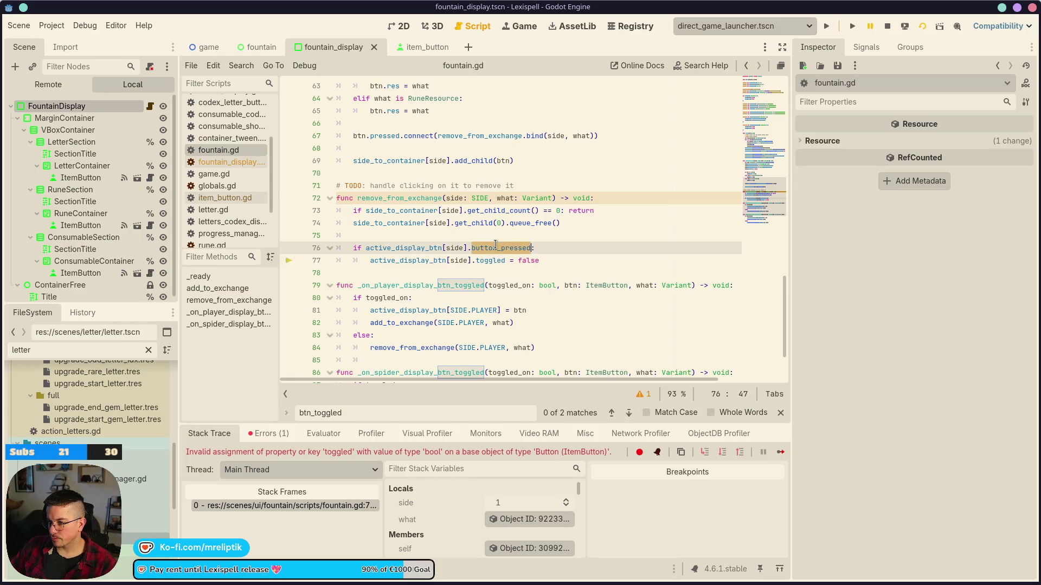
{"action": "left_click", "coordinate": [493, 261]}
{"action": "double_click", "coordinate": [492, 260]}
{"action": "type", "text": "button_pressed"}
{"action": "key", "text": "ctrl+s"}
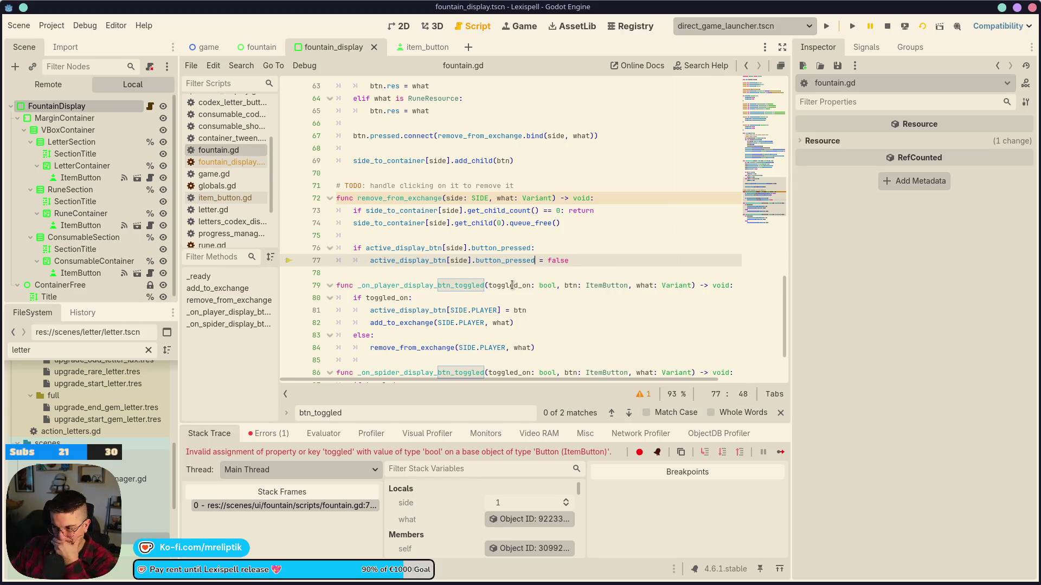
{"action": "scroll", "coordinate": [514, 297], "scroll_direction": "down", "scroll_amount": 2}
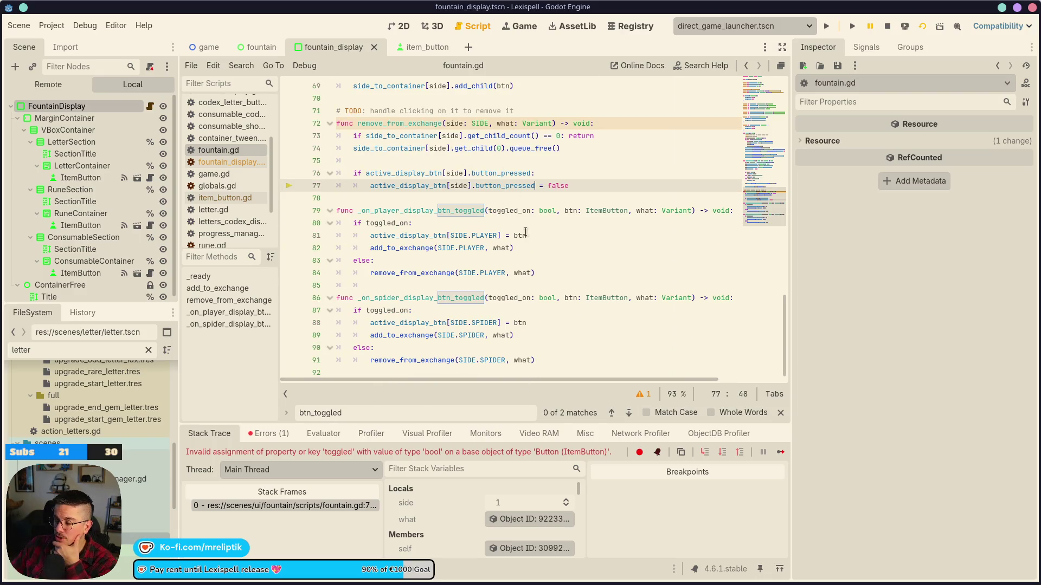
Stop and relaunch the game, then resume it past the debugger's error break
{"action": "left_click", "coordinate": [488, 186]}
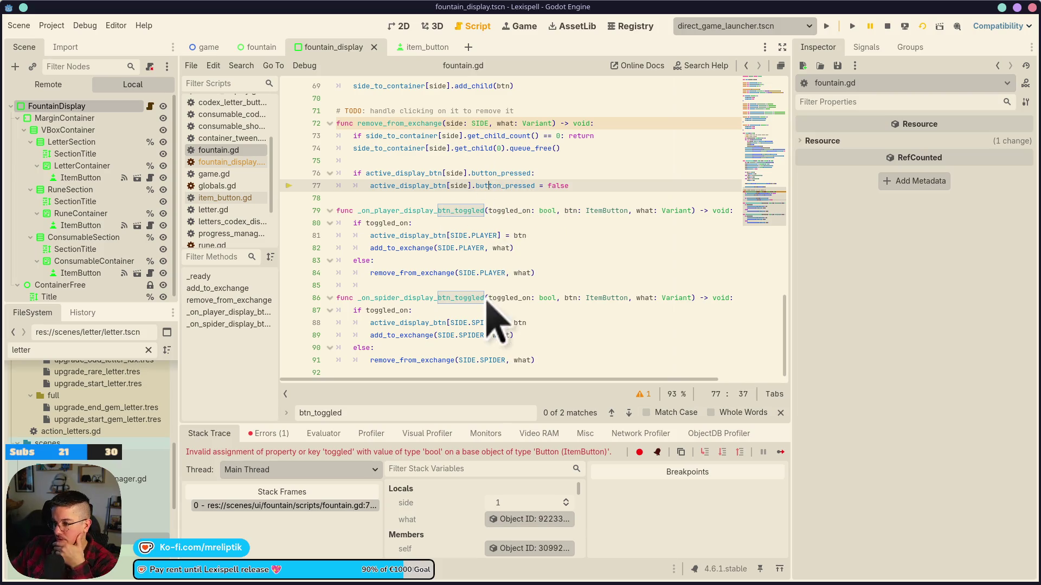
{"action": "left_click", "coordinate": [898, 30]}
{"action": "left_click", "coordinate": [923, 27]}
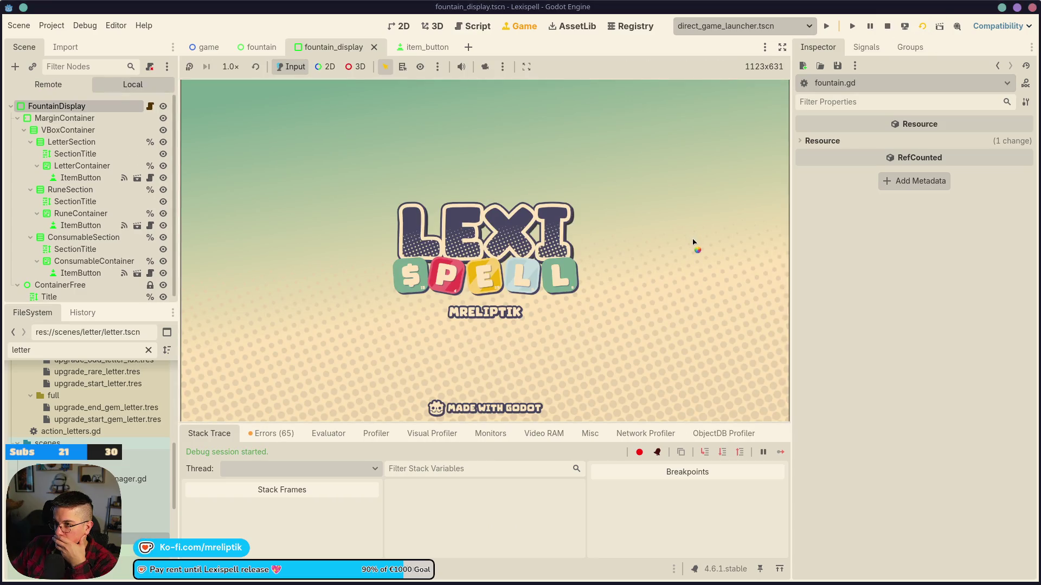
{"action": "left_click", "coordinate": [259, 49]}
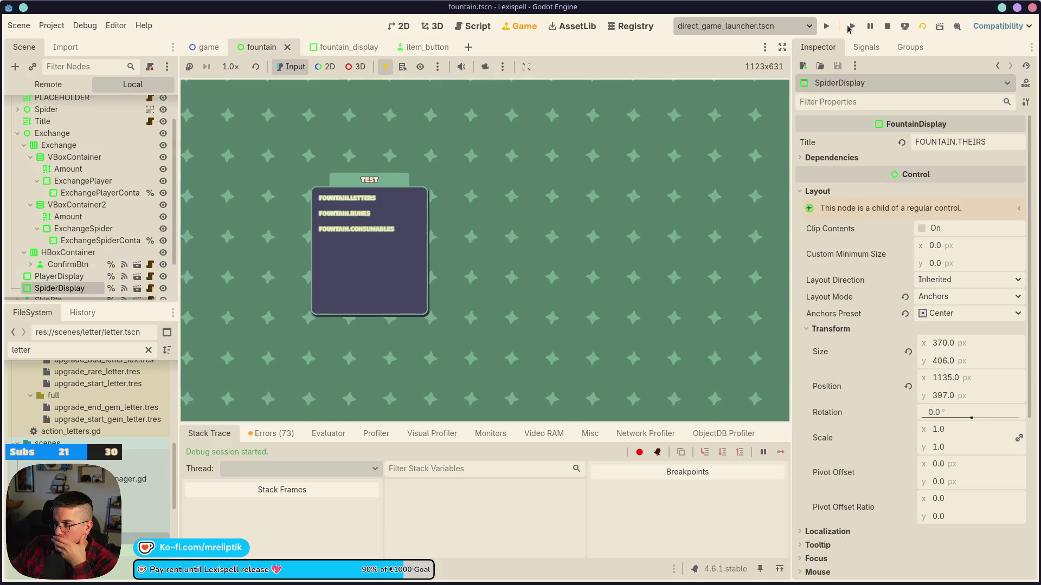
{"action": "left_click", "coordinate": [889, 30]}
{"action": "left_click", "coordinate": [922, 27]}
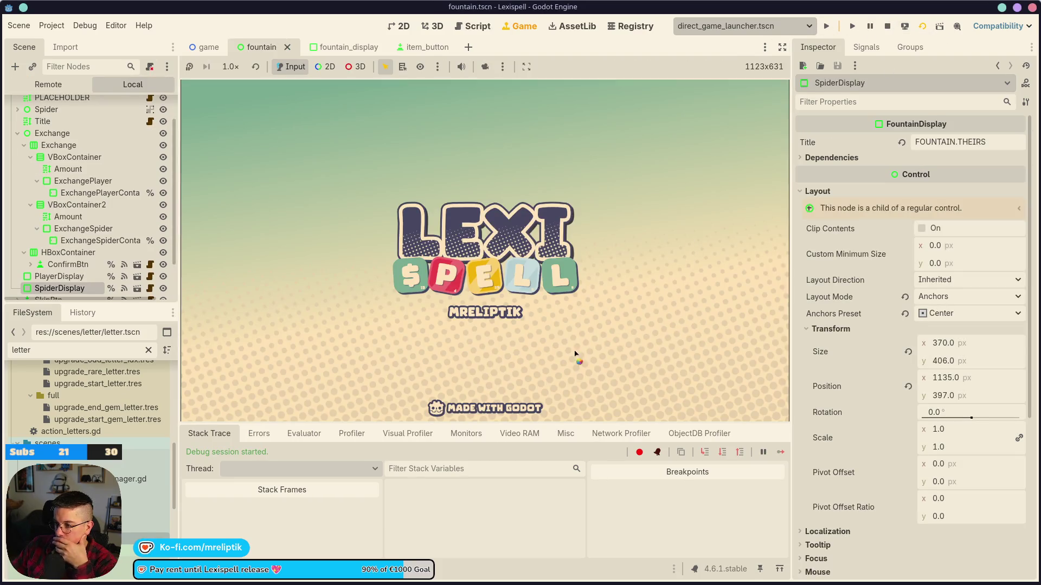
{"action": "mouse_move", "coordinate": [506, 584]}
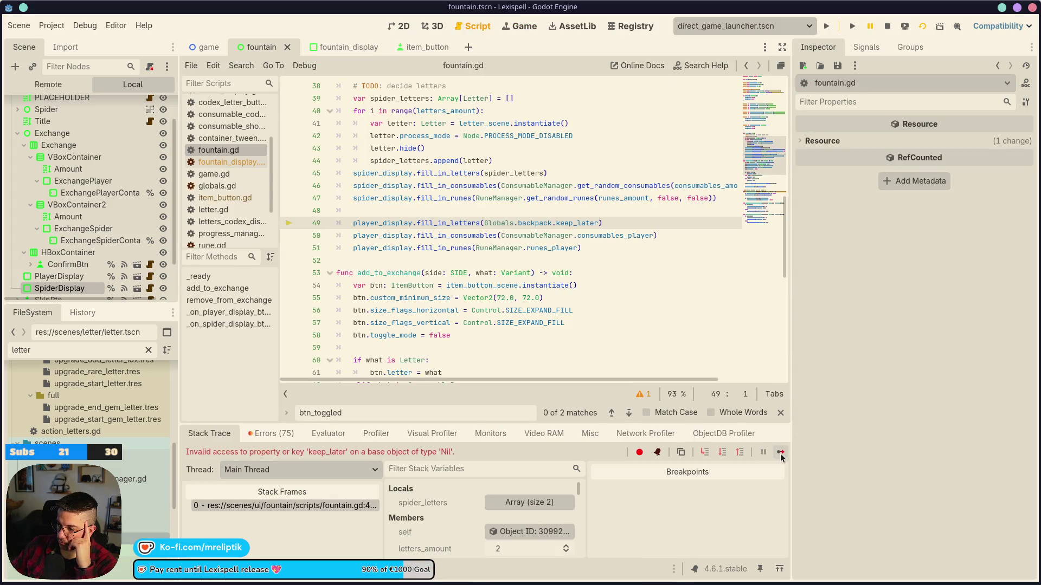
{"action": "left_click", "coordinate": [781, 452]}
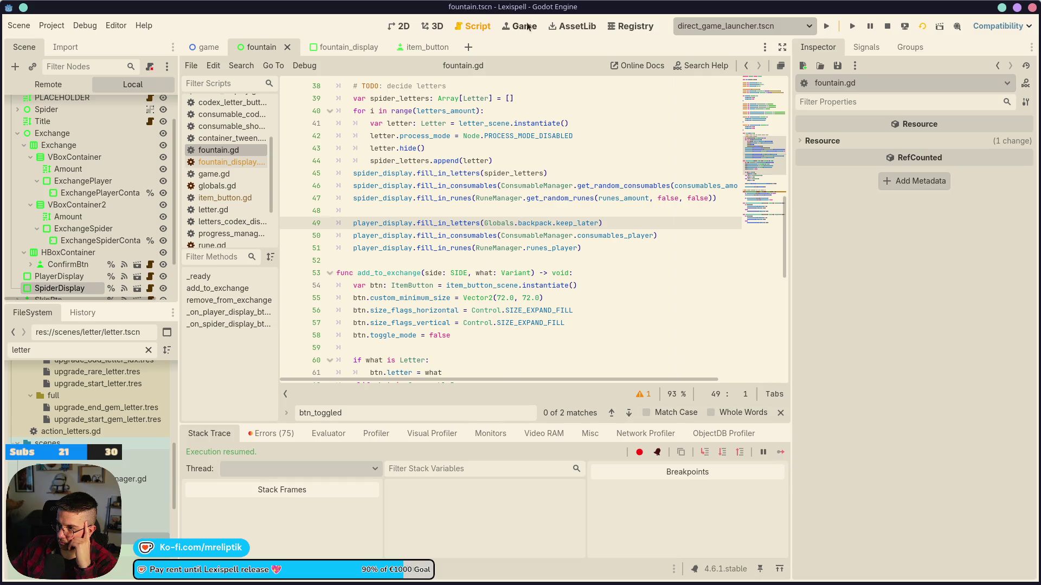
In the Game view, offer the Potion of Avidity to the exchange, then return to fountain.gd
{"action": "left_click", "coordinate": [528, 25]}
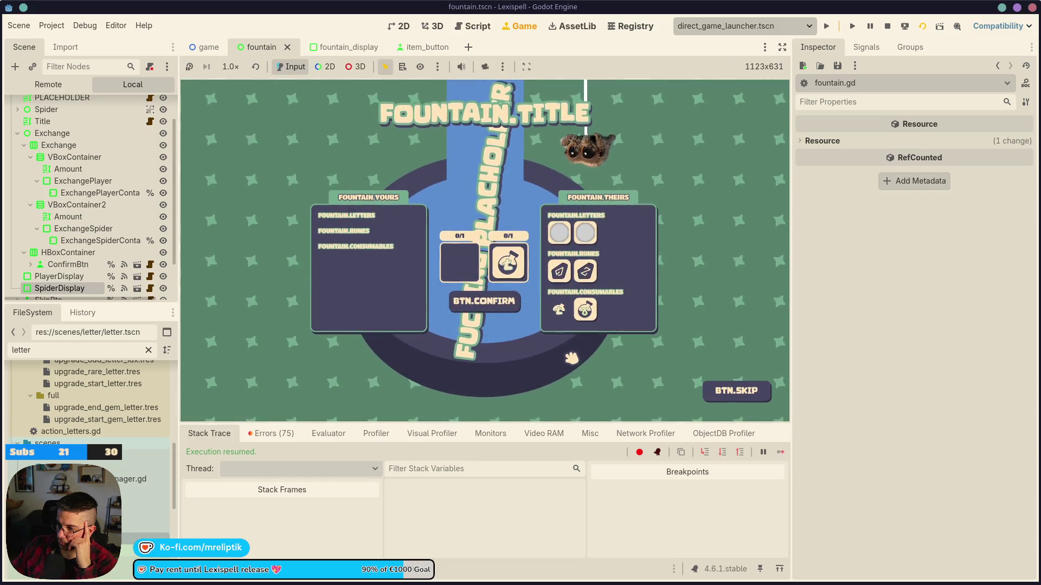
{"action": "mouse_move", "coordinate": [566, 314]}
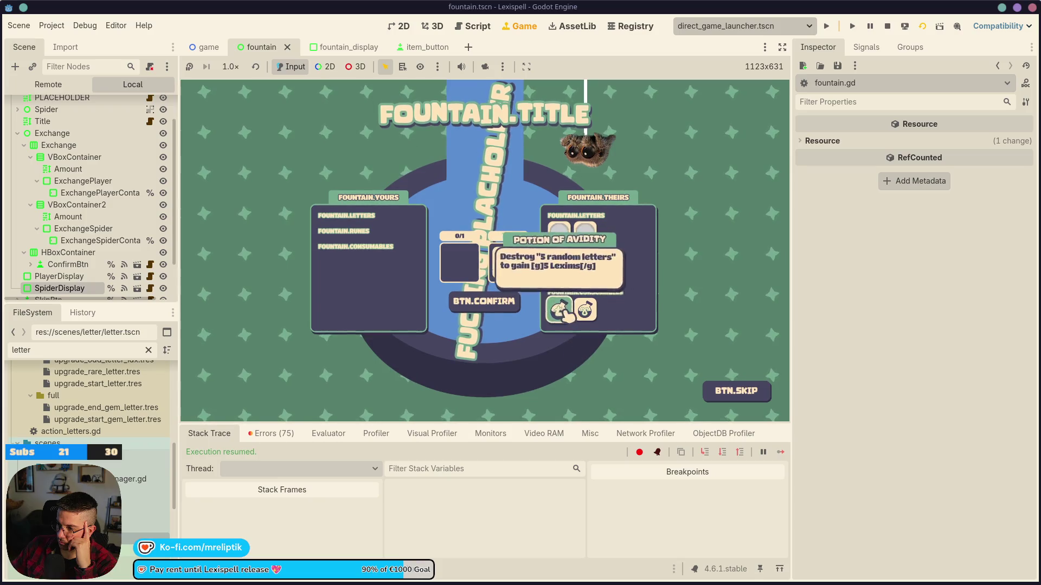
{"action": "left_click", "coordinate": [561, 311]}
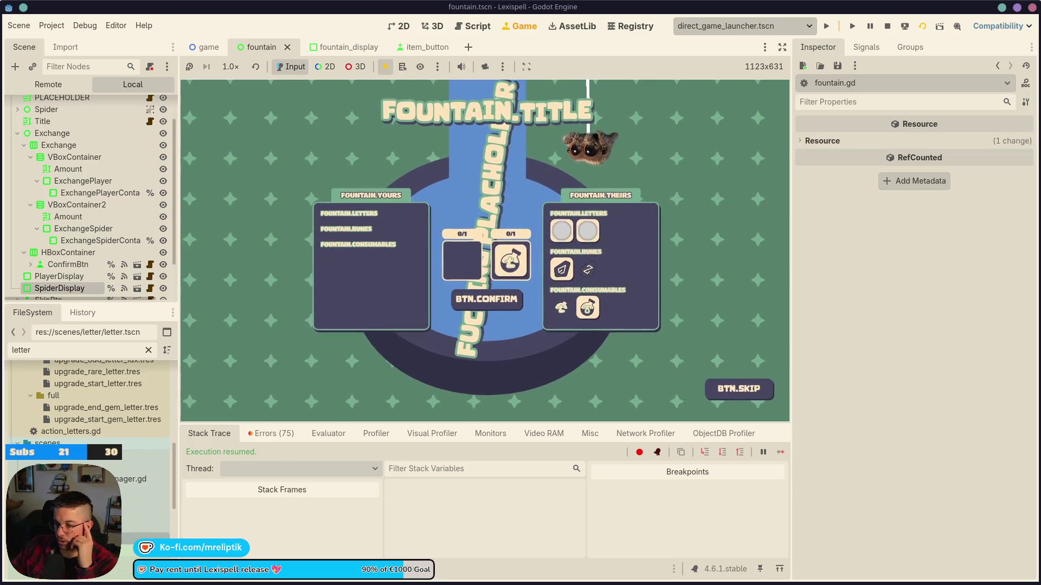
{"action": "key", "text": "ctrl+j"}
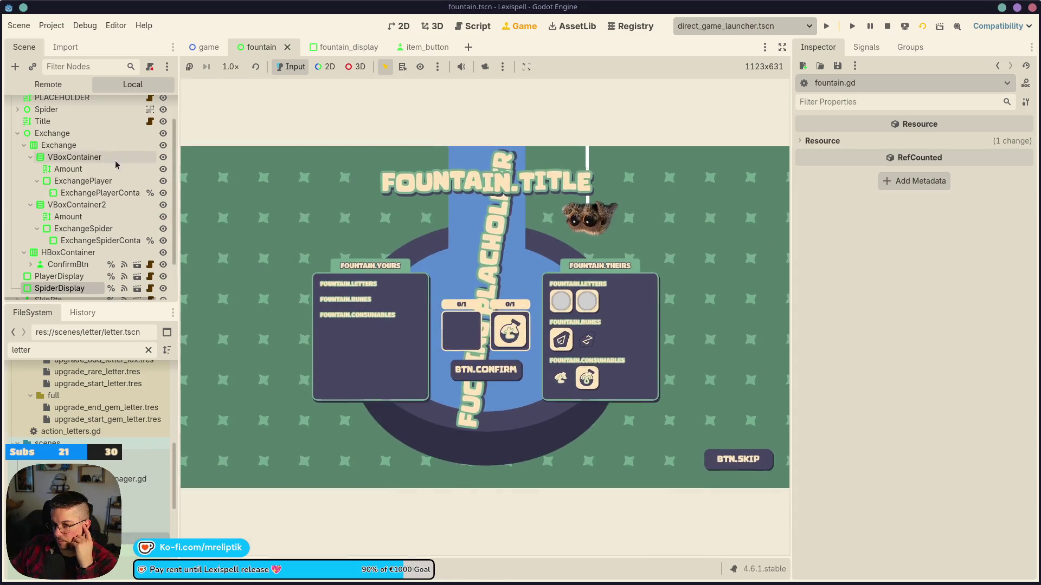
{"action": "scroll", "coordinate": [86, 190], "scroll_direction": "up", "scroll_amount": 3}
{"action": "left_click", "coordinate": [150, 105]}
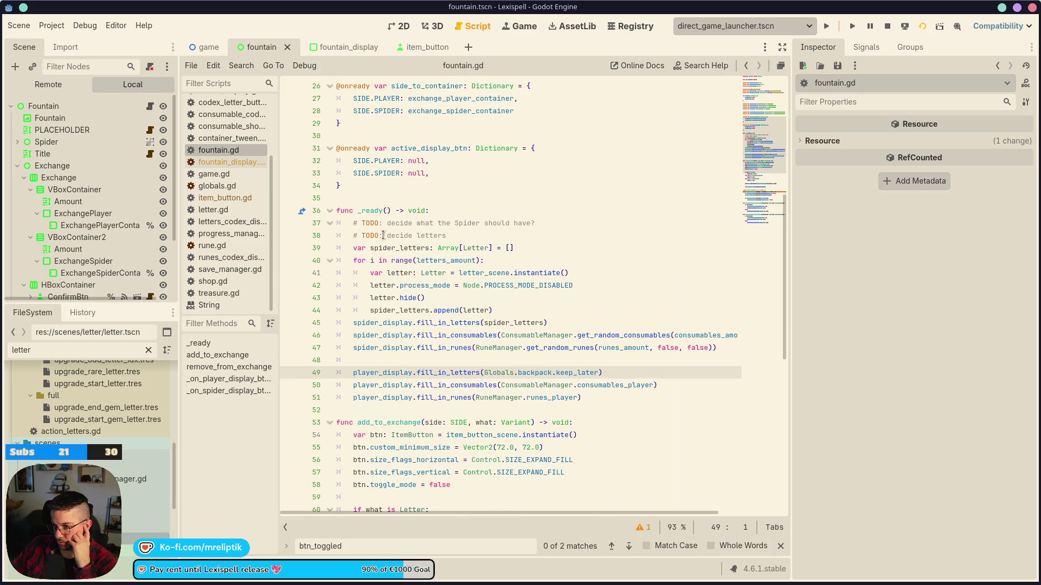
Review add_to_exchange and remove_from_exchange, selecting the remove_from_exchange call on line 84
{"action": "scroll", "coordinate": [387, 291], "scroll_direction": "down", "scroll_amount": 4}
{"action": "double_click", "coordinate": [390, 272]}
{"action": "scroll", "coordinate": [393, 292], "scroll_direction": "down", "scroll_amount": 4}
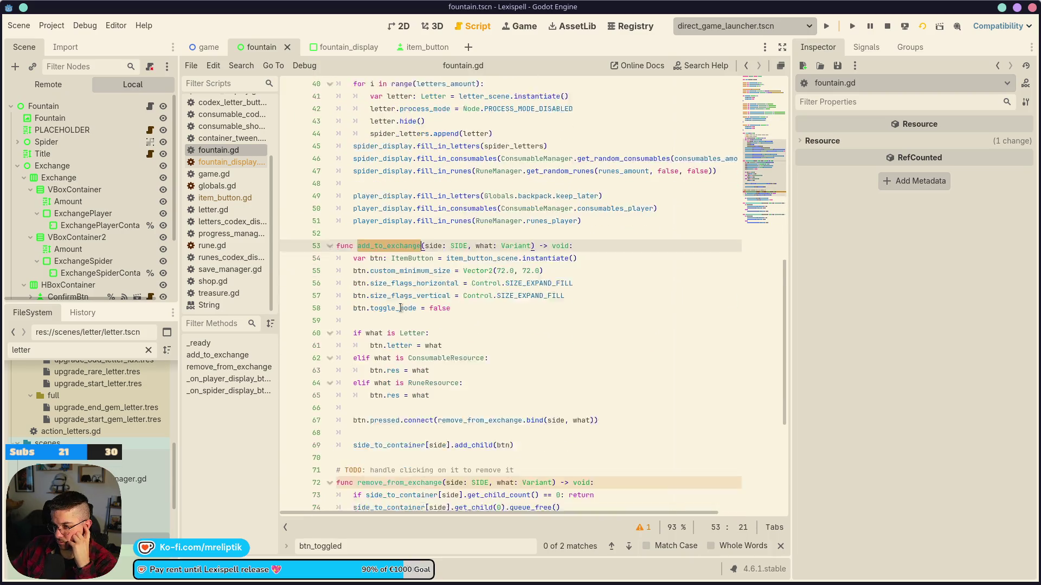
{"action": "scroll", "coordinate": [400, 308], "scroll_direction": "down", "scroll_amount": 3}
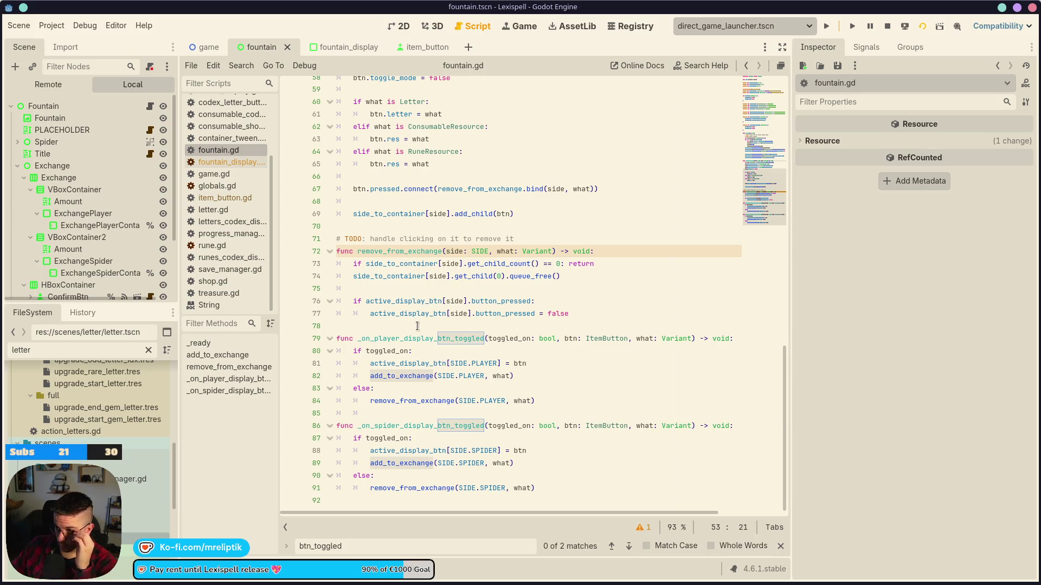
{"action": "scroll", "coordinate": [418, 325], "scroll_direction": "up", "scroll_amount": 3}
{"action": "double_click", "coordinate": [420, 364]}
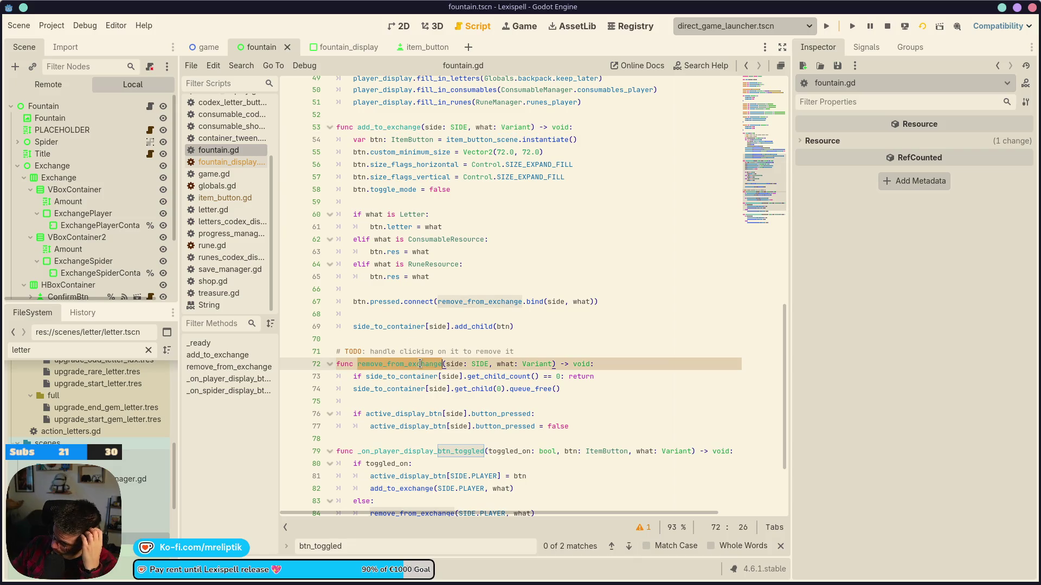
{"action": "scroll", "coordinate": [420, 369], "scroll_direction": "down", "scroll_amount": 3}
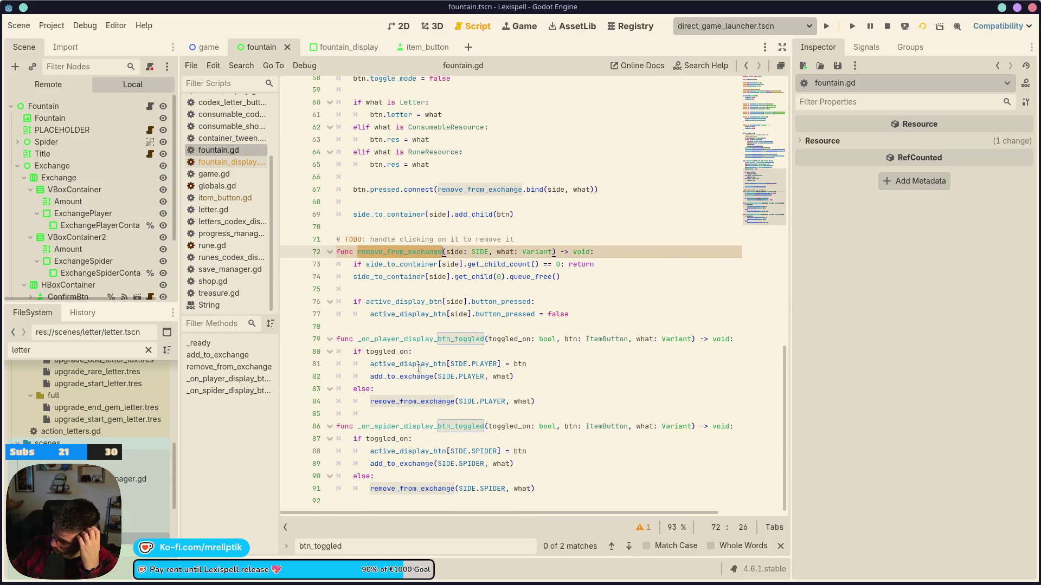
{"action": "left_click", "coordinate": [379, 401]}
{"action": "left_click_drag", "start_coordinate": [371, 401], "coordinate": [563, 403]}
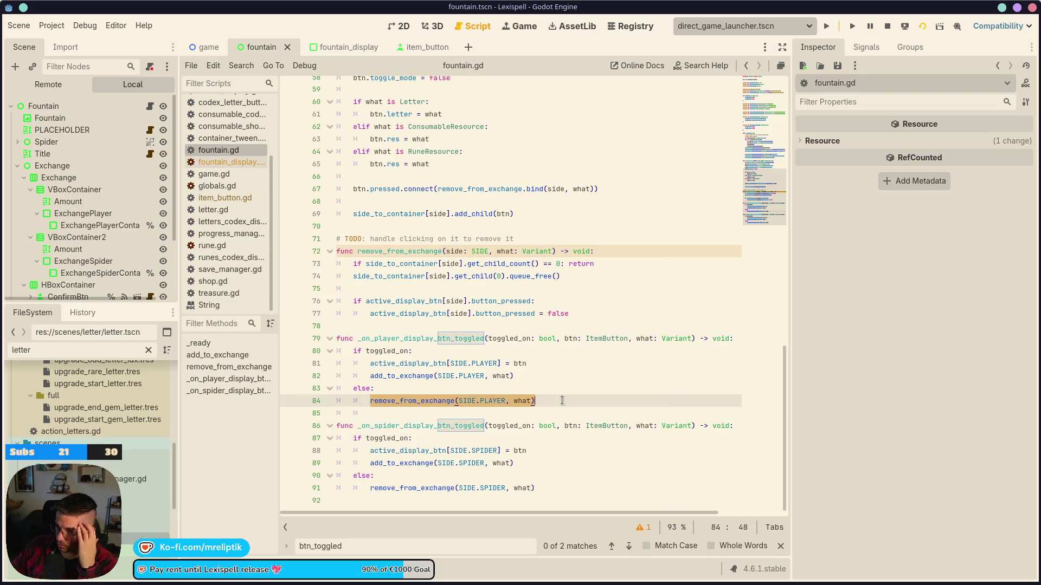
{"action": "scroll", "coordinate": [378, 325], "scroll_direction": "up", "scroll_amount": 4}
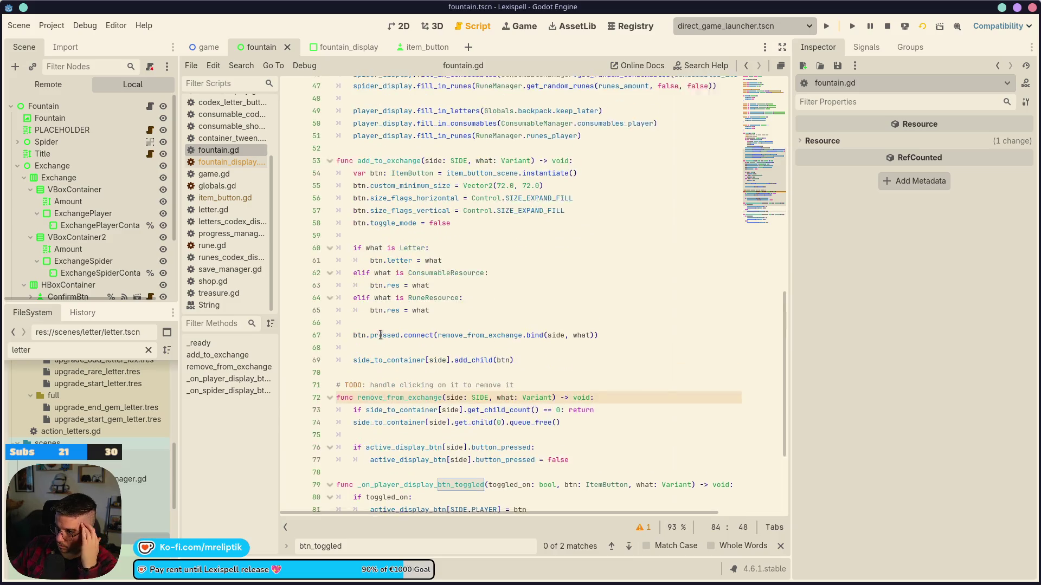
{"action": "scroll", "coordinate": [386, 351], "scroll_direction": "up", "scroll_amount": 3}
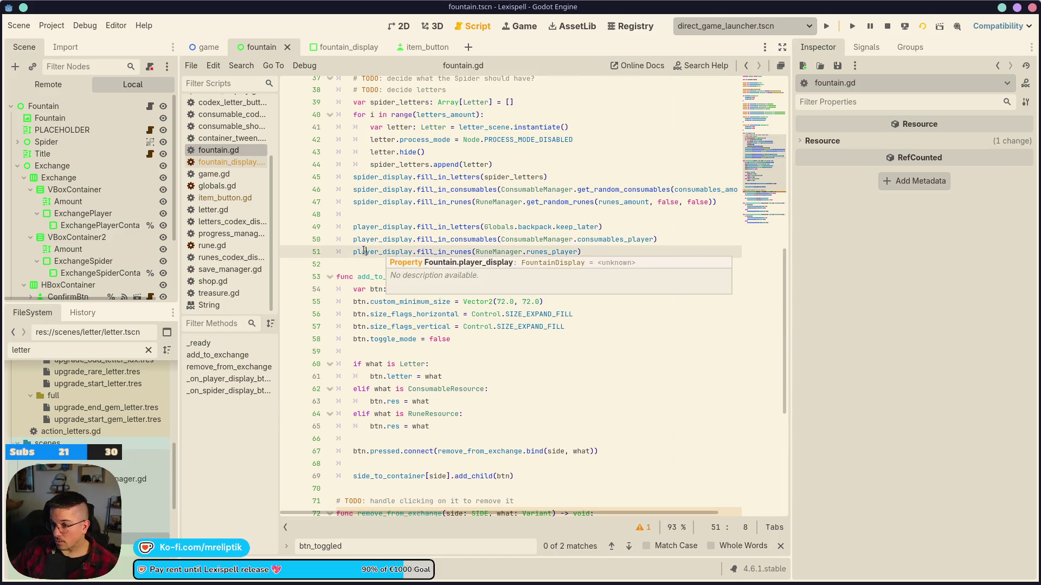
Begin a new line above add_to_exchange and start typing the function with 'f'
{"action": "left_click", "coordinate": [363, 265]}
{"action": "key", "text": "Up"}
{"action": "type", "text": "f"}
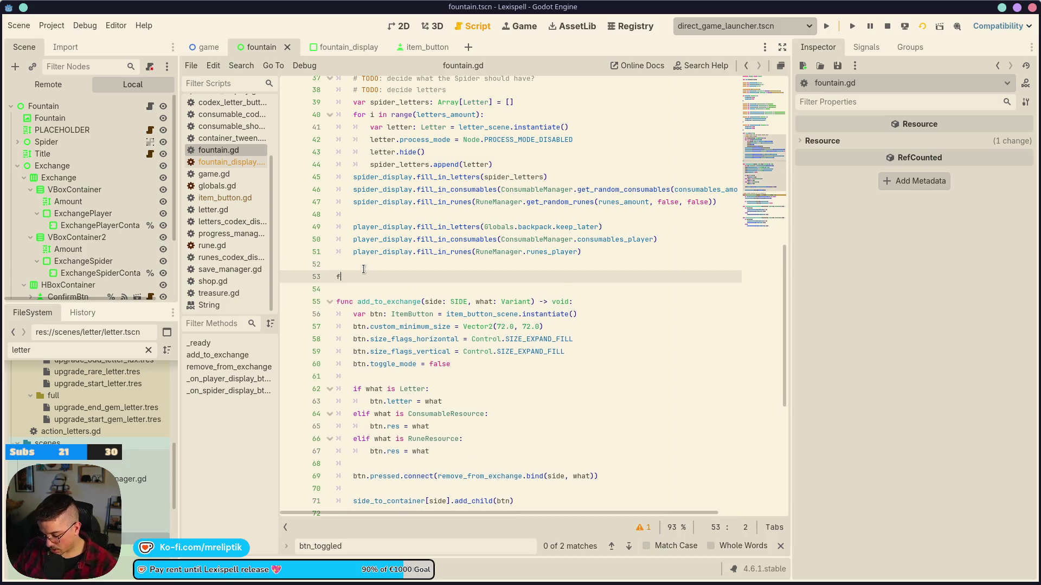
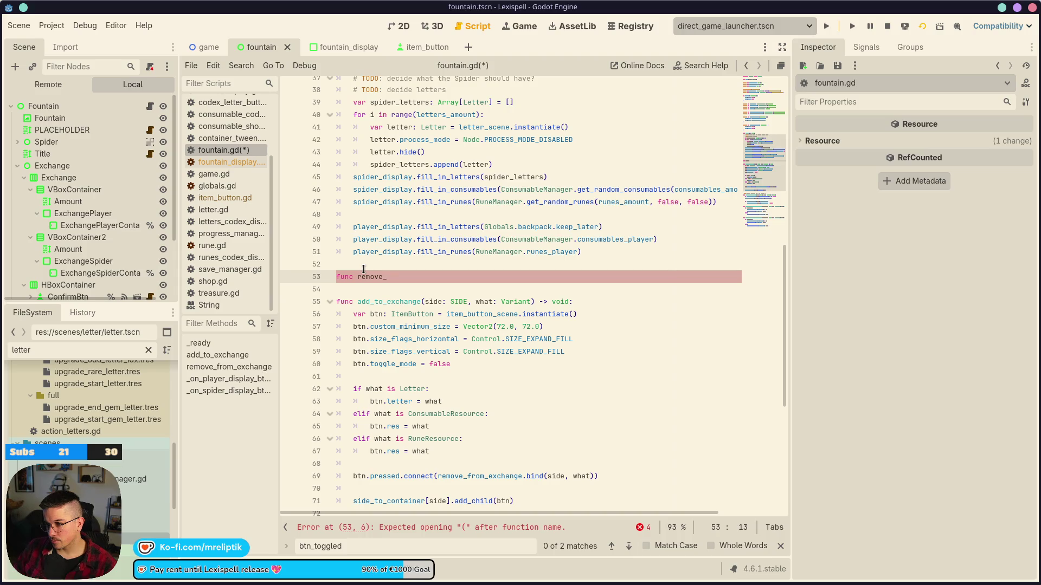
Declare an empty remove_current_exchange(side: SIDE) -> void function on line 53 and save fountain.gd
{"action": "scroll", "coordinate": [458, 339], "scroll_direction": "down", "scroll_amount": 3}
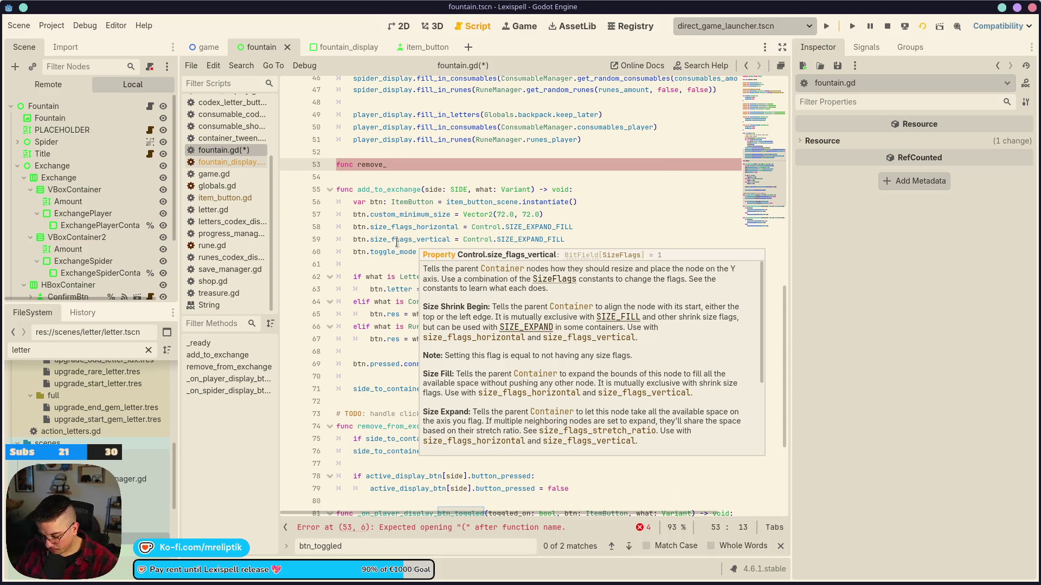
{"action": "type", "text": "current_exchange"}
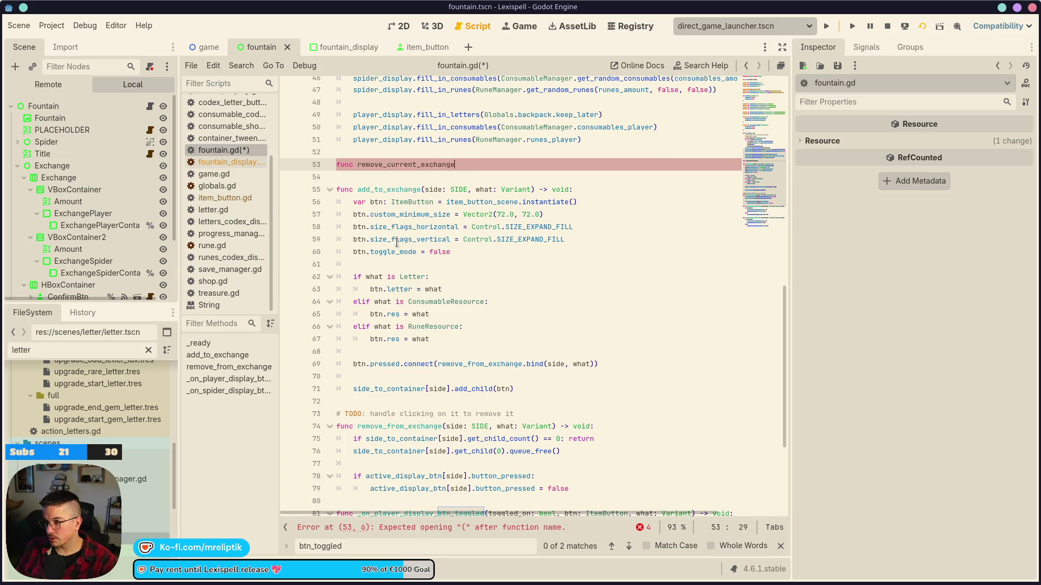
{"action": "type", "text": "("}
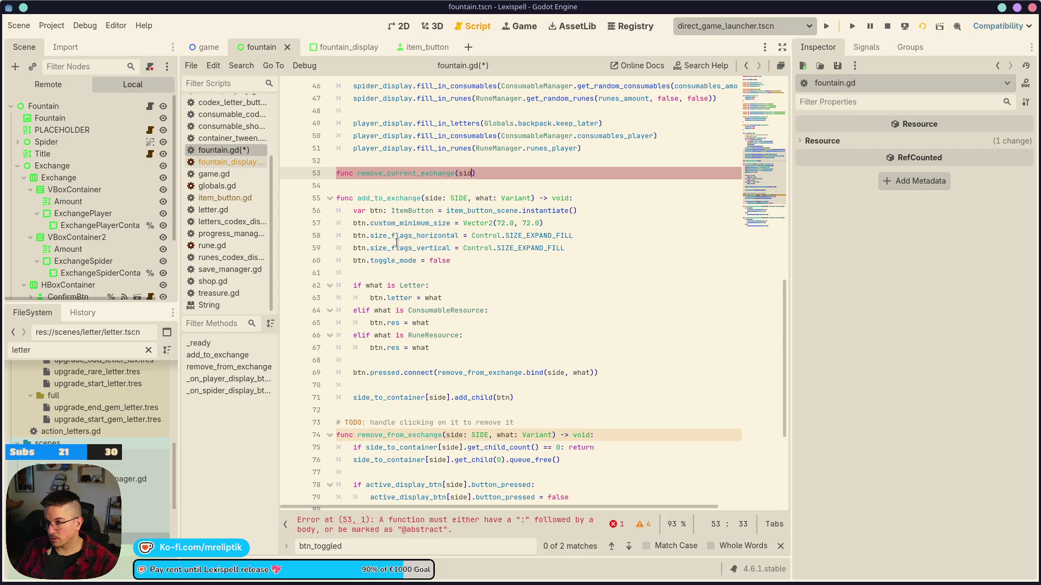
{"action": "type", "text": "Side"}
{"action": "key", "text": "Right"}
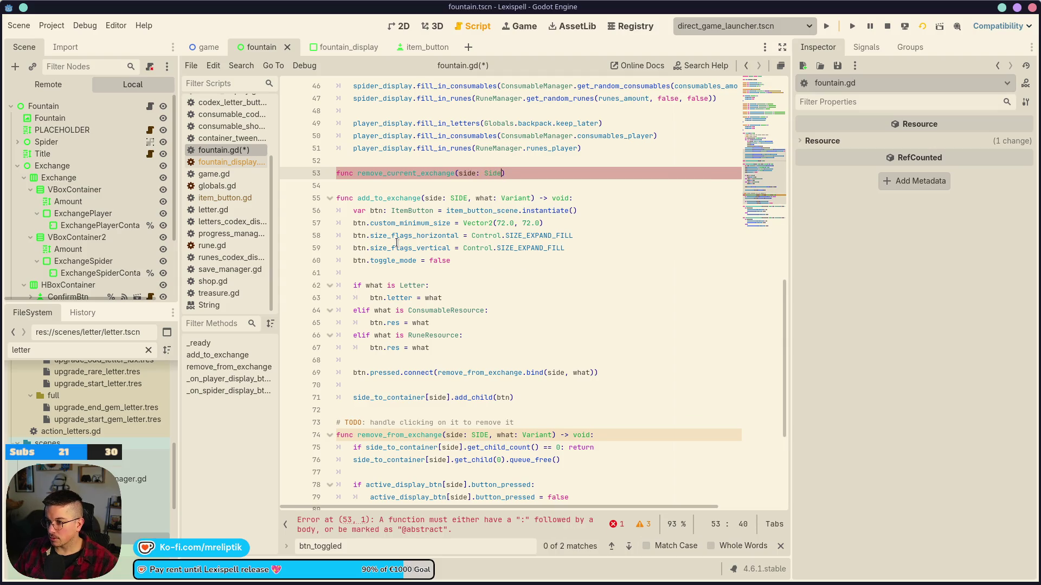
{"action": "type", "text": "IDE) "}
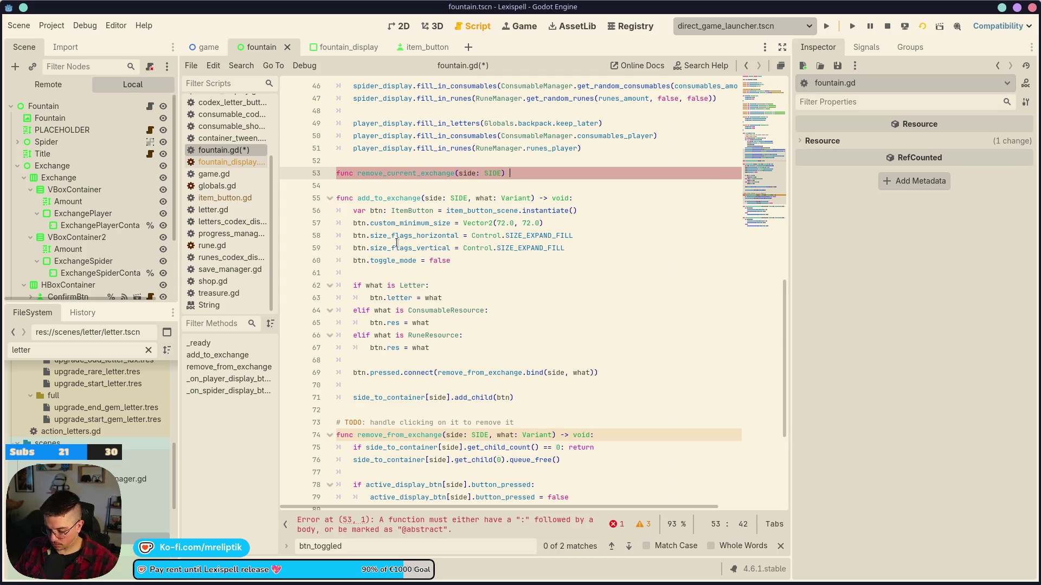
{"action": "type", "text": "-> void:"}
{"action": "key", "text": "Return"}
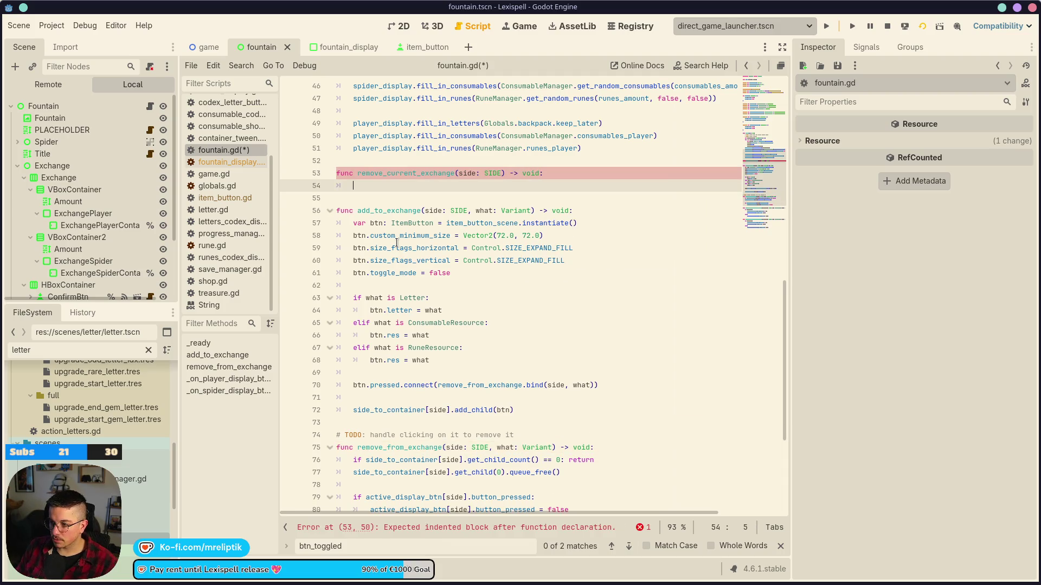
{"action": "scroll", "coordinate": [360, 429], "scroll_direction": "down", "scroll_amount": 3}
{"action": "left_click_drag", "start_coordinate": [568, 360], "coordinate": [370, 353]}
{"action": "left_click_drag", "start_coordinate": [588, 399], "coordinate": [313, 347]}
{"action": "key", "text": "ctrl+s"}
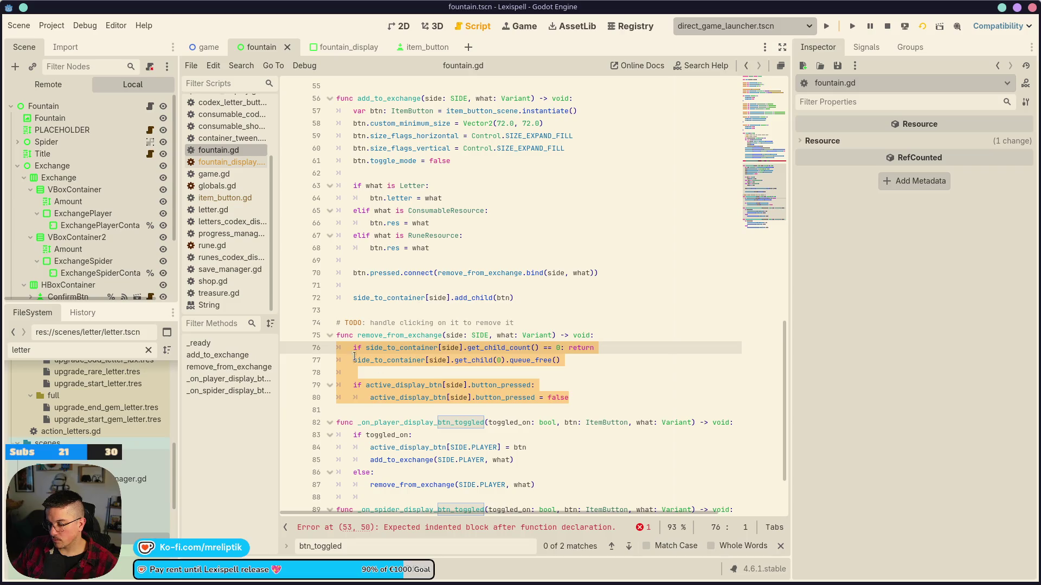
Remove the ', what: Variant' parameter from the remove_from_exchange signature
{"action": "double_click", "coordinate": [373, 334]}
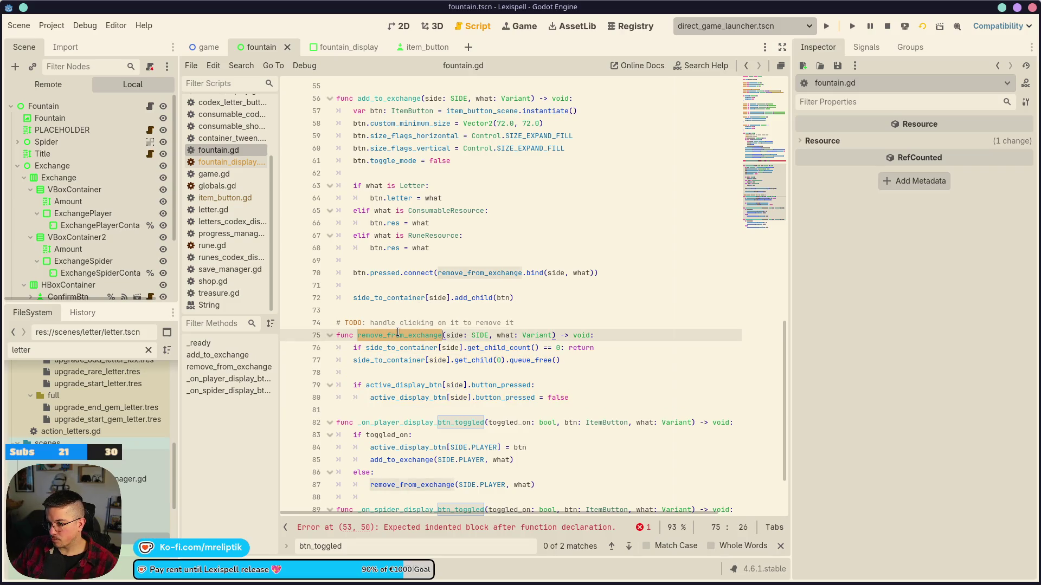
{"action": "scroll", "coordinate": [390, 347], "scroll_direction": "down", "scroll_amount": 2}
{"action": "mouse_move", "coordinate": [384, 364]}
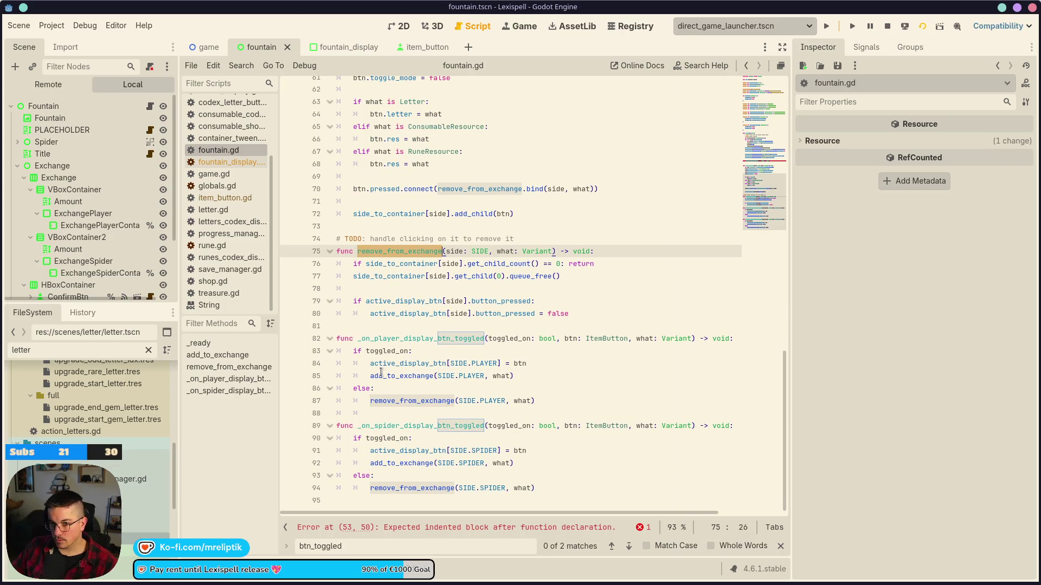
{"action": "left_click_drag", "start_coordinate": [569, 313], "coordinate": [352, 263]}
{"action": "left_click", "coordinate": [394, 252]}
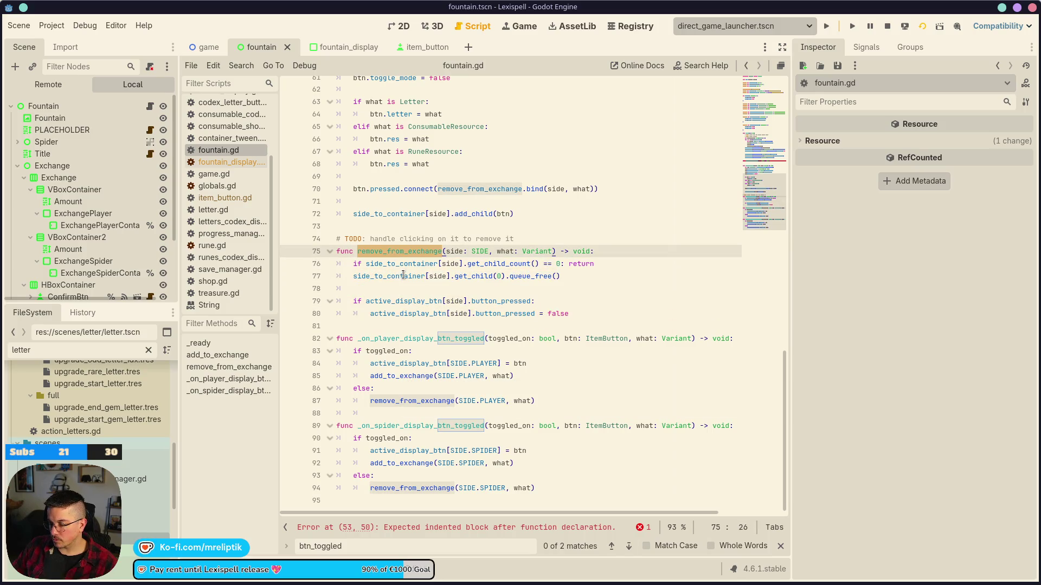
{"action": "left_click", "coordinate": [514, 251]}
{"action": "left_click", "coordinate": [551, 252]}
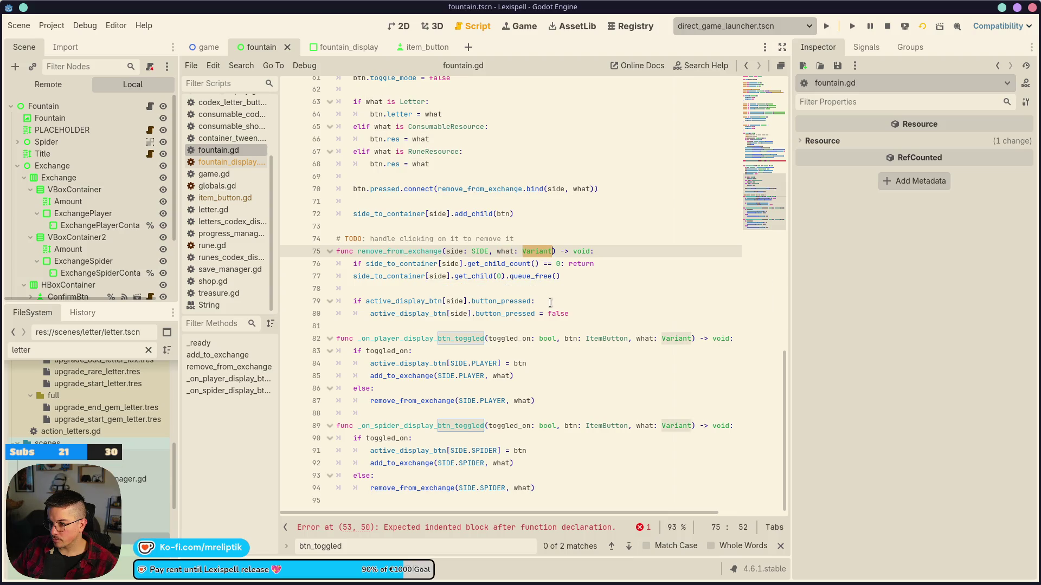
{"action": "key", "text": "BackSpace"}
{"action": "key", "text": "BackSpace"}
{"action": "key", "text": "BackSpace"}
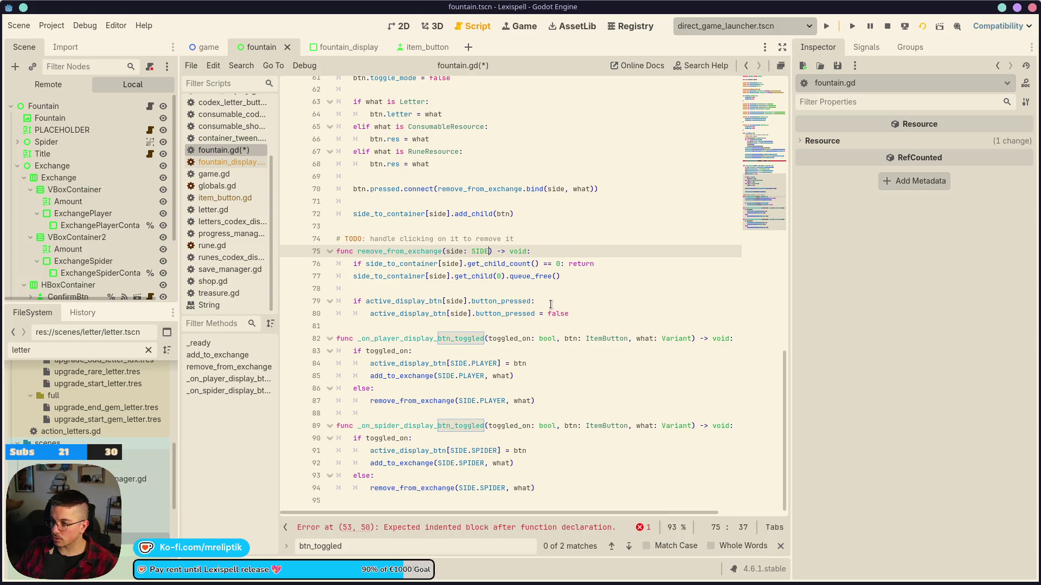
Delete the empty remove_current_exchange stub and save the script
{"action": "double_click", "coordinate": [390, 251]}
{"action": "scroll", "coordinate": [450, 295], "scroll_direction": "up", "scroll_amount": 6}
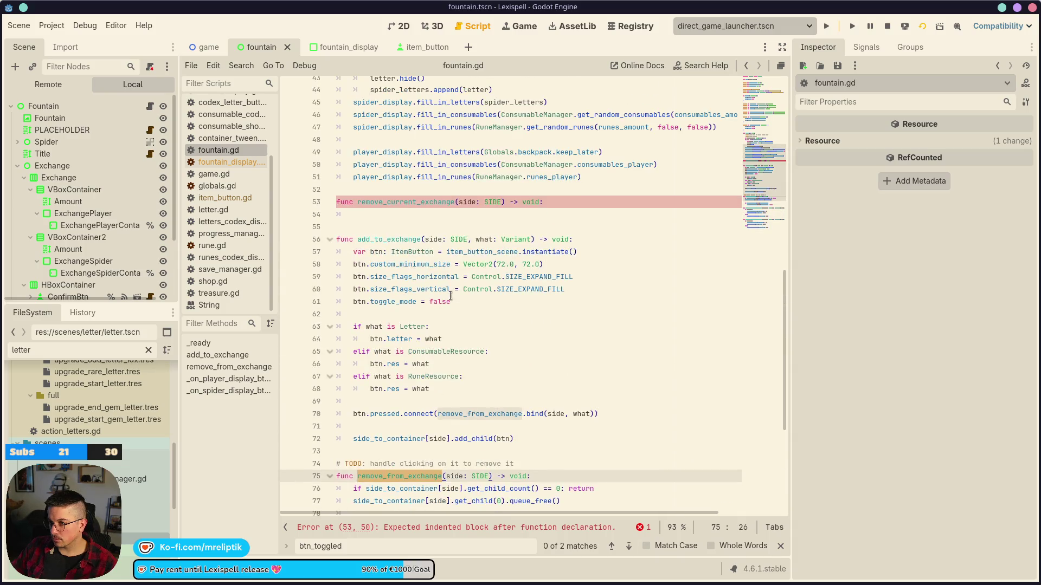
{"action": "left_click", "coordinate": [515, 216]}
{"action": "key", "text": "ctrl+shift+k"}
{"action": "key", "text": "ctrl+shift+k"}
{"action": "key", "text": "ctrl+shift+k"}
{"action": "key", "text": "ctrl+s"}
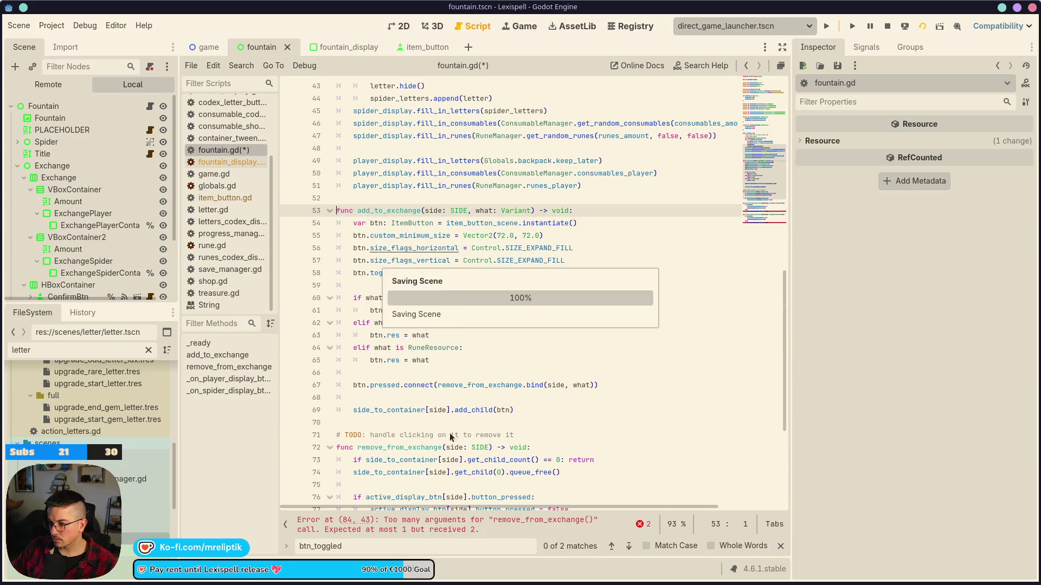
Remove the what argument from both remove_from_exchange calls in the toggle handlers
{"action": "left_click", "coordinate": [437, 372]}
{"action": "scroll", "coordinate": [565, 299], "scroll_direction": "down", "scroll_amount": 3}
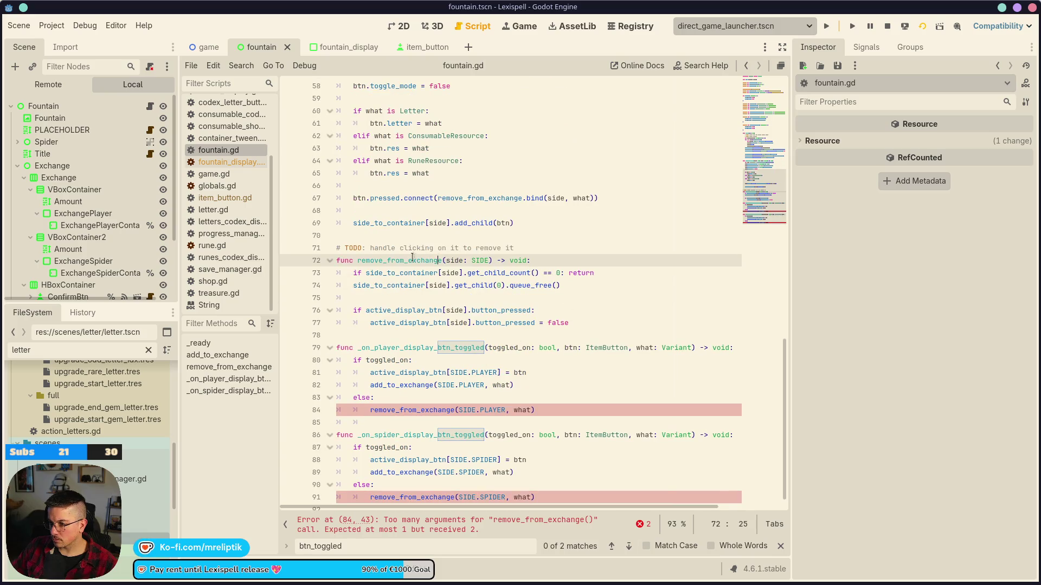
{"action": "left_click", "coordinate": [532, 411]}
{"action": "scroll", "coordinate": [522, 453], "scroll_direction": "down", "scroll_amount": 1}
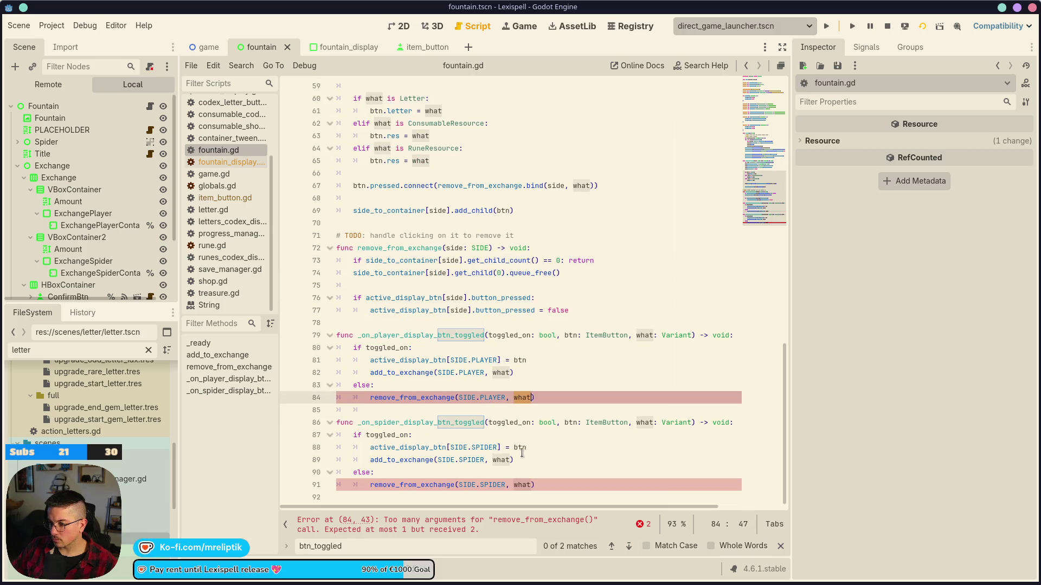
{"action": "double_click", "coordinate": [522, 484], "text": "alt"}
{"action": "key", "text": "BackSpace"}
{"action": "key", "text": "BackSpace"}
{"action": "key", "text": "BackSpace"}
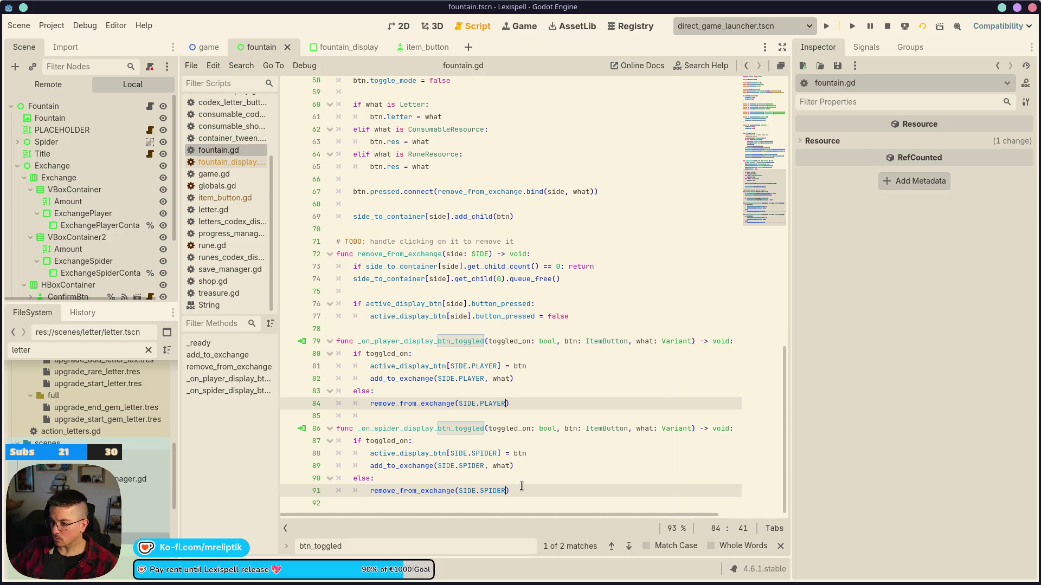
Add a remove_from_exchange call under 'if toggled_on:' in the player and spider handlers, then save
{"action": "left_click", "coordinate": [535, 398]}
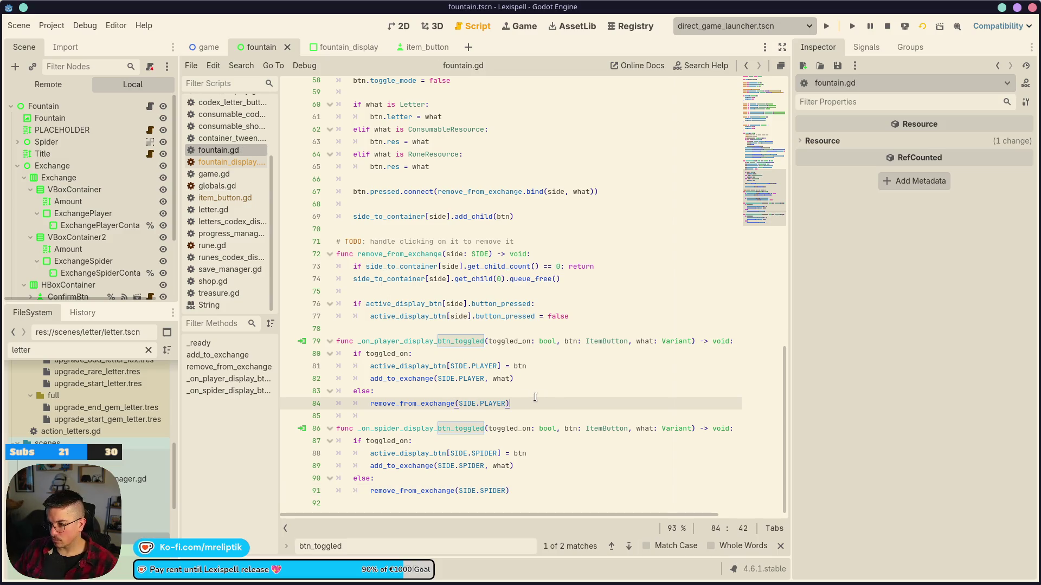
{"action": "key", "text": "ctrl+alt+Down"}
{"action": "key", "text": "alt+Up"}
{"action": "key", "text": "alt+Up"}
{"action": "key", "text": "alt+Up"}
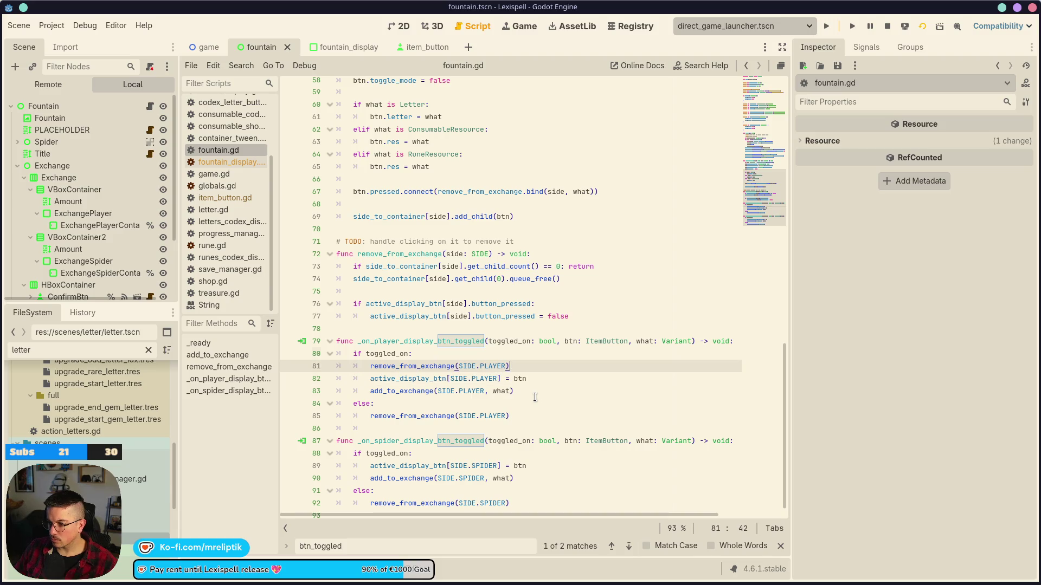
{"action": "key", "text": "shift+Tab"}
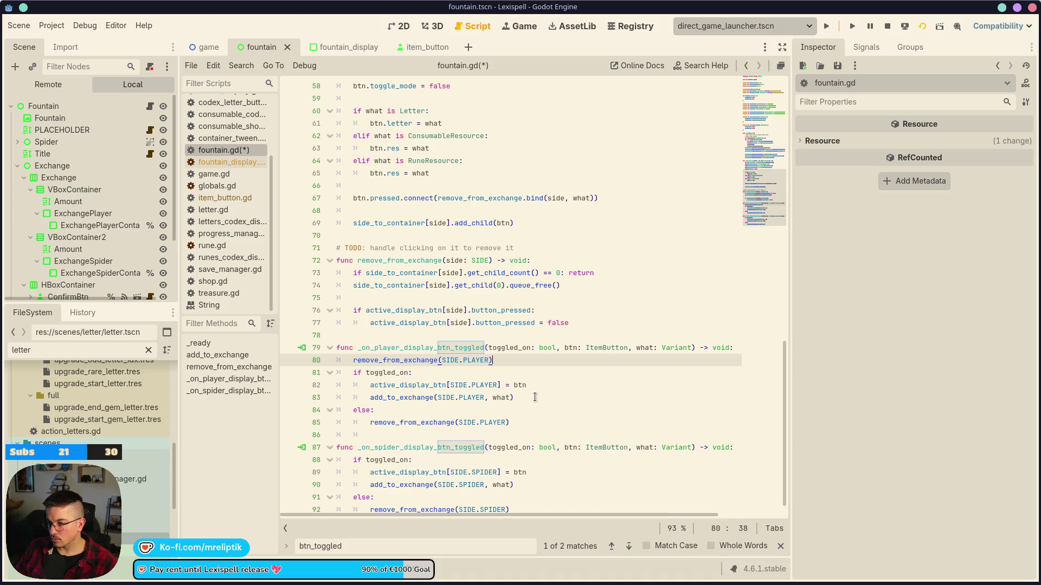
{"action": "key", "text": "alt+Down"}
{"action": "key", "text": "ctrl+Left"}
{"action": "key", "text": "Tab"}
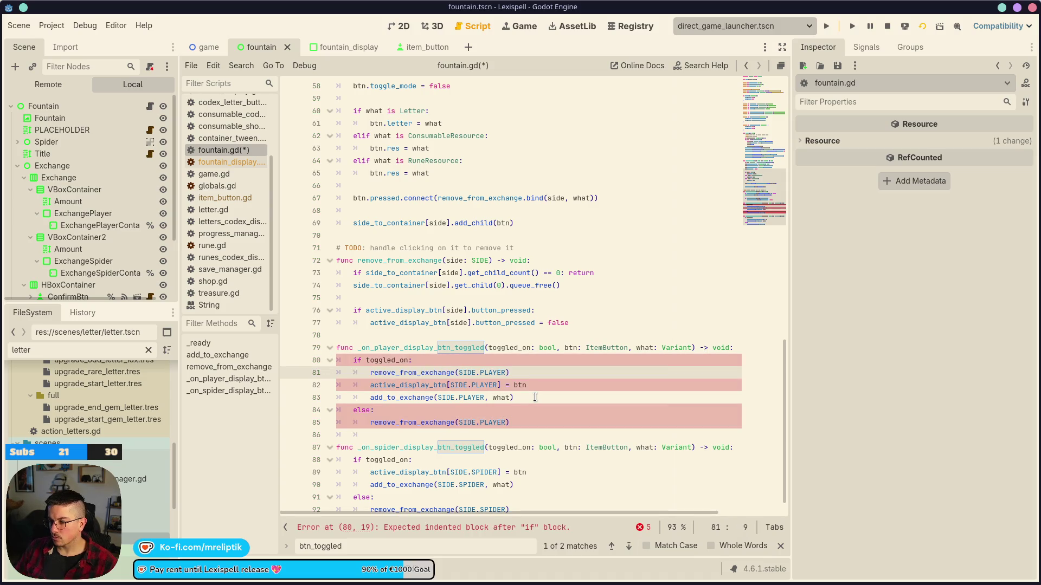
{"action": "key", "text": "ctrl+alt+Down"}
{"action": "key", "text": "alt+Down"}
{"action": "key", "text": "alt+Down"}
{"action": "key", "text": "alt+Down"}
{"action": "key", "text": "alt+Down"}
{"action": "key", "text": "alt+Down"}
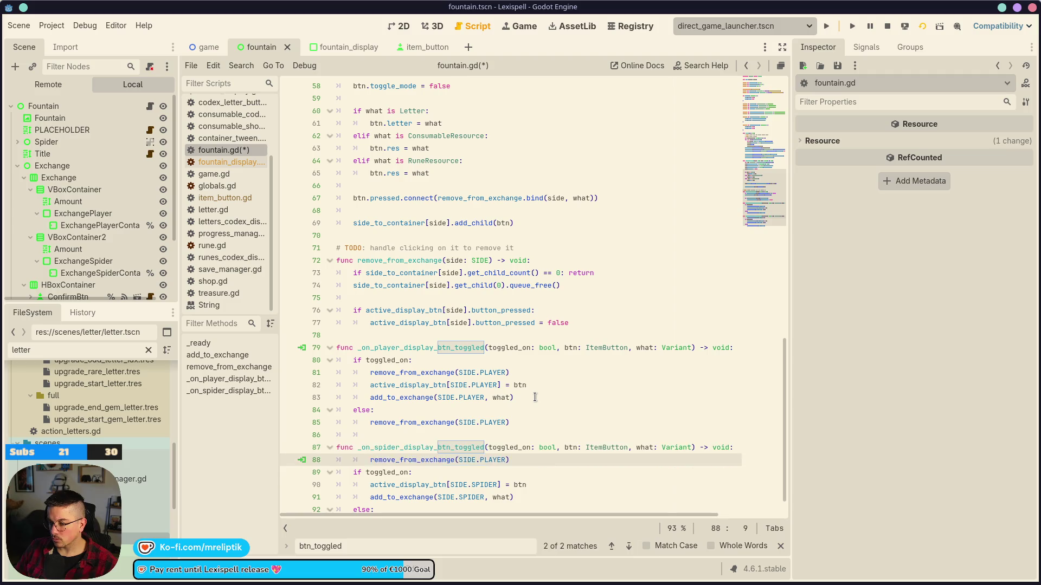
{"action": "key", "text": "ctrl+s"}
Restart the fountain scene and test it in the game view, resuming past the error break
{"action": "left_click", "coordinate": [511, 27]}
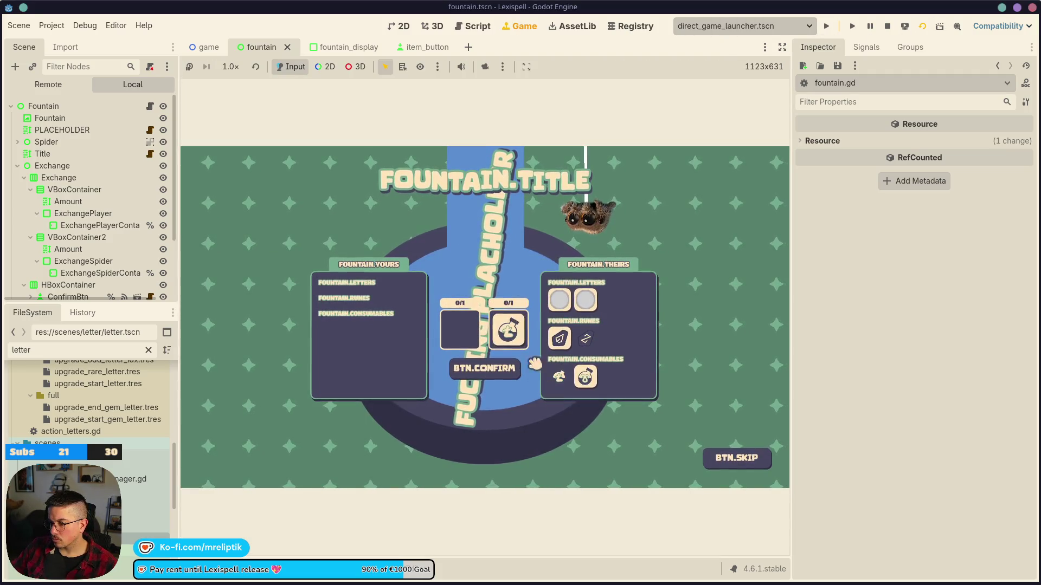
{"action": "mouse_move", "coordinate": [566, 397]}
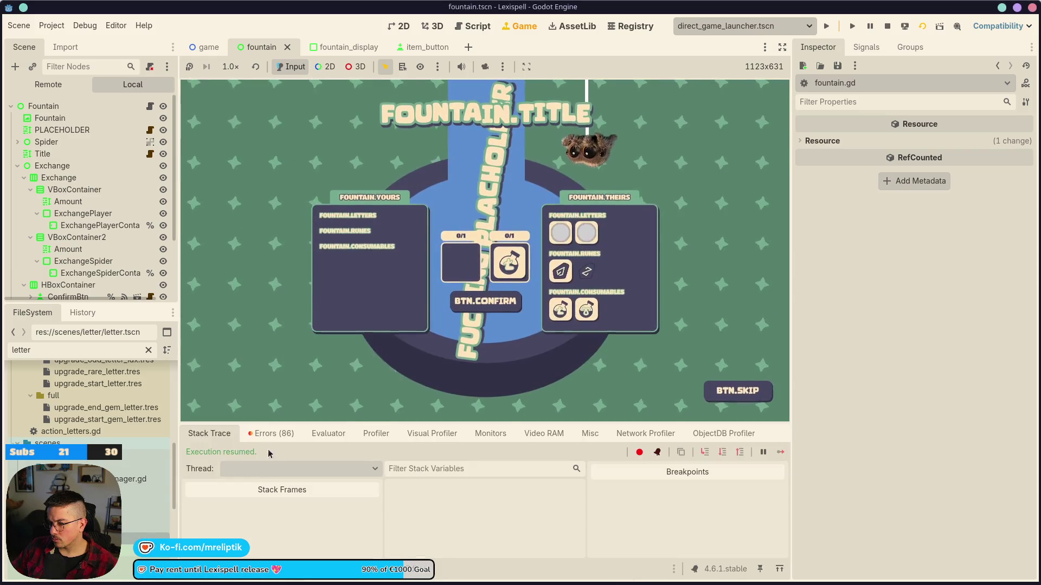
{"action": "key", "text": "F8"}
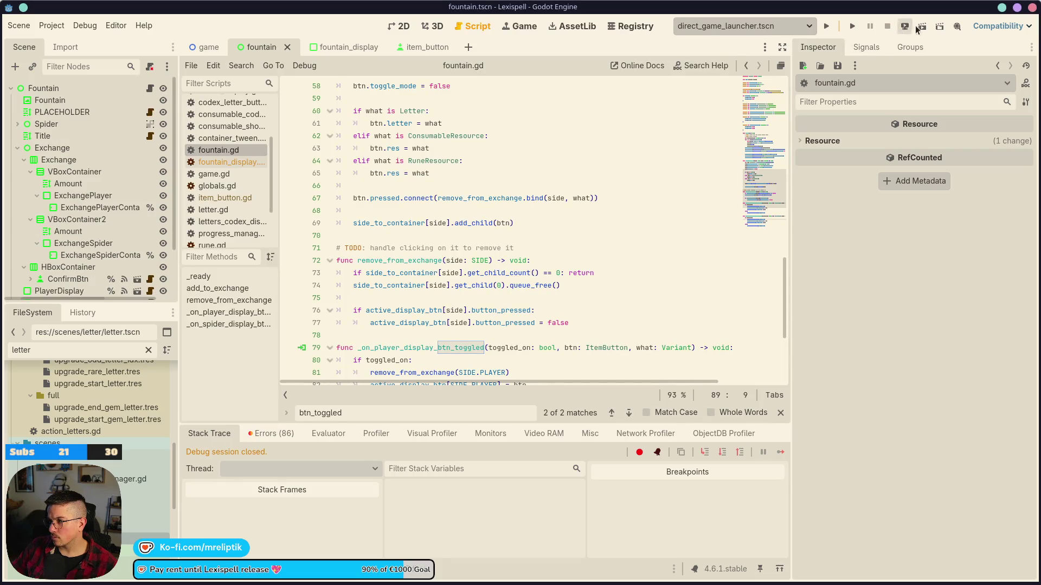
{"action": "left_click", "coordinate": [924, 27]}
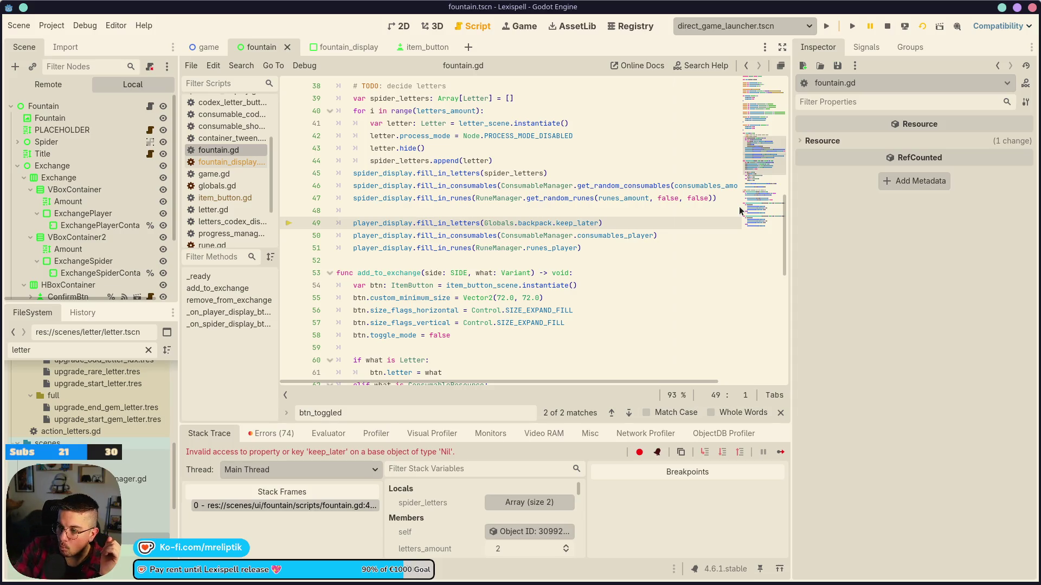
{"action": "left_click", "coordinate": [781, 452]}
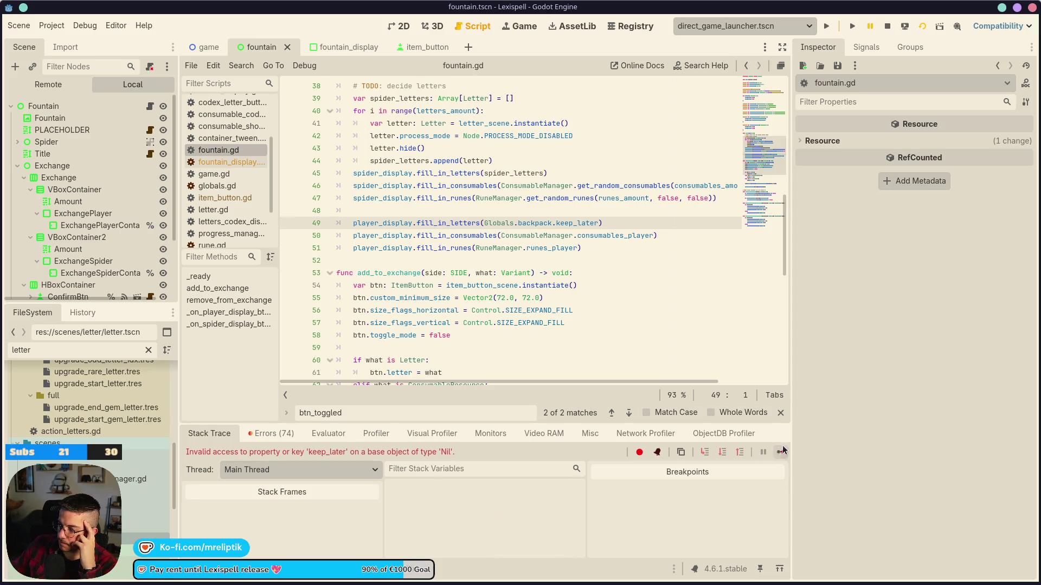
{"action": "left_click", "coordinate": [524, 26]}
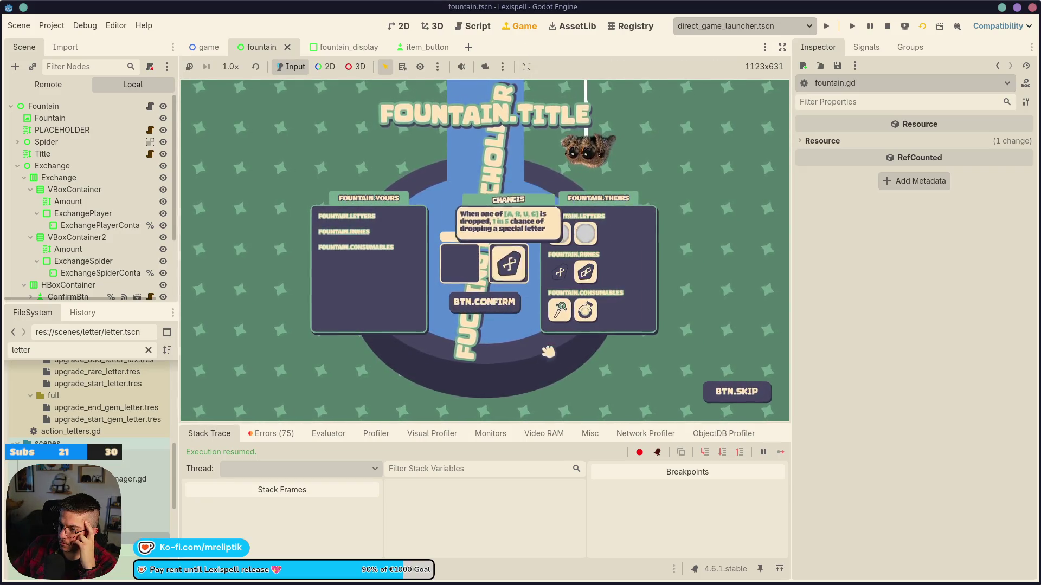
{"action": "mouse_move", "coordinate": [511, 264]}
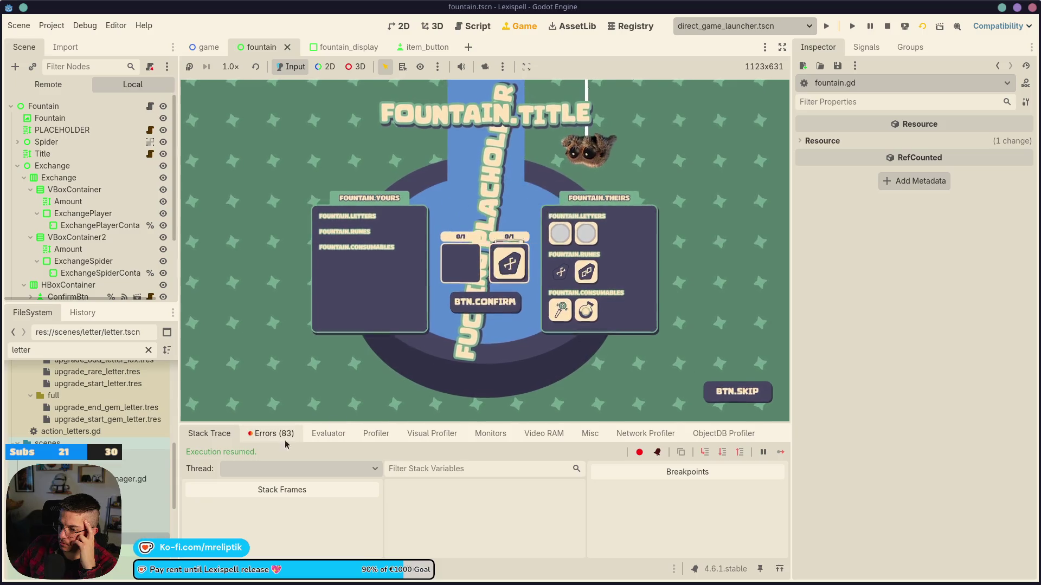
Expand the emit_signalp errors in the Debugger's Errors tab and jump to their source in fountain.gd
{"action": "left_click", "coordinate": [270, 434]}
{"action": "scroll", "coordinate": [388, 539], "scroll_direction": "down", "scroll_amount": 10}
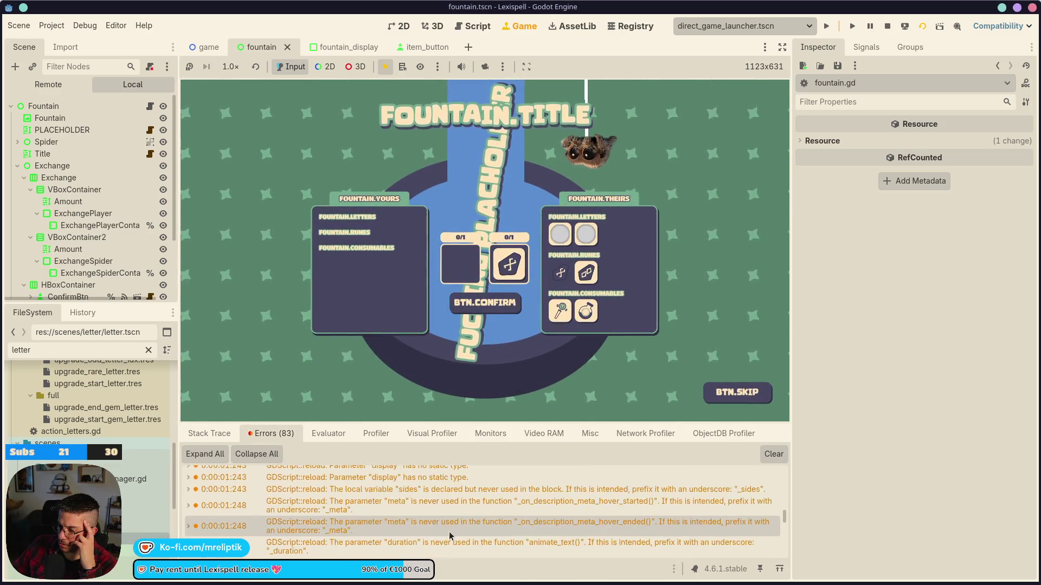
{"action": "scroll", "coordinate": [421, 549], "scroll_direction": "down", "scroll_amount": 15}
{"action": "left_click", "coordinate": [377, 535]}
{"action": "double_click", "coordinate": [376, 535]}
{"action": "scroll", "coordinate": [385, 537], "scroll_direction": "down", "scroll_amount": 1}
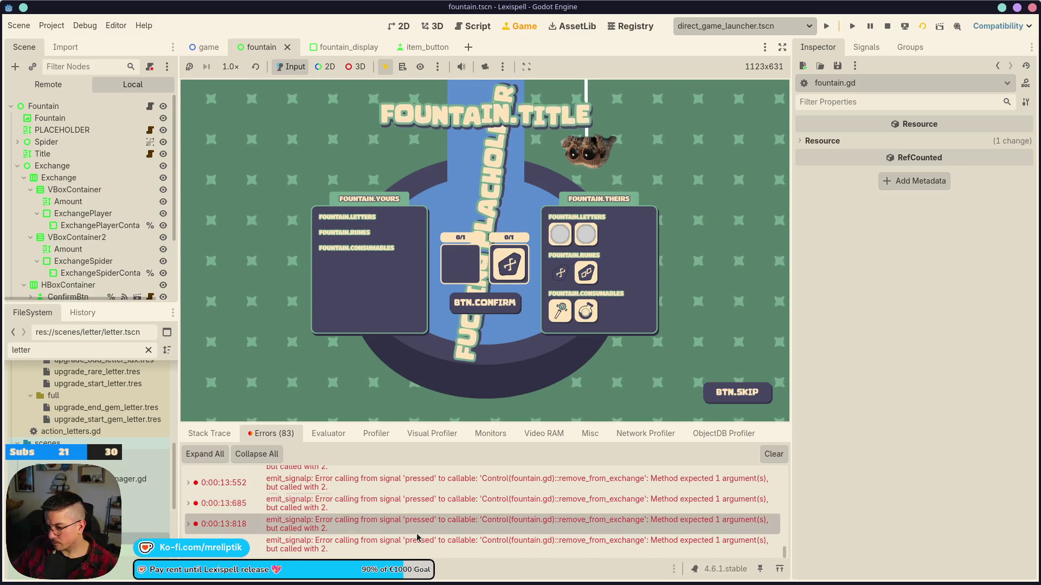
{"action": "double_click", "coordinate": [398, 525]}
{"action": "double_click", "coordinate": [397, 537]}
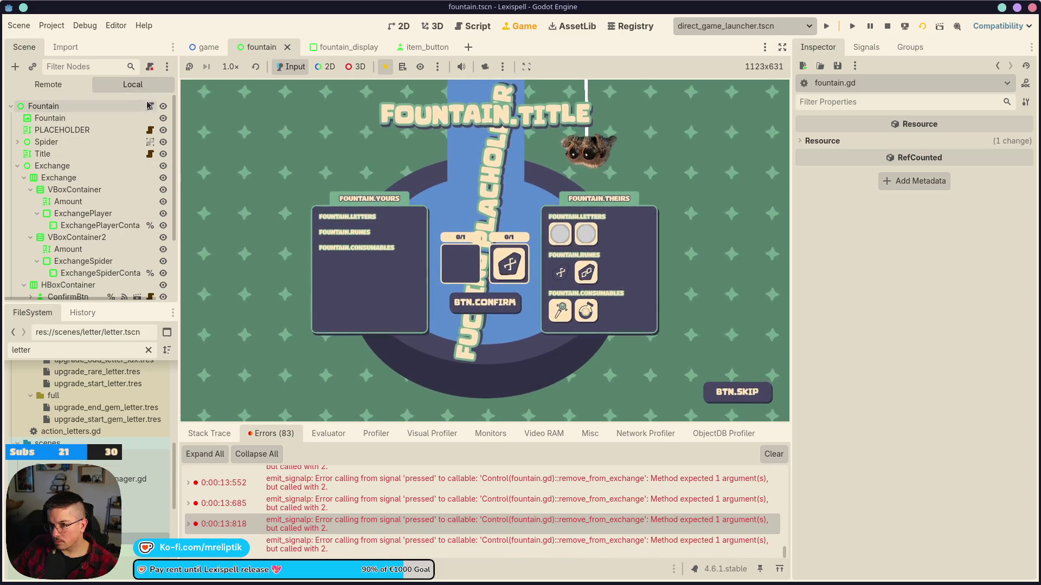
{"action": "scroll", "coordinate": [455, 222], "scroll_direction": "up", "scroll_amount": 5}
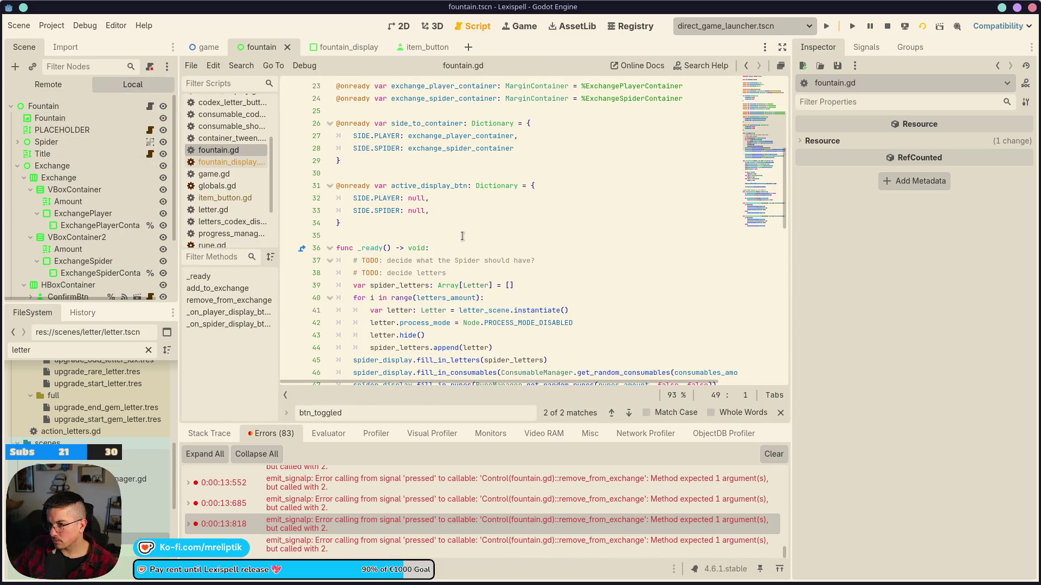
Change bind(side, what) to bind(side) on line 67, save, and relaunch the game
{"action": "scroll", "coordinate": [412, 261], "scroll_direction": "down", "scroll_amount": 9}
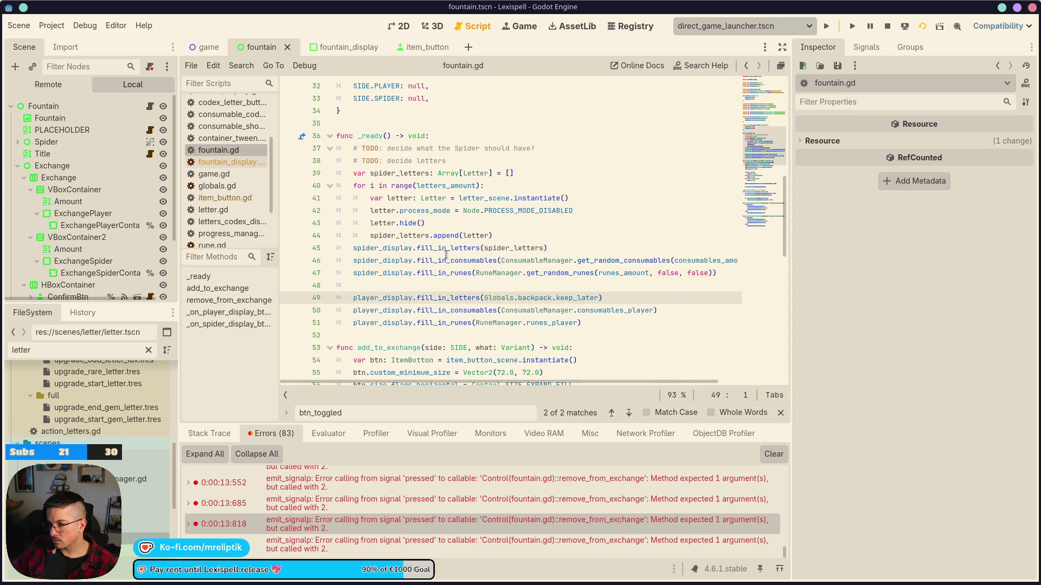
{"action": "double_click", "coordinate": [387, 298]}
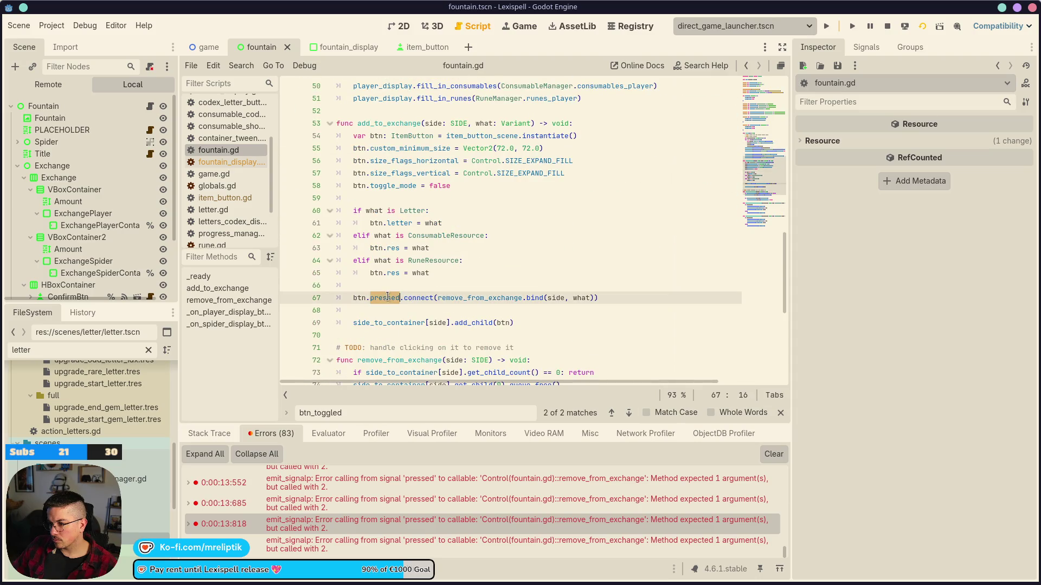
{"action": "double_click", "coordinate": [581, 297]}
{"action": "key", "text": "BackSpace"}
{"action": "key", "text": "BackSpace"}
{"action": "key", "text": "BackSpace"}
{"action": "key", "text": "ctrl+s"}
{"action": "left_click", "coordinate": [884, 28]}
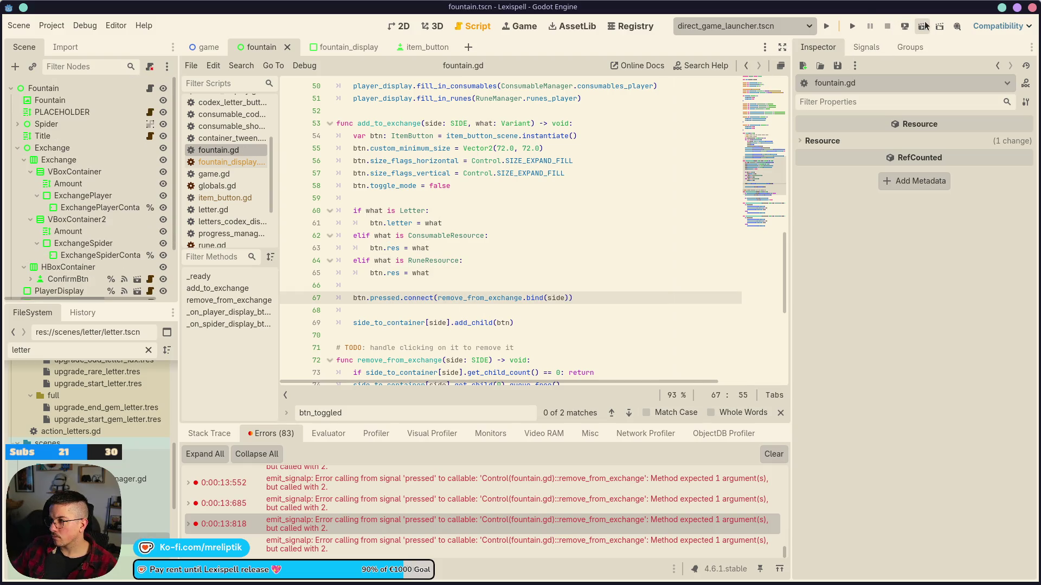
{"action": "left_click", "coordinate": [923, 27]}
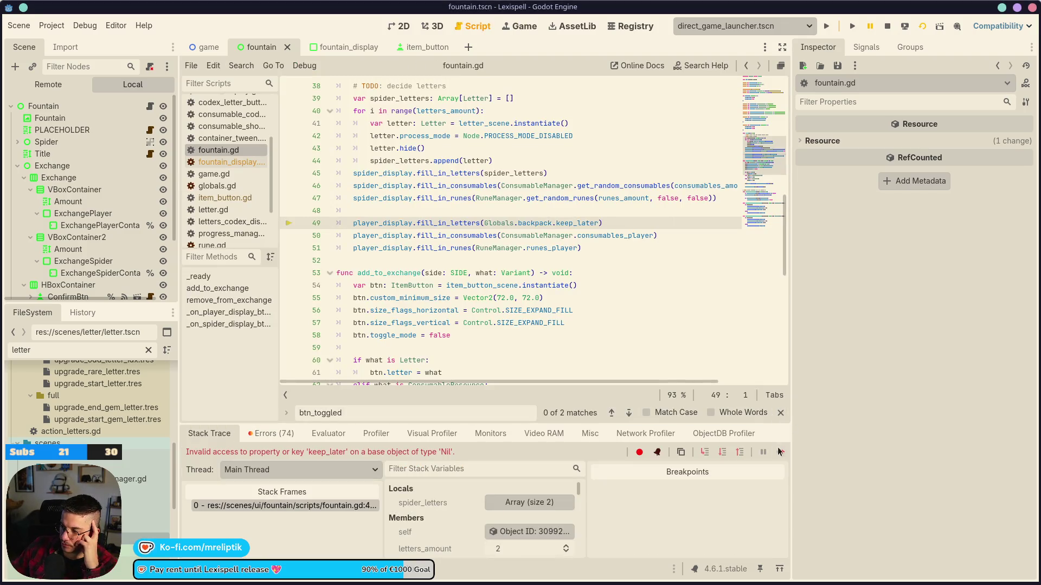
Test putting spider runes into and out of the exchange slot in the running game
{"action": "left_click", "coordinate": [780, 452]}
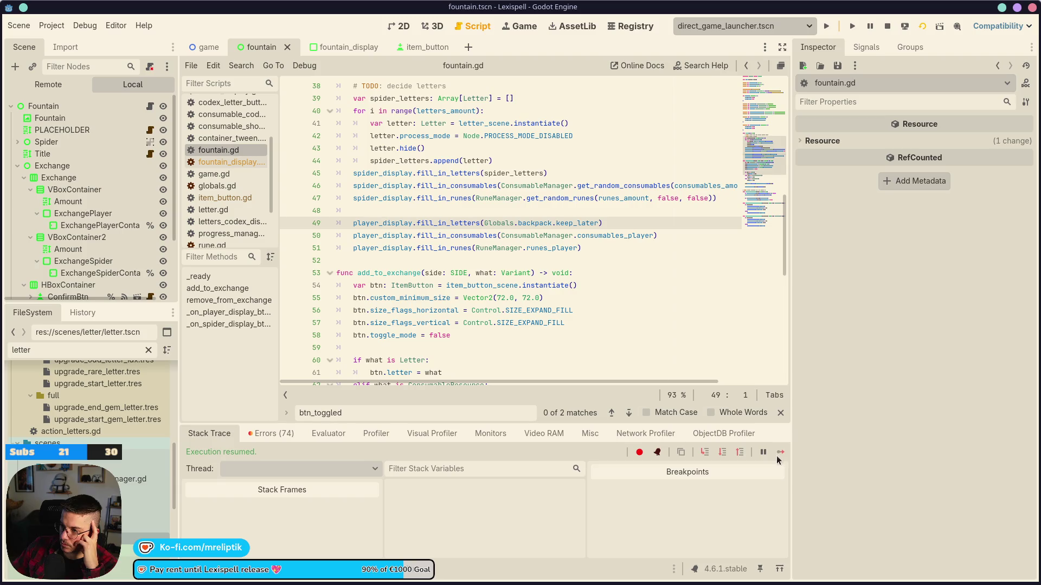
{"action": "left_click", "coordinate": [516, 27]}
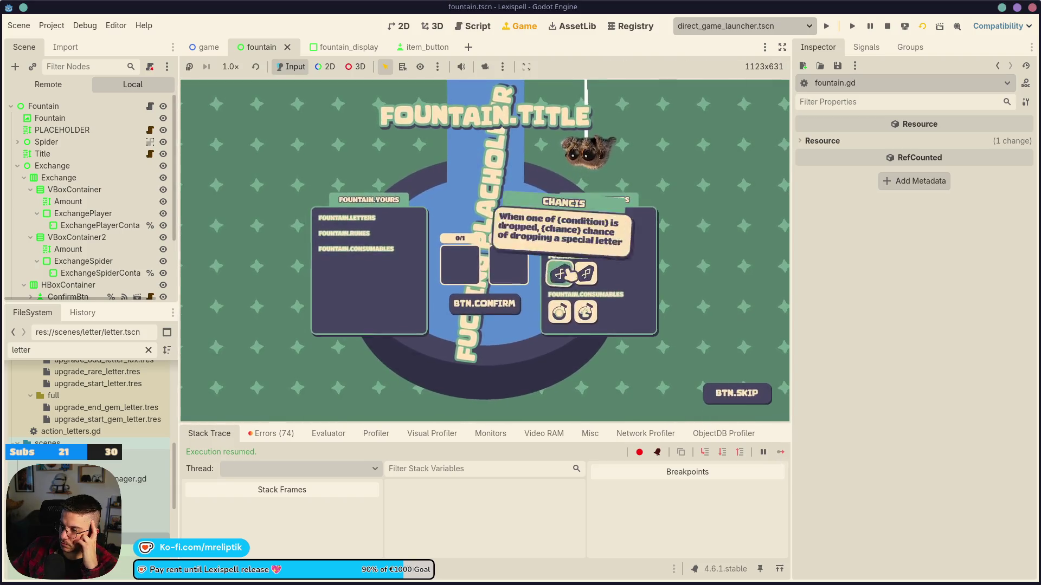
{"action": "left_click_drag", "start_coordinate": [559, 272], "coordinate": [508, 265]}
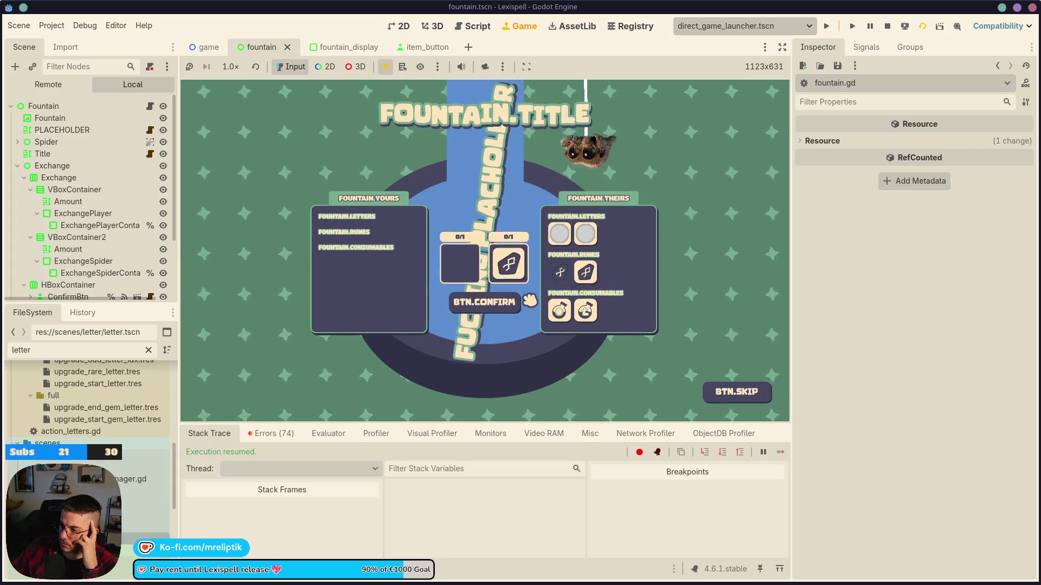
{"action": "left_click", "coordinate": [509, 265]}
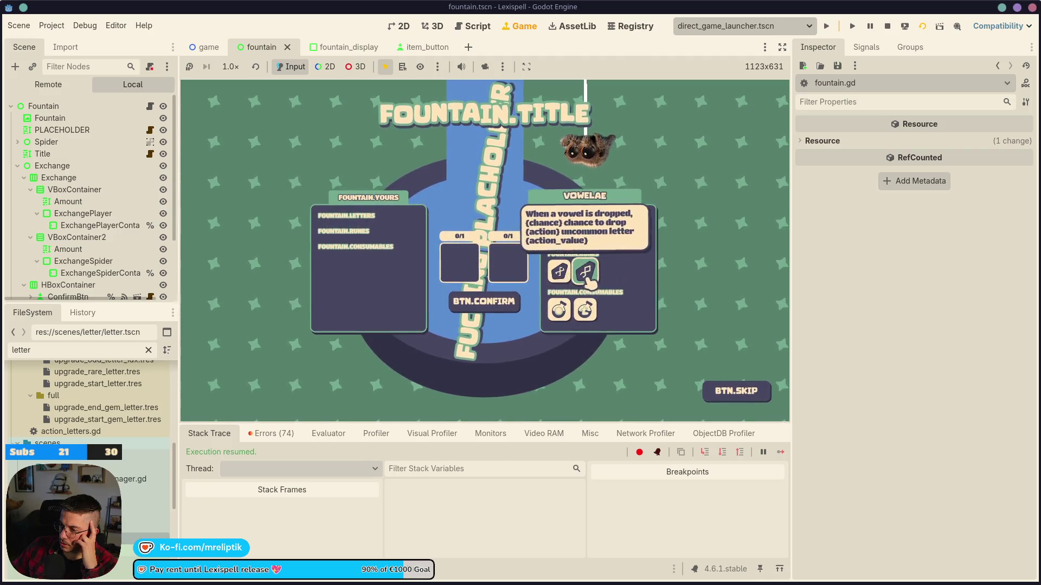
{"action": "left_click", "coordinate": [559, 271]}
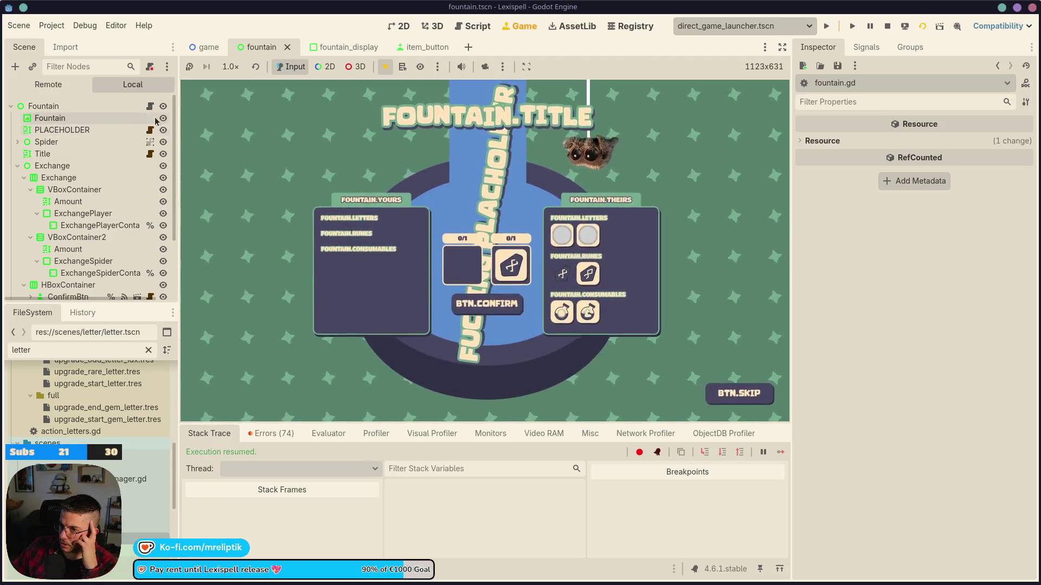
Change SIDE.PLAYER to SIDE.SPIDER on line 89 of the spider handler and save
{"action": "key", "text": "ctrl+F3"}
{"action": "scroll", "coordinate": [421, 316], "scroll_direction": "down", "scroll_amount": 5}
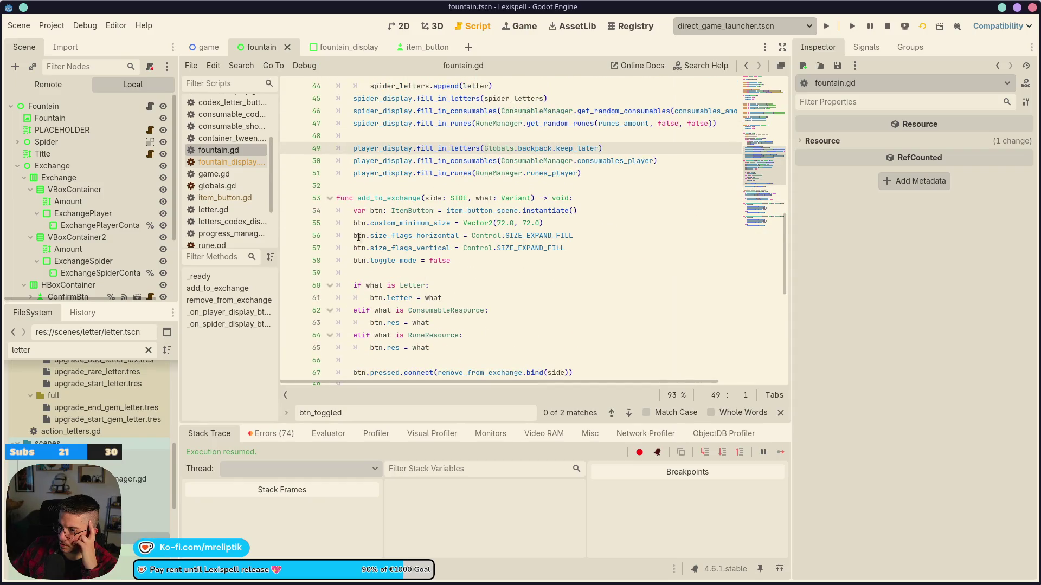
{"action": "scroll", "coordinate": [407, 235], "scroll_direction": "down", "scroll_amount": 2}
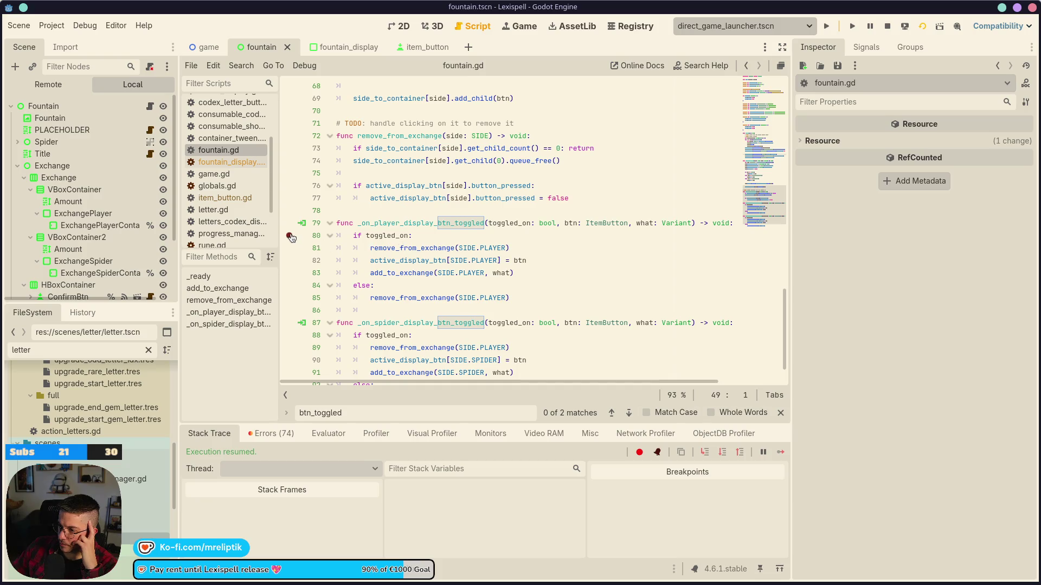
{"action": "left_click", "coordinate": [290, 337]}
{"action": "scroll", "coordinate": [304, 334], "scroll_direction": "down", "scroll_amount": 1}
{"action": "left_click", "coordinate": [486, 322]}
{"action": "key", "text": "ctrl+c"}
{"action": "double_click", "coordinate": [488, 310]}
{"action": "key", "text": "ctrl+v"}
{"action": "key", "text": "ctrl+s"}
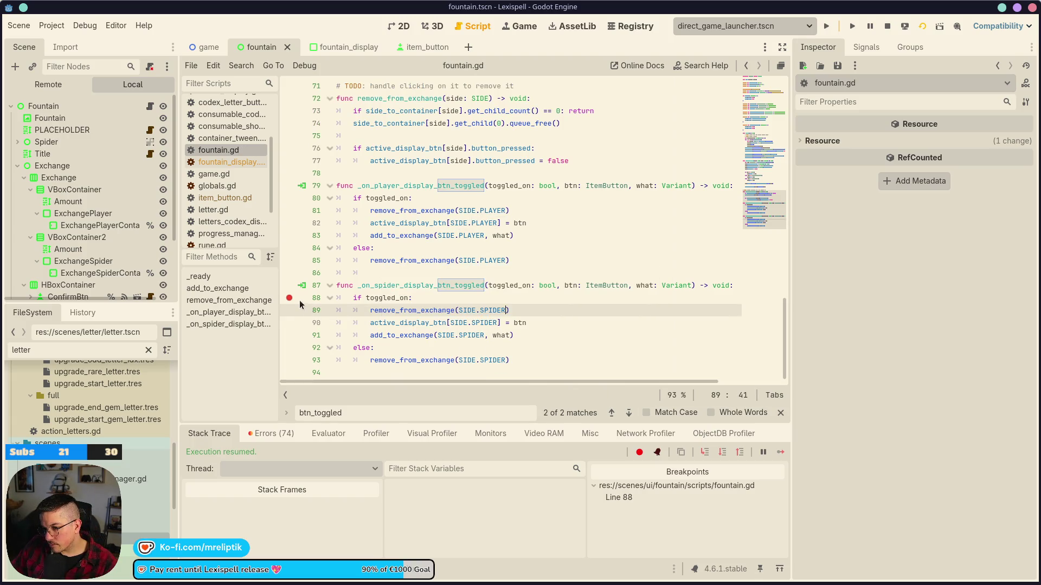
{"action": "left_click", "coordinate": [289, 297]}
Retest swapping runes and the potion in the spider's exchange slot, then stop the game
{"action": "left_click", "coordinate": [520, 26]}
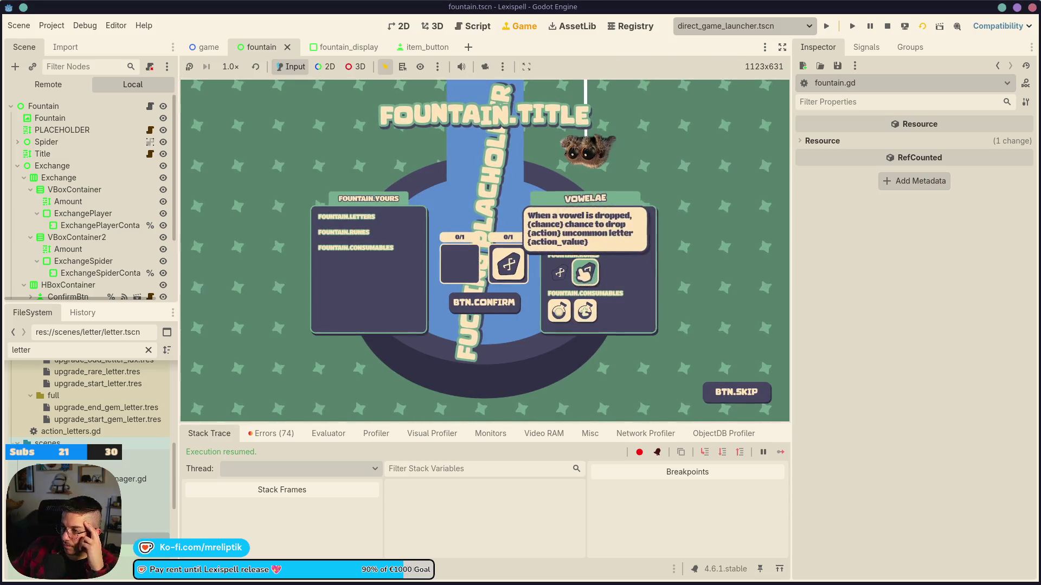
{"action": "left_click", "coordinate": [584, 271]}
{"action": "left_click", "coordinate": [584, 310]}
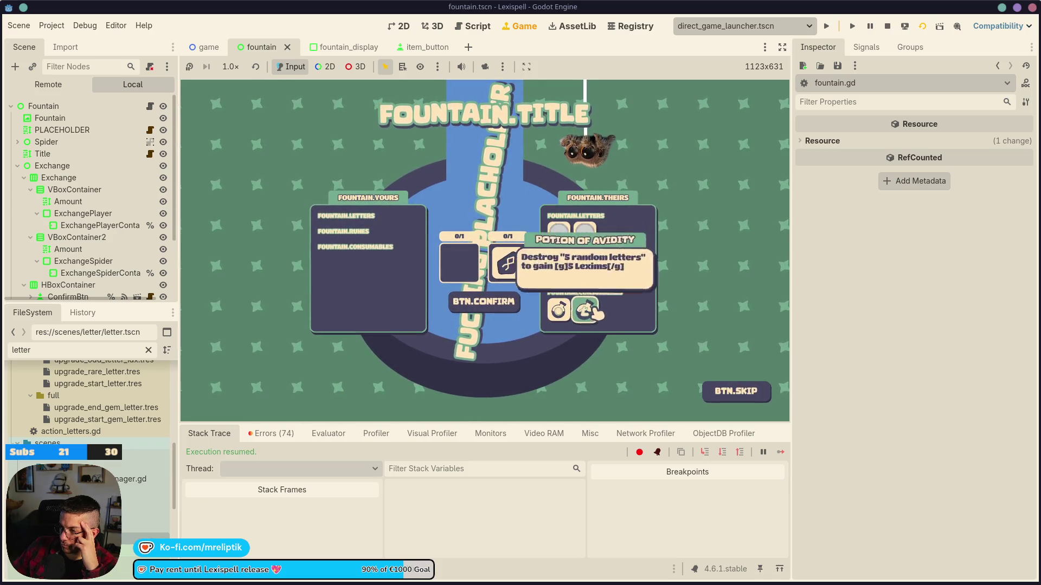
{"action": "left_click", "coordinate": [584, 310]}
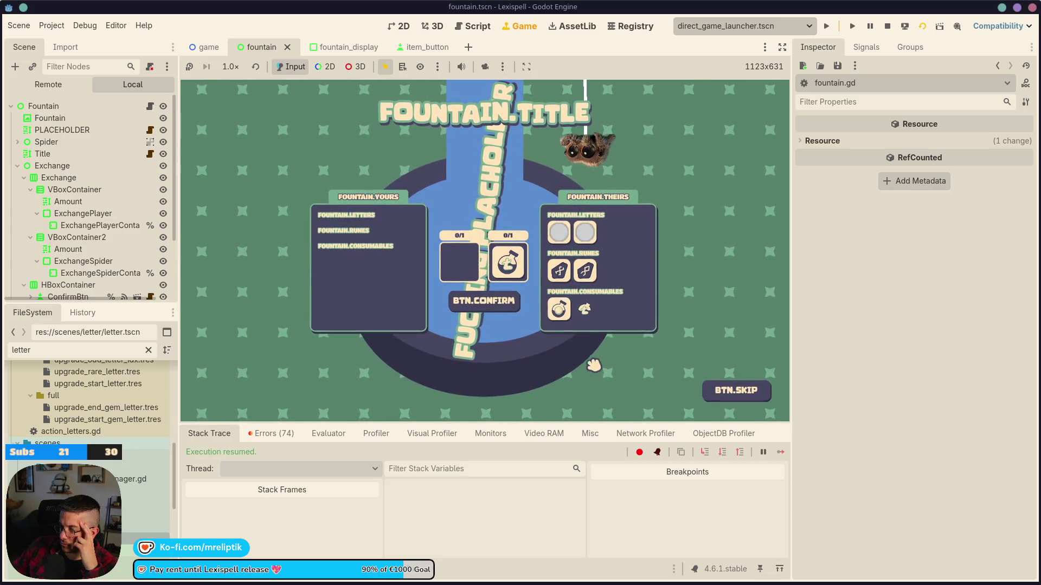
{"action": "key", "text": "F8"}
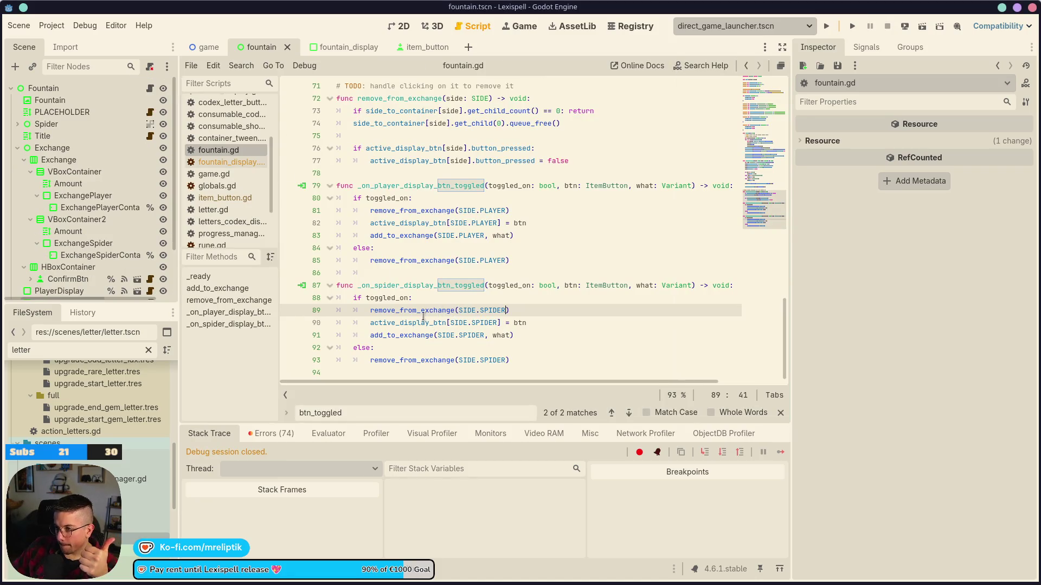
Rename the two Amount label nodes to AmountPlayer and AmountExchange and save the scene
{"action": "scroll", "coordinate": [424, 316], "scroll_direction": "up", "scroll_amount": 4}
{"action": "left_click", "coordinate": [260, 568]}
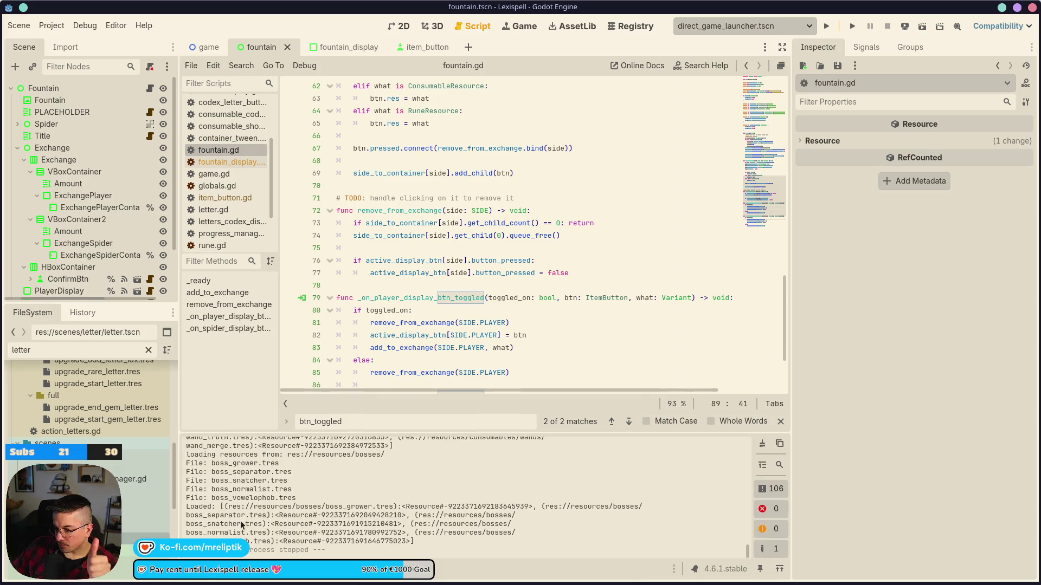
{"action": "scroll", "coordinate": [410, 248], "scroll_direction": "up", "scroll_amount": 1}
{"action": "left_click", "coordinate": [205, 555]}
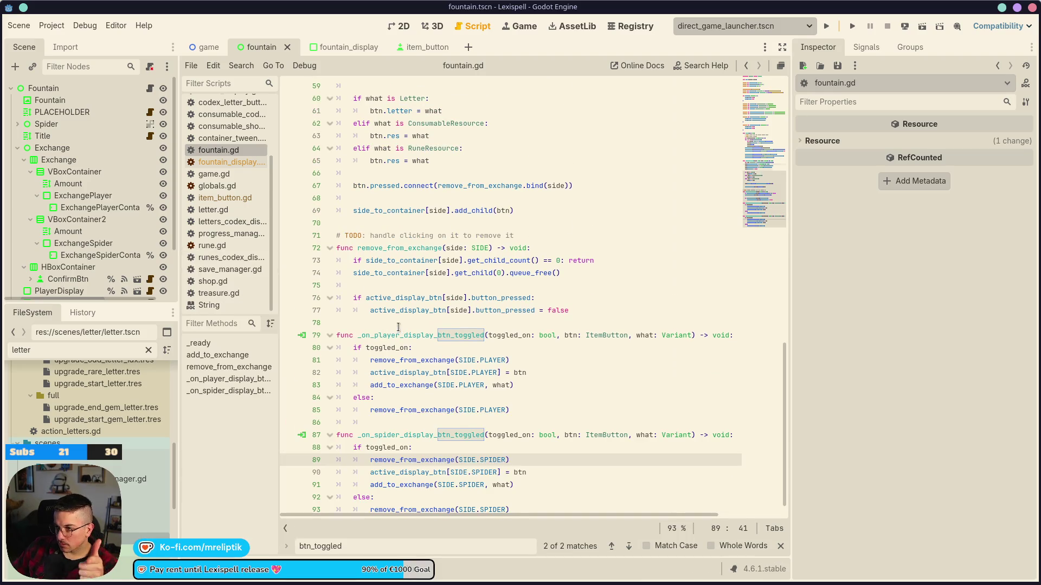
{"action": "scroll", "coordinate": [398, 324], "scroll_direction": "up", "scroll_amount": 15}
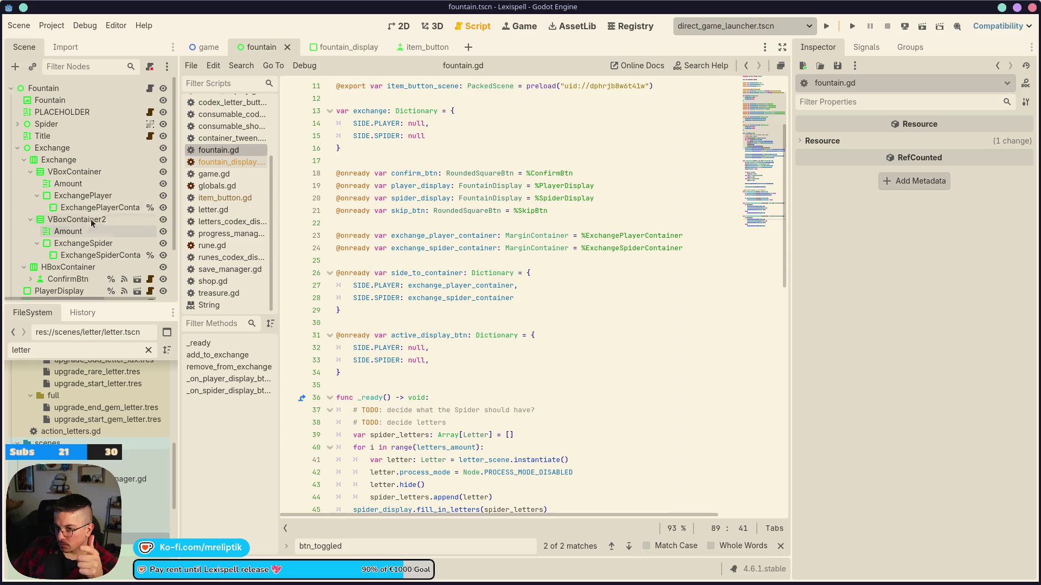
{"action": "double_click", "coordinate": [103, 183]}
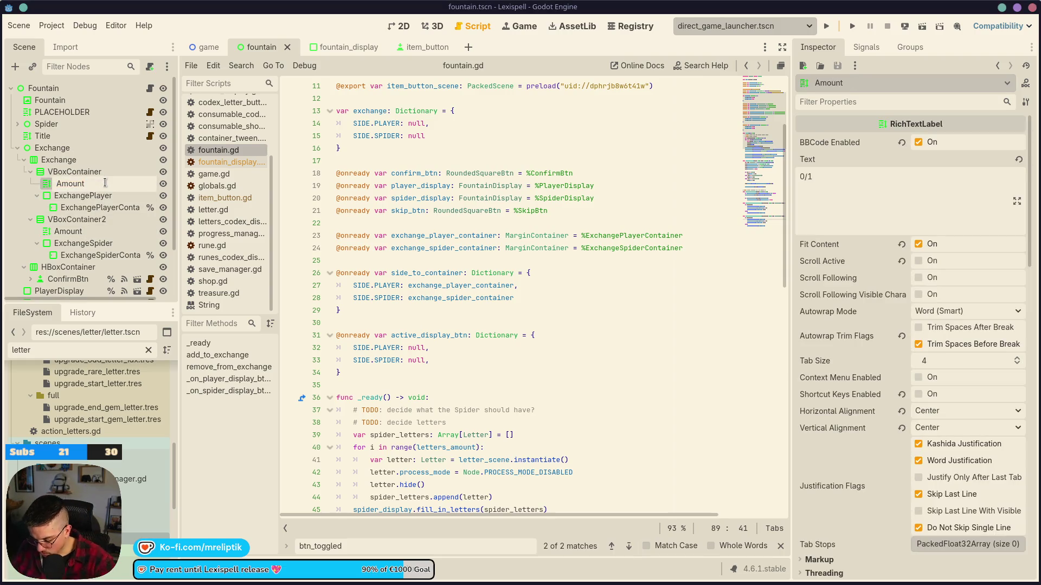
{"action": "key", "text": "Return"}
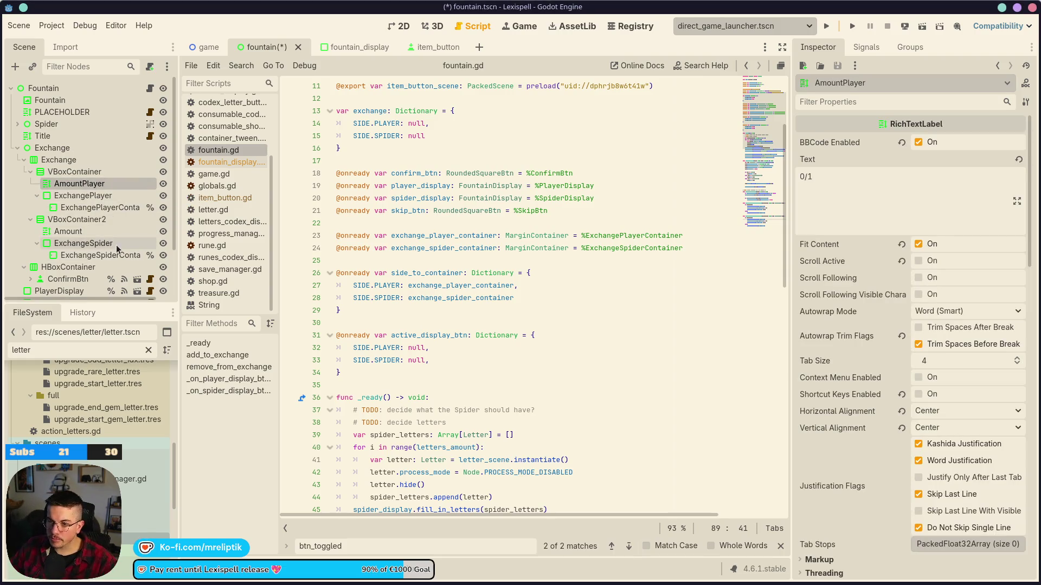
{"action": "double_click", "coordinate": [122, 229]}
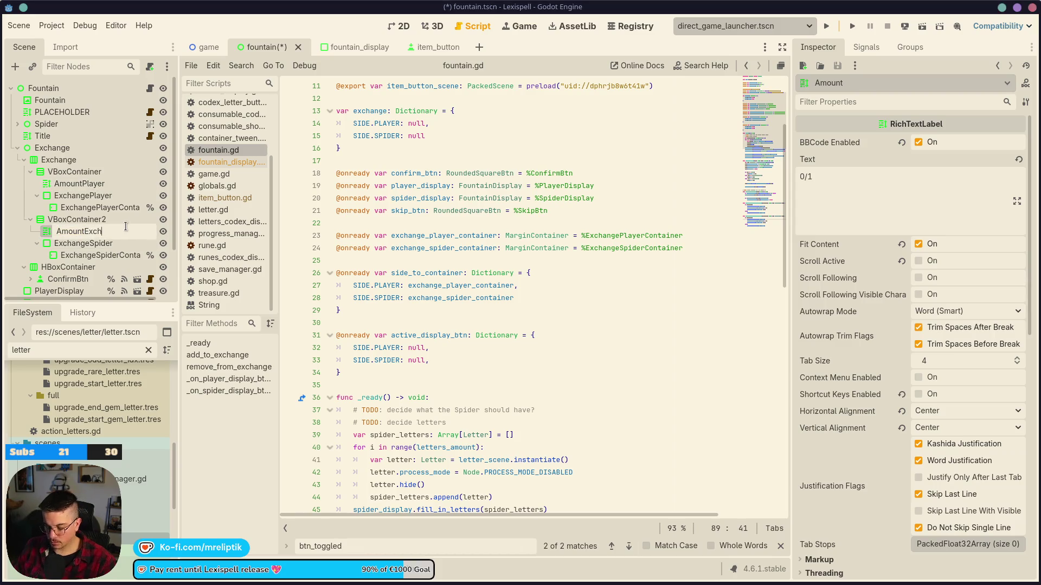
{"action": "type", "text": "ange"}
{"action": "key", "text": "Return"}
{"action": "key", "text": "ctrl+s"}
Return to the active_display_btn dictionary in fountain.gd and place the caret after it
{"action": "scroll", "coordinate": [485, 372], "scroll_direction": "down", "scroll_amount": 9}
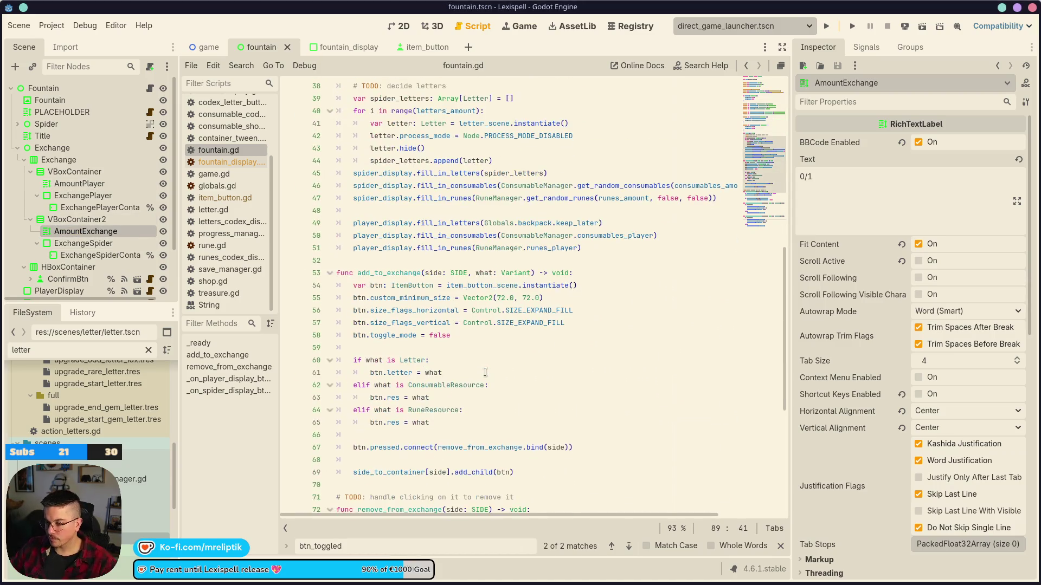
{"action": "scroll", "coordinate": [447, 327], "scroll_direction": "down", "scroll_amount": 5}
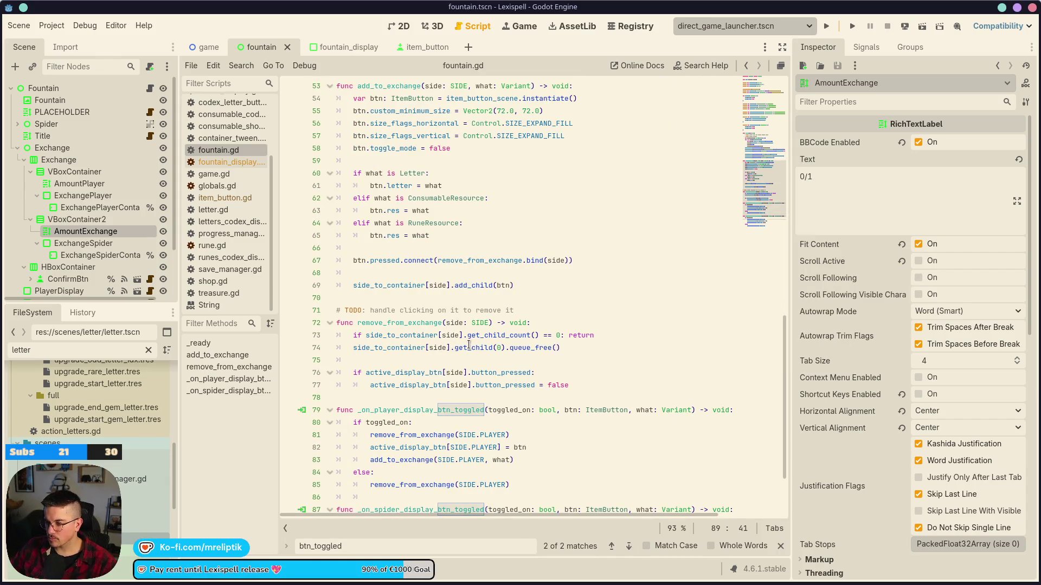
{"action": "scroll", "coordinate": [495, 347], "scroll_direction": "up", "scroll_amount": 6}
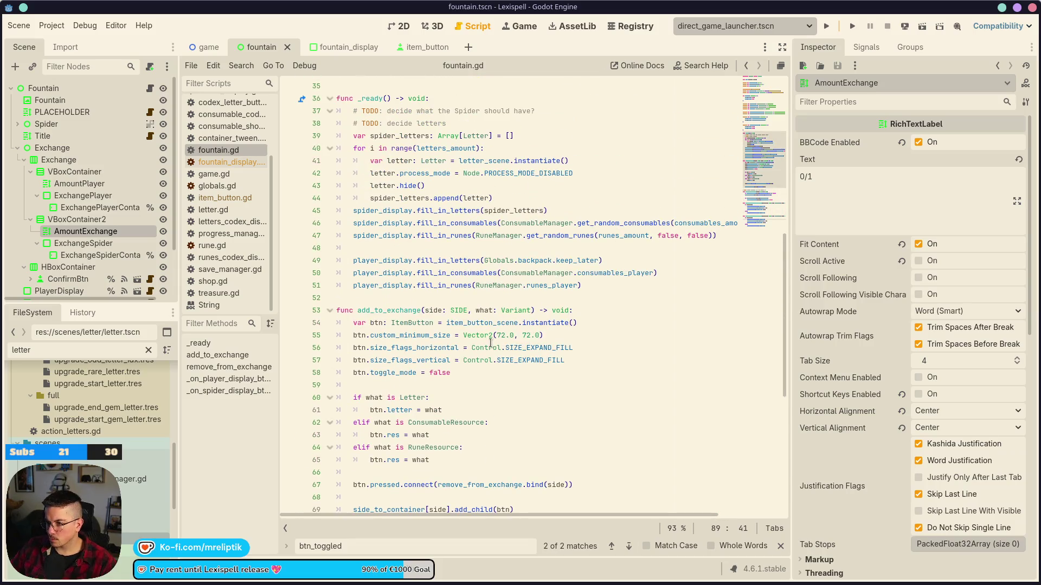
{"action": "scroll", "coordinate": [477, 339], "scroll_direction": "up", "scroll_amount": 5}
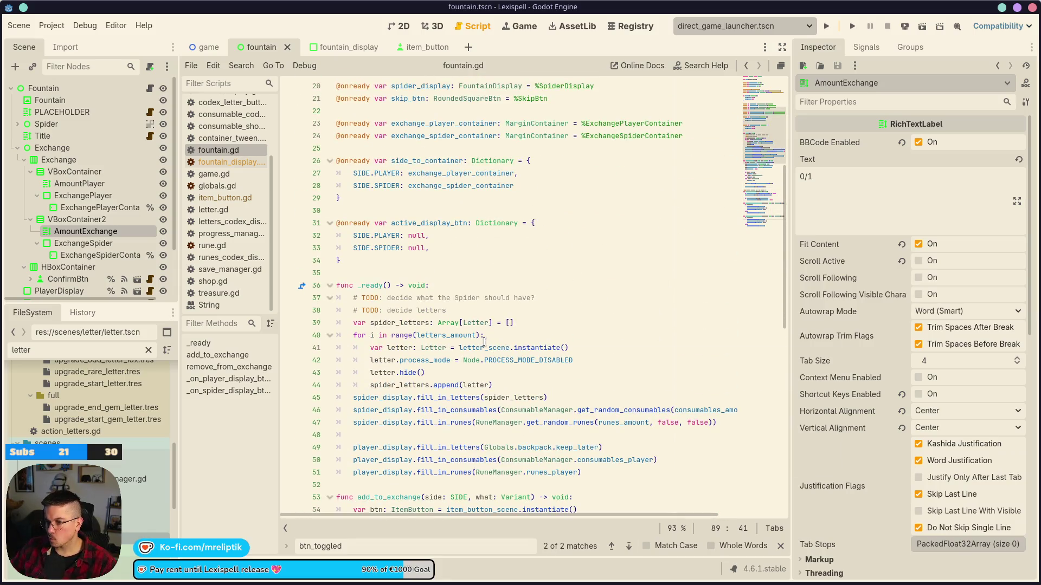
{"action": "scroll", "coordinate": [484, 340], "scroll_direction": "up", "scroll_amount": 2}
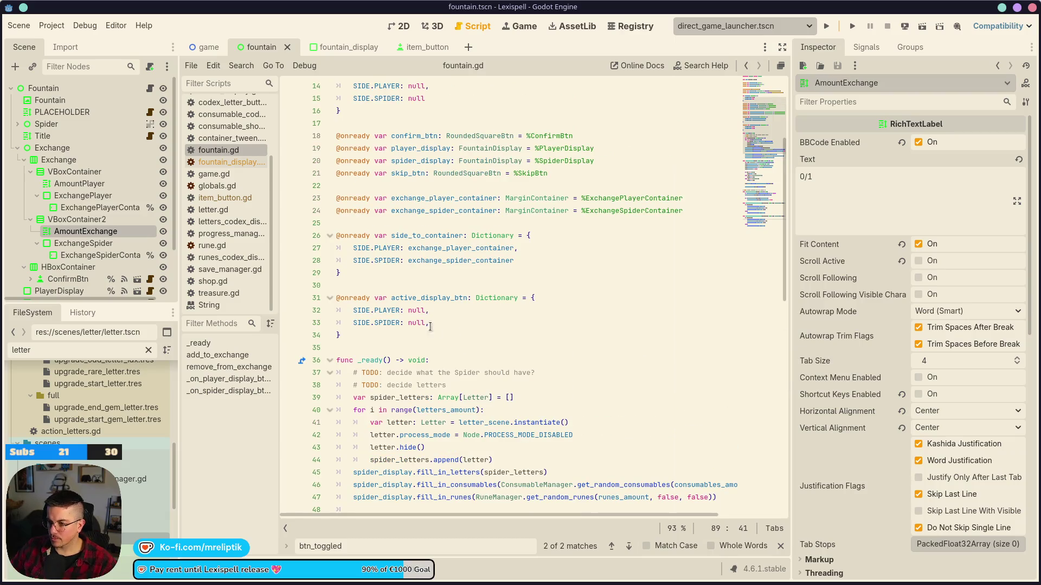
{"action": "left_click", "coordinate": [406, 332]}
{"action": "key", "text": "Return"}
{"action": "key", "text": "Return"}
{"action": "type", "text": "@onrea"}
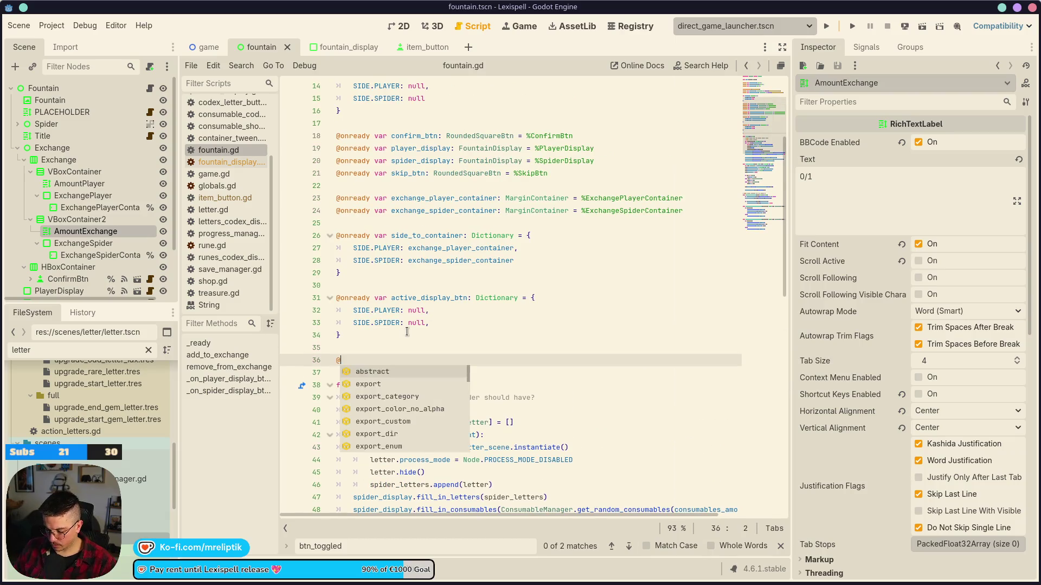
{"action": "type", "text": "dy var a"}
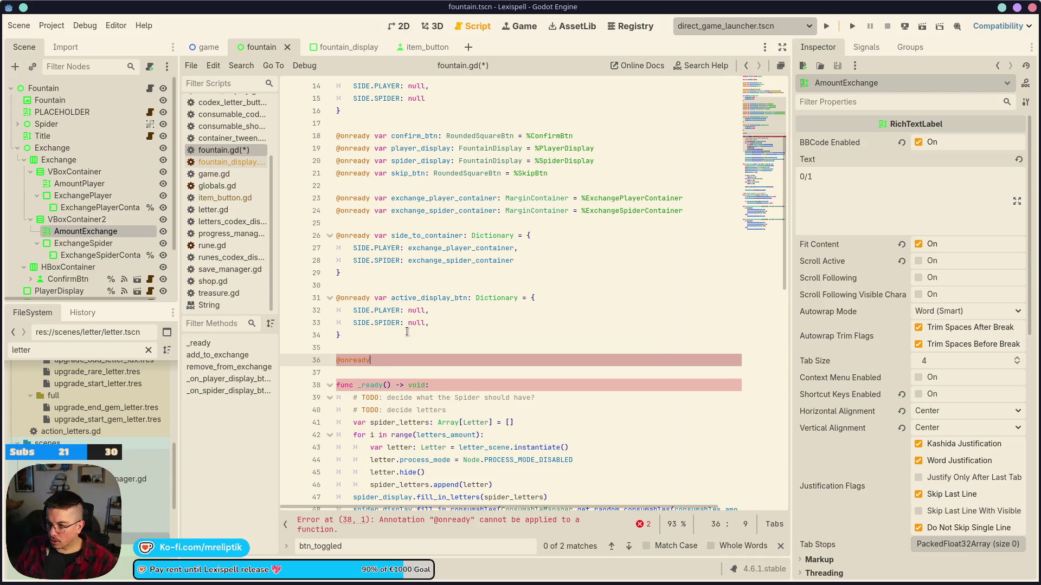
{"action": "type", "text": "mount"}
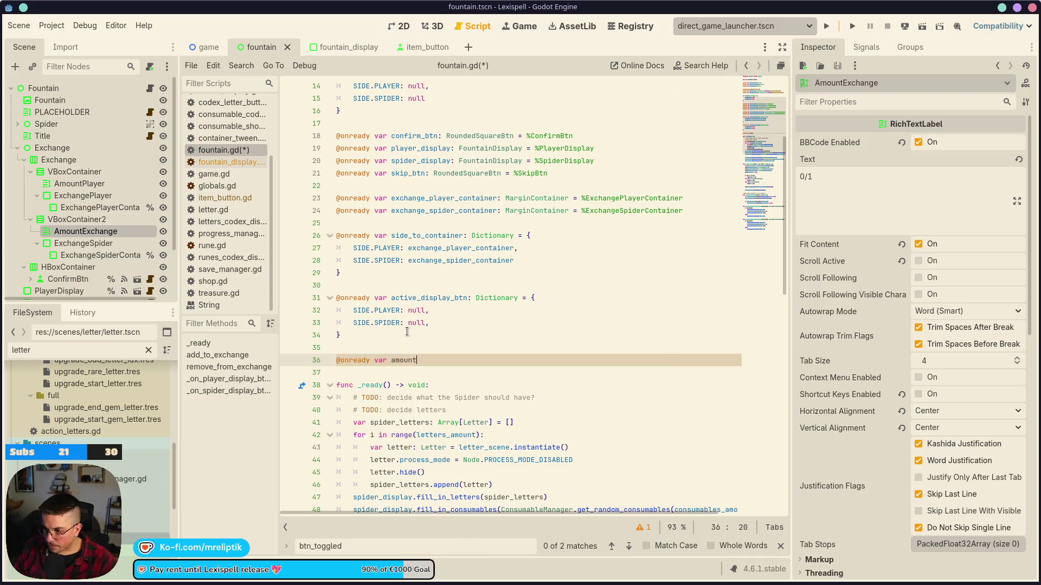
{"action": "key", "text": "BackSpace"}
{"action": "key", "text": "BackSpace"}
{"action": "key", "text": "BackSpace"}
{"action": "type", "text": "side_to_amount: D"}
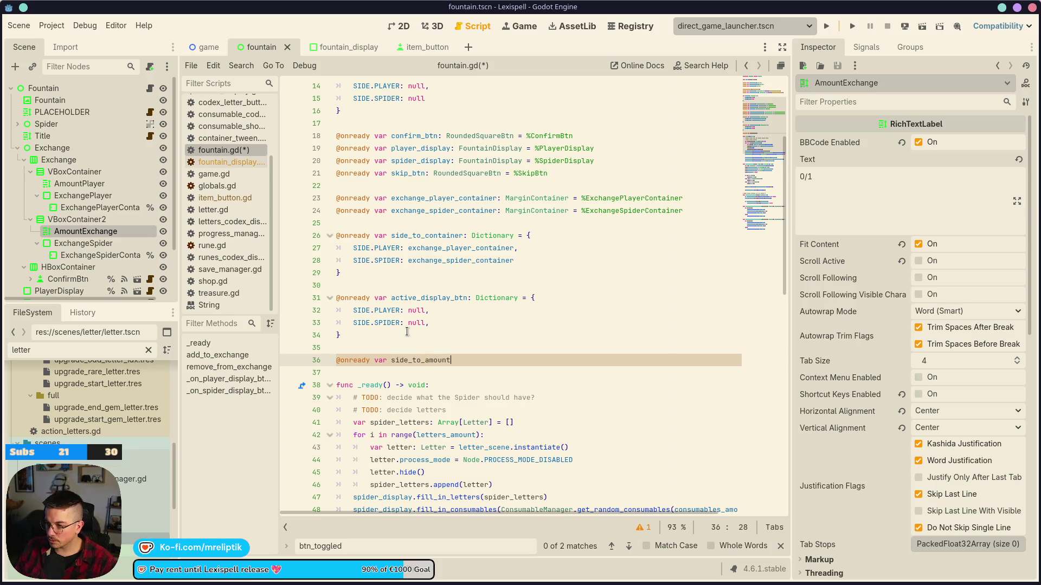
{"action": "type", "text": "cio"}
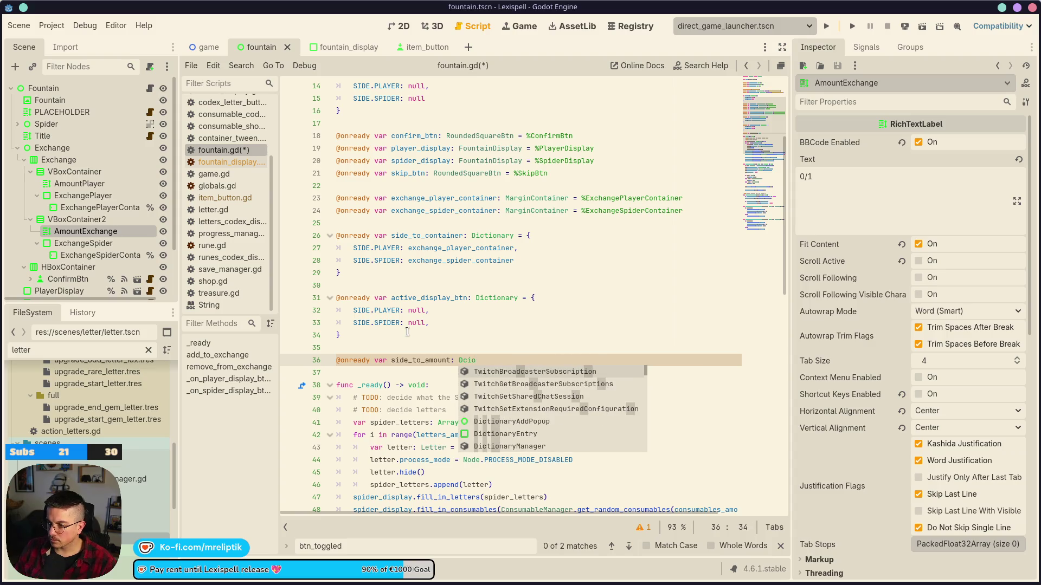
{"action": "key", "text": "BackSpace"}
{"action": "key", "text": "BackSpace"}
{"action": "key", "text": "BackSpace"}
{"action": "type", "text": "ictionary = {"}
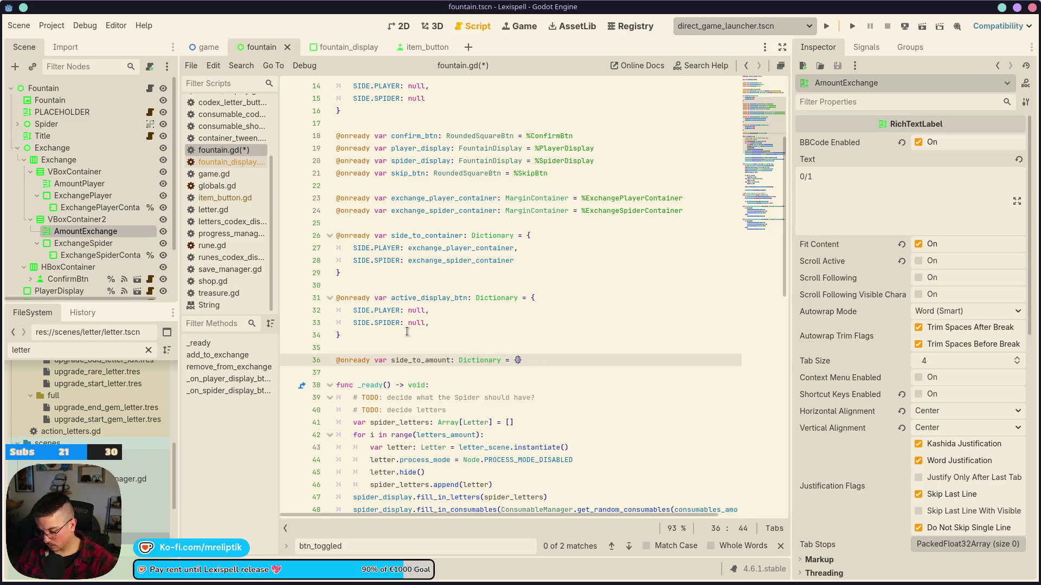
{"action": "key", "text": "Return"}
{"action": "key", "text": "ctrl+s"}
Make AmountPlayer and AmountExchange unique-name nodes and add their references to the script
{"action": "scroll", "coordinate": [417, 221], "scroll_direction": "up", "scroll_amount": 3}
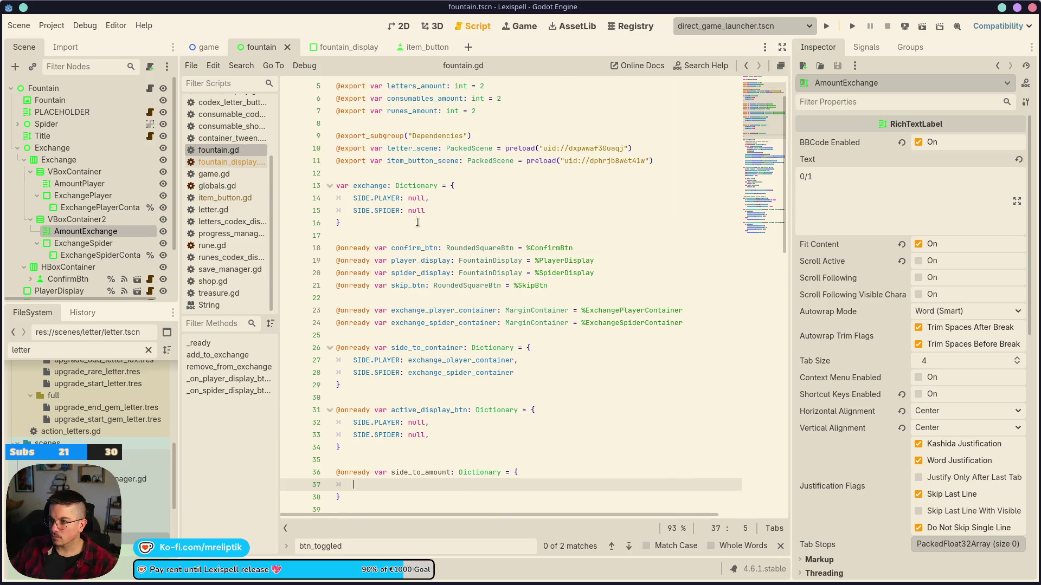
{"action": "left_click", "coordinate": [368, 335]}
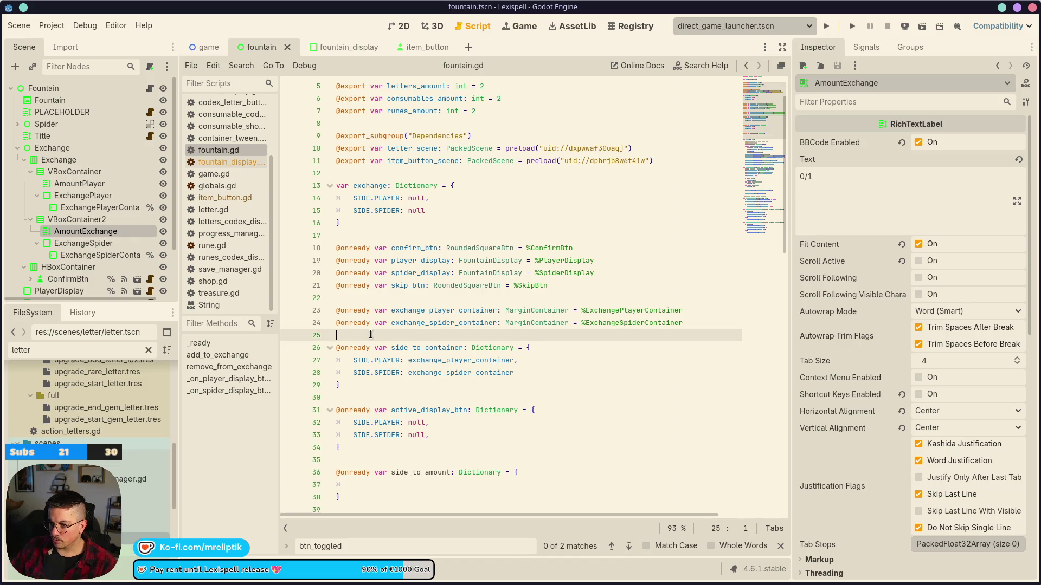
{"action": "key", "text": "Return"}
{"action": "key", "text": "Return"}
{"action": "key", "text": "Up"}
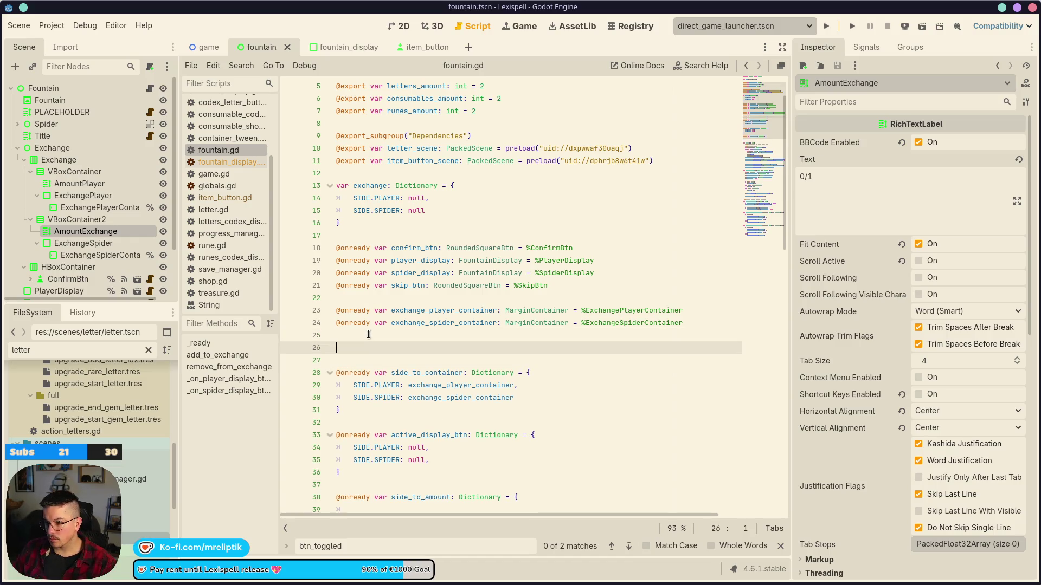
{"action": "left_click", "coordinate": [87, 183]}
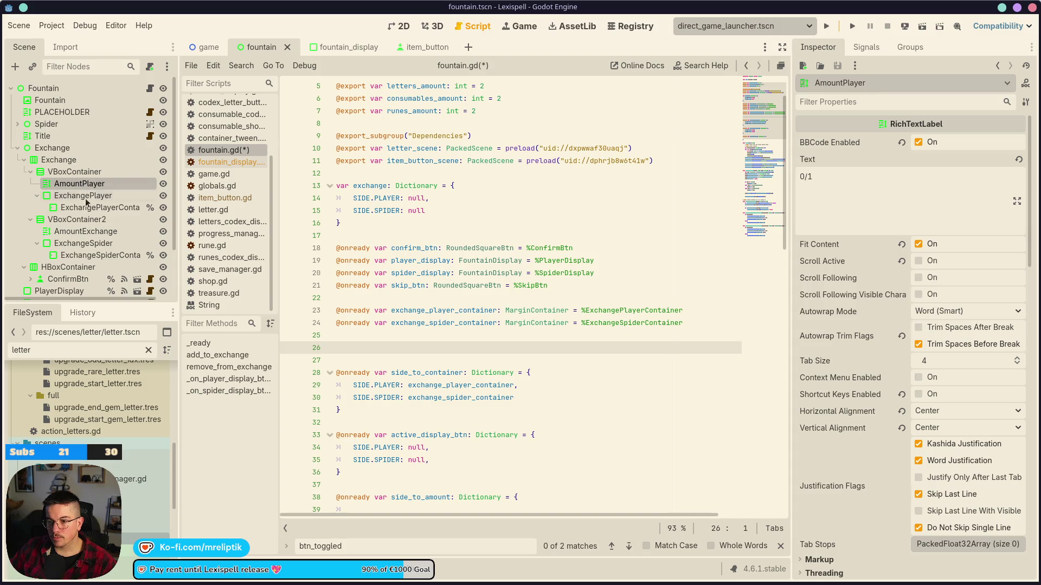
{"action": "left_click", "coordinate": [83, 231], "text": "ctrl"}
{"action": "right_click", "coordinate": [83, 231]}
{"action": "left_click", "coordinate": [151, 365]}
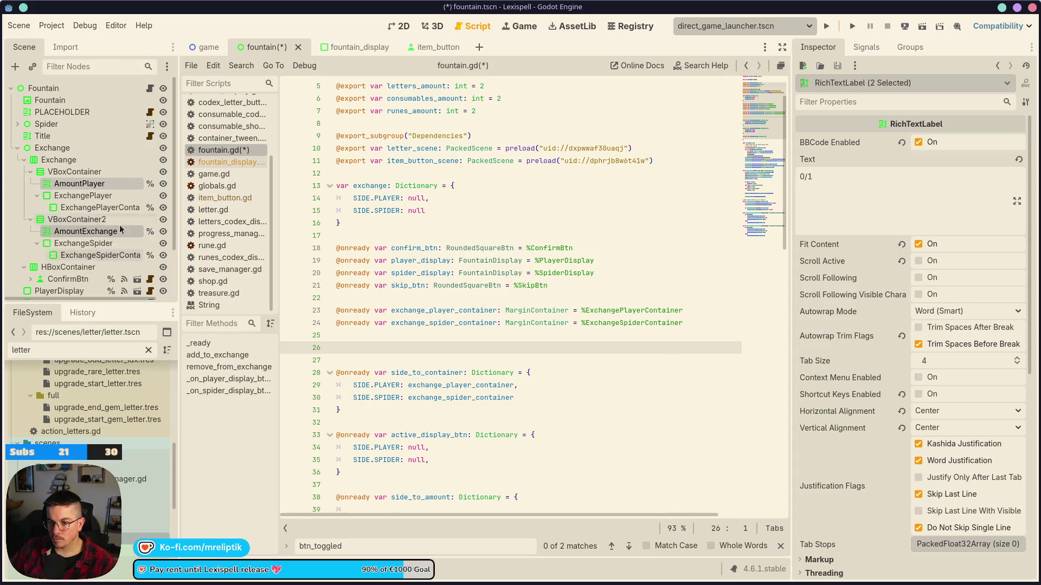
{"action": "left_click_drag", "start_coordinate": [113, 186], "coordinate": [390, 352]}
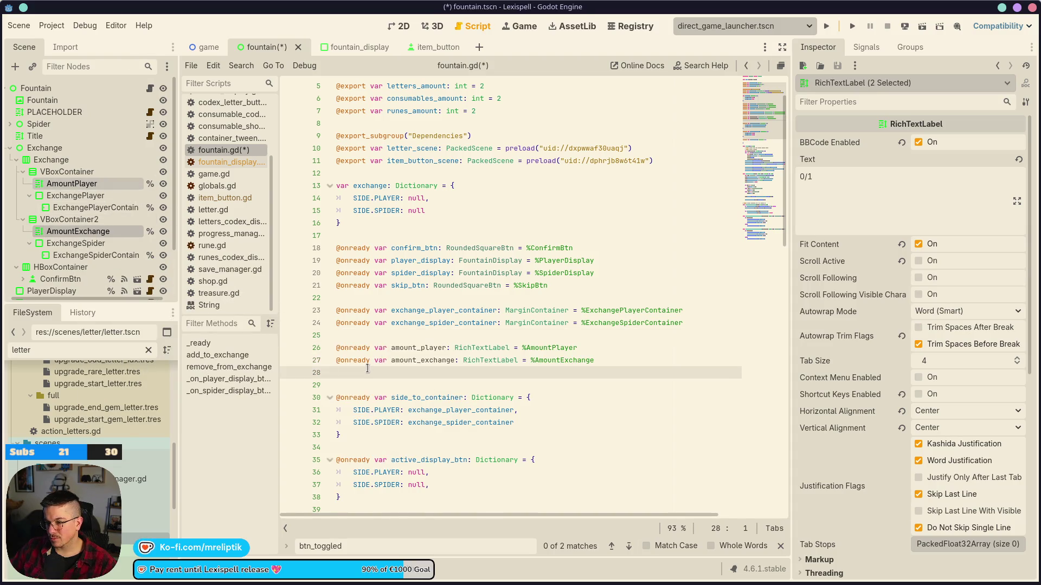
Paste SIDE.PLAYER and SIDE.SPIDER entries into the side_to_amount dictionary
{"action": "double_click", "coordinate": [413, 348]}
{"action": "scroll", "coordinate": [425, 357], "scroll_direction": "down", "scroll_amount": 2}
{"action": "left_click_drag", "start_coordinate": [431, 398], "coordinate": [353, 384]}
{"action": "key", "text": "ctrl+c"}
{"action": "left_click", "coordinate": [386, 448]}
{"action": "key", "text": "ctrl+v"}
Map the entries to amount_player and amount_exchange, fix indentation, and save
{"action": "double_click", "coordinate": [428, 274]}
{"action": "key", "text": "ctrl+c"}
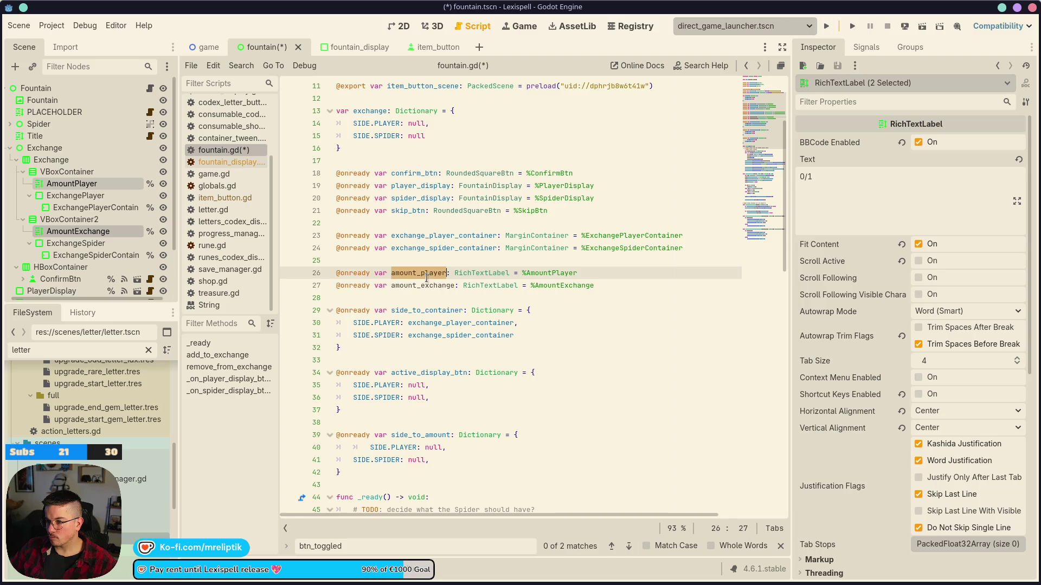
{"action": "key", "text": "ctrl+v"}
{"action": "double_click", "coordinate": [423, 285]}
{"action": "key", "text": "ctrl+c"}
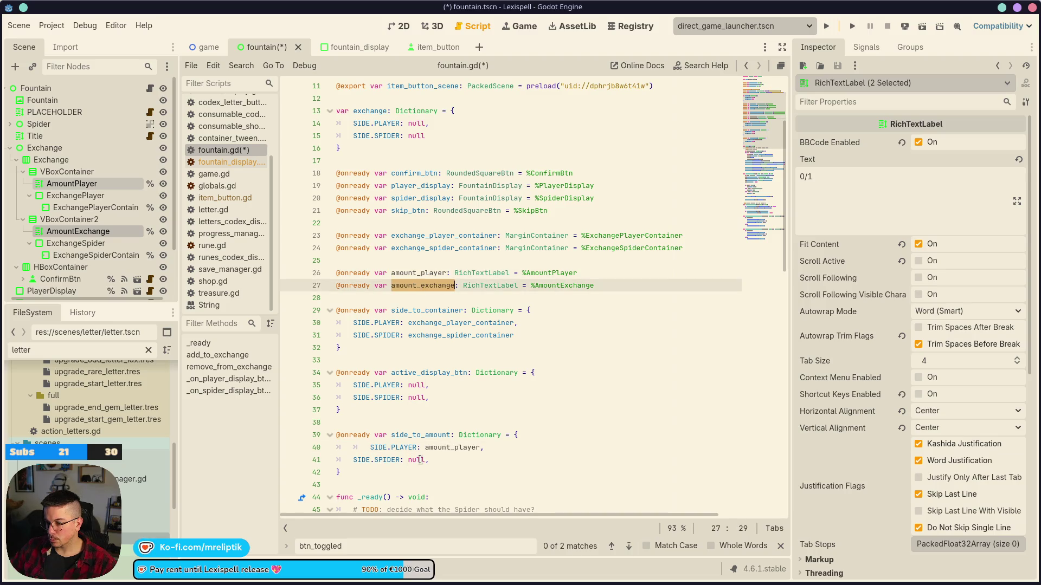
{"action": "double_click", "coordinate": [418, 460]}
{"action": "key", "text": "ctrl+v"}
{"action": "left_click", "coordinate": [399, 460]}
{"action": "key", "text": "Up"}
{"action": "key", "text": "shift+Tab"}
{"action": "key", "text": "ctrl+s"}
Move to the add_child line in add_to_exchange
{"action": "double_click", "coordinate": [436, 448]}
{"action": "double_click", "coordinate": [413, 439]}
{"action": "scroll", "coordinate": [413, 439], "scroll_direction": "down", "scroll_amount": 13}
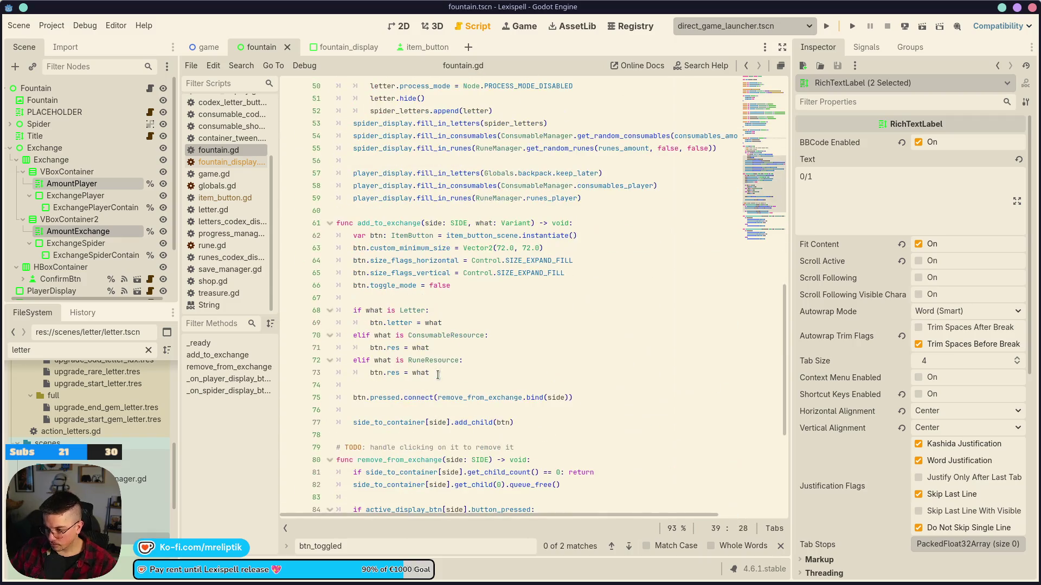
{"action": "scroll", "coordinate": [424, 254], "scroll_direction": "down", "scroll_amount": 2}
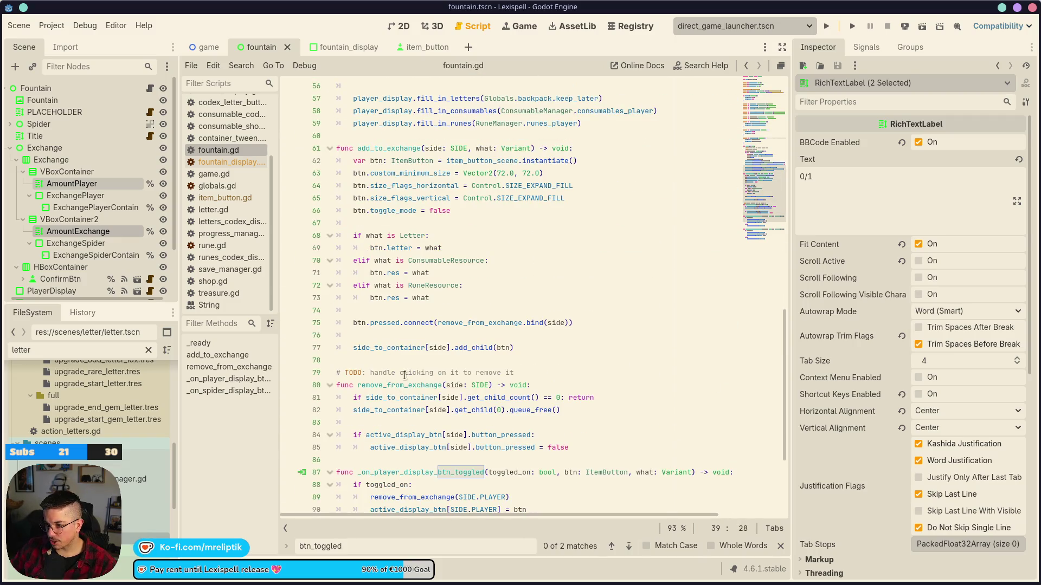
{"action": "left_click", "coordinate": [530, 347]}
After add_child(btn) in add_to_exchange, add side_to_amount[side].text = "1/1" and save
{"action": "key", "text": "Return"}
{"action": "type", "text": "side_to_amount[si"}
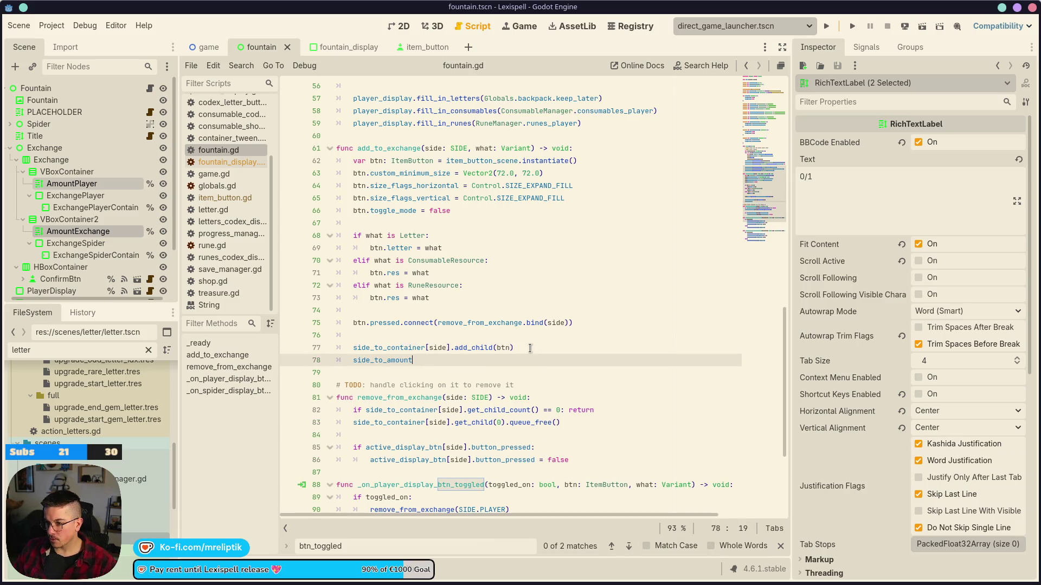
{"action": "type", "text": "de].text "}
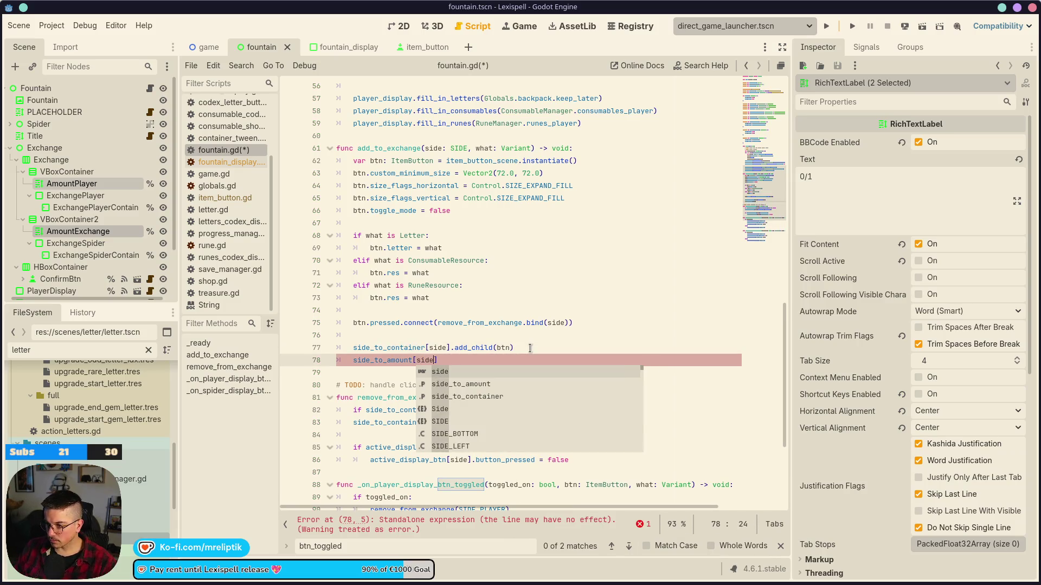
{"action": "type", "text": "= \""}
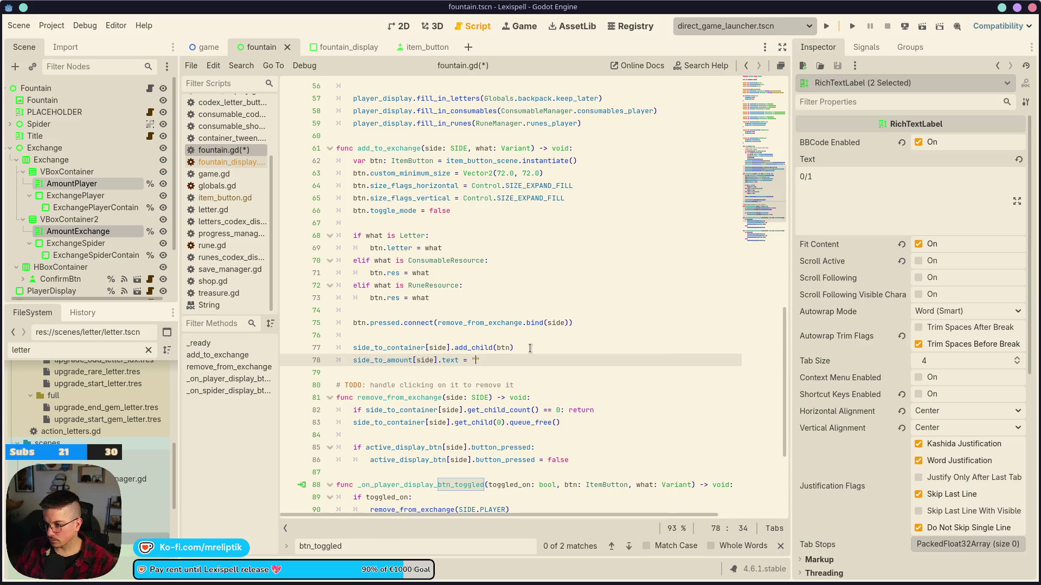
{"action": "type", "text": "1/1"}
{"action": "key", "text": "ctrl+s"}
Copy that amount-label line and paste it at the end of remove_from_exchange
{"action": "key", "text": "shift+Home"}
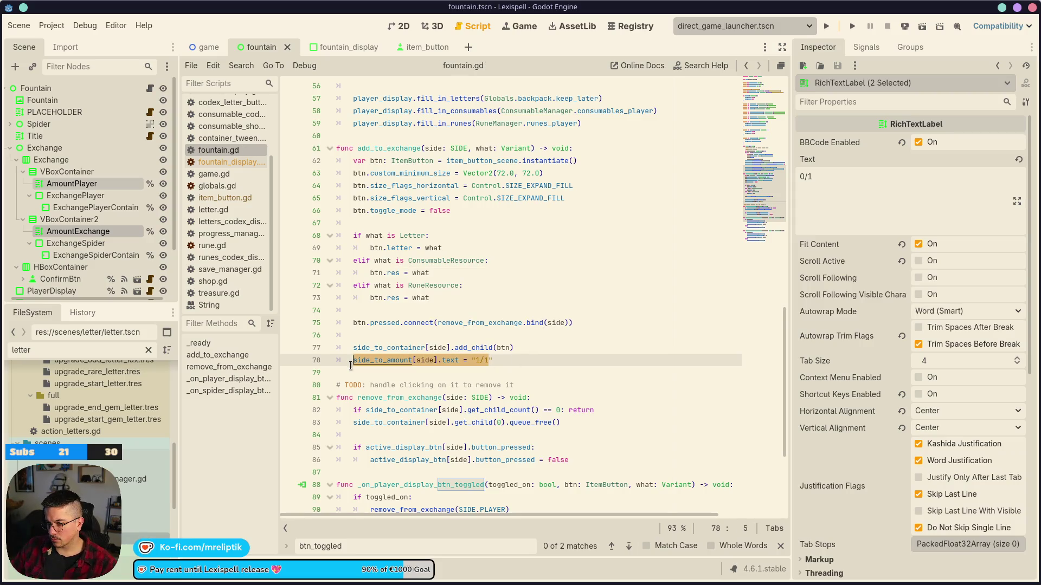
{"action": "scroll", "coordinate": [402, 401], "scroll_direction": "down", "scroll_amount": 3}
{"action": "scroll", "coordinate": [401, 427], "scroll_direction": "down", "scroll_amount": 2}
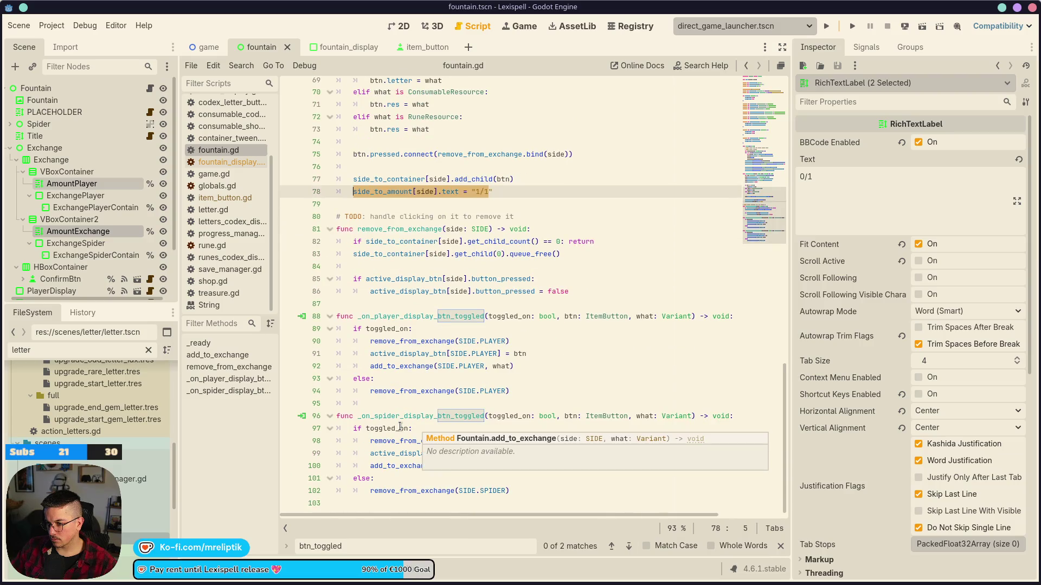
{"action": "left_click", "coordinate": [610, 289]}
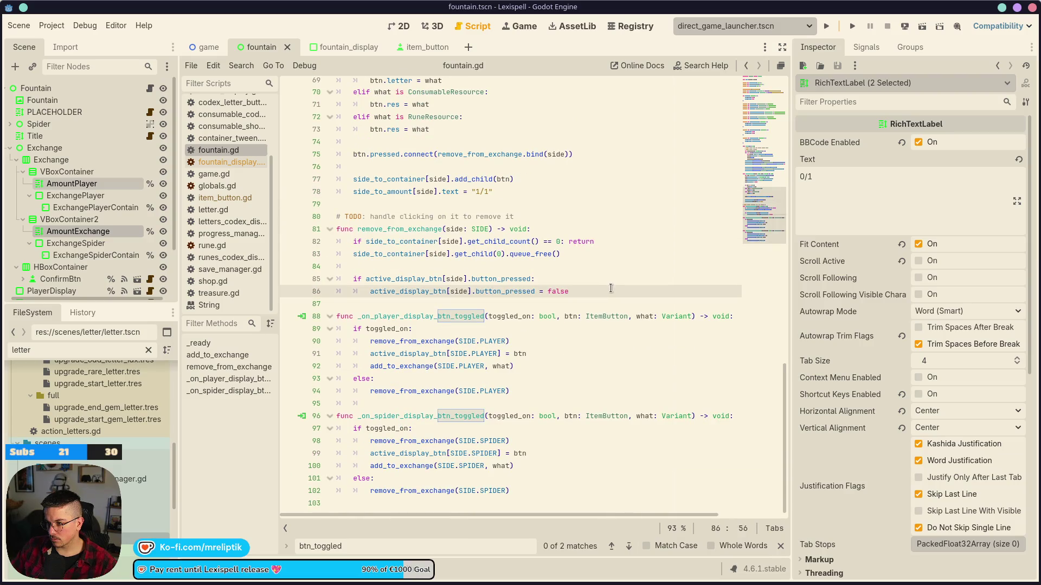
{"action": "key", "text": "Return"}
{"action": "key", "text": "BackSpace"}
{"action": "key", "text": "ctrl+v"}
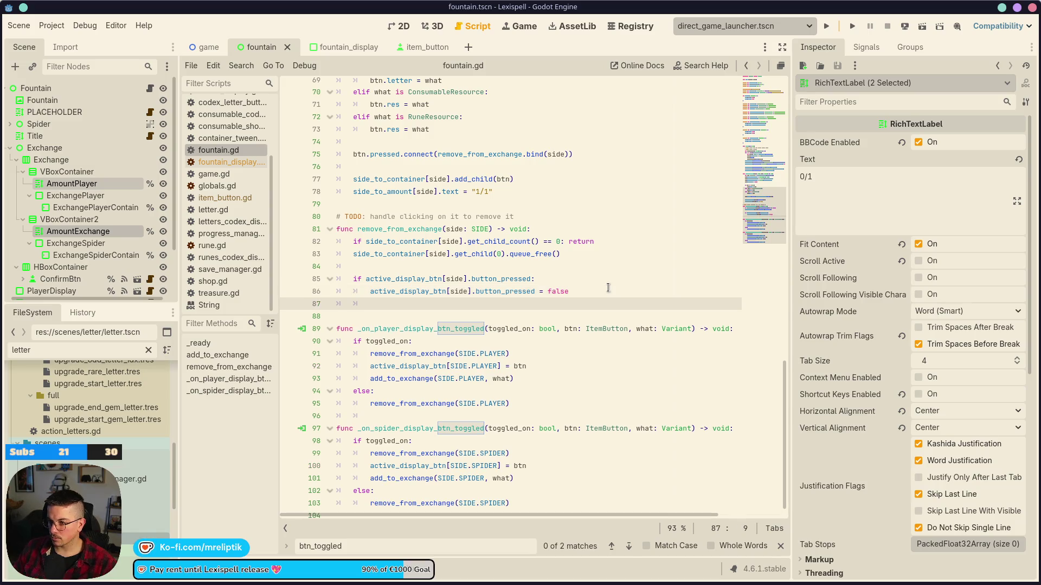
Change the pasted line so the amount label reads "0/1", and save the script
{"action": "type", "text": "\"1/1"}
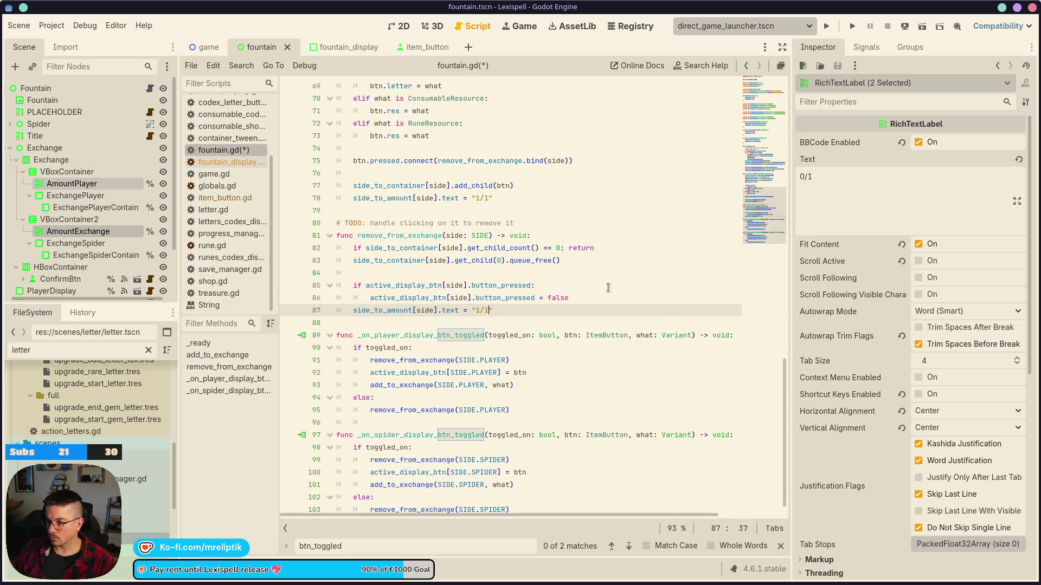
{"action": "key", "text": "Left"}
{"action": "key", "text": "Left"}
{"action": "key", "text": "BackSpace"}
{"action": "type", "text": "0"}
{"action": "key", "text": "ctrl+s"}
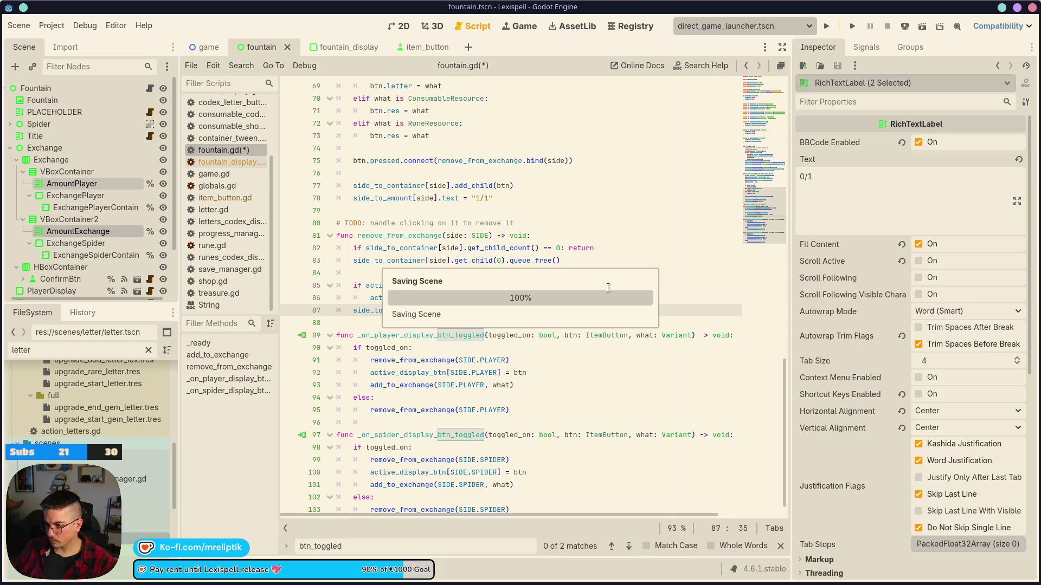
Run the game, resume the paused debugger, and view it in the Game tab
{"action": "key", "text": "F5"}
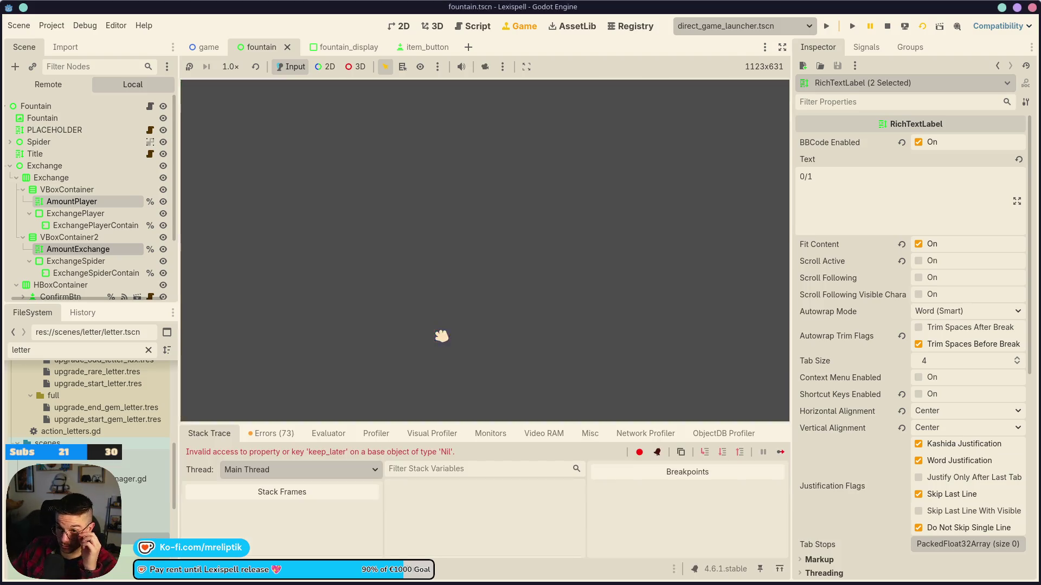
{"action": "key", "text": "F12"}
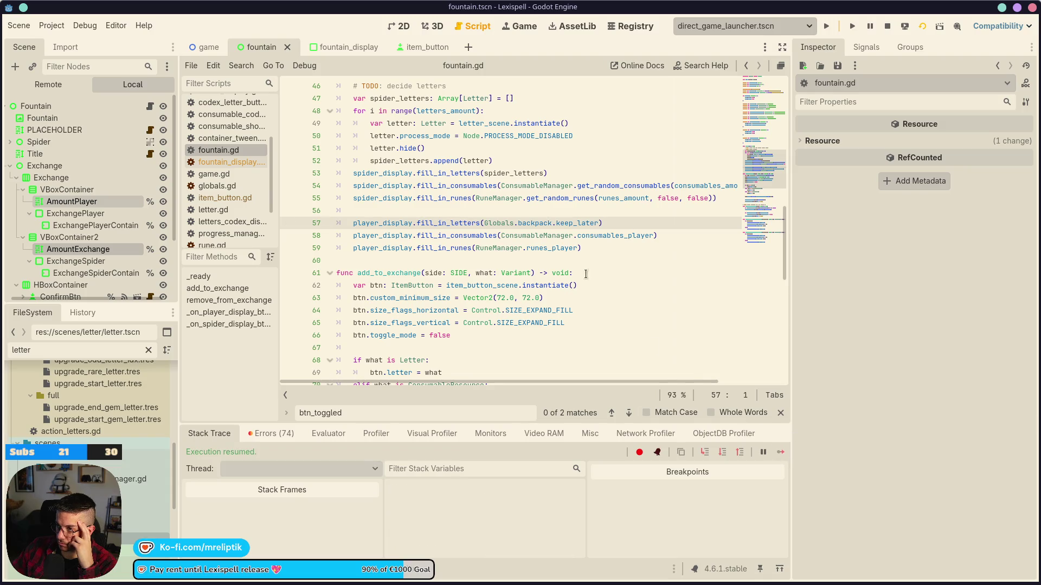
{"action": "left_click", "coordinate": [535, 29]}
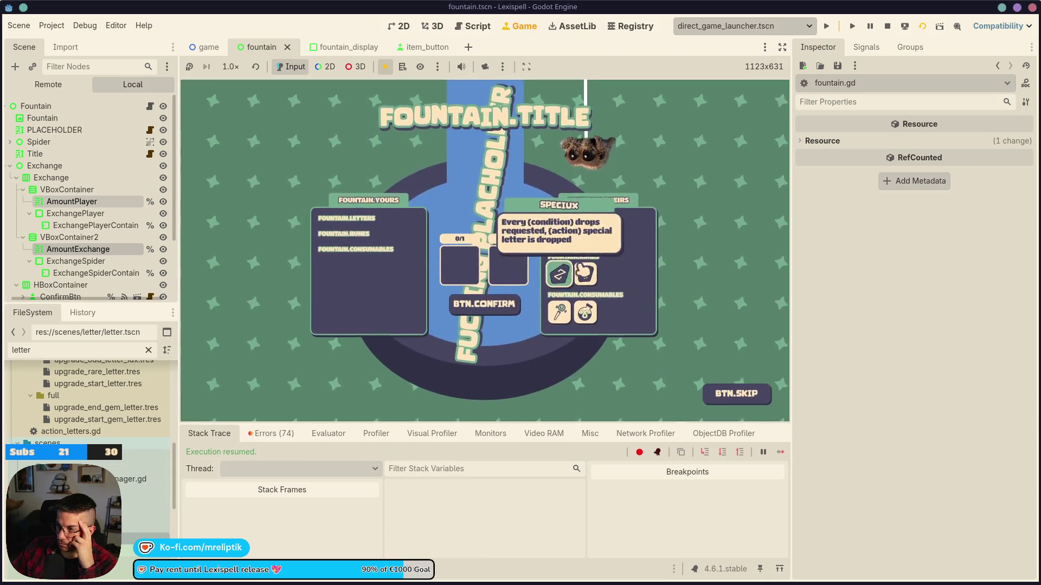
{"action": "left_click", "coordinate": [564, 277]}
{"action": "left_click", "coordinate": [560, 275]}
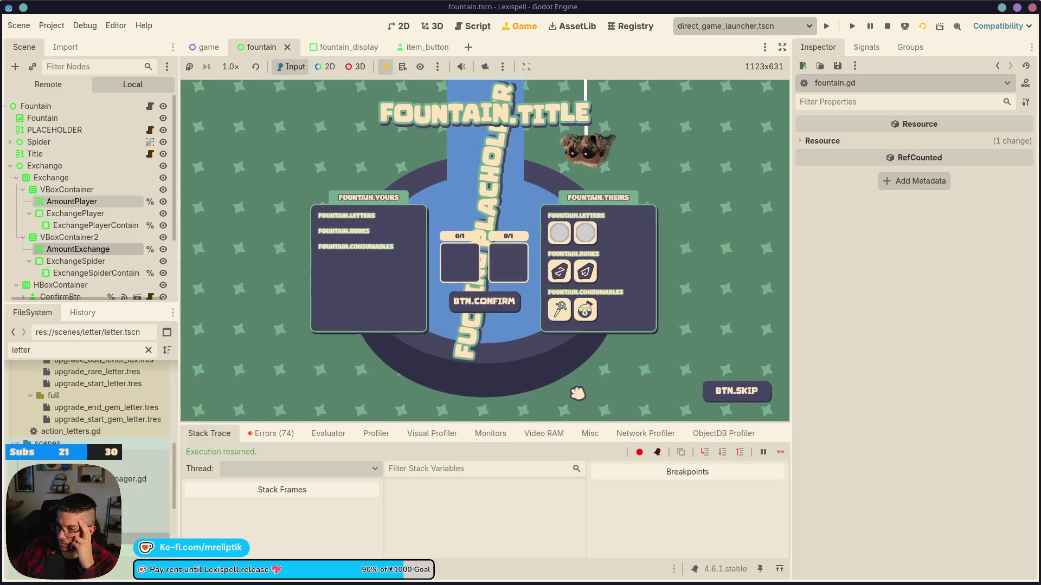
{"action": "left_click", "coordinate": [560, 275]}
{"action": "left_click", "coordinate": [508, 265]}
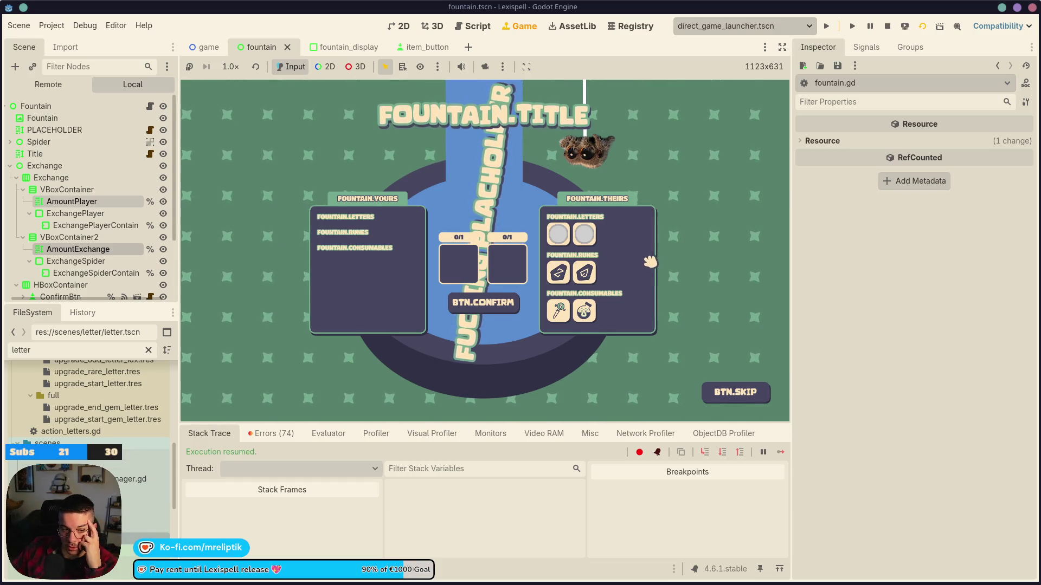
{"action": "mouse_move", "coordinate": [591, 247]}
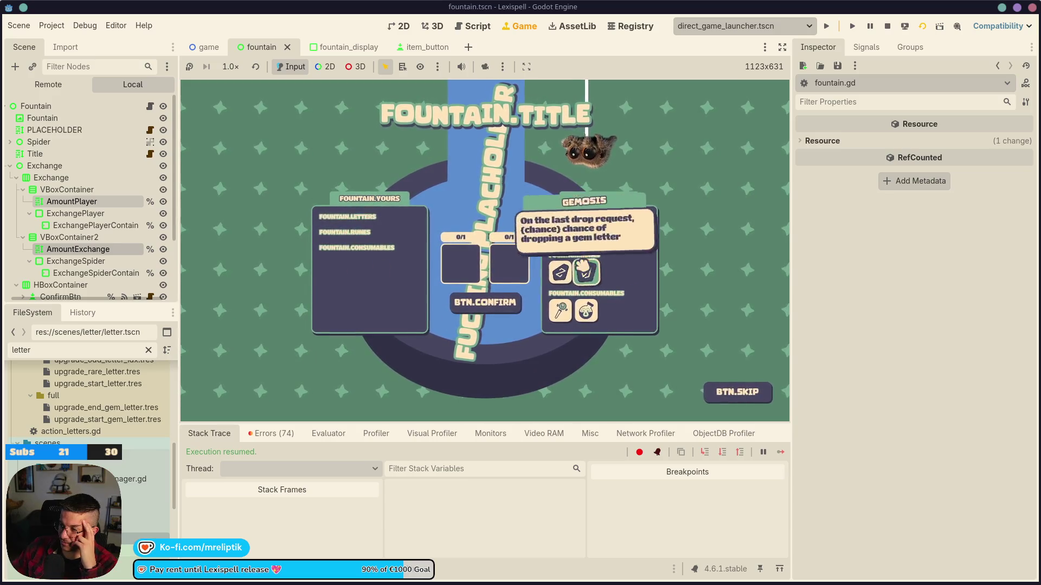
{"action": "mouse_move", "coordinate": [571, 280]}
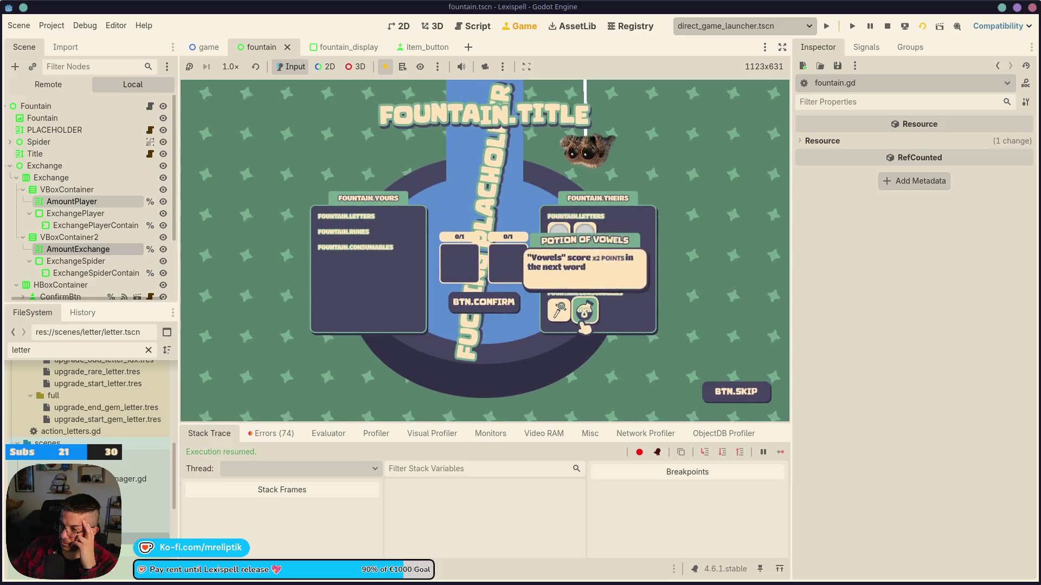
{"action": "mouse_move", "coordinate": [579, 216]}
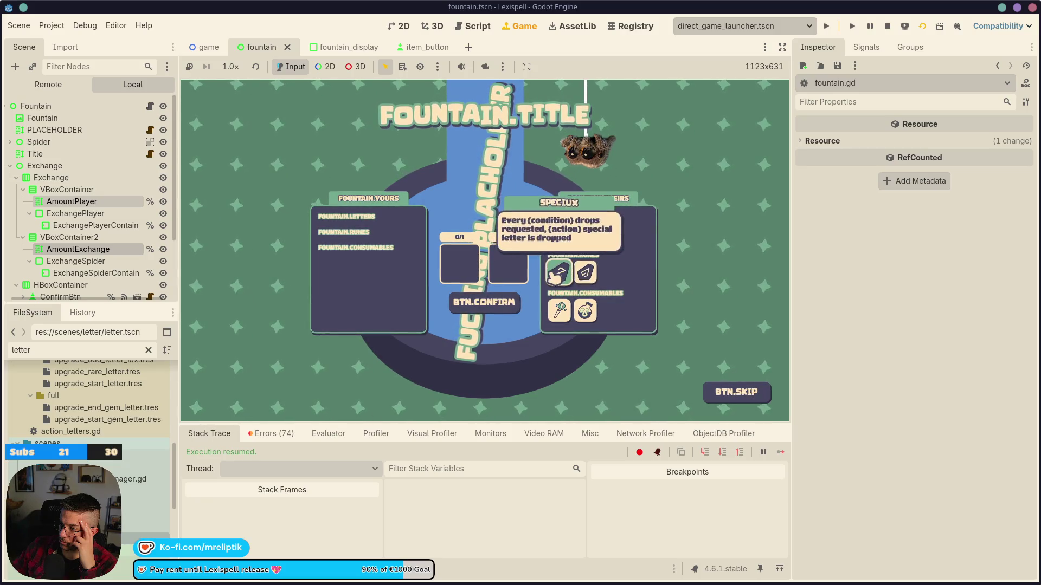
{"action": "mouse_move", "coordinate": [544, 320]}
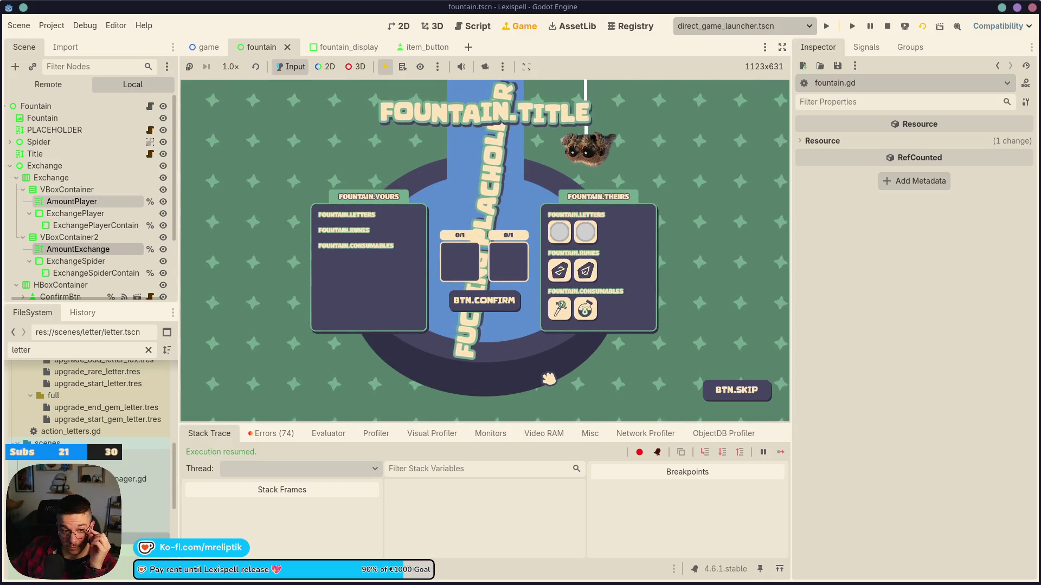
{"action": "mouse_move", "coordinate": [214, 583]}
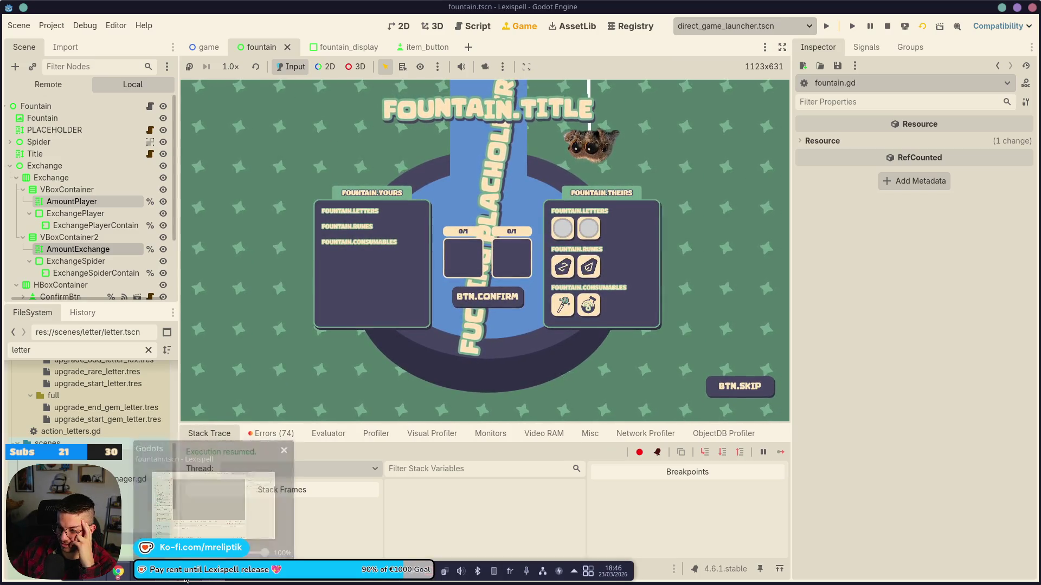
Show the debugger's Errors (74) tab listing the GDScript reload warnings
{"action": "mouse_move", "coordinate": [136, 573]}
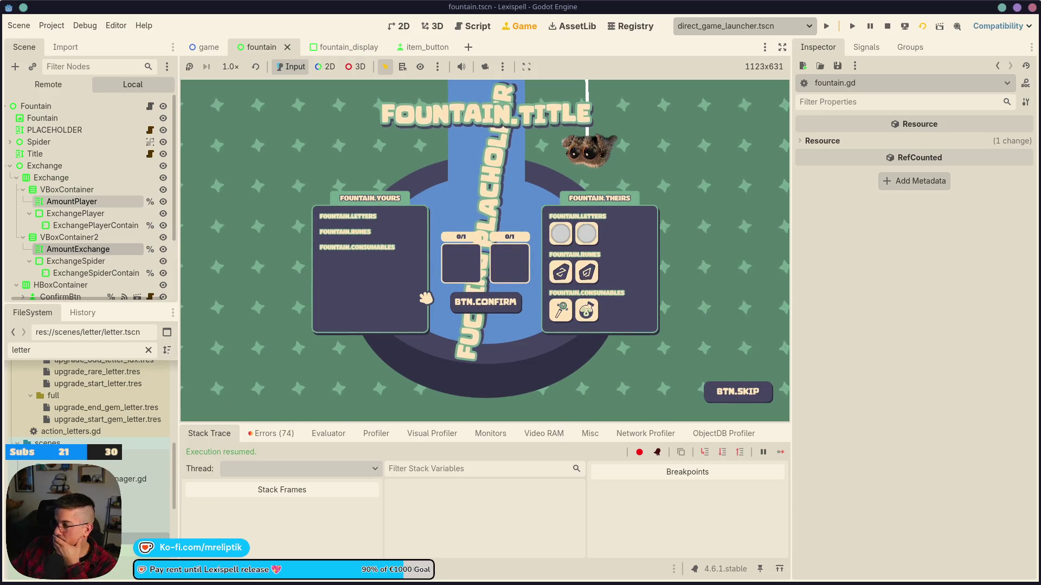
{"action": "mouse_move", "coordinate": [393, 584]}
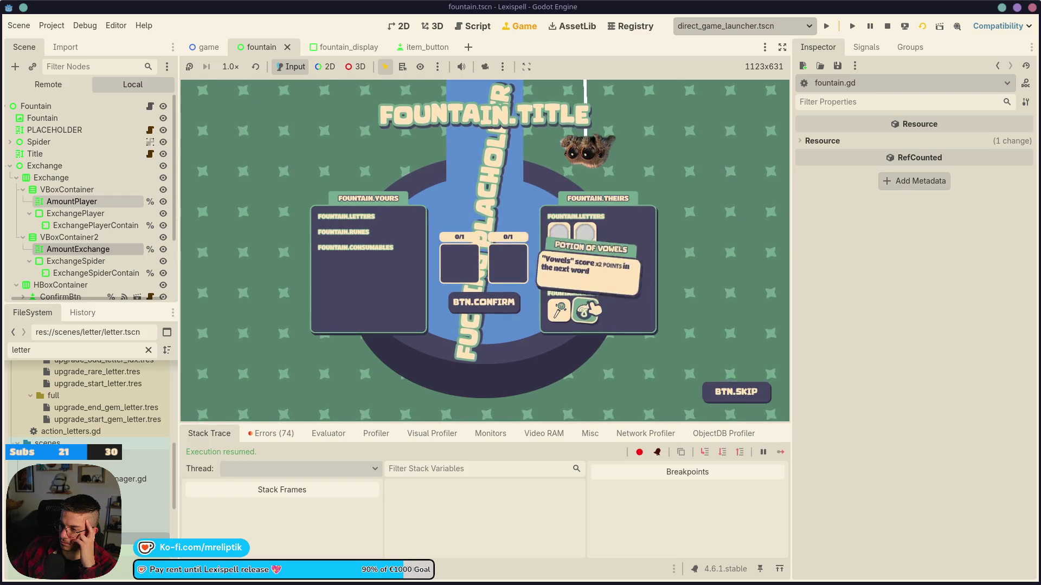
{"action": "left_click", "coordinate": [271, 433]}
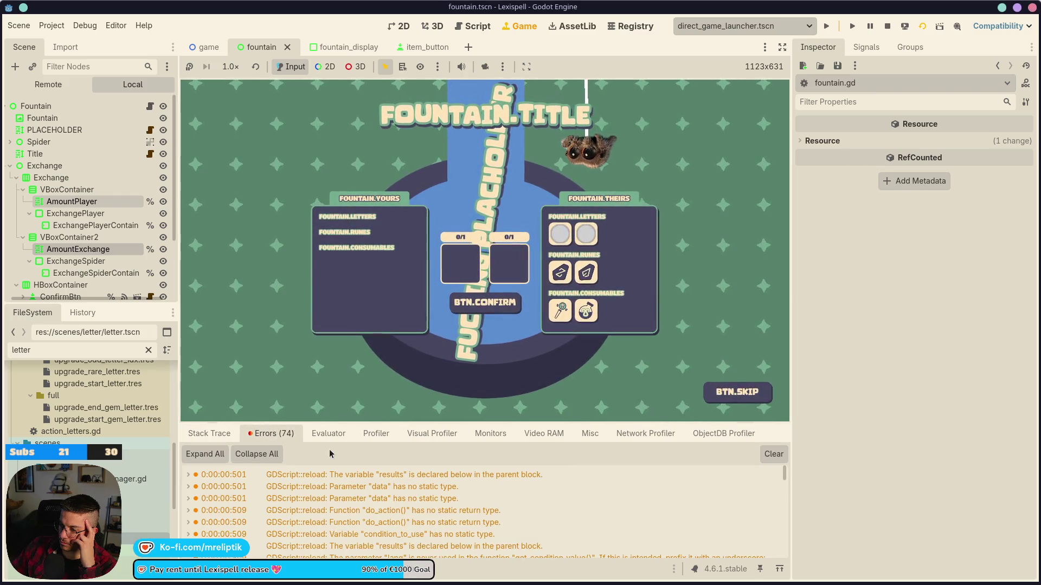
Put one of the spider's runes in the exchange slot (now 1/1), then switch to item_button
{"action": "left_click", "coordinate": [230, 434]}
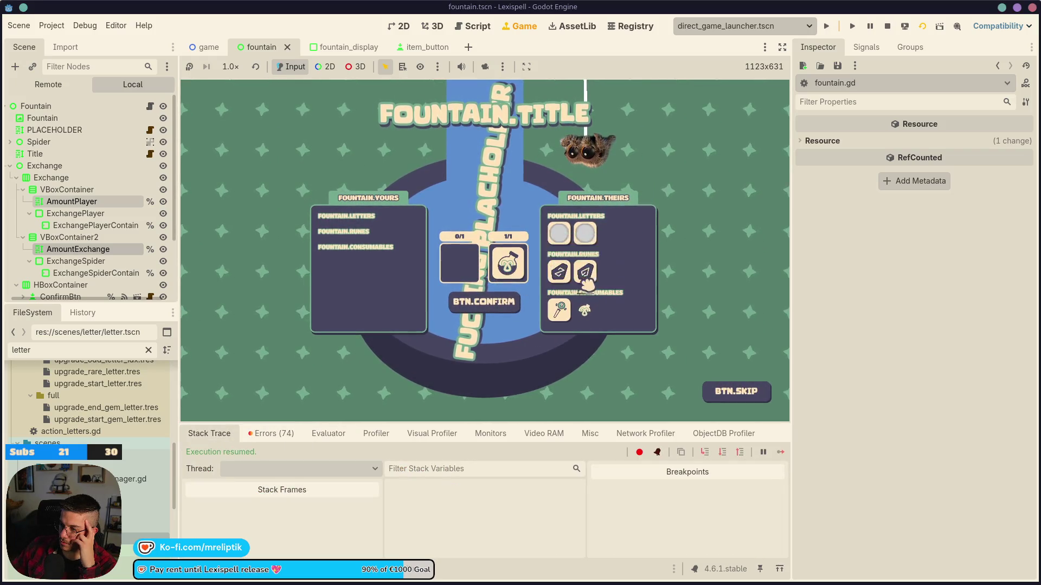
{"action": "left_click", "coordinate": [586, 313]}
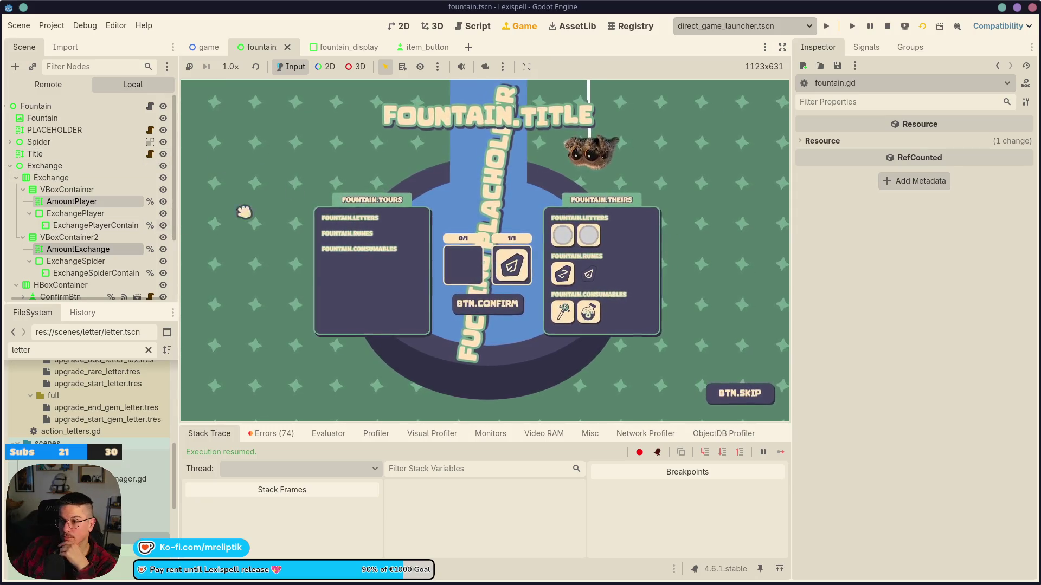
{"action": "left_click", "coordinate": [409, 49]}
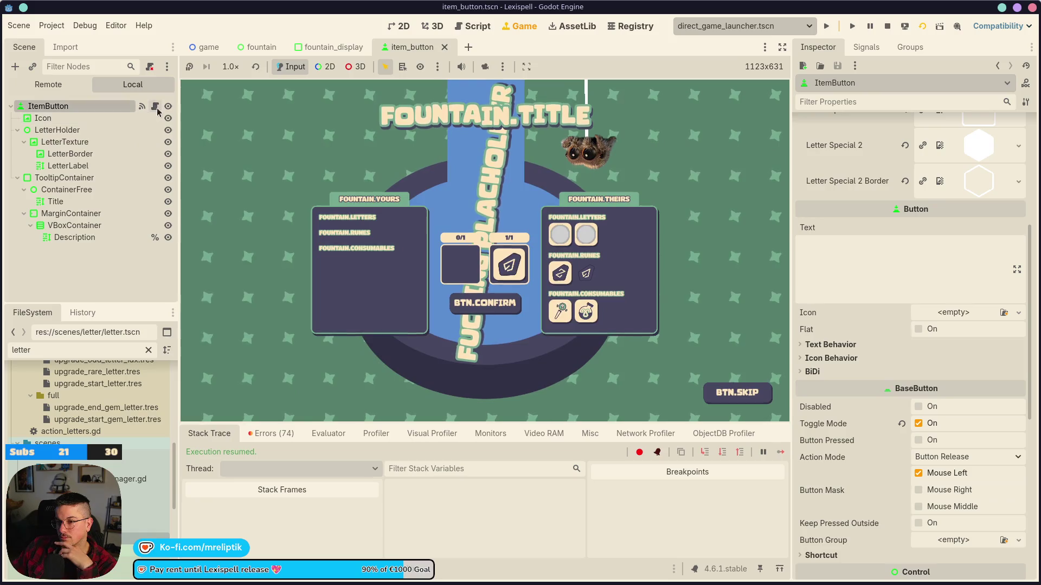
Read through item_button.gd's letter and icon setup code, then switch to the fountain_display scene
{"action": "left_click", "coordinate": [155, 105]}
{"action": "scroll", "coordinate": [502, 269], "scroll_direction": "up", "scroll_amount": 15}
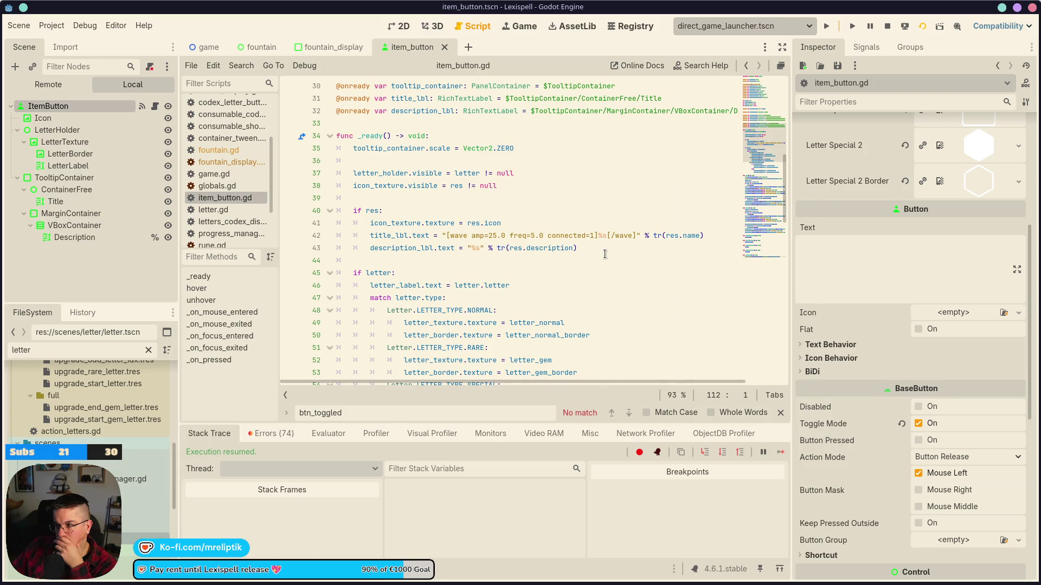
{"action": "scroll", "coordinate": [605, 254], "scroll_direction": "down", "scroll_amount": 4}
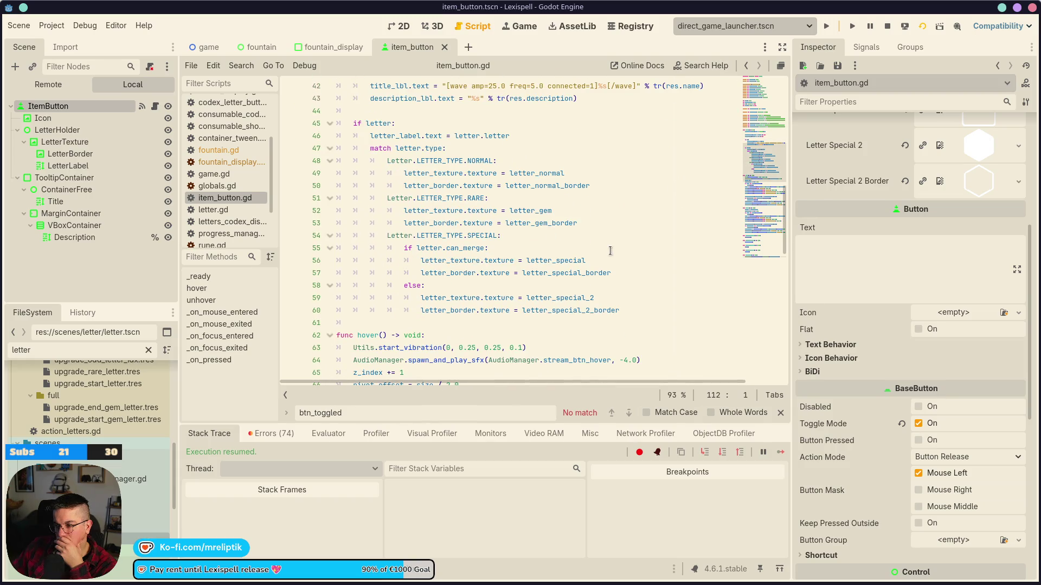
{"action": "scroll", "coordinate": [623, 236], "scroll_direction": "up", "scroll_amount": 5}
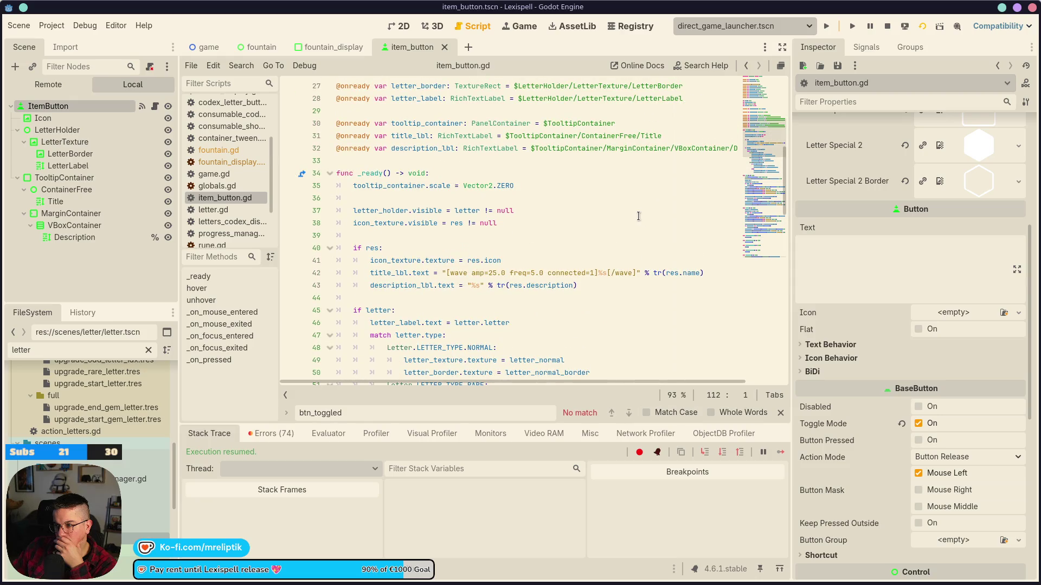
{"action": "scroll", "coordinate": [638, 217], "scroll_direction": "down", "scroll_amount": 6}
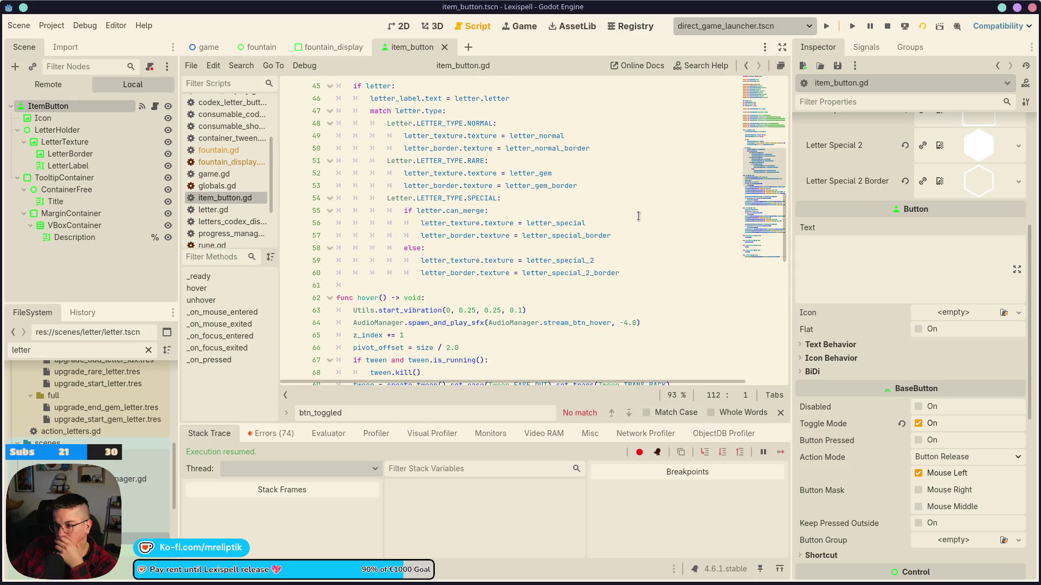
{"action": "scroll", "coordinate": [634, 219], "scroll_direction": "up", "scroll_amount": 2}
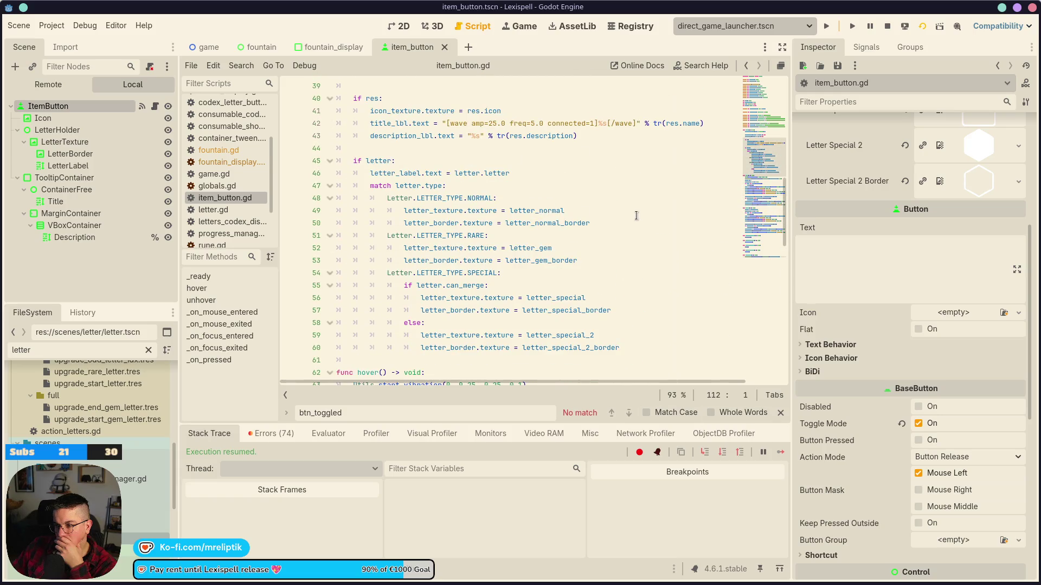
{"action": "scroll", "coordinate": [635, 216], "scroll_direction": "up", "scroll_amount": 3}
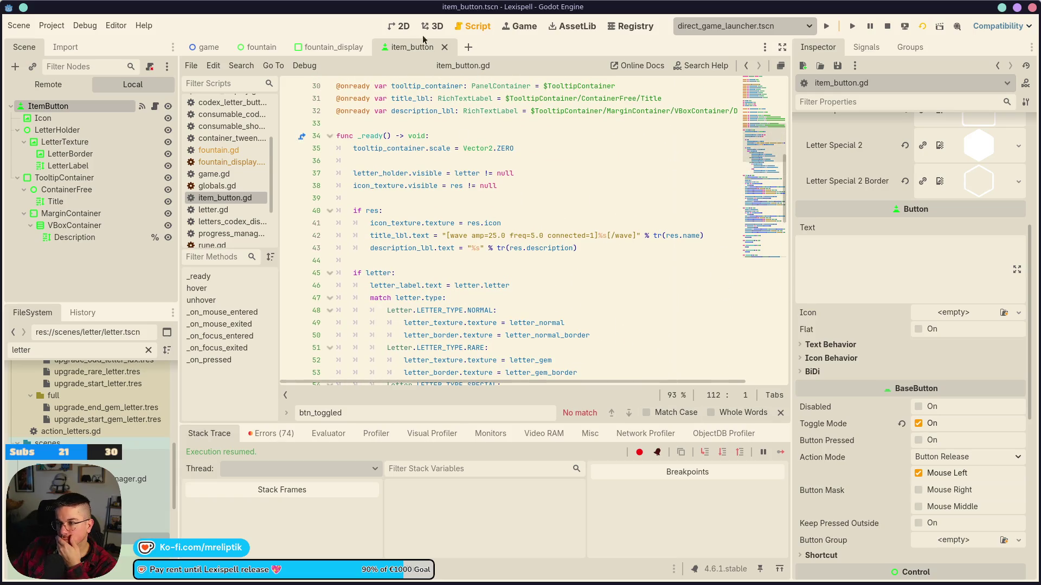
{"action": "left_click", "coordinate": [331, 47]}
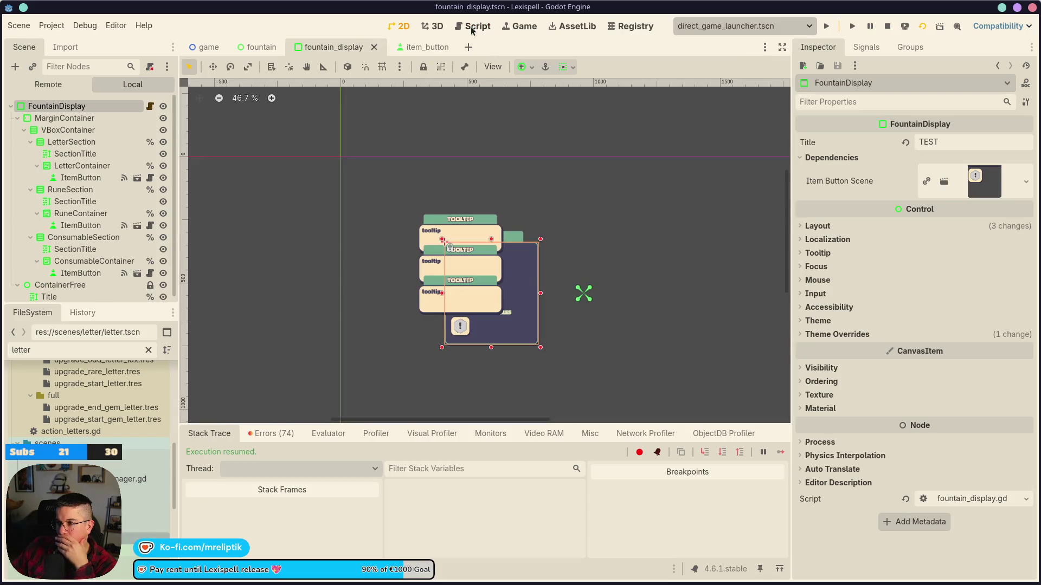
Check the live scene tree, then read fountain_display.gd's fill_in_runes and fill_in_consumables functions
{"action": "left_click", "coordinate": [519, 26]}
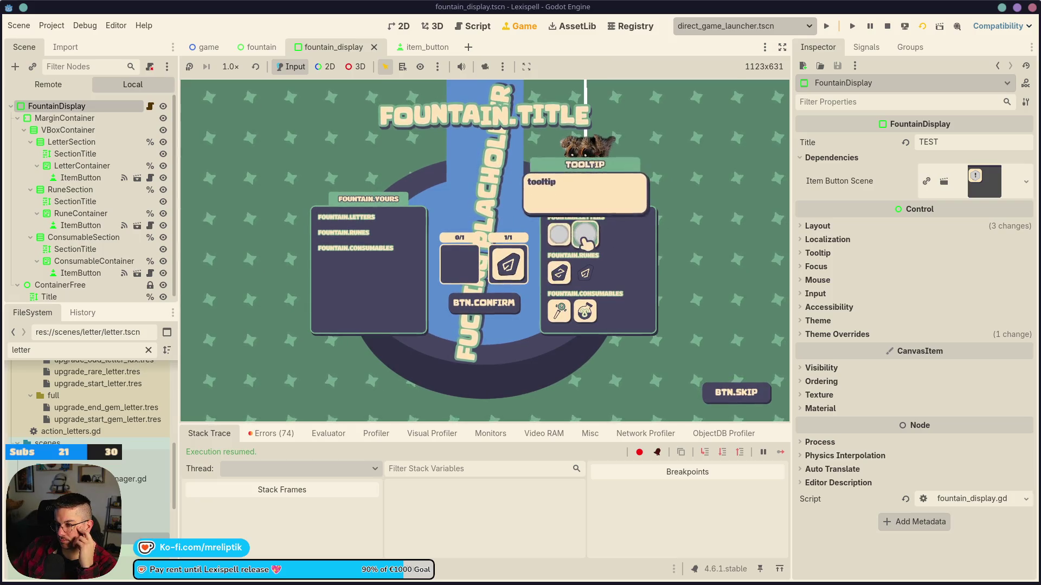
{"action": "left_click", "coordinate": [48, 85]}
{"action": "left_click", "coordinate": [133, 85]}
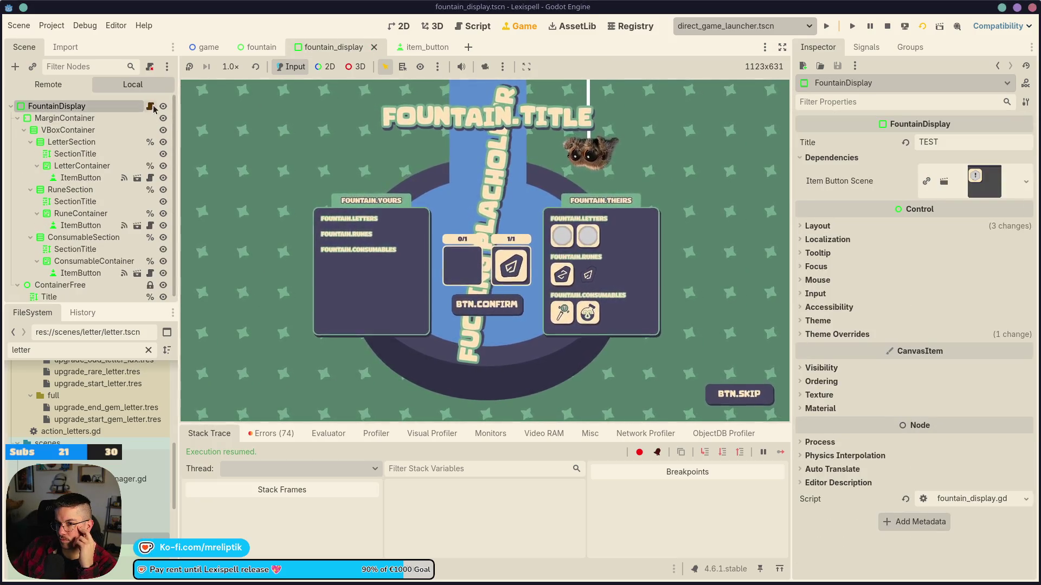
{"action": "left_click", "coordinate": [152, 108]}
{"action": "scroll", "coordinate": [480, 268], "scroll_direction": "up", "scroll_amount": 13}
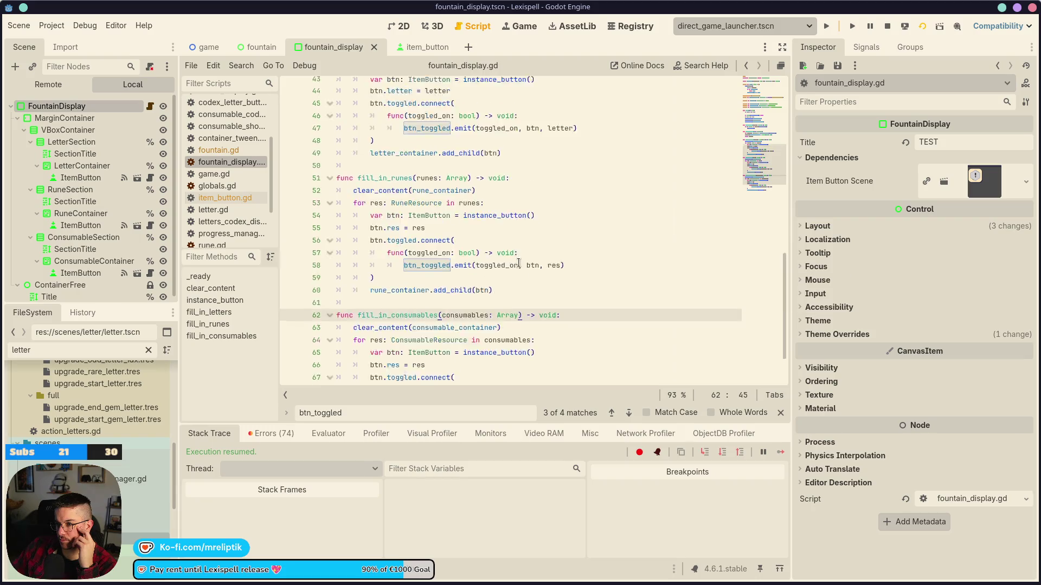
{"action": "scroll", "coordinate": [533, 256], "scroll_direction": "down", "scroll_amount": 13}
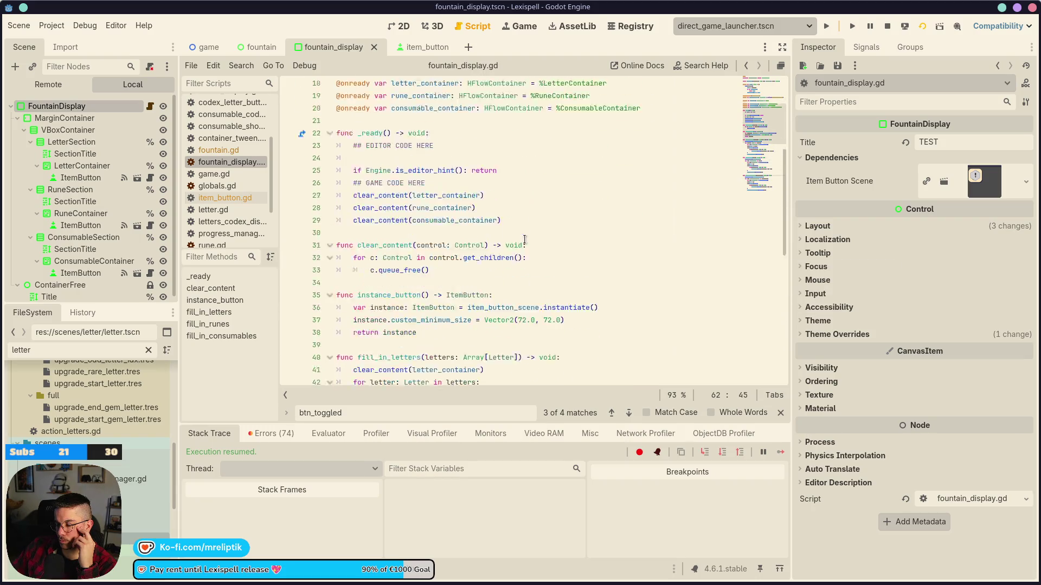
{"action": "left_click", "coordinate": [256, 47]}
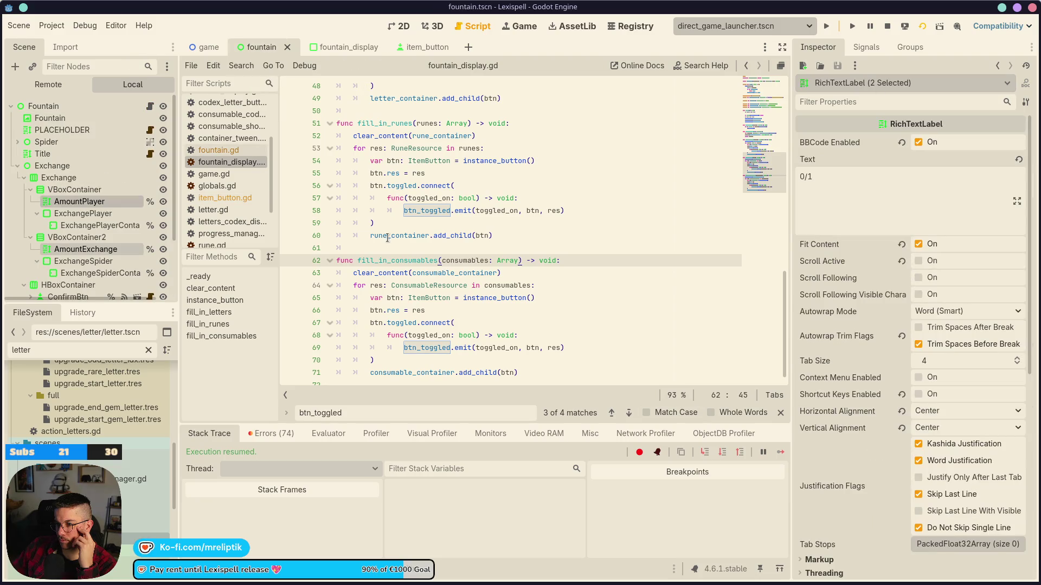
In fountain.gd's _ready, set letter.letter = Globals.get_random_letter() for each spider letter, and save
{"action": "left_click", "coordinate": [150, 106]}
{"action": "scroll", "coordinate": [498, 222], "scroll_direction": "up", "scroll_amount": 3}
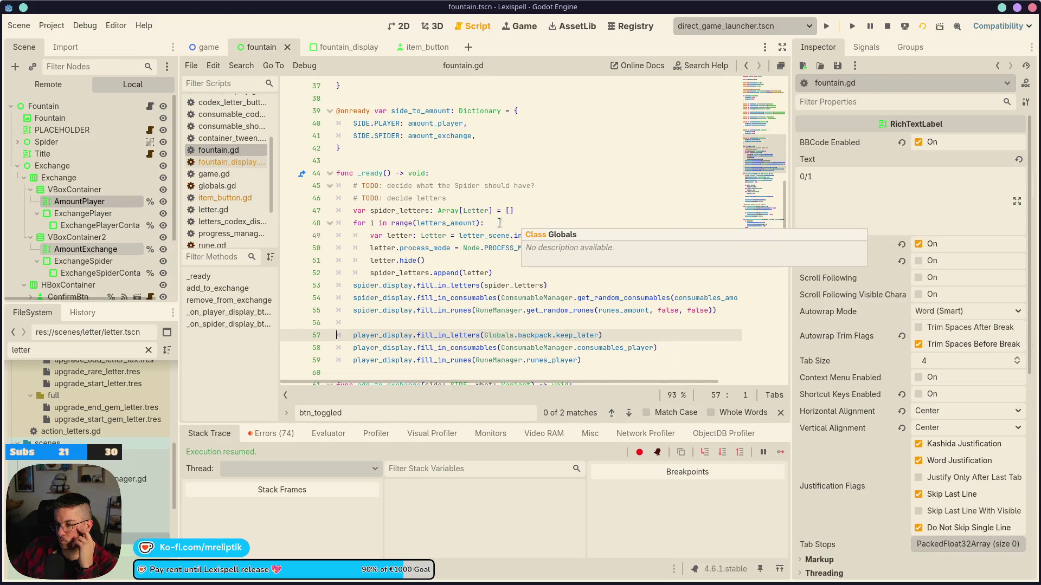
{"action": "left_click", "coordinate": [577, 234]}
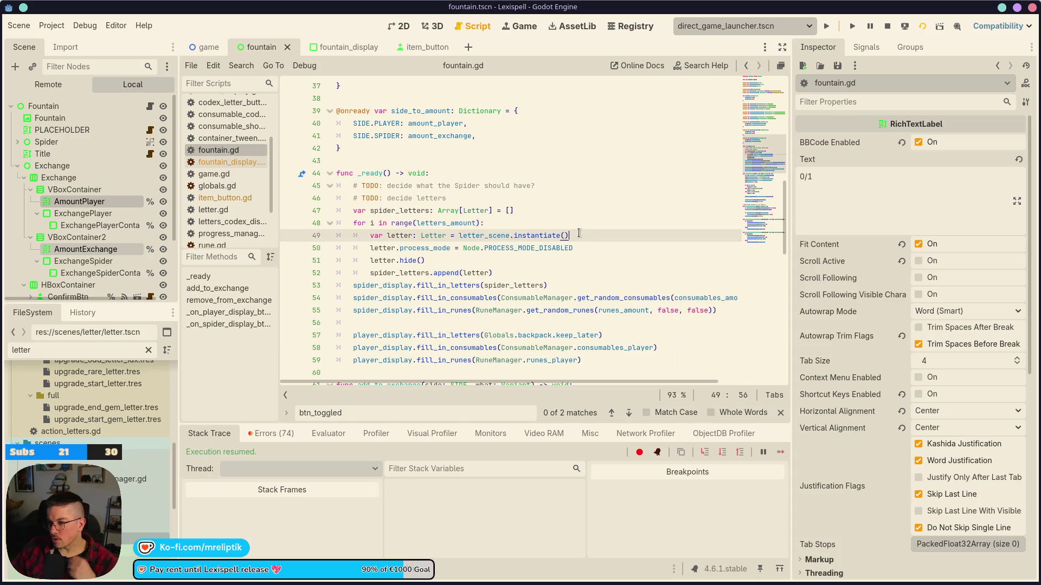
{"action": "key", "text": "Return"}
{"action": "type", "text": "letter.letter"}
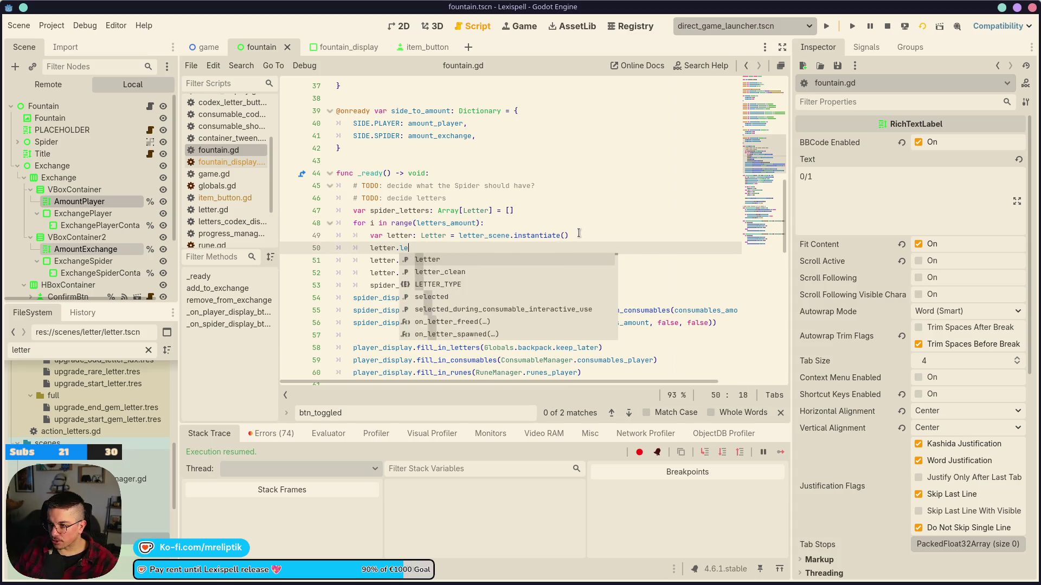
{"action": "type", "text": " = "}
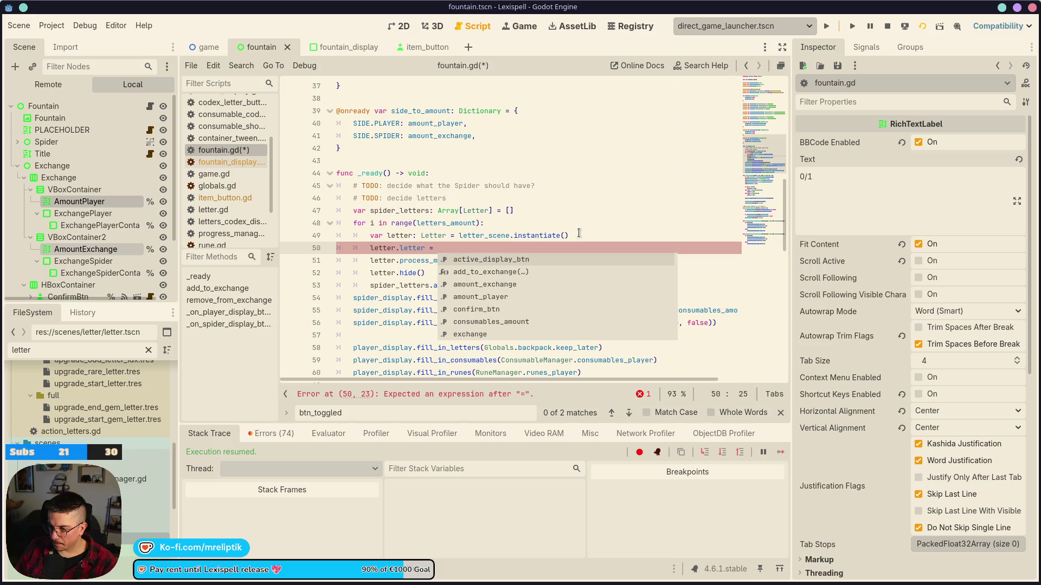
{"action": "type", "text": "Globals.get"}
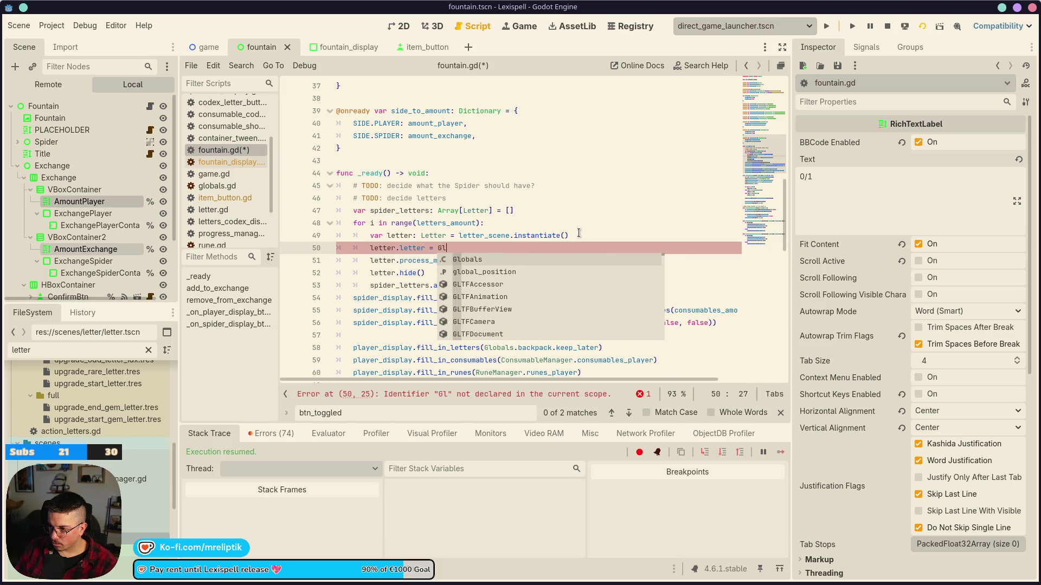
{"action": "type", "text": "_ra"}
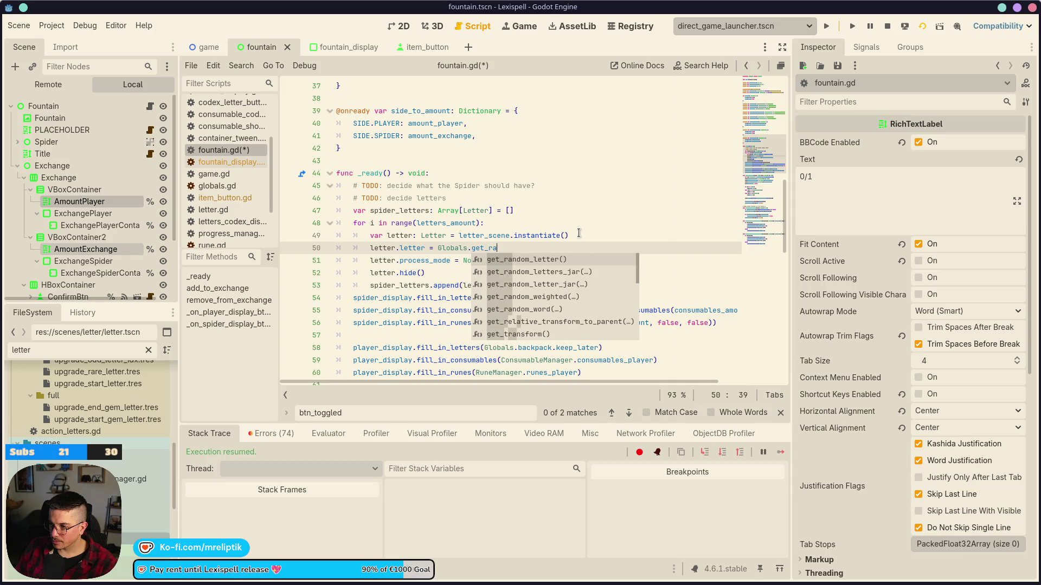
{"action": "key", "text": "Return"}
{"action": "key", "text": "ctrl+s"}
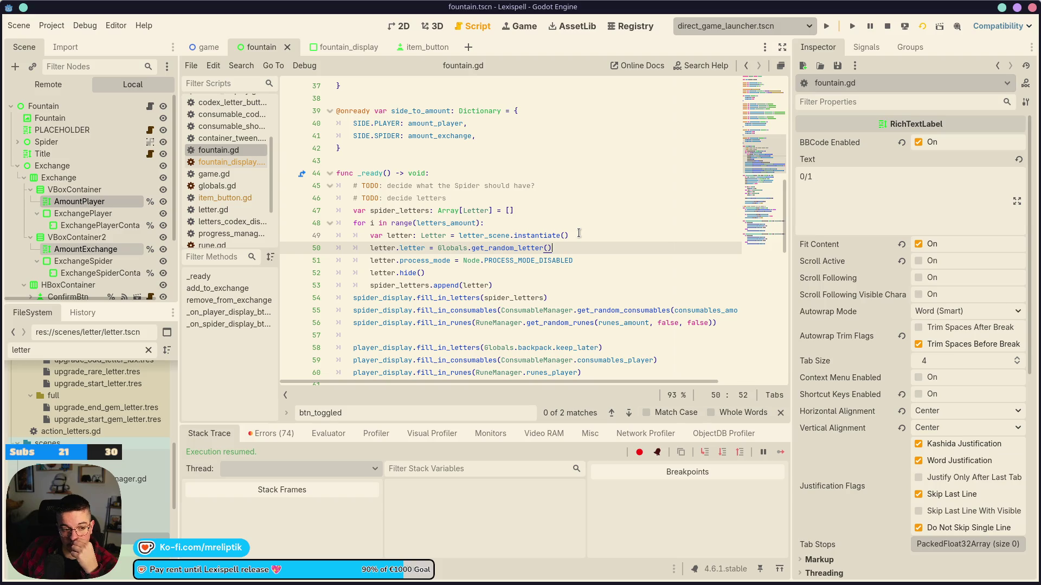
{"action": "left_click", "coordinate": [419, 47]}
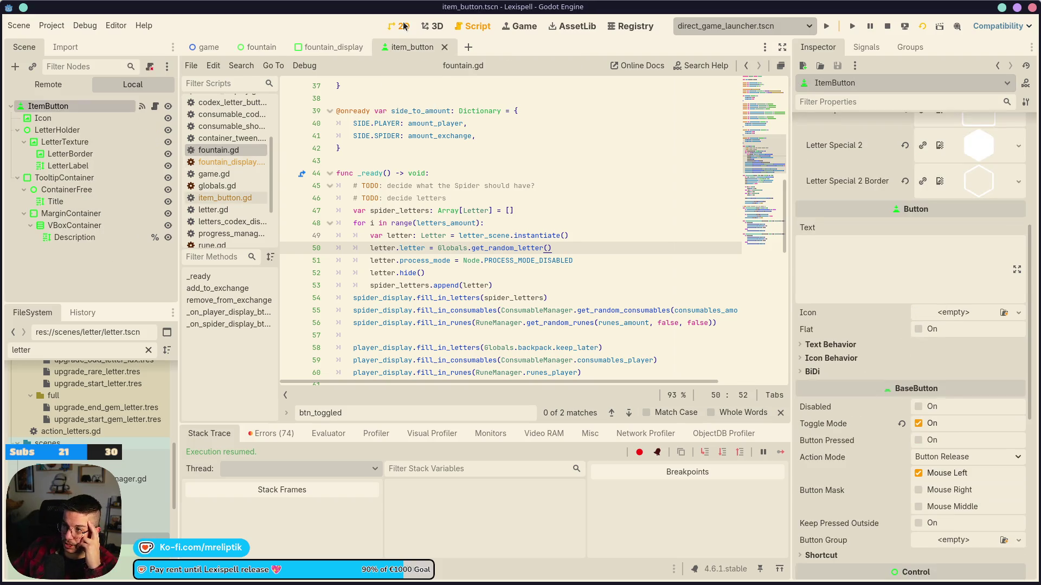
Go to the fountain scene and inspect ConfirmBtn's child nodes in the scene tree
{"action": "scroll", "coordinate": [477, 217], "scroll_direction": "down", "scroll_amount": 3}
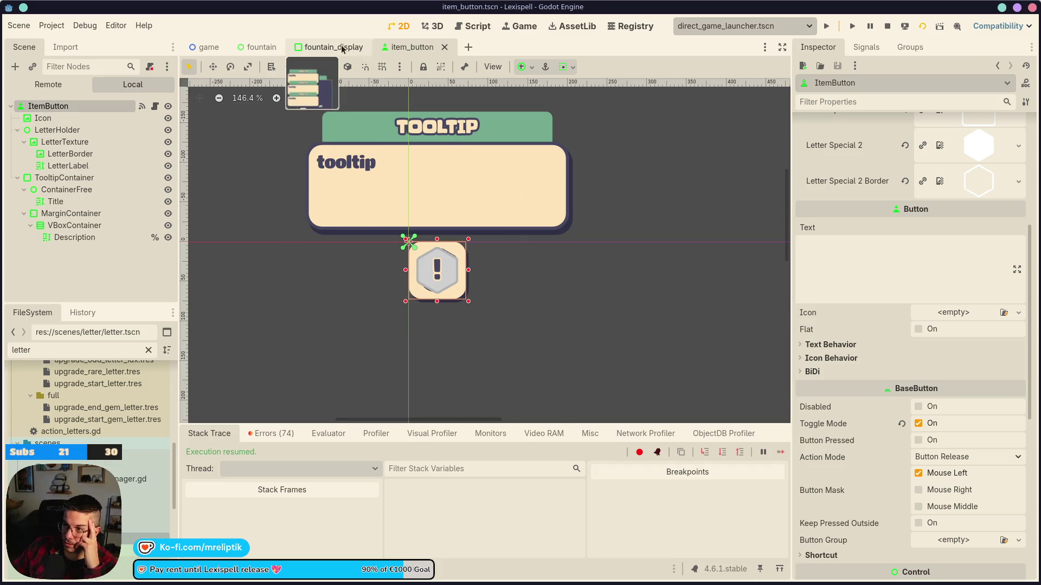
{"action": "left_click", "coordinate": [326, 47]}
{"action": "left_click", "coordinate": [262, 47]}
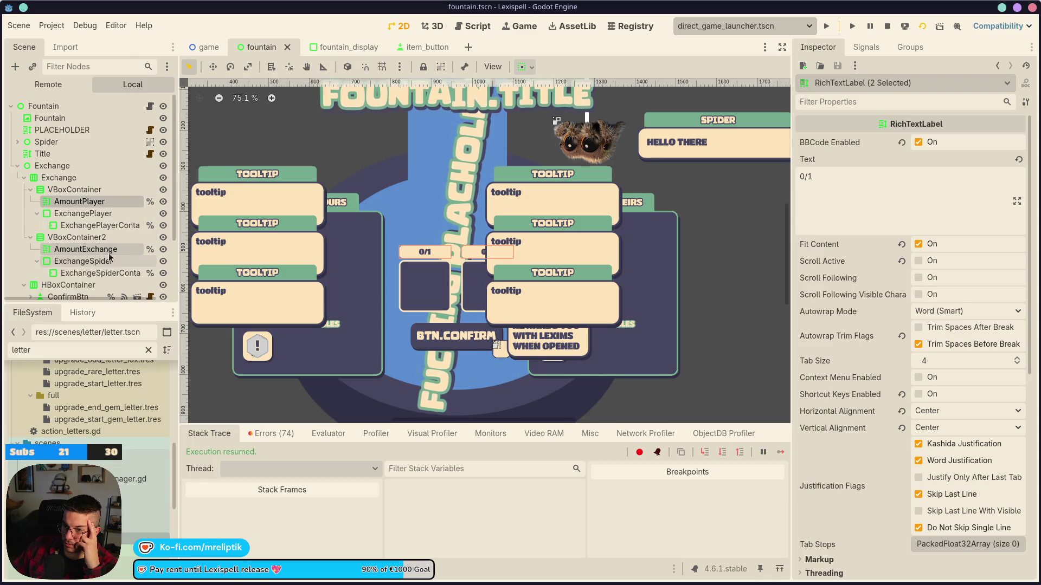
{"action": "scroll", "coordinate": [93, 217], "scroll_direction": "down", "scroll_amount": 3}
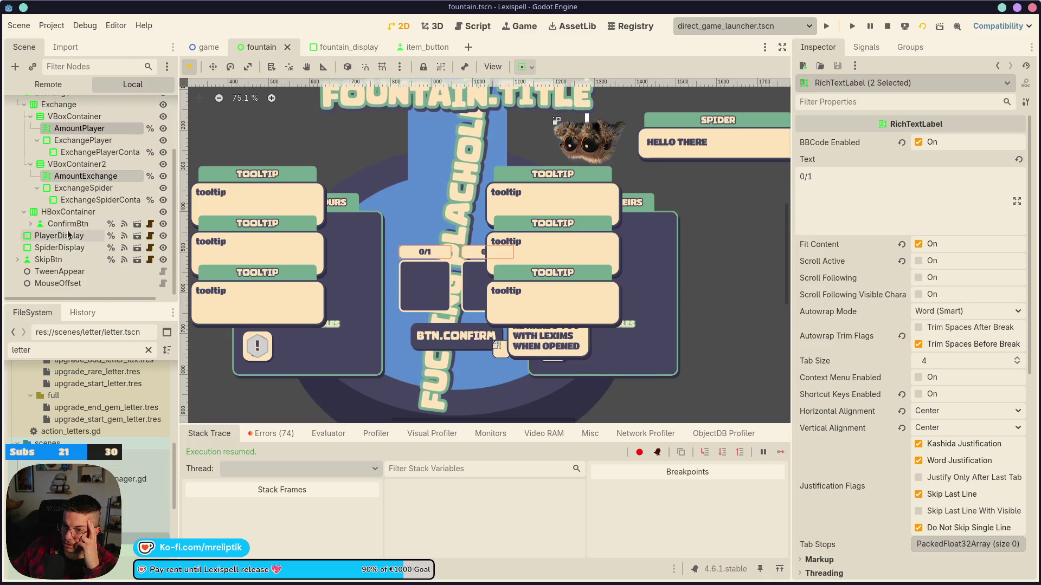
{"action": "left_click", "coordinate": [30, 223]}
{"action": "left_click", "coordinate": [30, 223]}
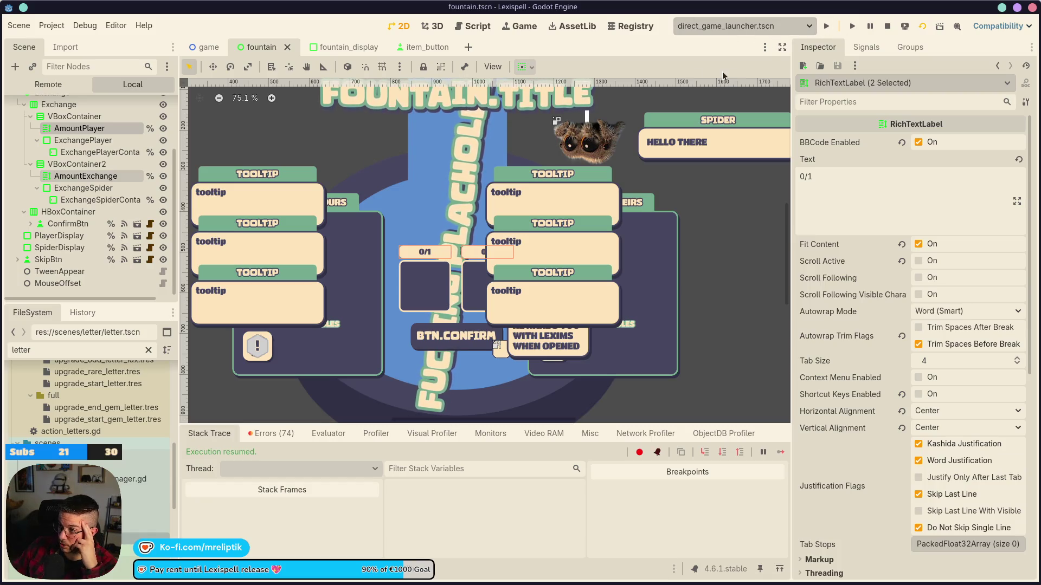
Review the debugger's error list, hide the bottom panel, and view the running game
{"action": "left_click", "coordinate": [271, 433]}
{"action": "scroll", "coordinate": [333, 488], "scroll_direction": "down", "scroll_amount": 5}
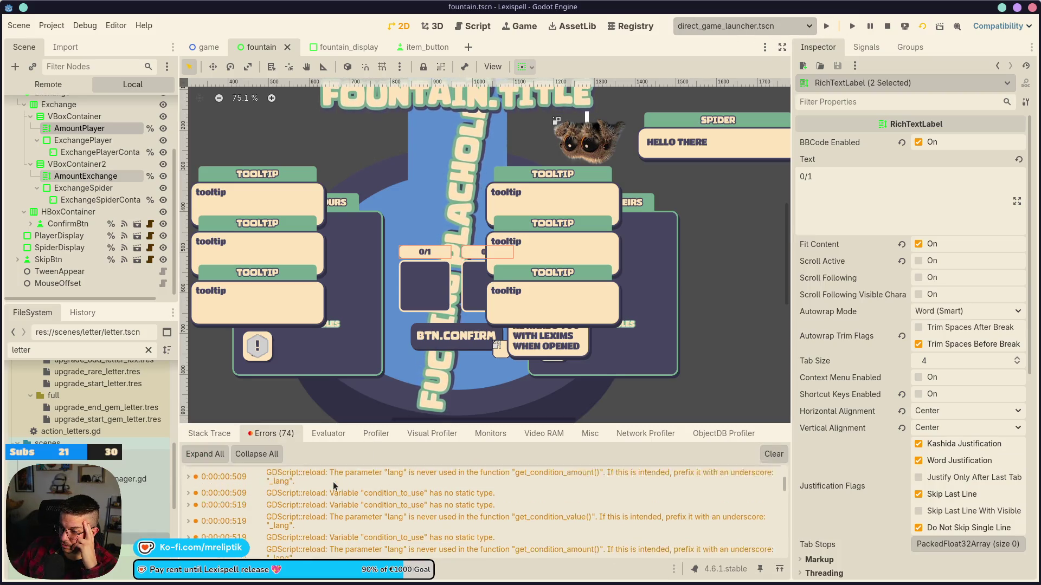
{"action": "left_click_drag", "start_coordinate": [784, 498], "coordinate": [784, 551]}
{"action": "left_click", "coordinate": [286, 432]}
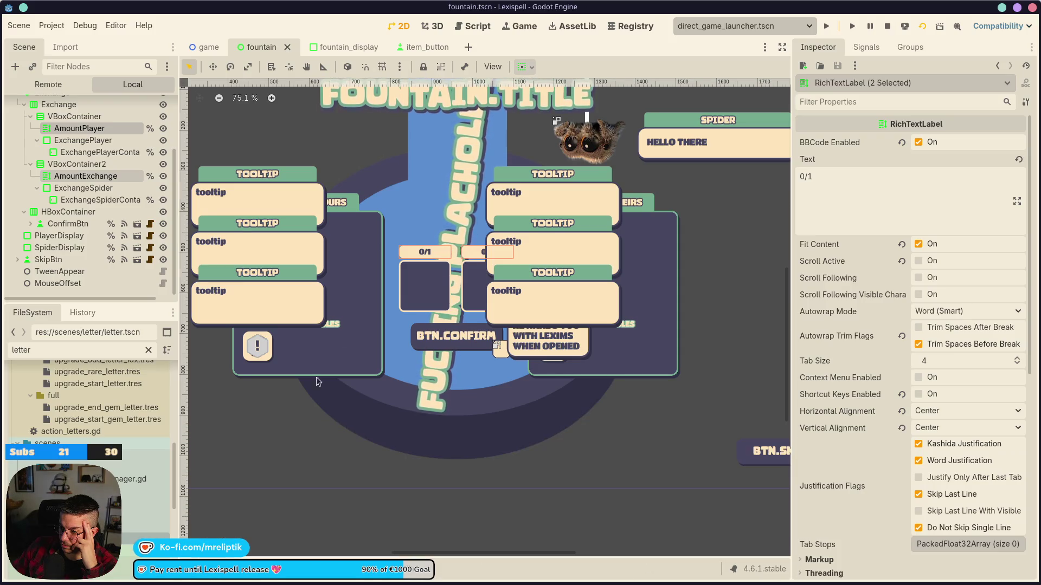
{"action": "left_click", "coordinate": [519, 26]}
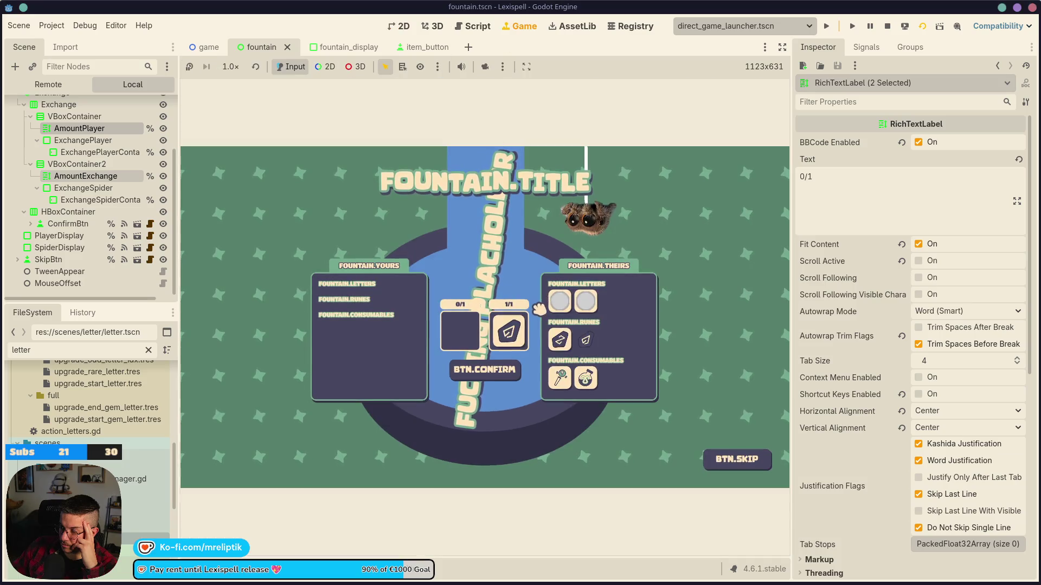
Take the rune back out of the exchange slot, then return to the fountain scene's 2D layout
{"action": "left_click", "coordinate": [509, 335]}
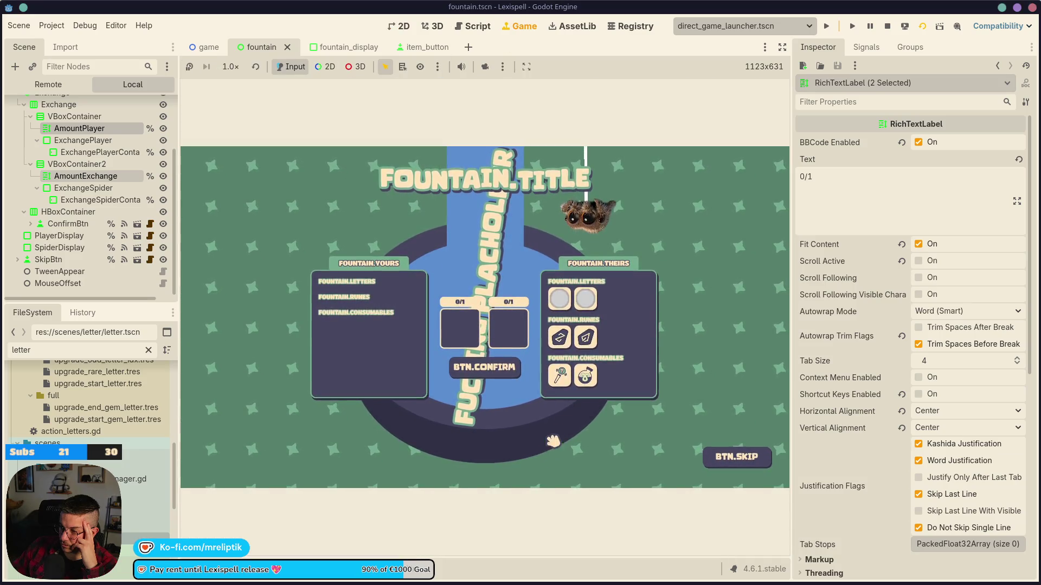
{"action": "mouse_move", "coordinate": [585, 383]}
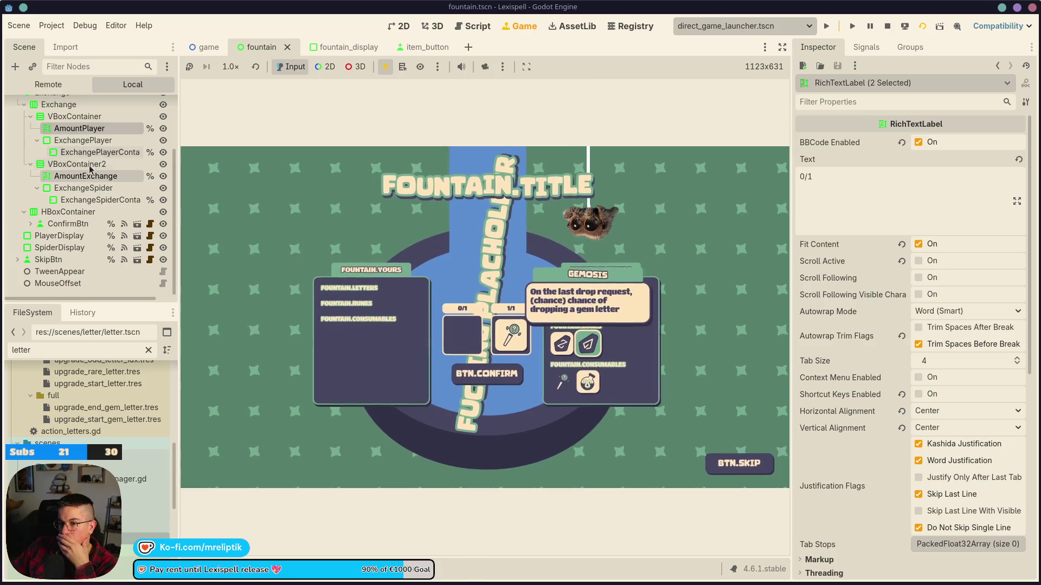
{"action": "left_click", "coordinate": [403, 26]}
{"action": "scroll", "coordinate": [572, 230], "scroll_direction": "down", "scroll_amount": 1}
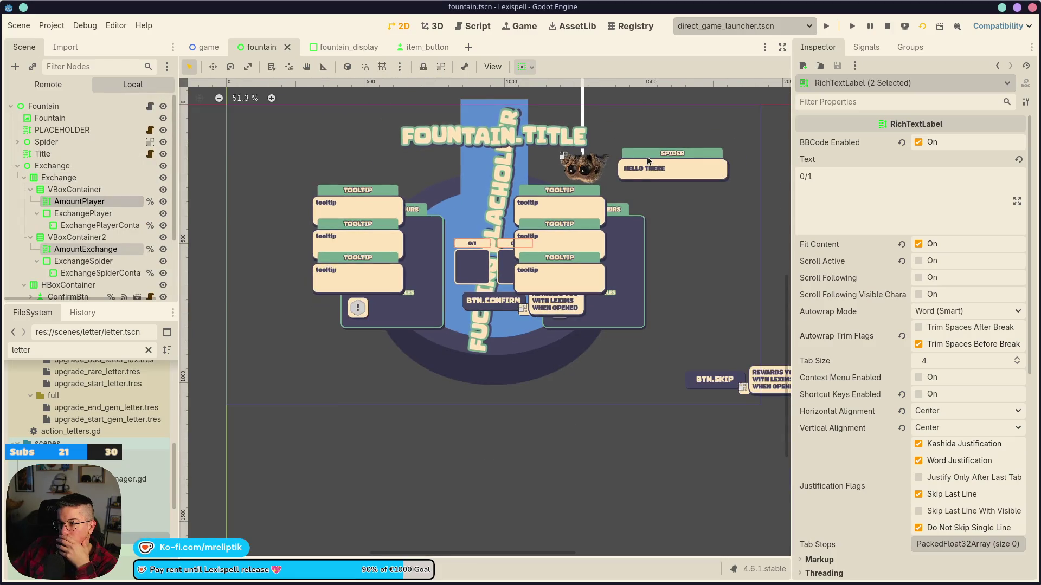
Offer a spider rune in the running game's exchange slot, then stop the game and return to fountain.gd
{"action": "left_click", "coordinate": [646, 156]}
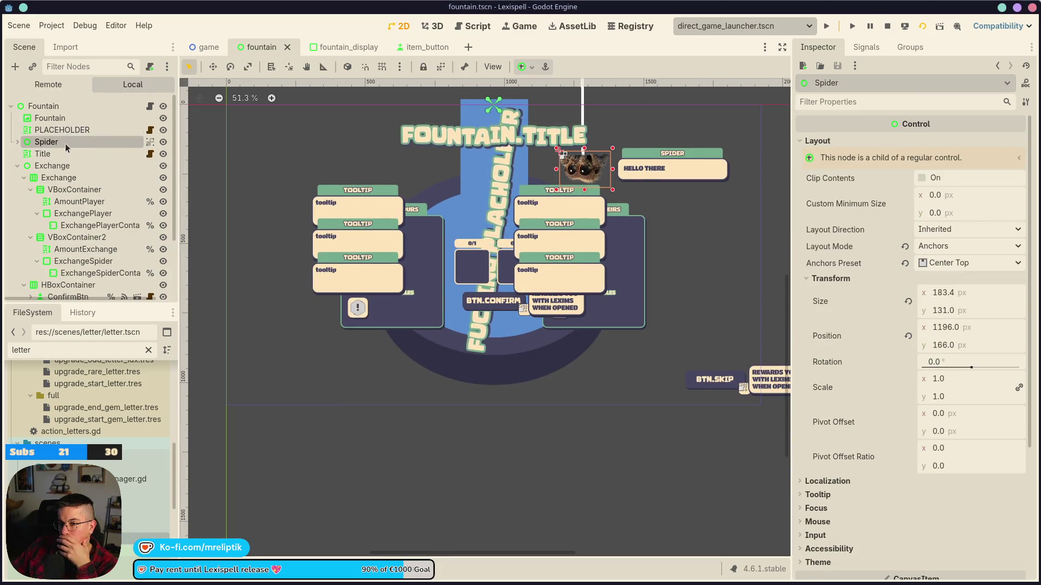
{"action": "left_click", "coordinate": [519, 26]}
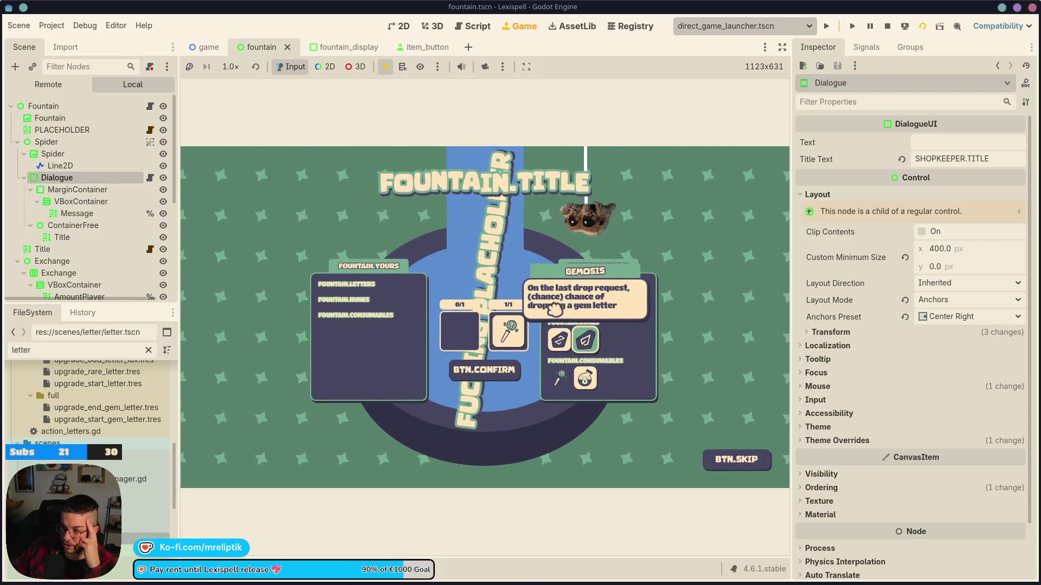
{"action": "left_click", "coordinate": [585, 340]}
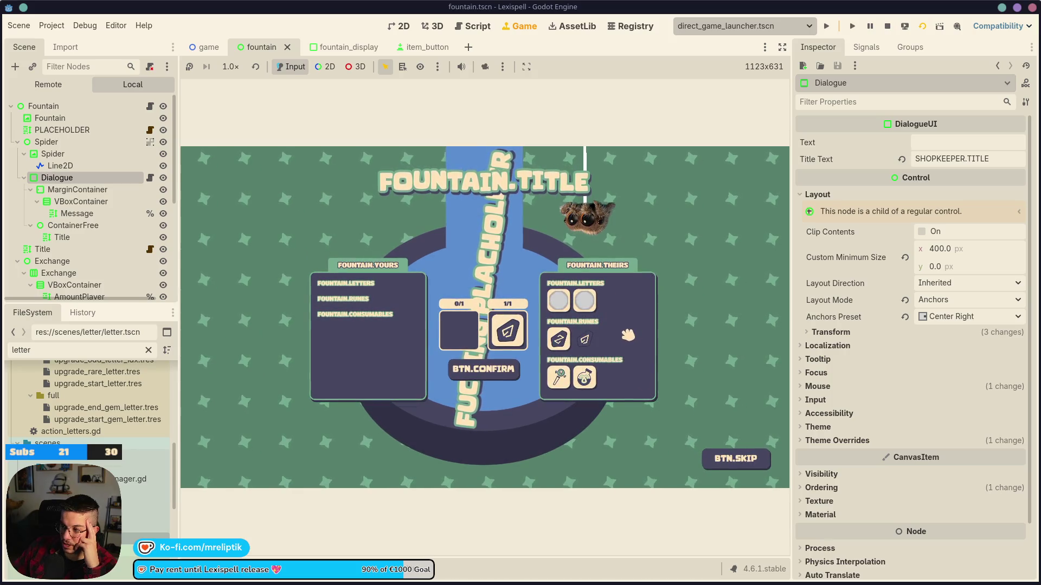
{"action": "mouse_move", "coordinate": [606, 341]}
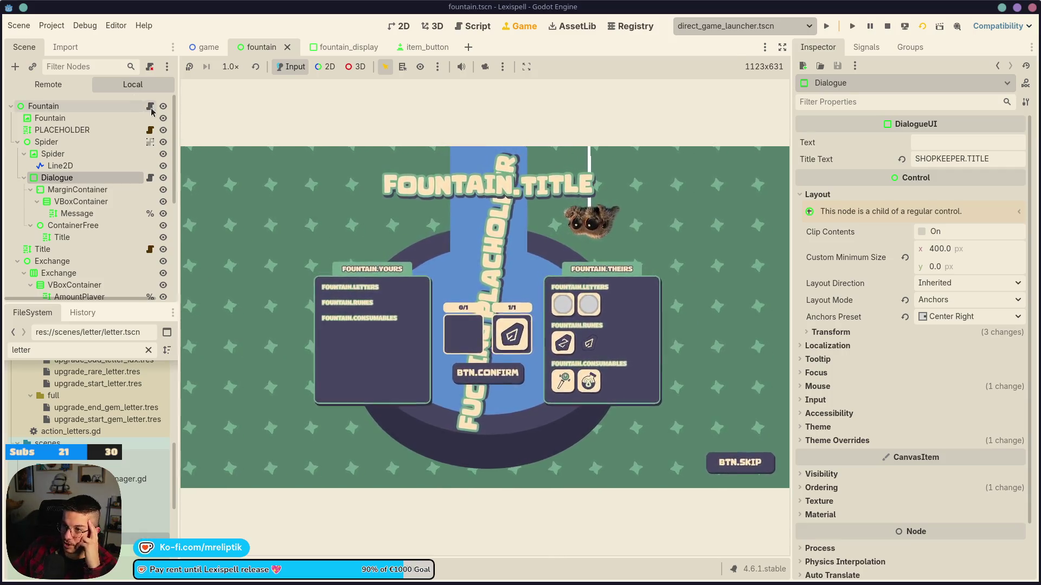
{"action": "key", "text": "F8"}
{"action": "scroll", "coordinate": [443, 262], "scroll_direction": "up", "scroll_amount": 4}
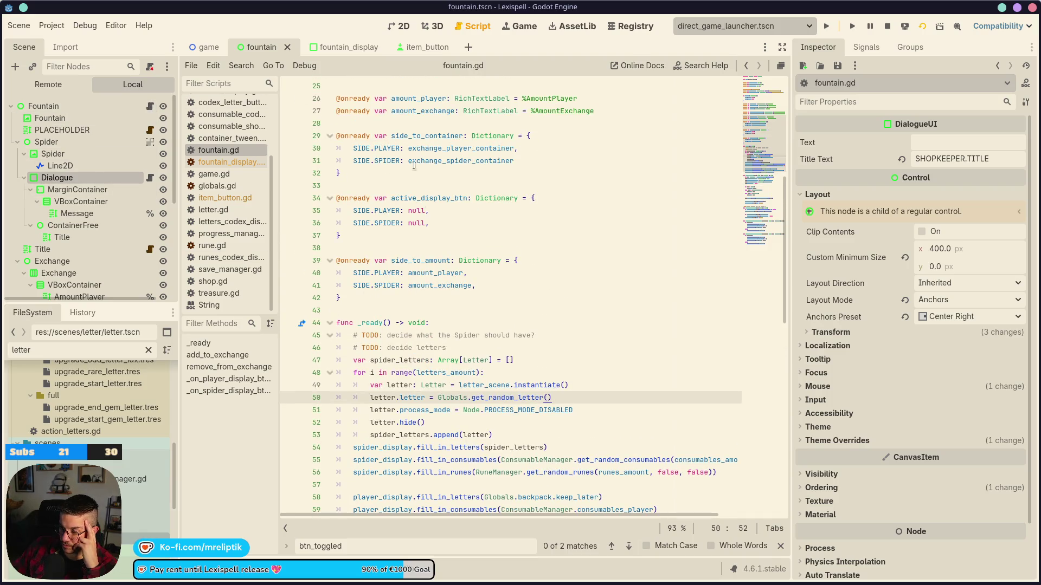
Look over the game scene, then the fountain_display scene and its script
{"action": "scroll", "coordinate": [485, 296], "scroll_direction": "down", "scroll_amount": 4}
{"action": "left_click", "coordinate": [444, 311]}
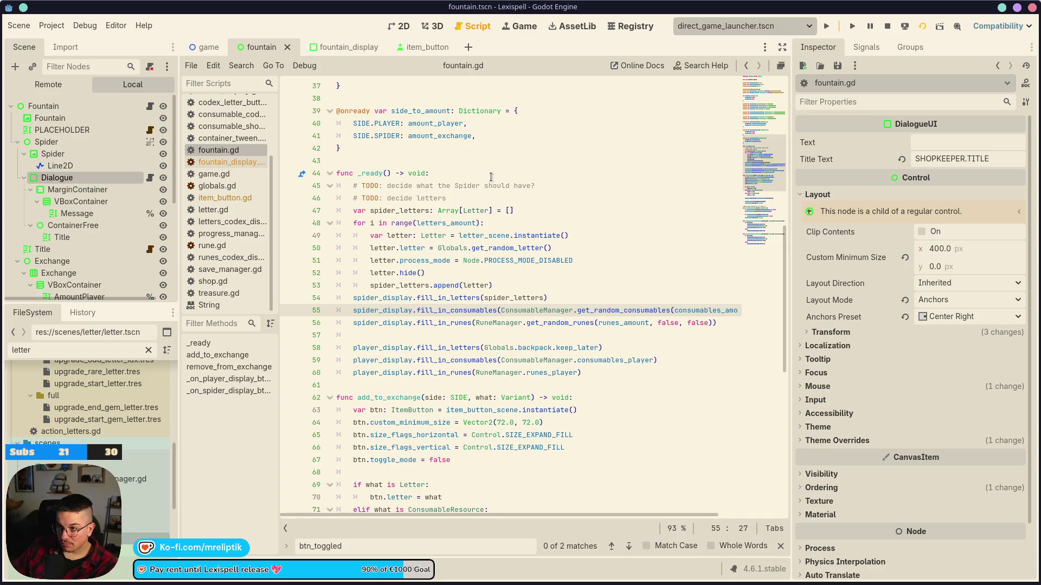
{"action": "left_click", "coordinate": [213, 44]}
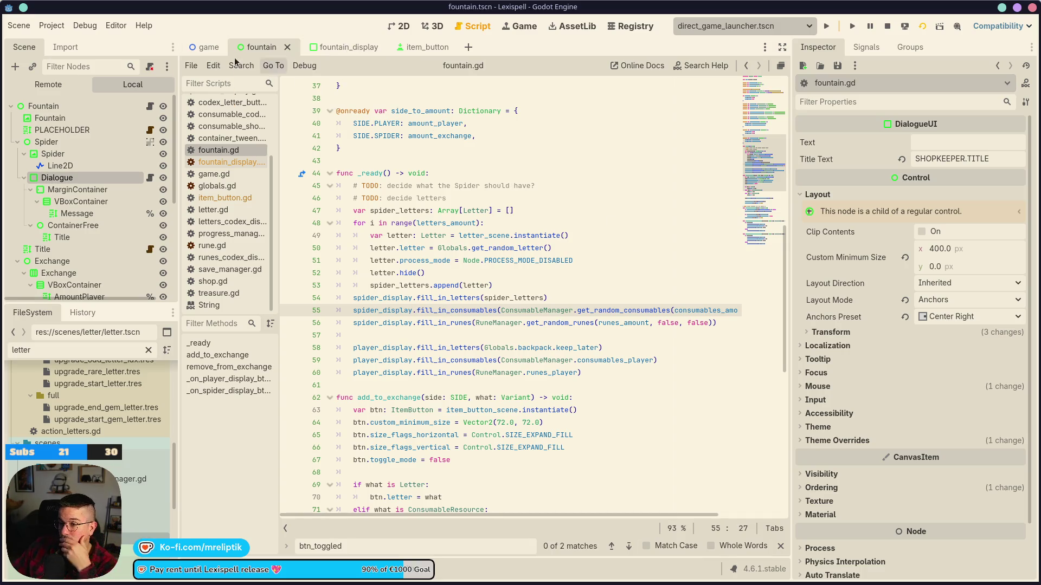
{"action": "left_click", "coordinate": [399, 26]}
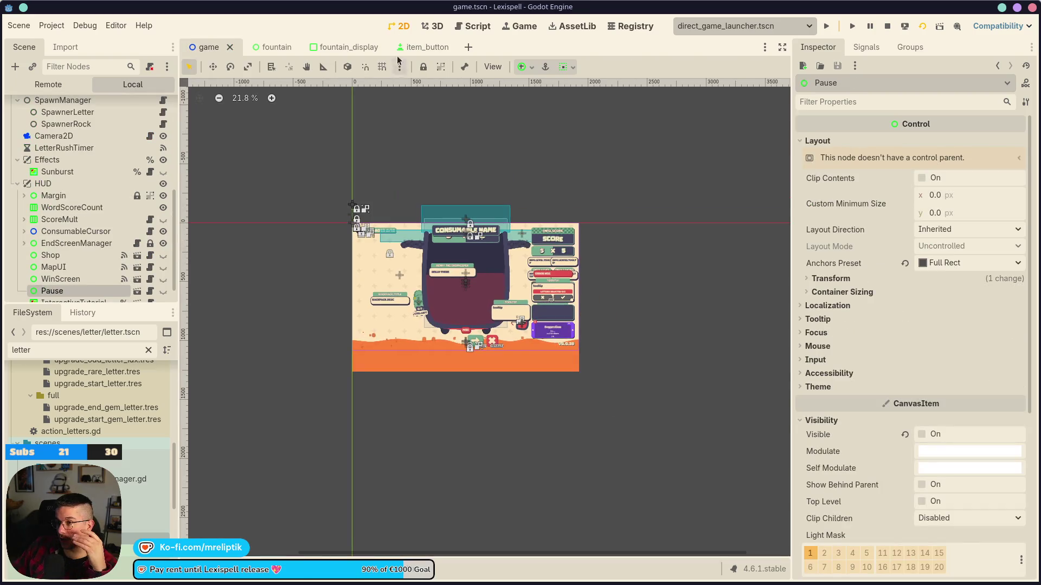
{"action": "left_click", "coordinate": [315, 48]}
{"action": "left_click", "coordinate": [150, 106]}
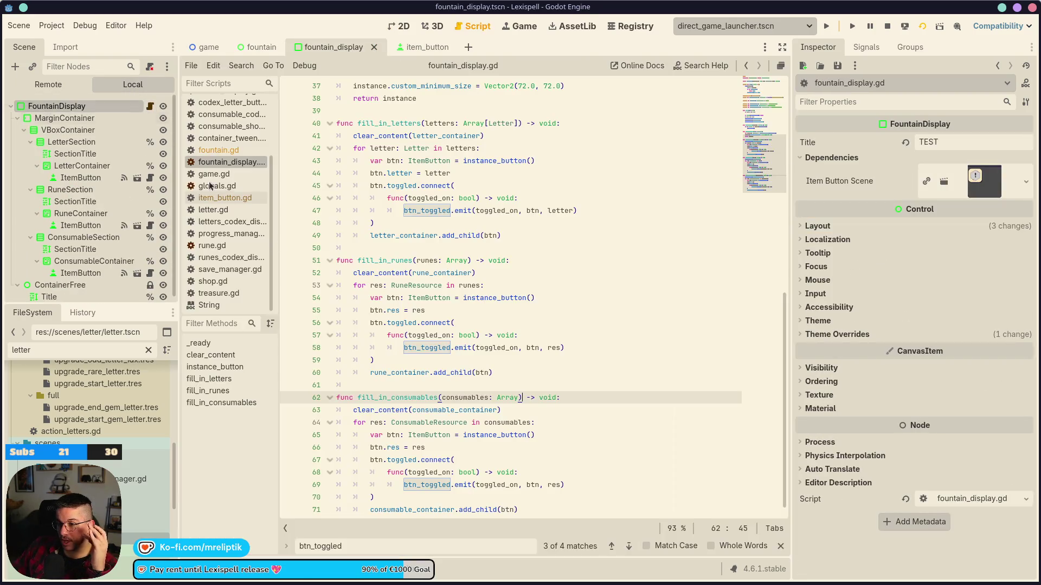
{"action": "left_click", "coordinate": [398, 26]}
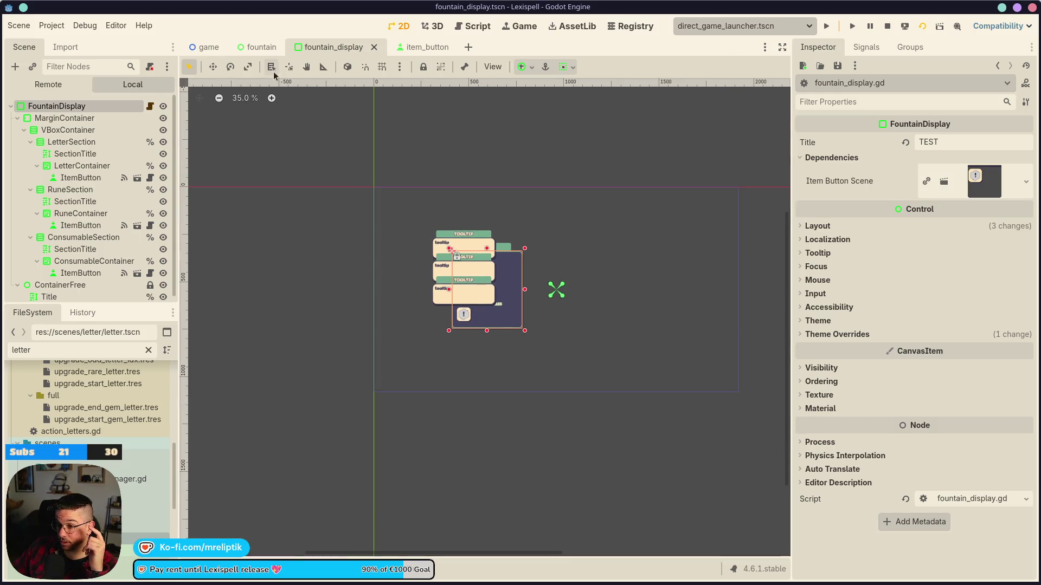
Open the fountain scene and collapse its Dialogue and Spider nodes in the Scene tree
{"action": "left_click", "coordinate": [257, 47]}
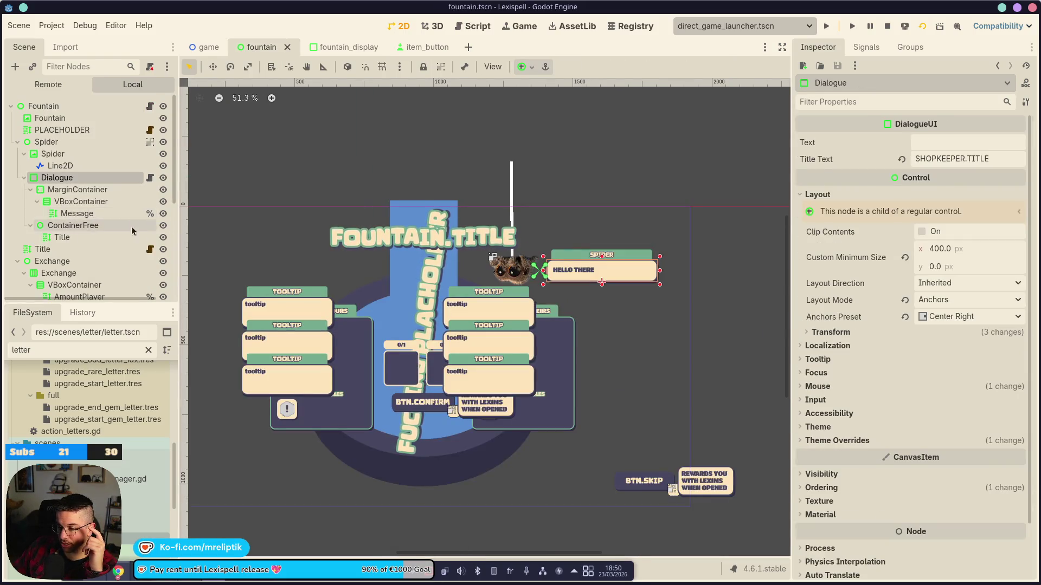
{"action": "scroll", "coordinate": [23, 151], "scroll_direction": "down", "scroll_amount": 2}
{"action": "left_click", "coordinate": [23, 154]}
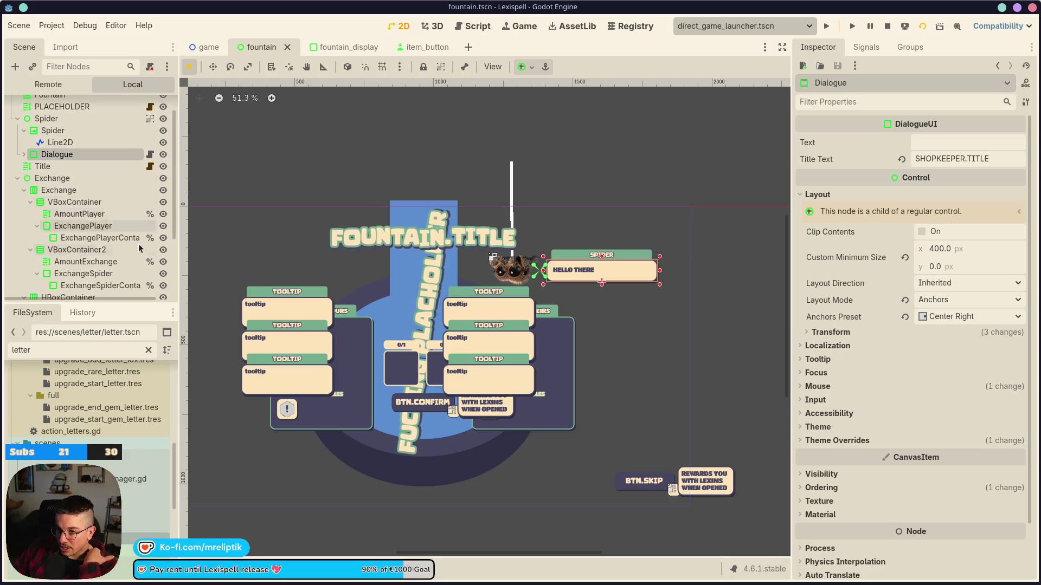
{"action": "left_click", "coordinate": [23, 130]}
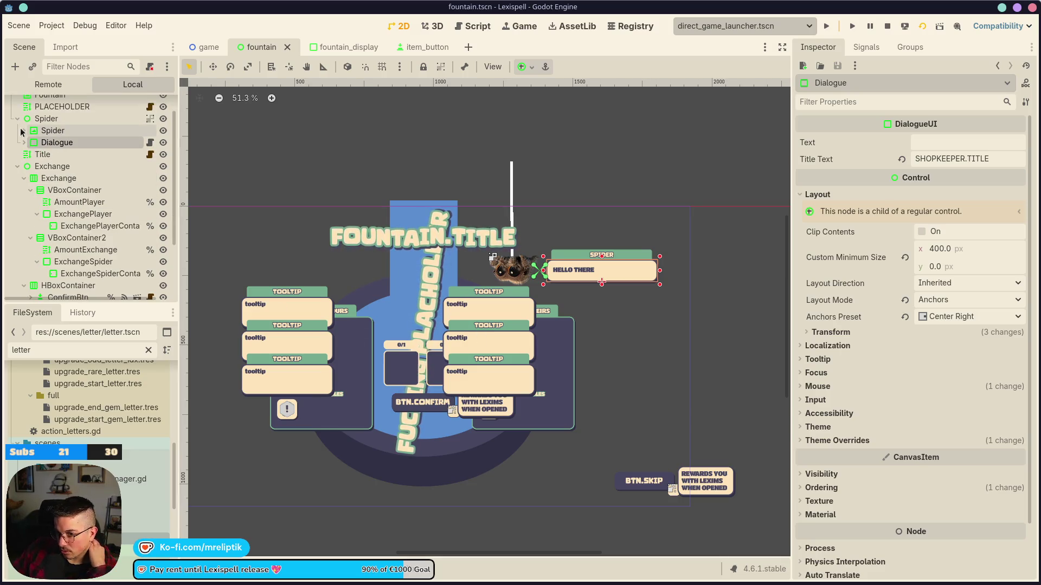
{"action": "scroll", "coordinate": [422, 432], "scroll_direction": "down", "scroll_amount": 1}
{"action": "scroll", "coordinate": [421, 432], "scroll_direction": "up", "scroll_amount": 2}
{"action": "scroll", "coordinate": [81, 254], "scroll_direction": "down", "scroll_amount": 3}
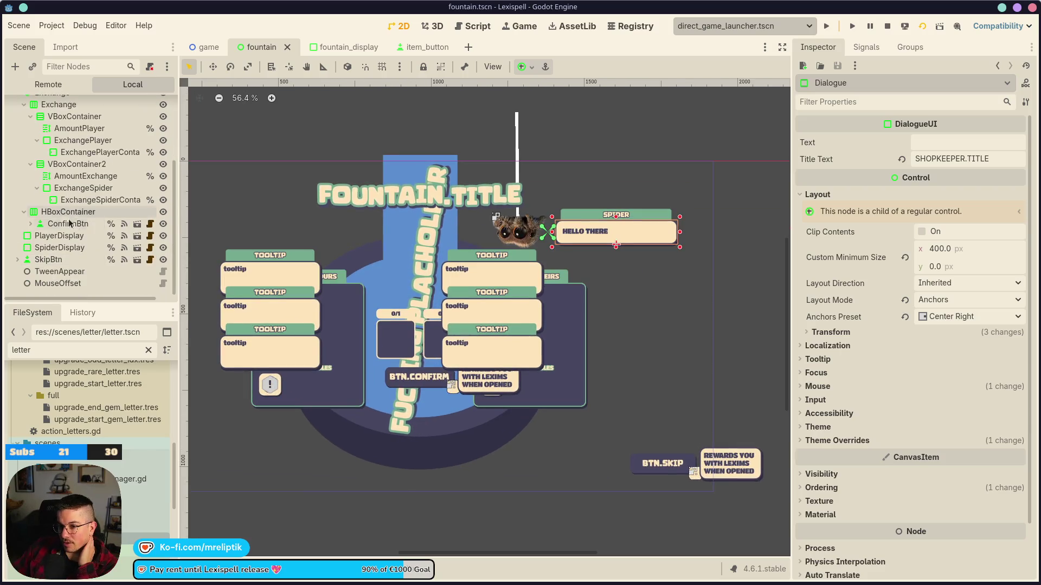
{"action": "scroll", "coordinate": [102, 260], "scroll_direction": "up", "scroll_amount": 3}
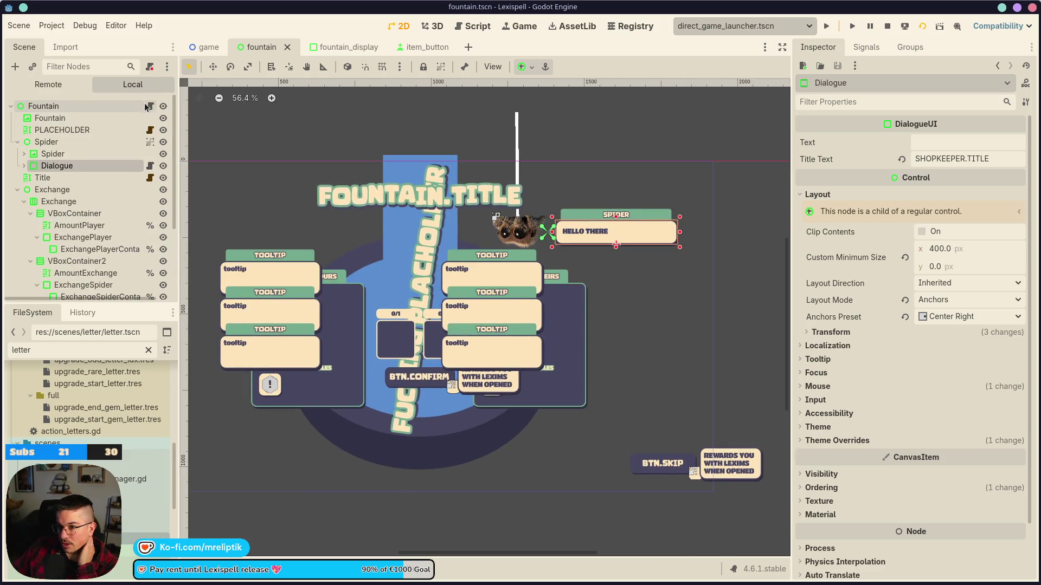
Open fountain.gd and select the ConfirmBtn node beside it
{"action": "left_click", "coordinate": [150, 106]}
{"action": "scroll", "coordinate": [469, 383], "scroll_direction": "down", "scroll_amount": 3}
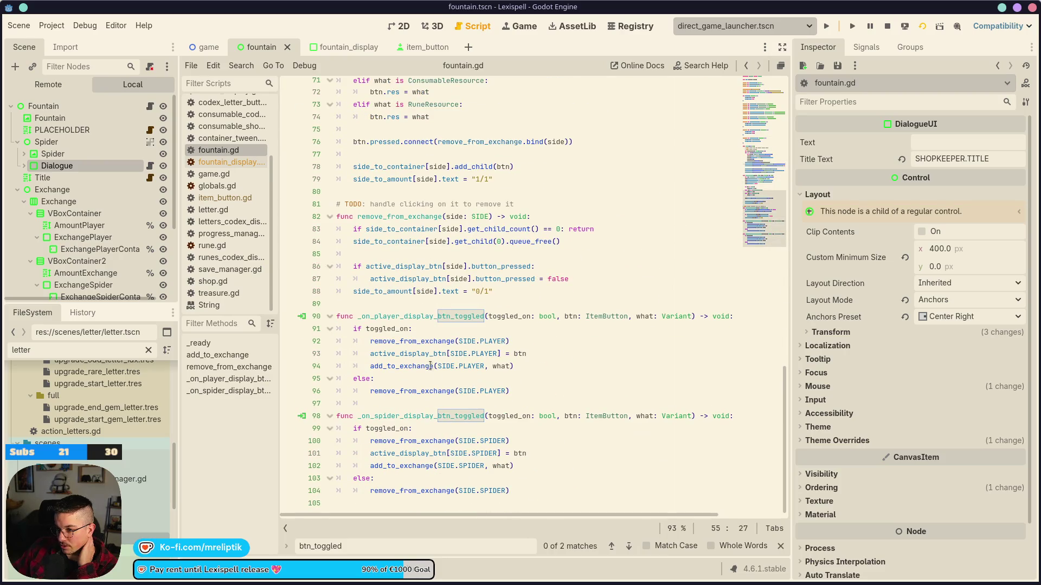
{"action": "scroll", "coordinate": [414, 310], "scroll_direction": "up", "scroll_amount": 20}
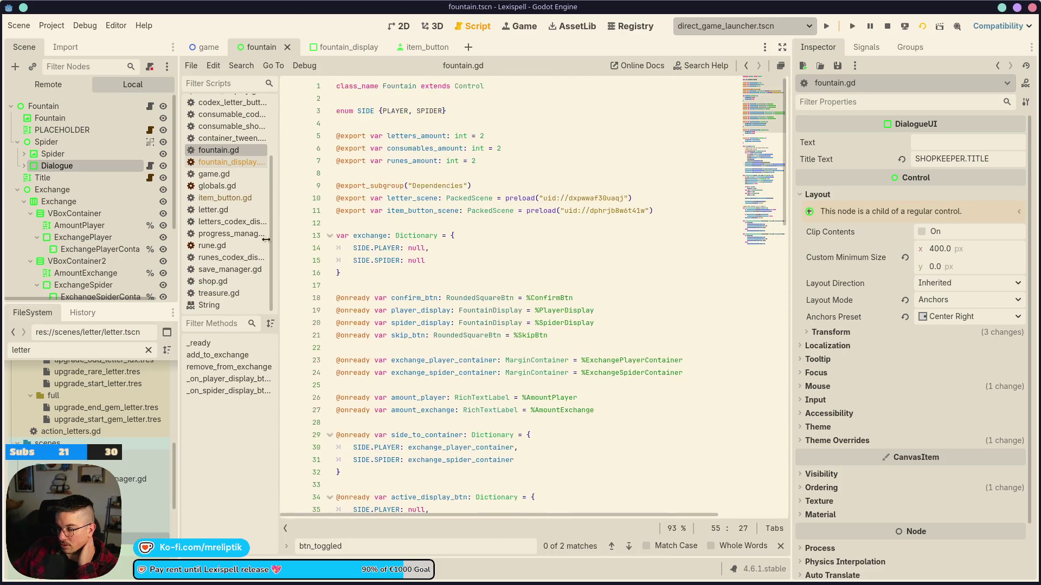
{"action": "scroll", "coordinate": [75, 235], "scroll_direction": "down", "scroll_amount": 3}
{"action": "left_click", "coordinate": [68, 224]}
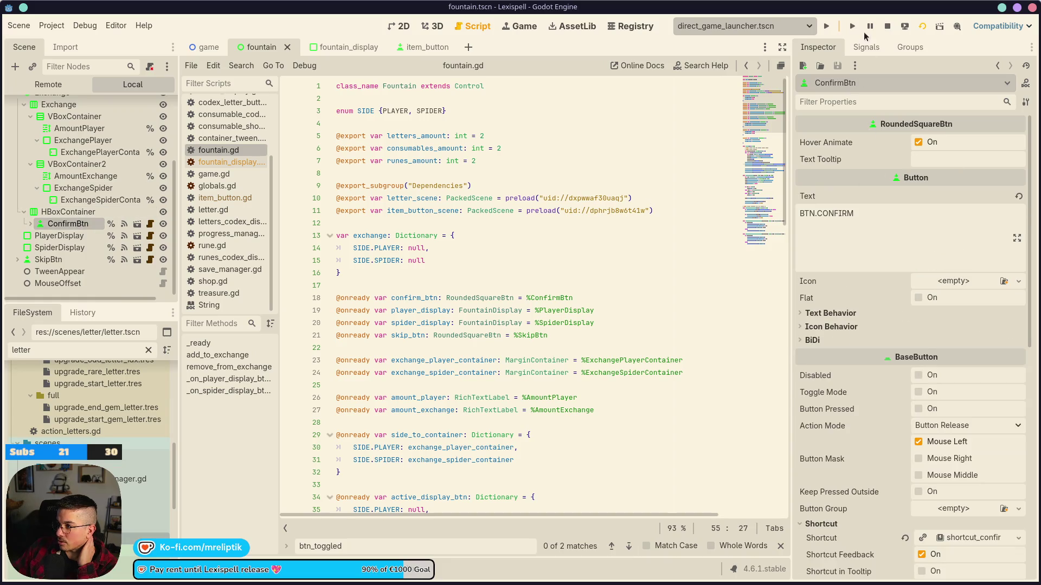
Connect ConfirmBtn's and SkipBtn's pressed() signals to new handlers in fountain.gd, then save
{"action": "left_click", "coordinate": [865, 46]}
{"action": "double_click", "coordinate": [839, 160]}
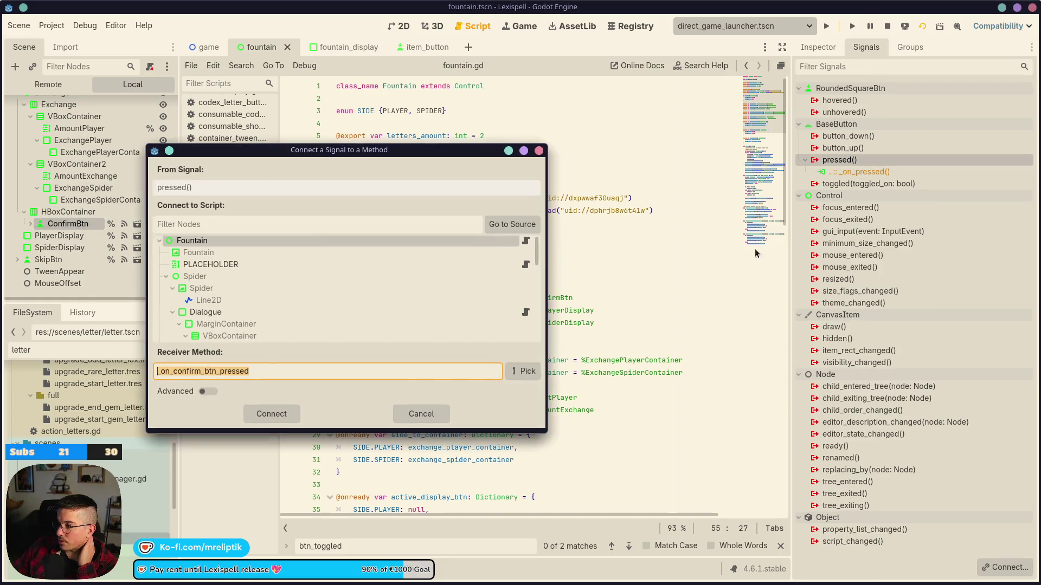
{"action": "left_click", "coordinate": [62, 262]}
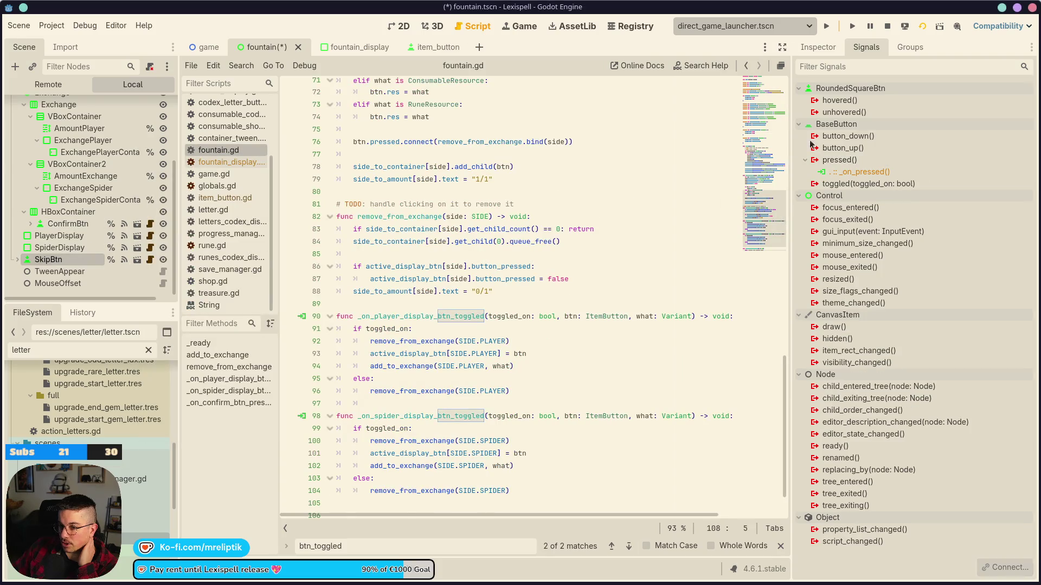
{"action": "double_click", "coordinate": [839, 160]}
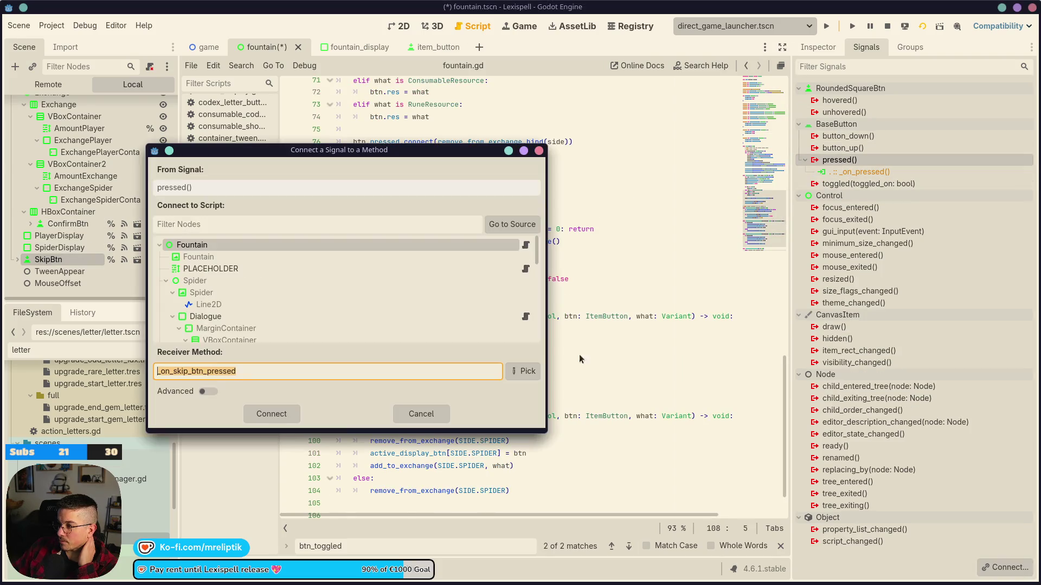
{"action": "left_click", "coordinate": [281, 419]}
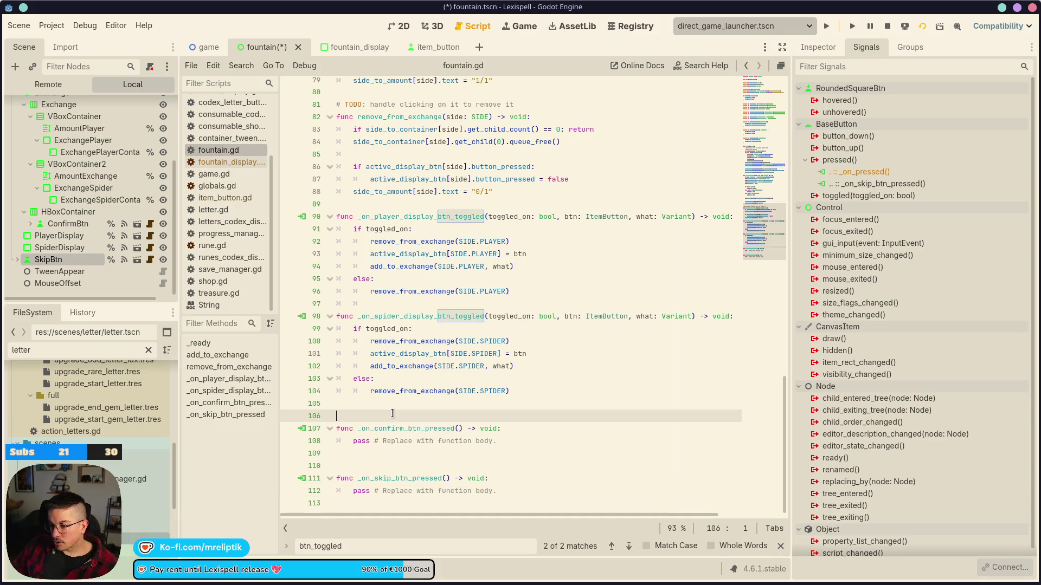
{"action": "left_click", "coordinate": [384, 440]}
{"action": "key", "text": "ctrl+s"}
{"action": "scroll", "coordinate": [402, 116], "scroll_direction": "up", "scroll_amount": 20}
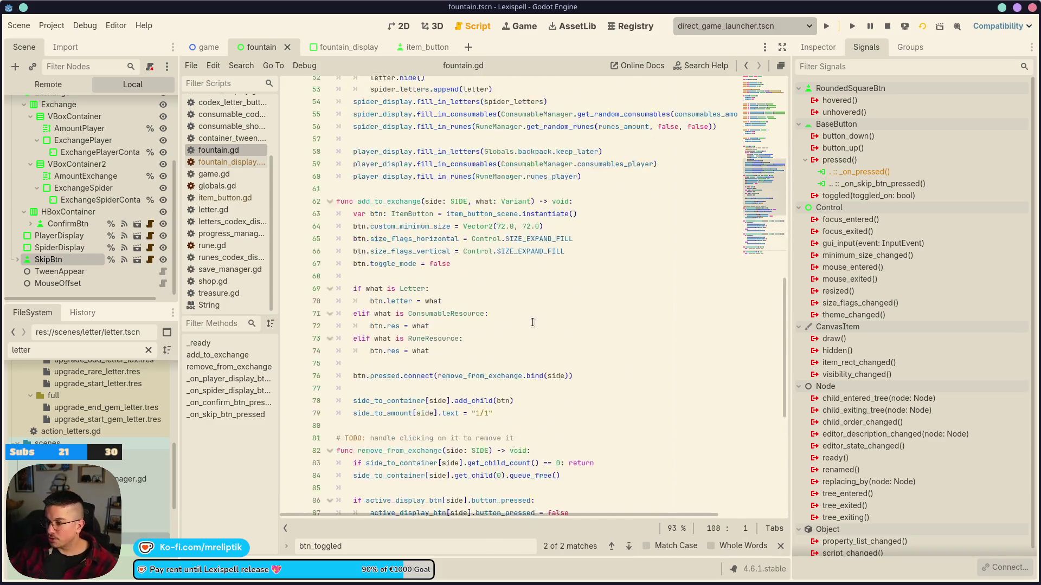
Declare 'signal finished' below the class_name line in fountain.gd
{"action": "left_click", "coordinate": [412, 103]}
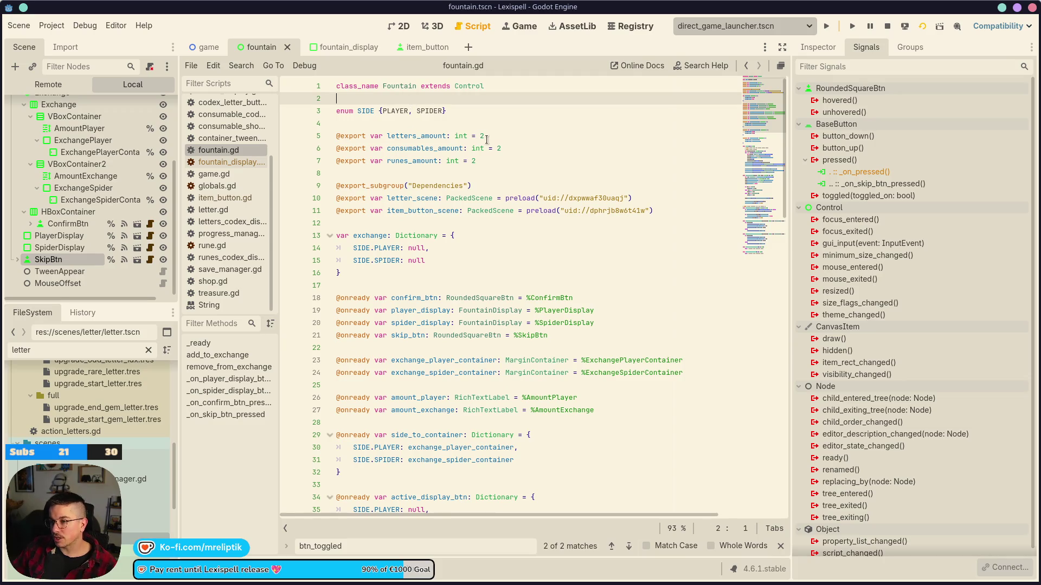
{"action": "key", "text": "Return"}
{"action": "key", "text": "Return"}
{"action": "key", "text": "Up"}
{"action": "type", "text": "signal fini"}
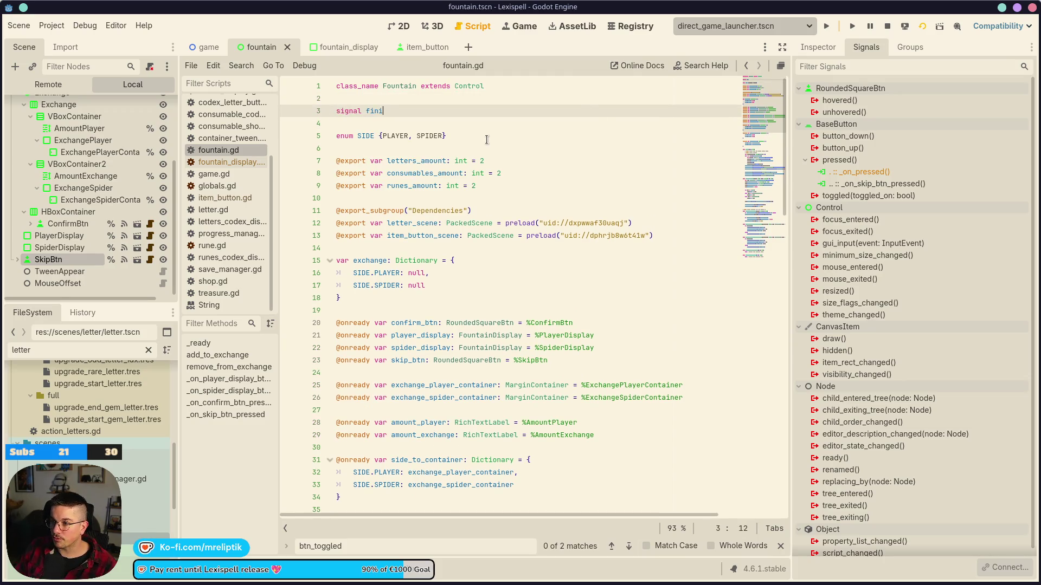
{"action": "double_click", "coordinate": [374, 113]}
{"action": "key", "text": "ctrl+c"}
{"action": "scroll", "coordinate": [518, 377], "scroll_direction": "down", "scroll_amount": 15}
{"action": "scroll", "coordinate": [518, 377], "scroll_direction": "down", "scroll_amount": 5}
Replace the pass lines in both confirm and skip handlers with finished.emit(), and save
{"action": "left_click_drag", "start_coordinate": [353, 453], "coordinate": [542, 453]}
{"action": "key", "text": "ctrl+v"}
{"action": "type", "text": "./emit("}
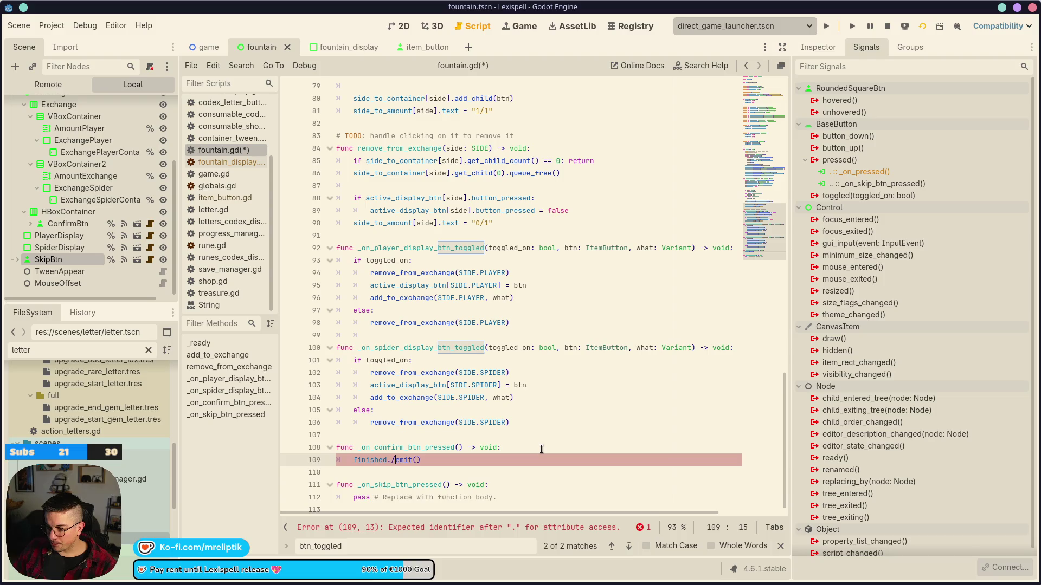
{"action": "key", "text": "Left"}
{"action": "key", "text": "Left"}
{"action": "key", "text": "Left"}
{"action": "key", "text": "BackSpace"}
{"action": "key", "text": "Down"}
{"action": "key", "text": "Down"}
{"action": "key", "text": "Down"}
{"action": "key", "text": "End"}
{"action": "key", "text": "Return"}
{"action": "type", "text": "finished.emit()"}
{"action": "key", "text": "Up"}
{"action": "key", "text": "ctrl+shift+k"}
{"action": "key", "text": "ctrl+s"}
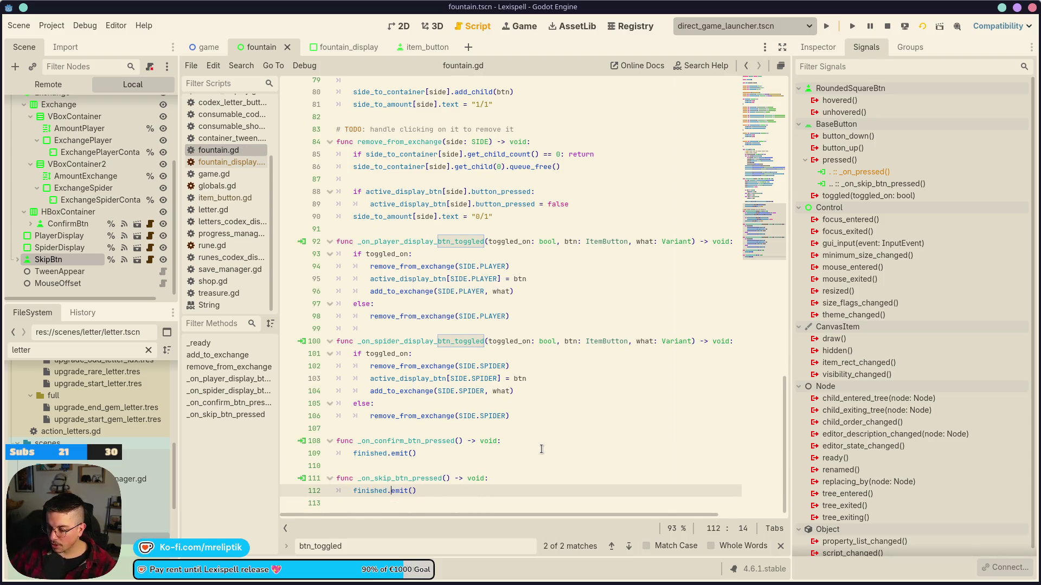
Add a '# Do the exchange' comment in the confirm handler, save, and view the running game
{"action": "left_click", "coordinate": [528, 440]}
{"action": "key", "text": "Return"}
{"action": "type", "text": "# "}
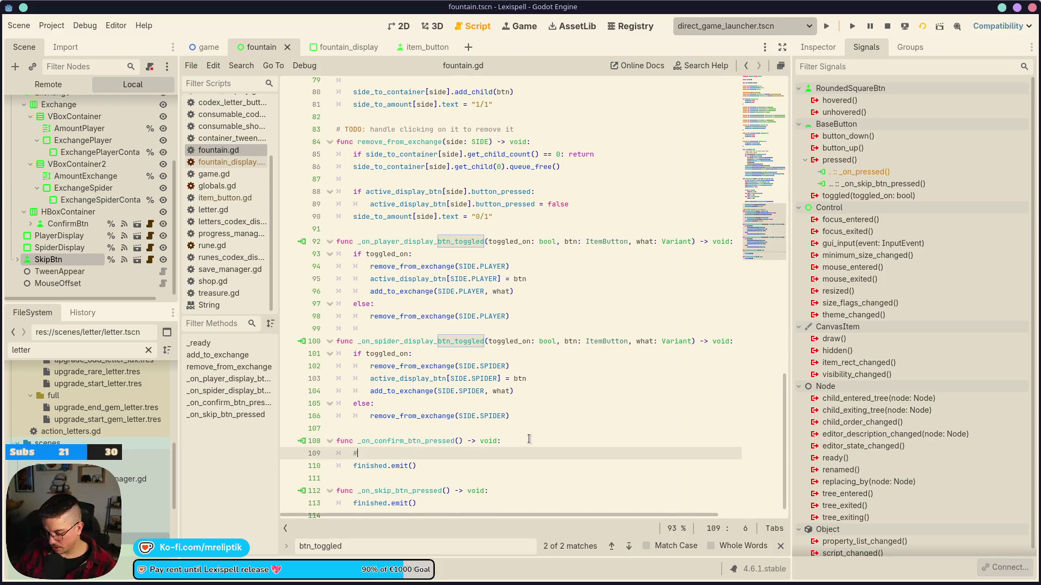
{"action": "type", "text": "Do the exchanged"}
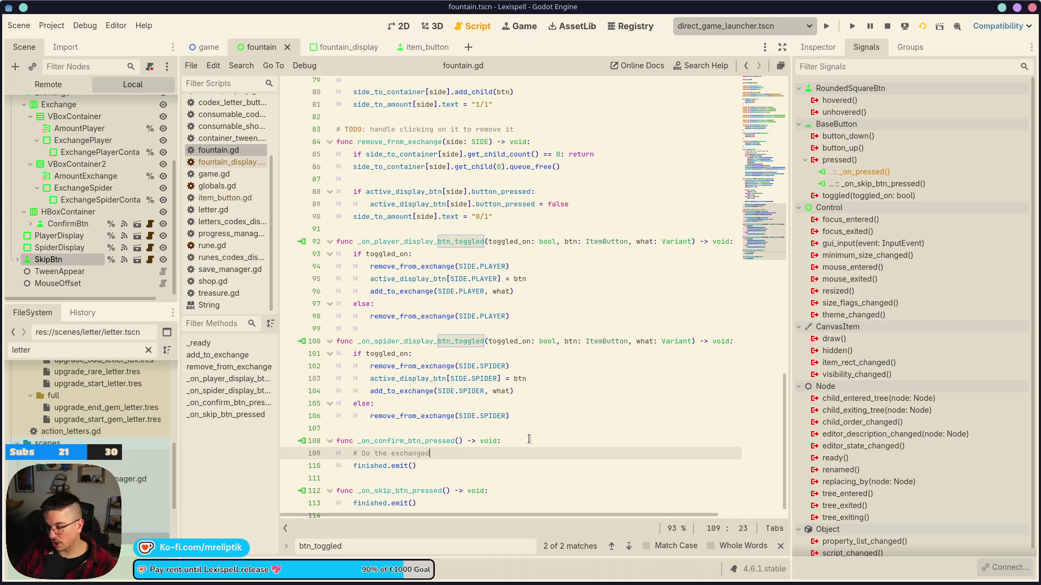
{"action": "key", "text": "ctrl+s"}
{"action": "key", "text": "BackSpace"}
{"action": "key", "text": "ctrl+s"}
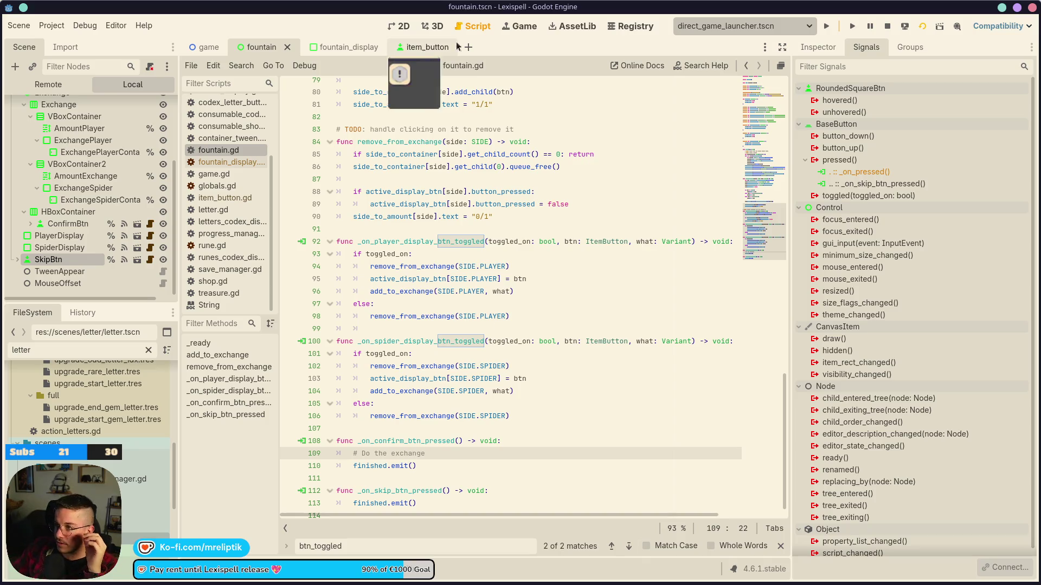
{"action": "left_click", "coordinate": [525, 26]}
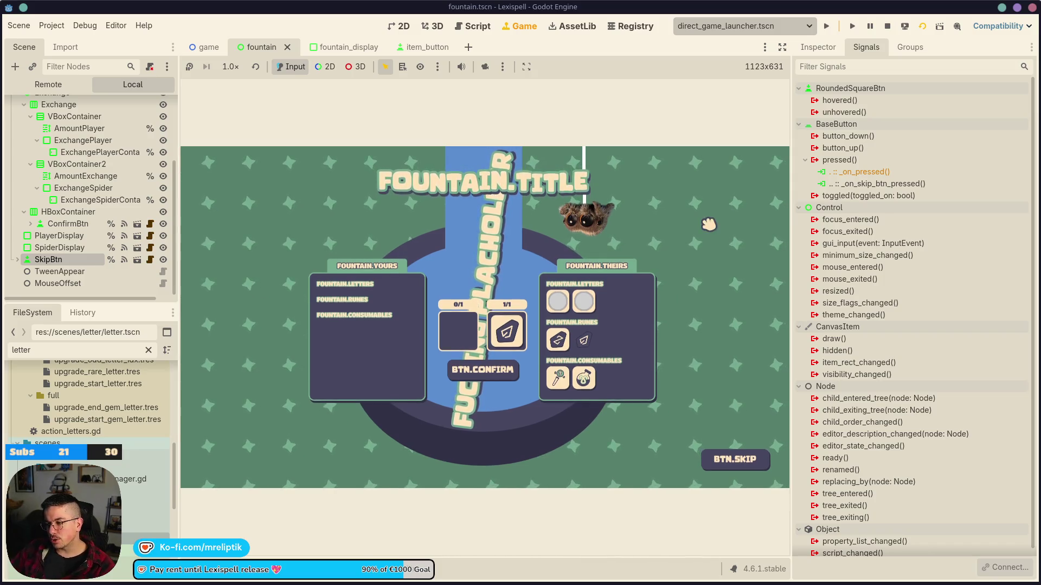
{"action": "mouse_move", "coordinate": [522, 341]}
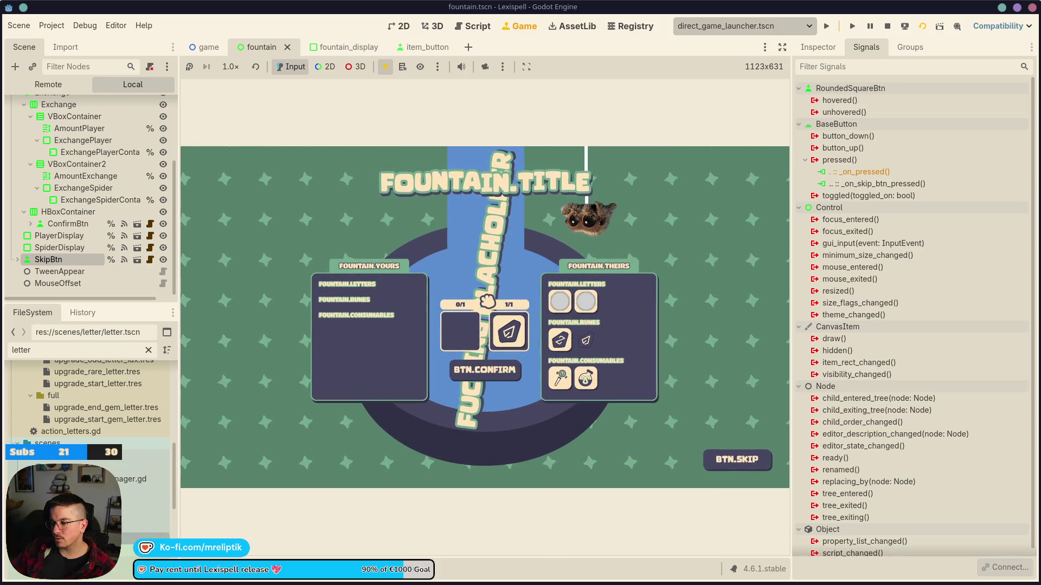
{"action": "left_click", "coordinate": [400, 26]}
{"action": "left_click", "coordinate": [523, 26]}
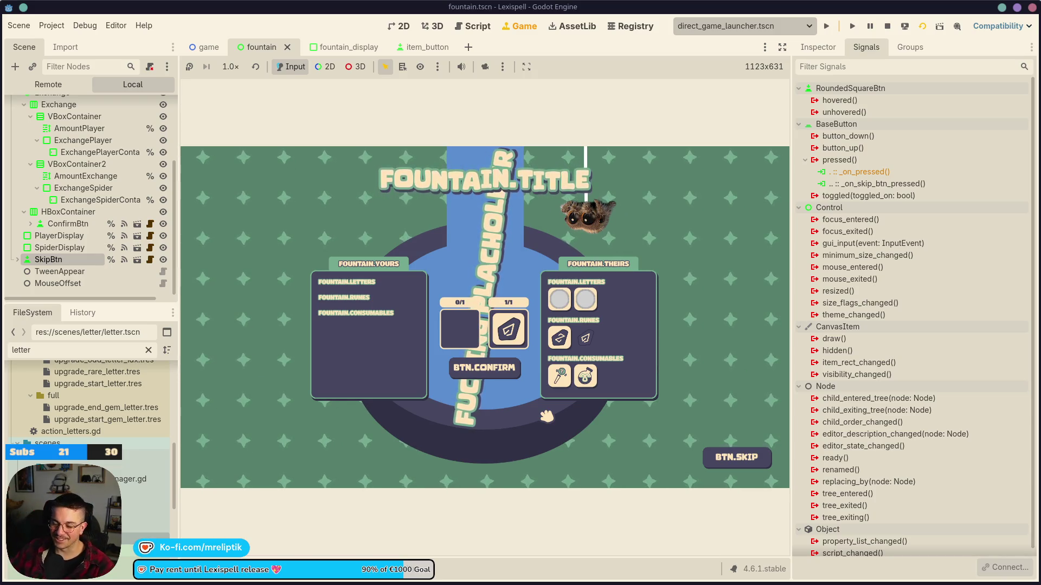
{"action": "mouse_move", "coordinate": [471, 300]}
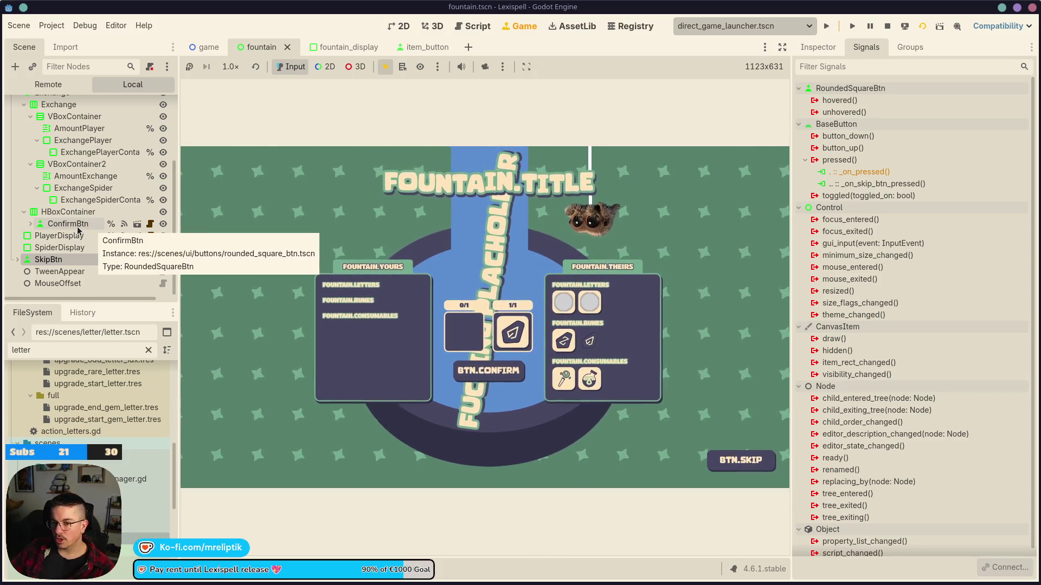
{"action": "scroll", "coordinate": [147, 136], "scroll_direction": "up", "scroll_amount": 4}
{"action": "left_click", "coordinate": [150, 106]}
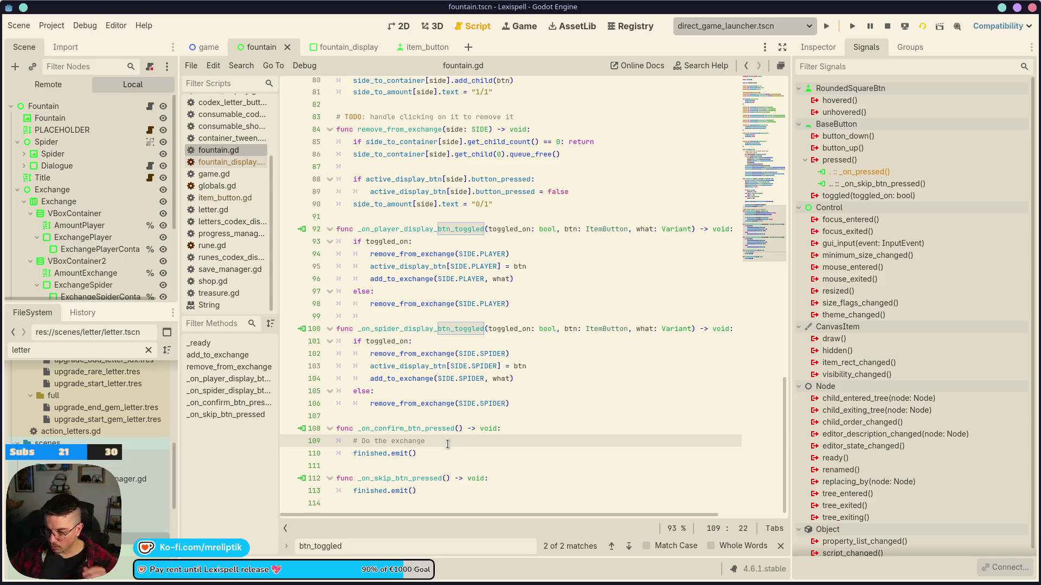
Write TODO comments in the confirm handler: animation, hide UI elements, throw our piece in the fountain, show the new piece
{"action": "key", "text": "Return"}
{"action": "key", "text": "Return"}
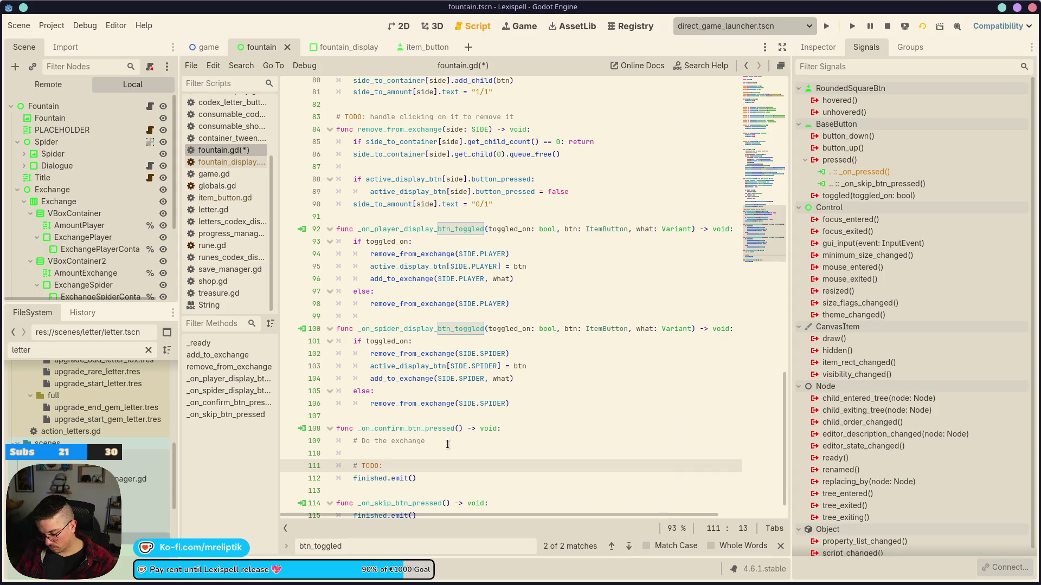
{"action": "type", "text": "an animation"}
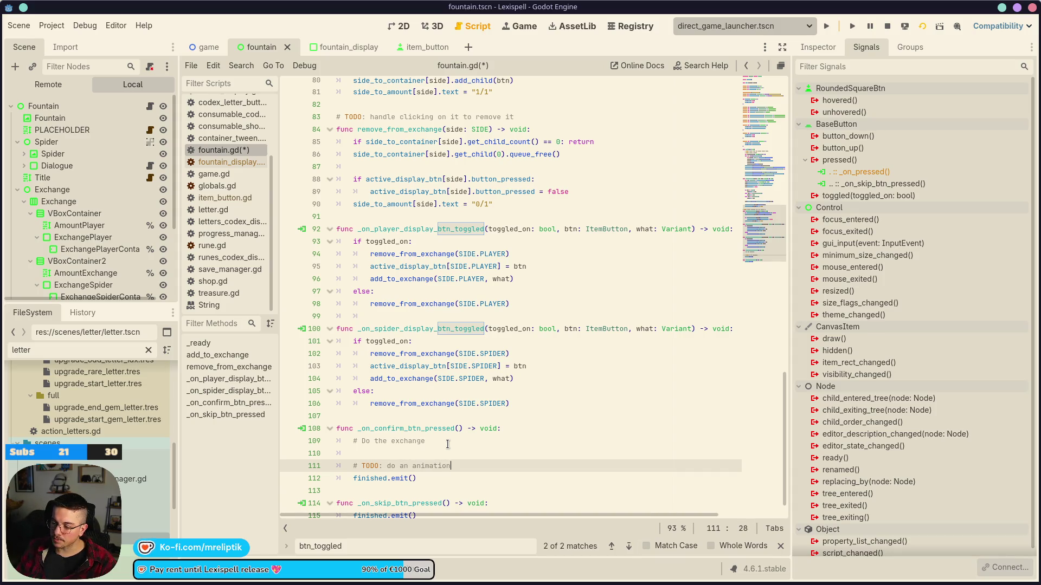
{"action": "key", "text": "Return"}
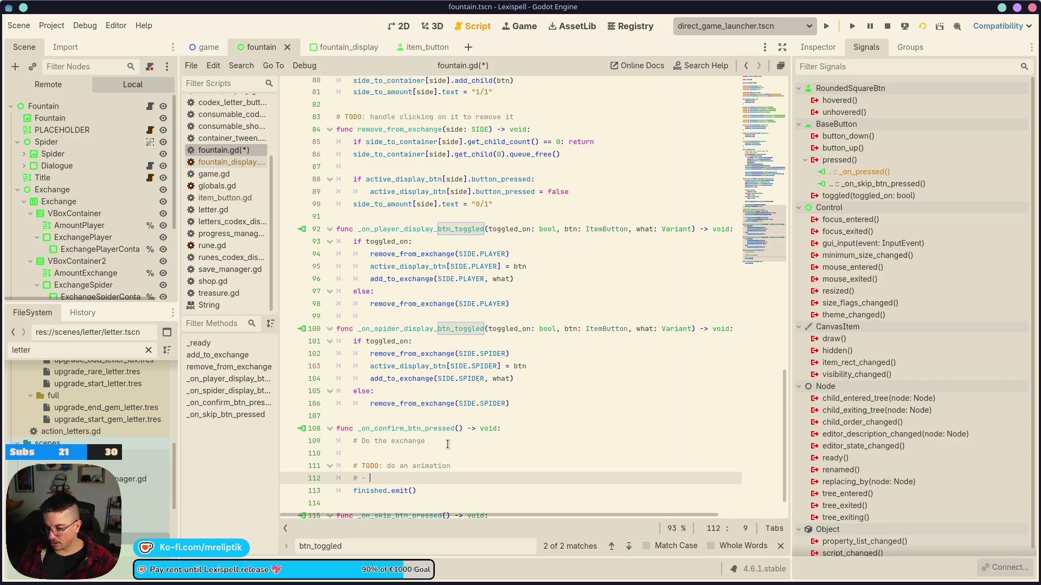
{"action": "key", "text": "BackSpace"}
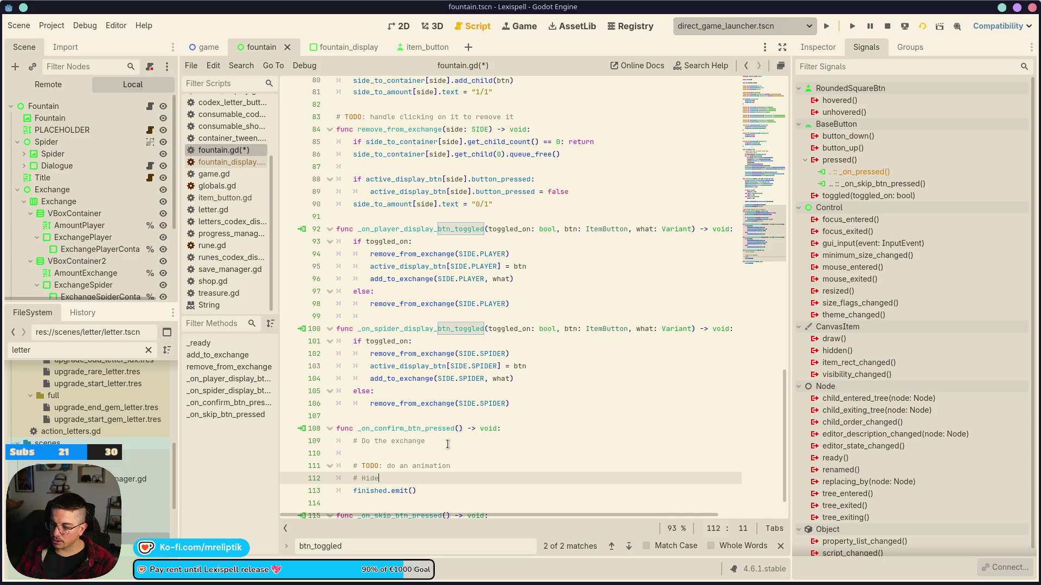
{"action": "type", "text": "ments"}
{"action": "key", "text": "Return"}
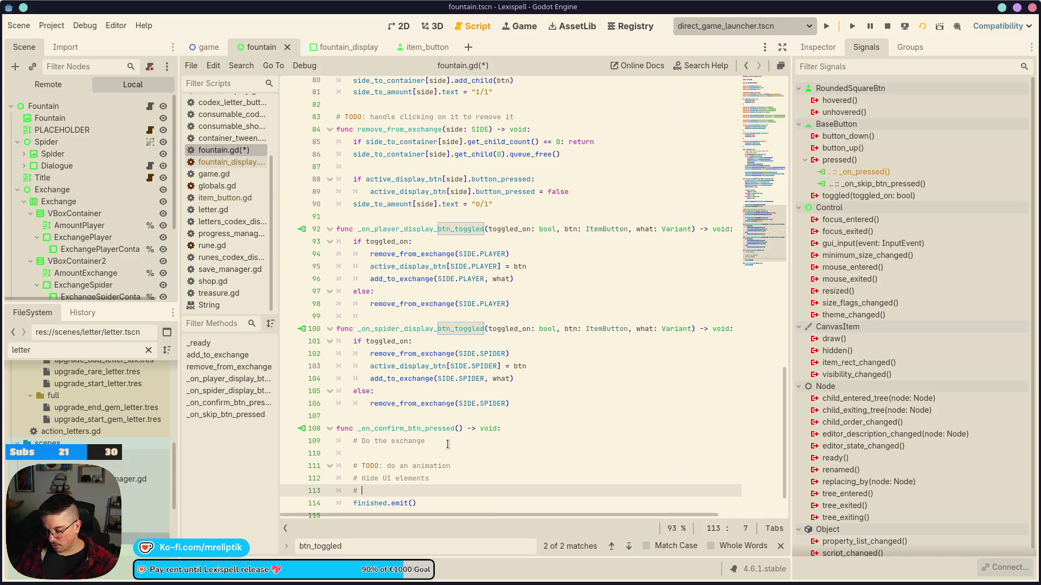
{"action": "type", "text": "our piece i"}
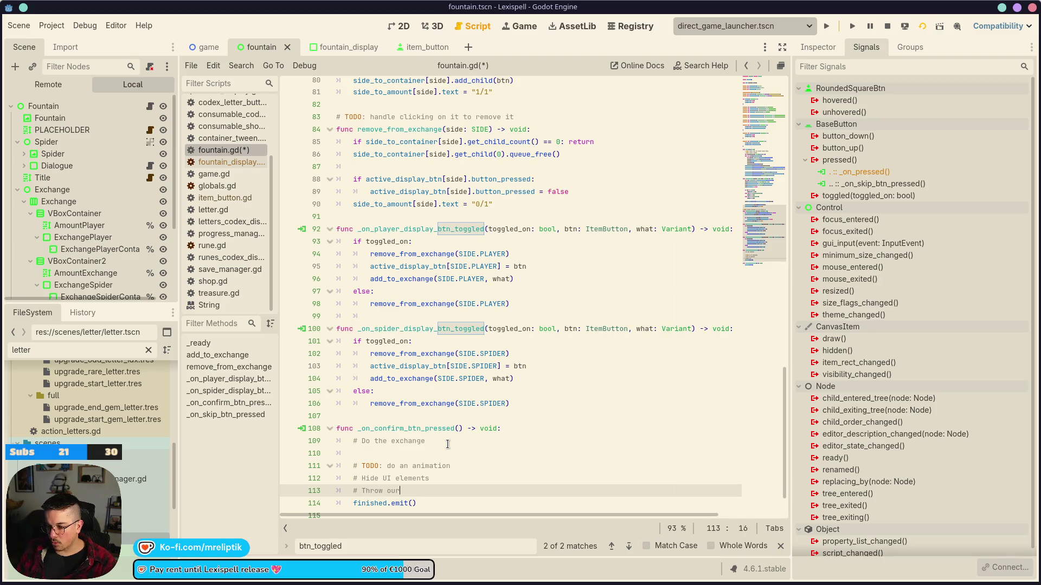
{"action": "type", "text": "n the "}
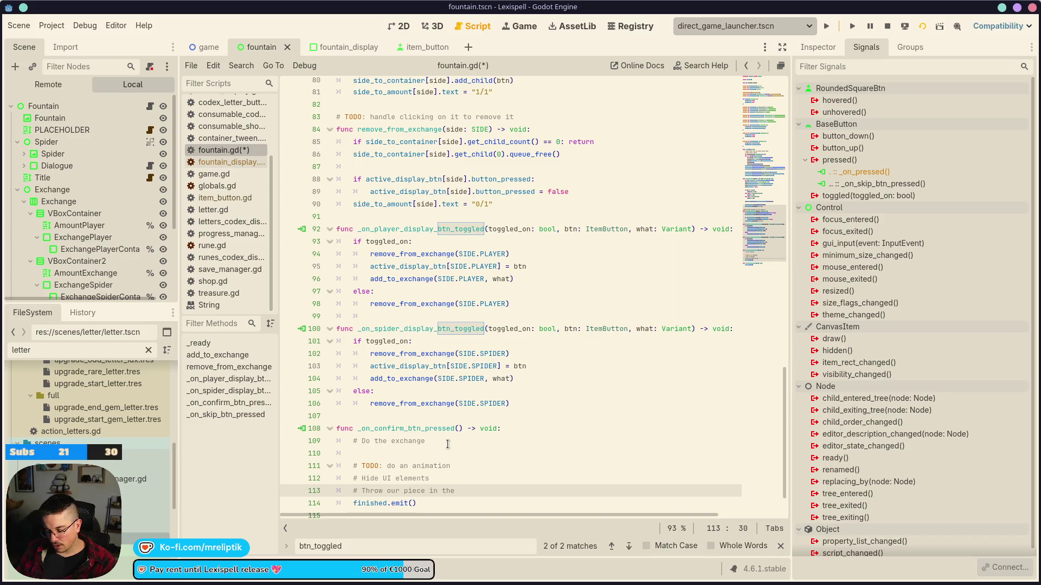
{"action": "type", "text": "fou"}
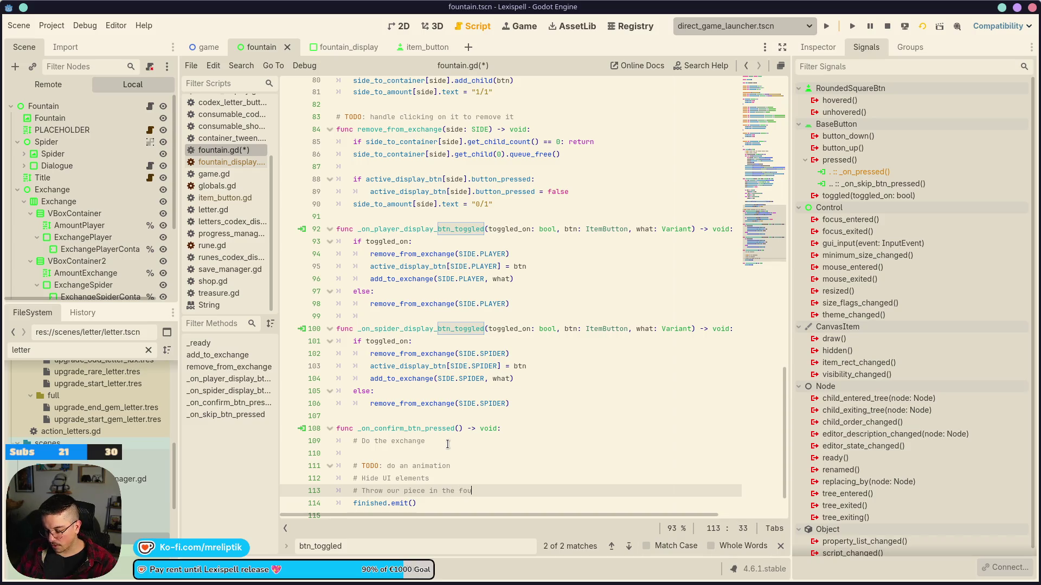
{"action": "type", "text": "ntai"}
{"action": "key", "text": "Return"}
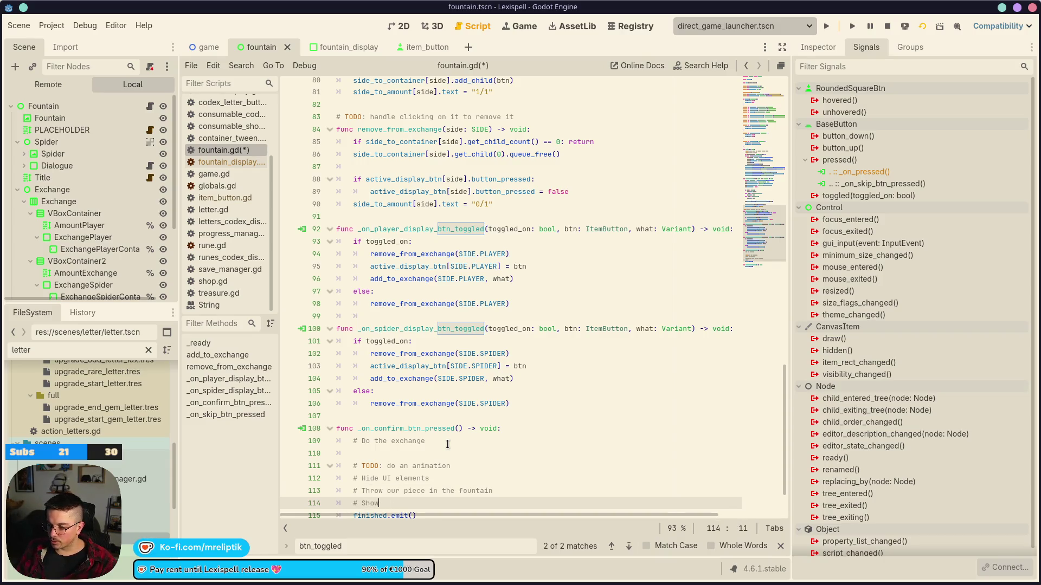
{"action": "type", "text": "the nex pi"}
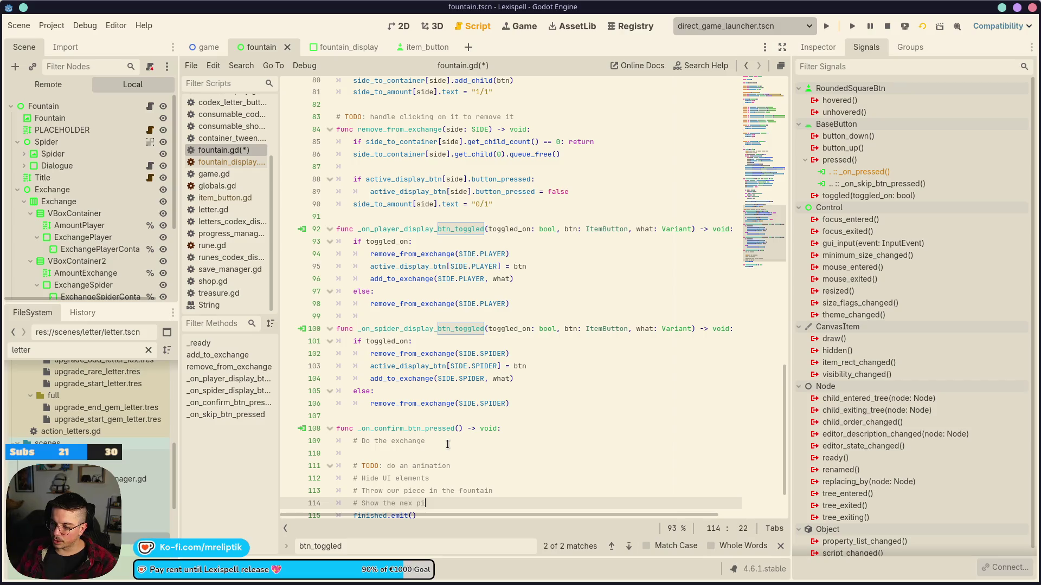
{"action": "key", "text": "BackSpace"}
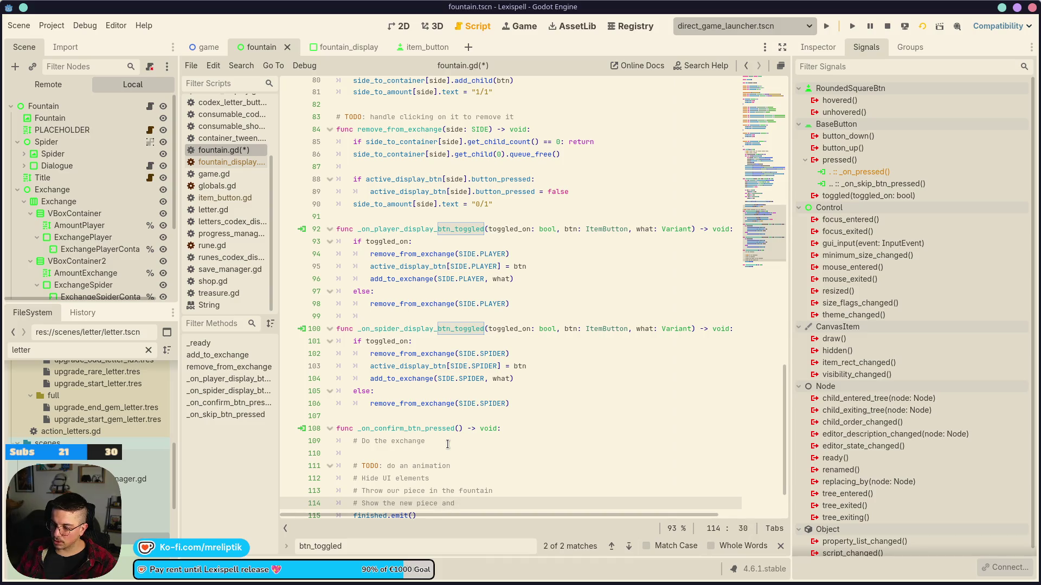
{"action": "key", "text": "ctrl+s"}
{"action": "scroll", "coordinate": [448, 444], "scroll_direction": "down", "scroll_amount": 2}
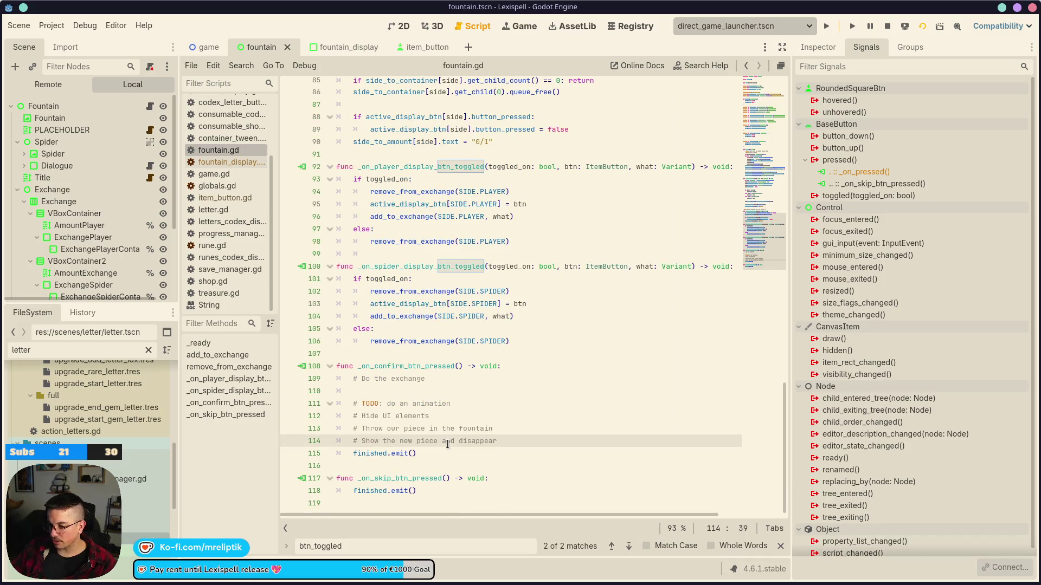
{"action": "left_click", "coordinate": [458, 379]}
Copy the Letter/Consumable/Rune type-check lines in add_to_exchange
{"action": "key", "text": "Return"}
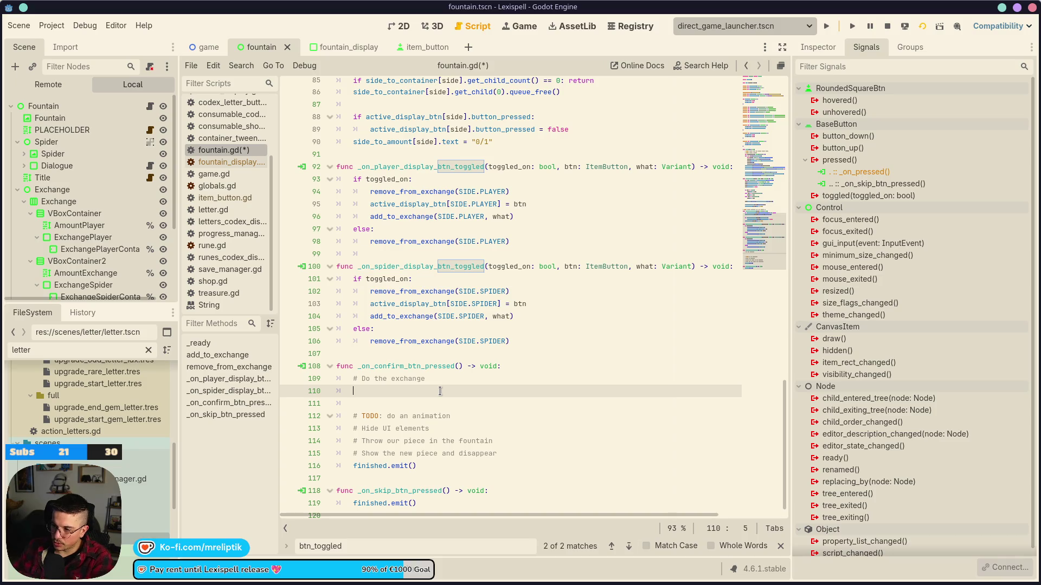
{"action": "scroll", "coordinate": [431, 391], "scroll_direction": "up", "scroll_amount": 6}
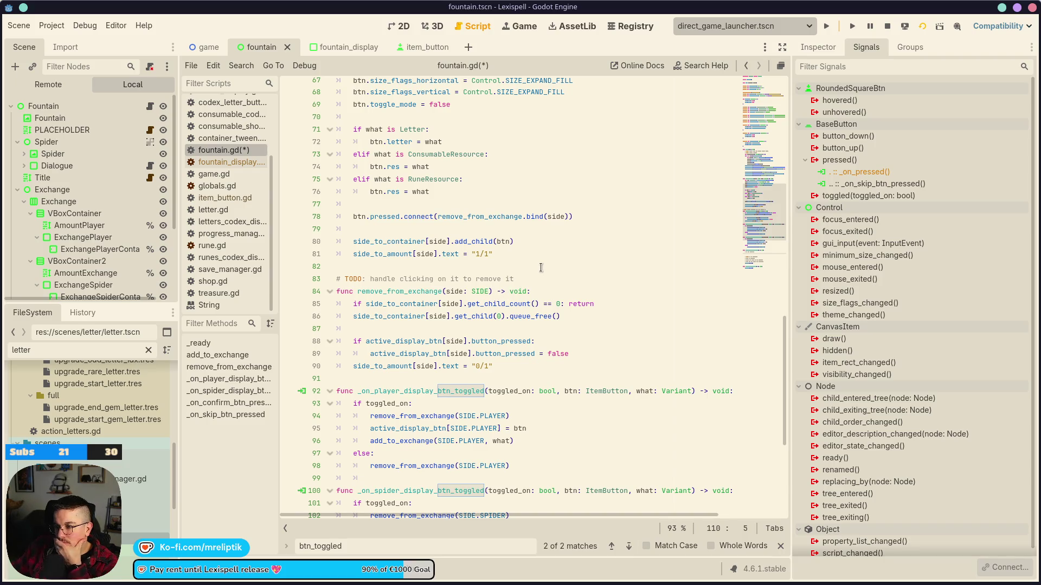
{"action": "scroll", "coordinate": [547, 285], "scroll_direction": "up", "scroll_amount": 4}
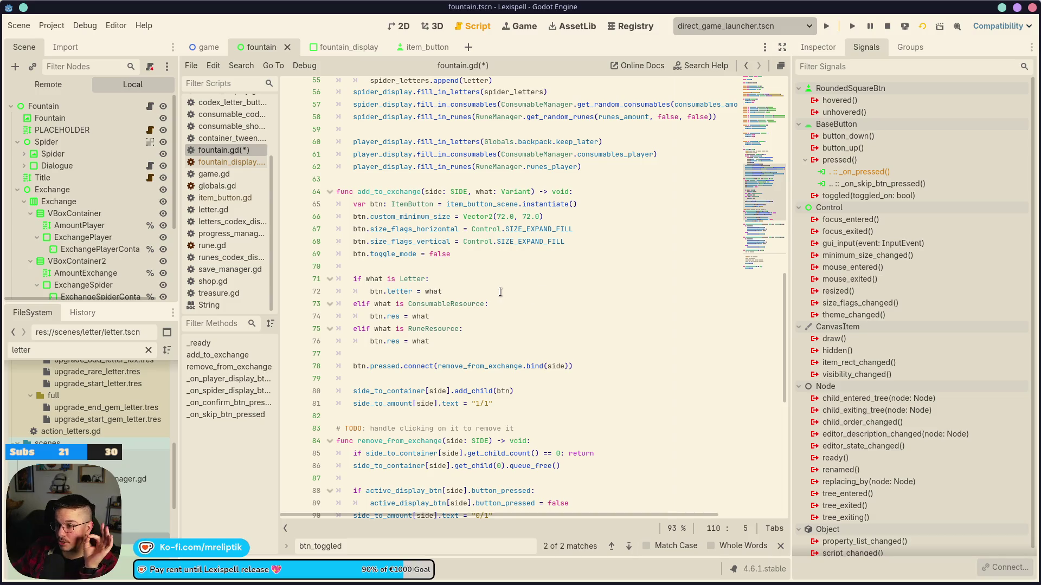
{"action": "scroll", "coordinate": [497, 321], "scroll_direction": "down", "scroll_amount": 5}
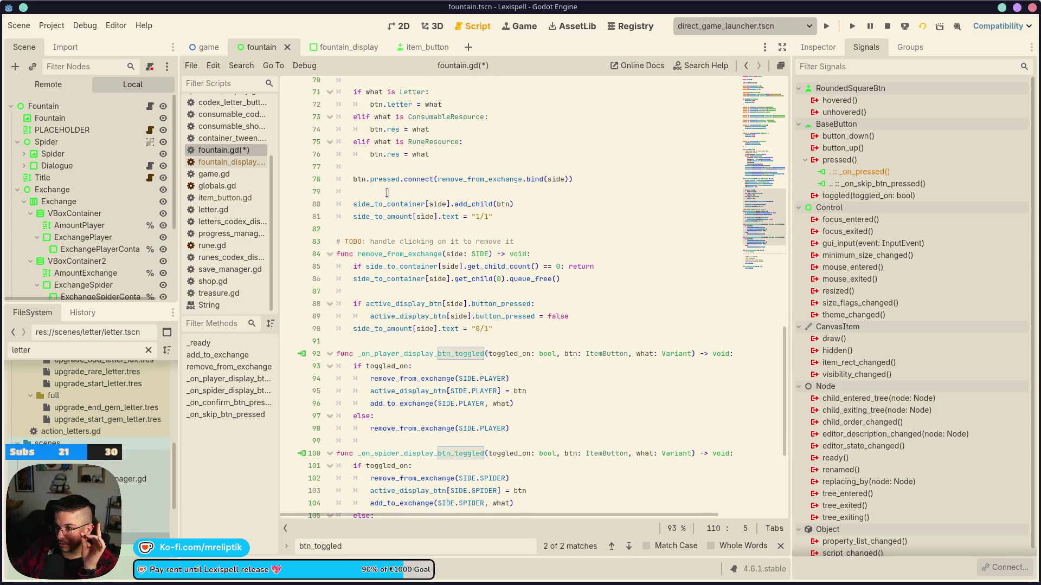
{"action": "scroll", "coordinate": [386, 190], "scroll_direction": "up", "scroll_amount": 3}
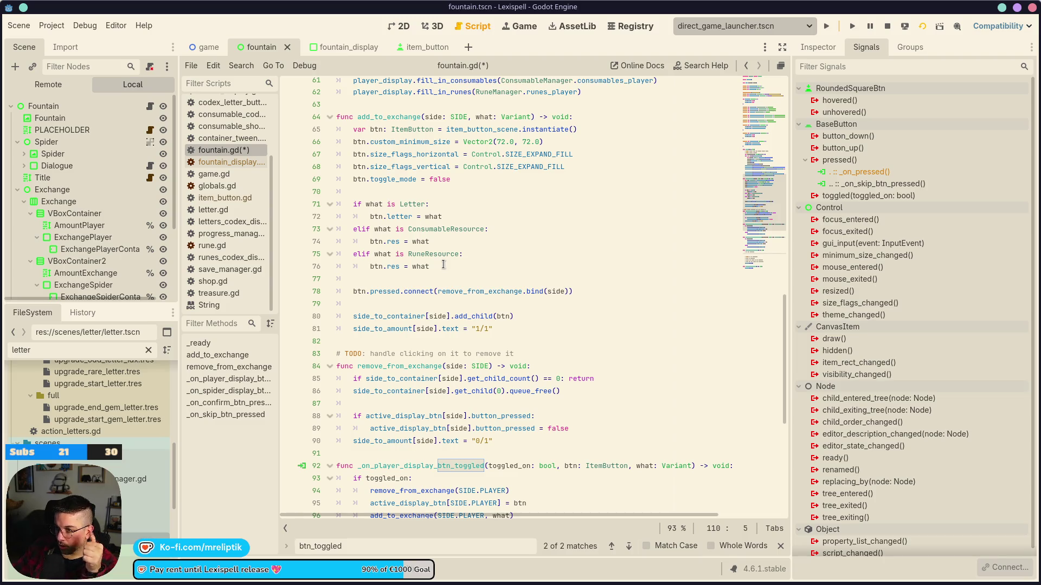
{"action": "left_click_drag", "start_coordinate": [443, 265], "coordinate": [348, 204]}
{"action": "right_click", "coordinate": [396, 212]}
{"action": "left_click", "coordinate": [451, 271]}
Review fountain.gd, highlighting every use of the exchange dictionary
{"action": "scroll", "coordinate": [451, 271], "scroll_direction": "down", "scroll_amount": 4}
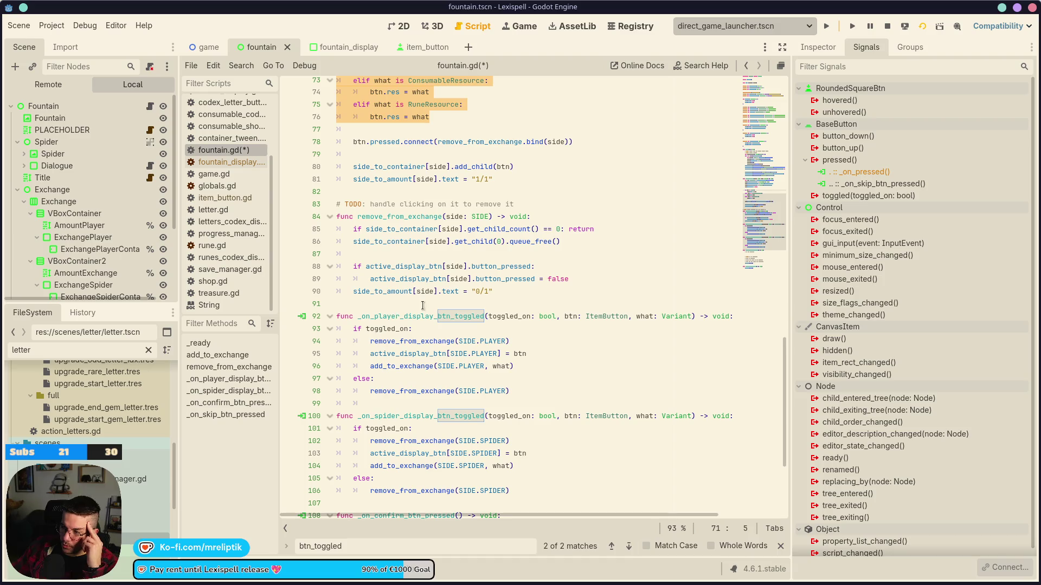
{"action": "left_click", "coordinate": [535, 279]}
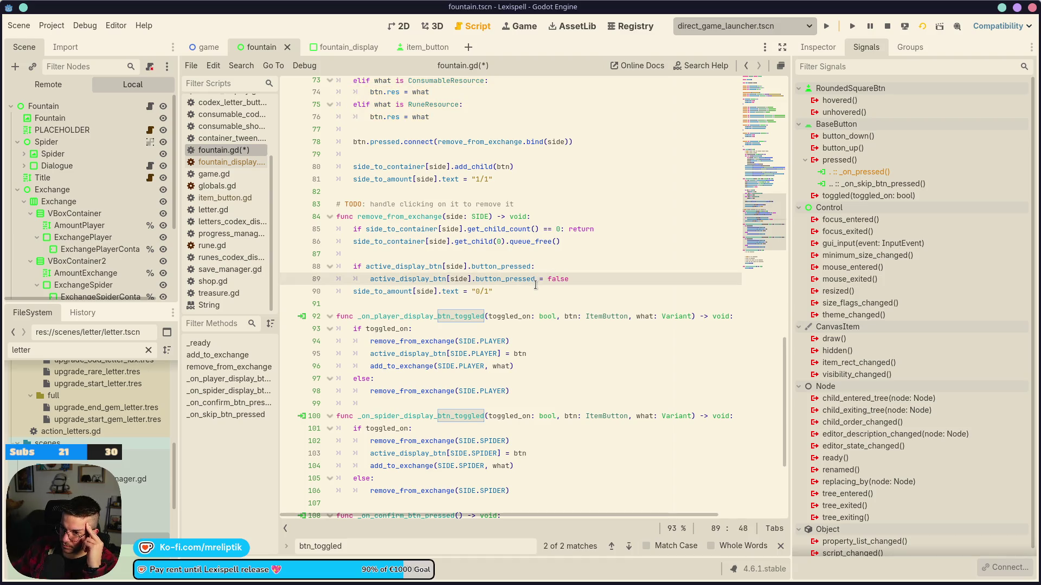
{"action": "scroll", "coordinate": [520, 298], "scroll_direction": "up", "scroll_amount": 7}
{"action": "left_click", "coordinate": [472, 311]}
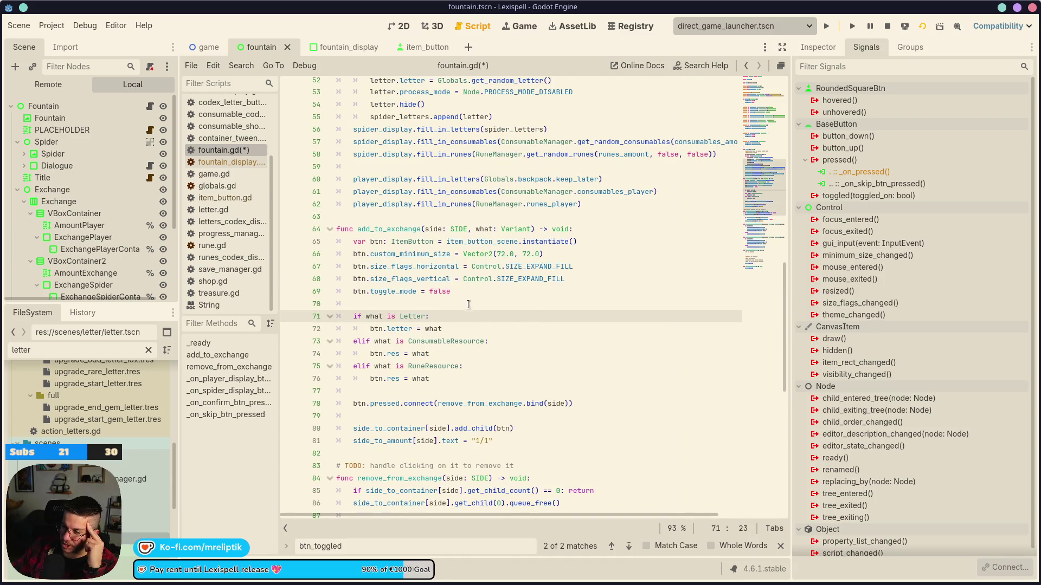
{"action": "scroll", "coordinate": [469, 292], "scroll_direction": "up", "scroll_amount": 15}
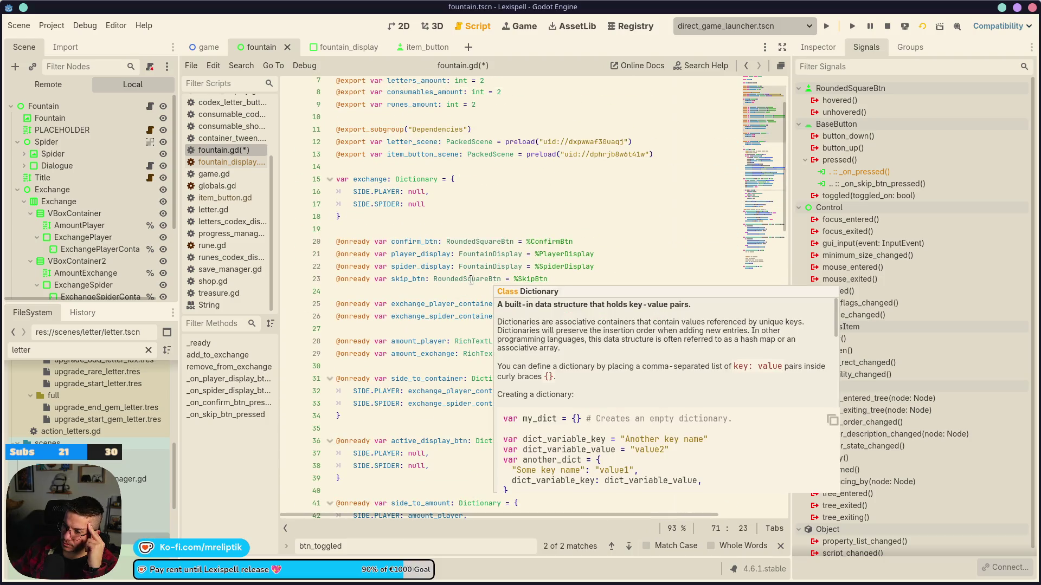
{"action": "double_click", "coordinate": [382, 178]}
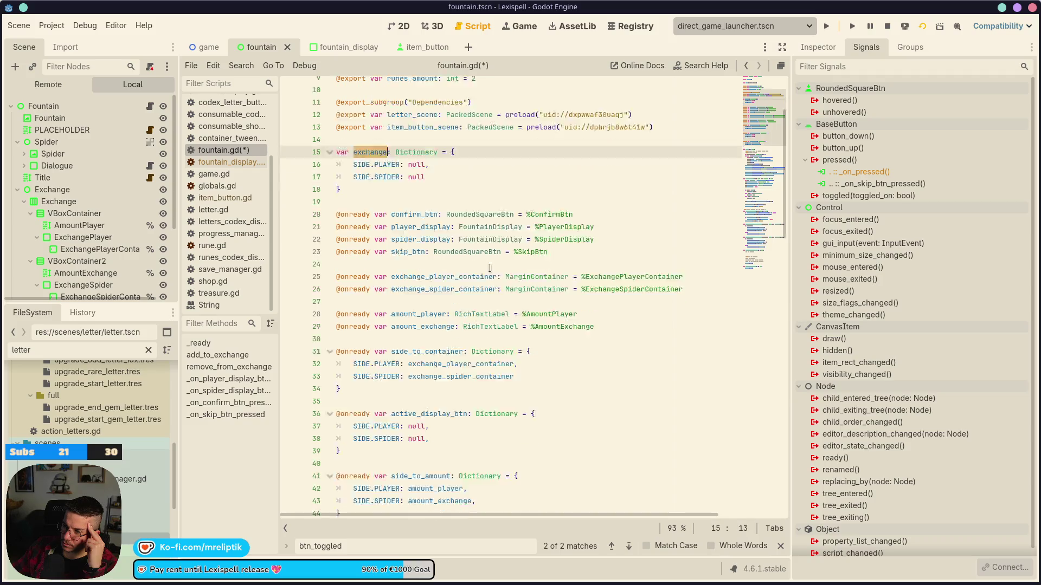
{"action": "scroll", "coordinate": [433, 228], "scroll_direction": "down", "scroll_amount": 20}
{"action": "scroll", "coordinate": [494, 277], "scroll_direction": "down", "scroll_amount": 5}
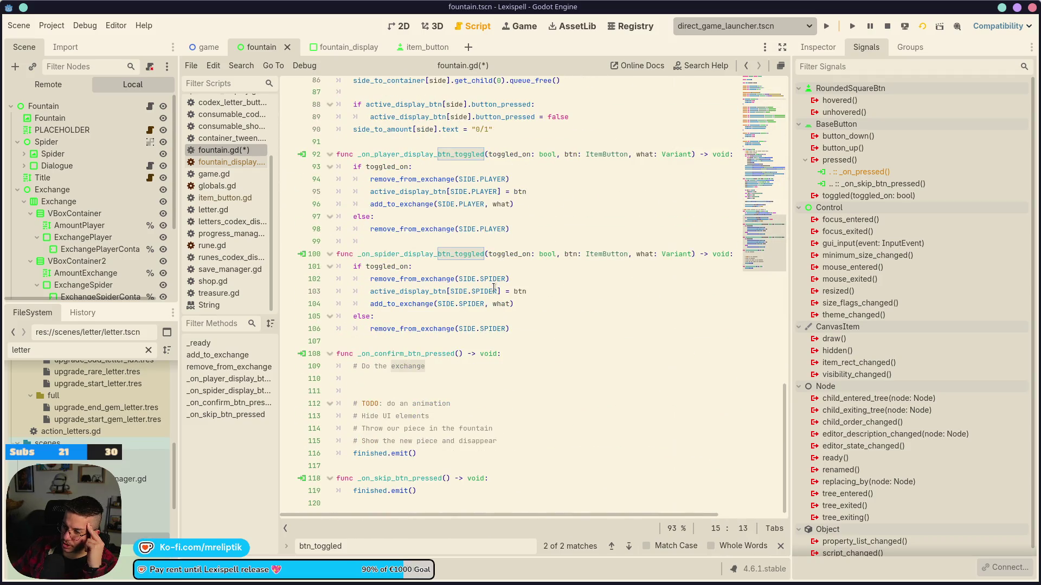
{"action": "scroll", "coordinate": [516, 295], "scroll_direction": "up", "scroll_amount": 10}
{"action": "scroll", "coordinate": [516, 295], "scroll_direction": "up", "scroll_amount": 13}
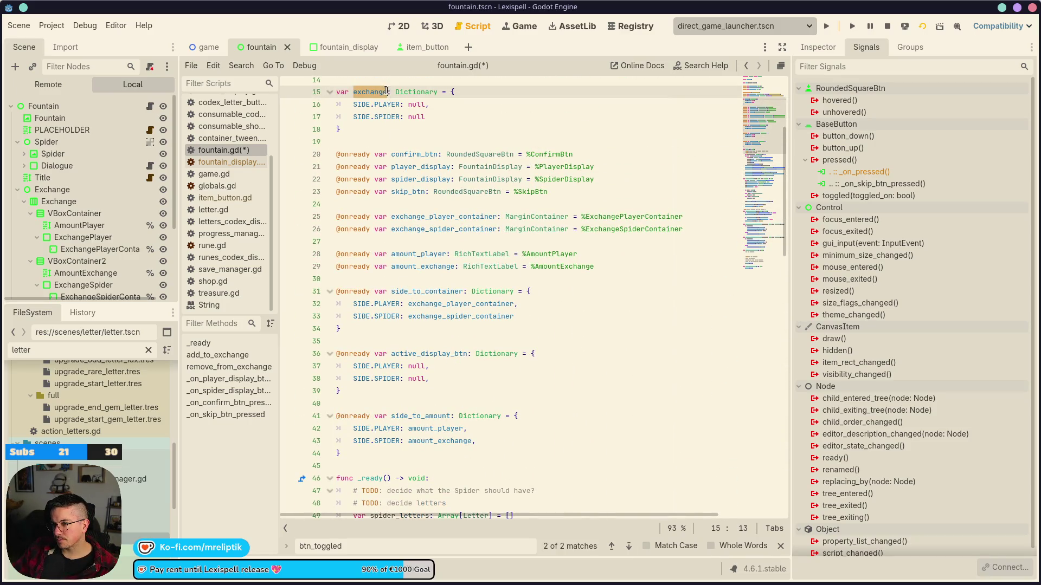
{"action": "scroll", "coordinate": [430, 210], "scroll_direction": "down", "scroll_amount": 20}
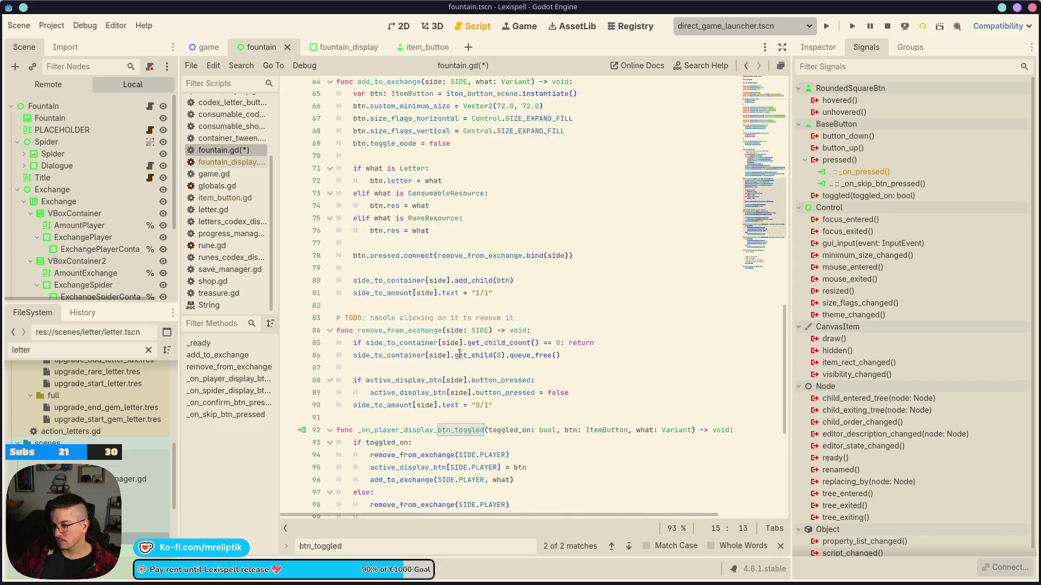
{"action": "scroll", "coordinate": [449, 385], "scroll_direction": "up", "scroll_amount": 6}
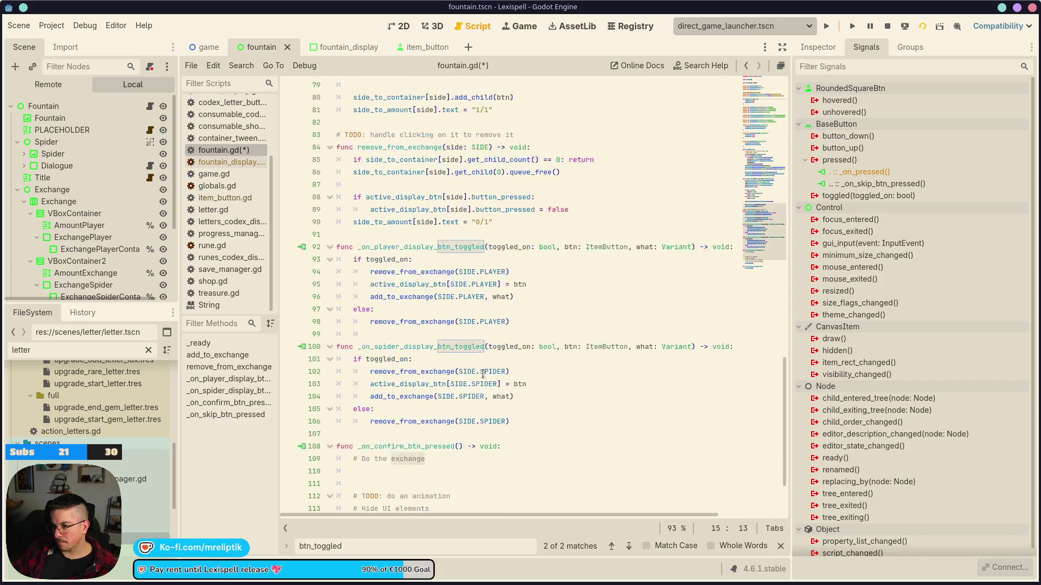
{"action": "scroll", "coordinate": [478, 353], "scroll_direction": "up", "scroll_amount": 2}
Open a new blank line after the RuneResource branch in add_to_exchange
{"action": "left_click", "coordinate": [373, 138]}
{"action": "left_click", "coordinate": [458, 297]}
{"action": "key", "text": "Return"}
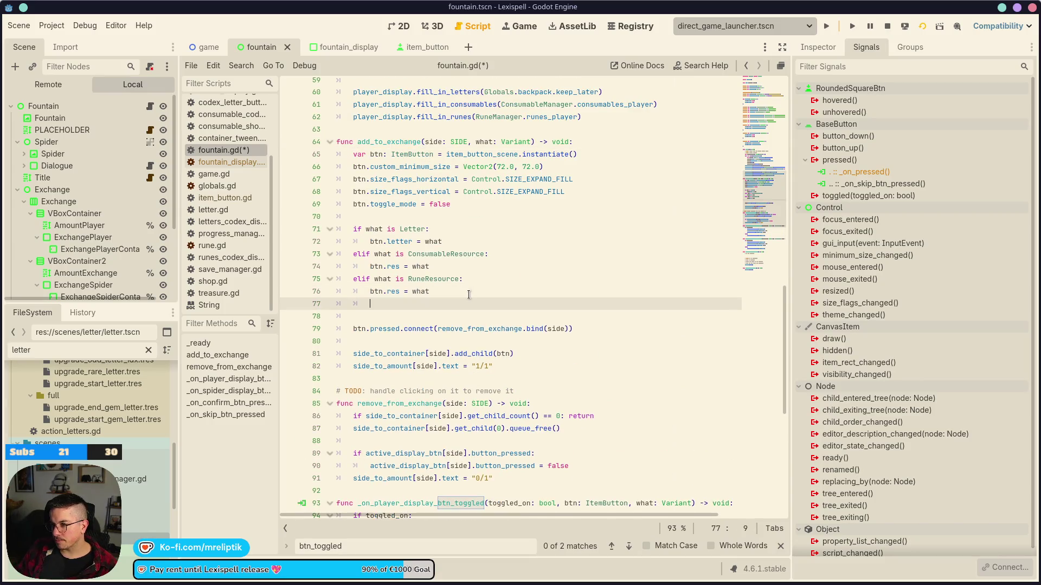
Add 'exchange[side] = what' at the end of add_to_exchange and save
{"action": "key", "text": "BackSpace"}
{"action": "key", "text": "Return"}
{"action": "type", "text": "exchange["}
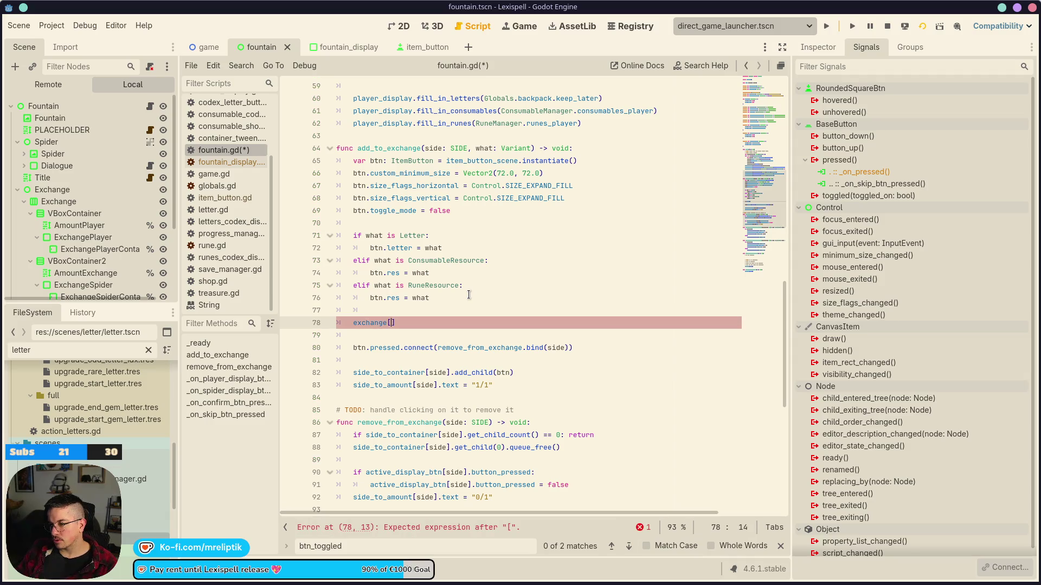
{"action": "type", "text": "side]"}
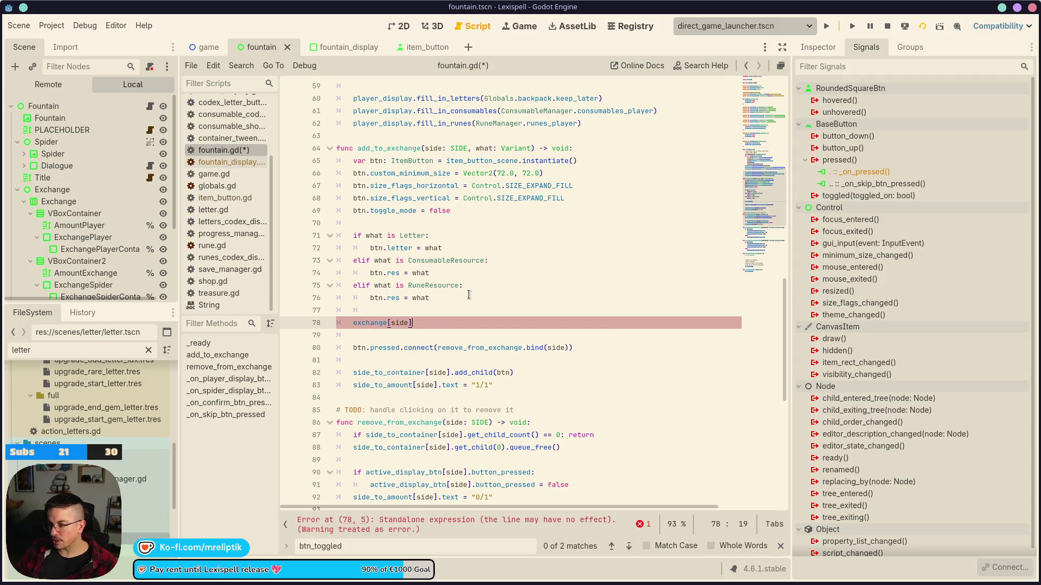
{"action": "type", "text": " = what"}
{"action": "key", "text": "ctrl+s"}
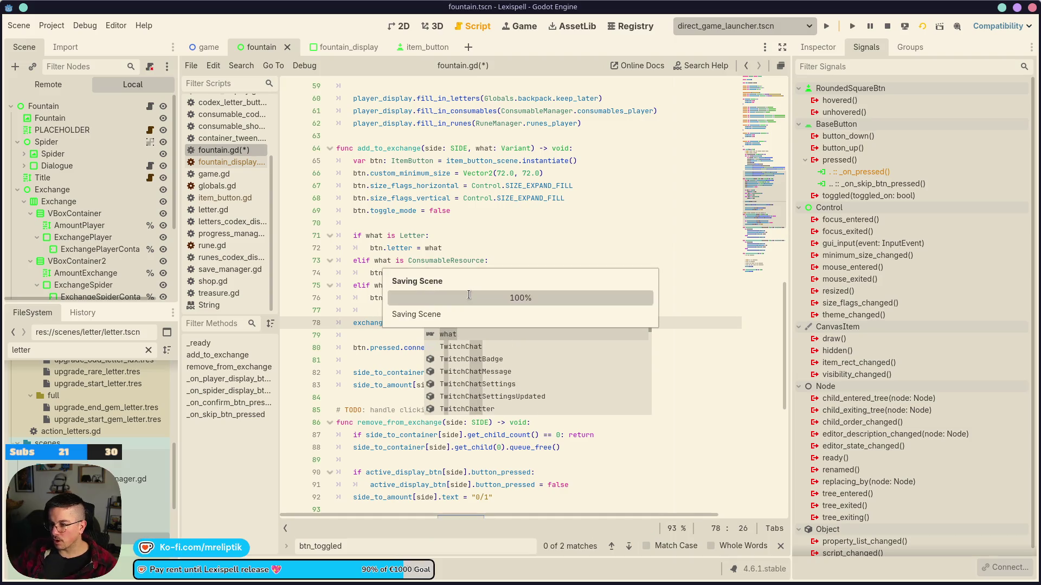
{"action": "left_click_drag", "start_coordinate": [455, 326], "coordinate": [340, 323]}
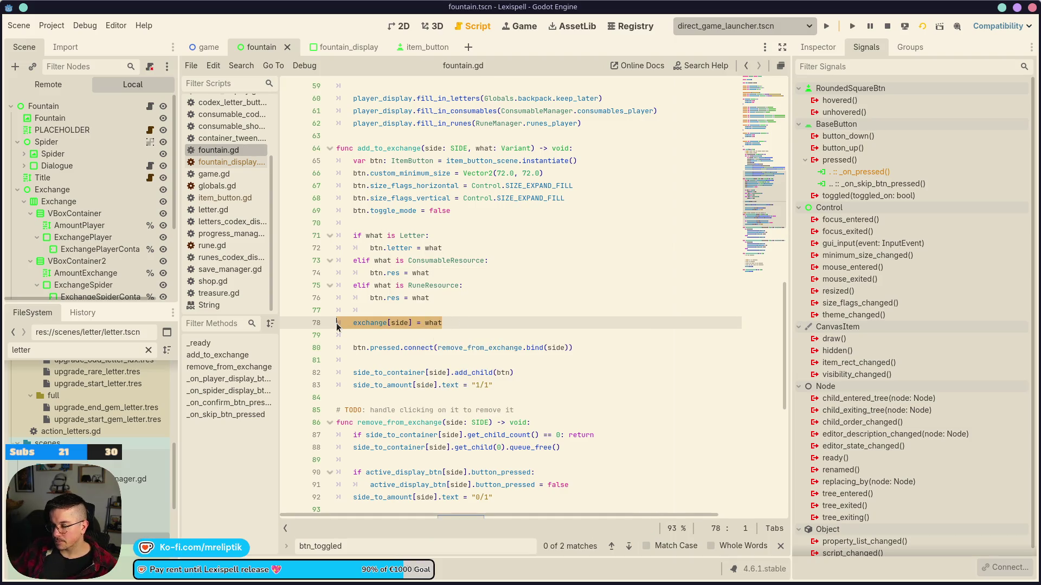
{"action": "key", "text": "ctrl+x"}
{"action": "key", "text": "ctrl+v"}
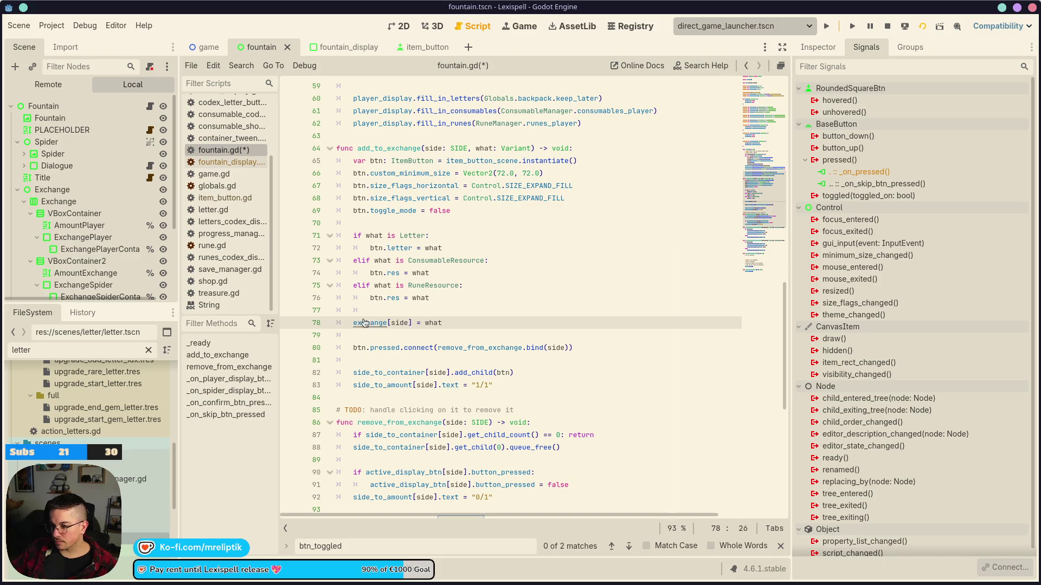
{"action": "key", "text": "ctrl+s"}
Paste the exchange assignment into remove_from_exchange to reset the entry to null, and save
{"action": "scroll", "coordinate": [397, 361], "scroll_direction": "down", "scroll_amount": 4}
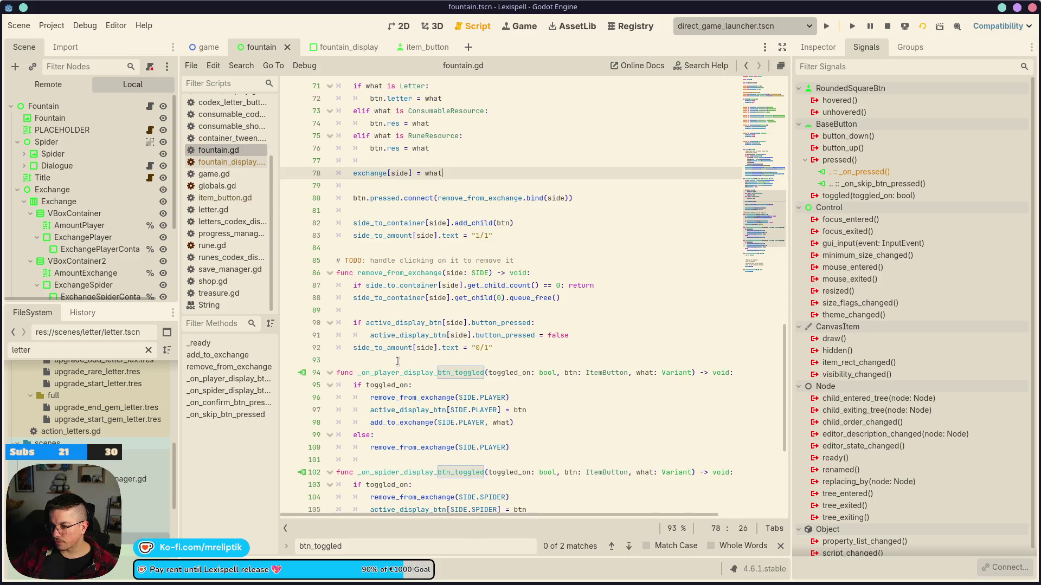
{"action": "left_click", "coordinate": [526, 347]}
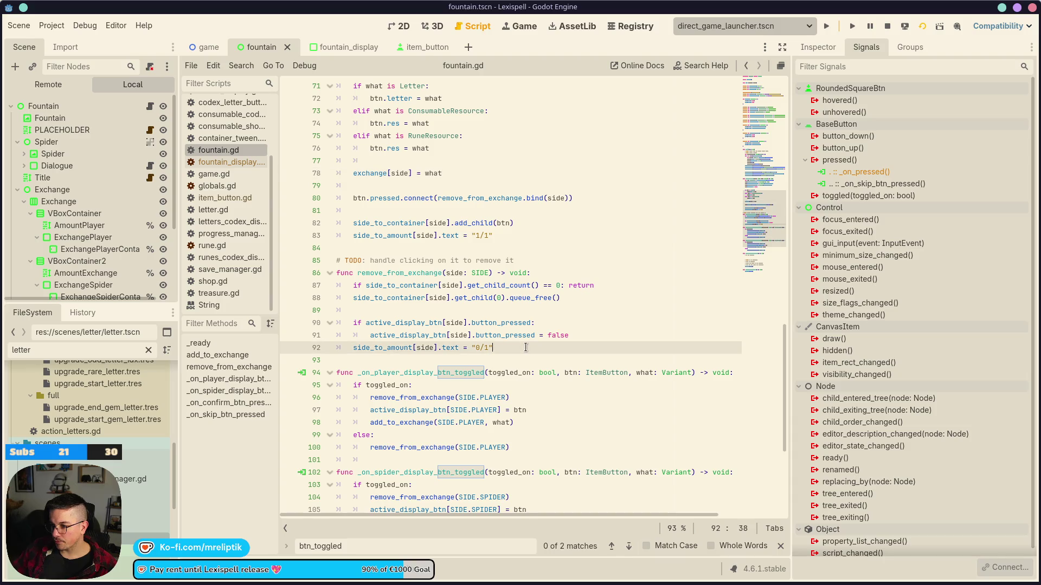
{"action": "key", "text": "Up"}
{"action": "key", "text": "Up"}
{"action": "key", "text": "Up"}
{"action": "key", "text": "Return"}
{"action": "key", "text": "ctrl+v"}
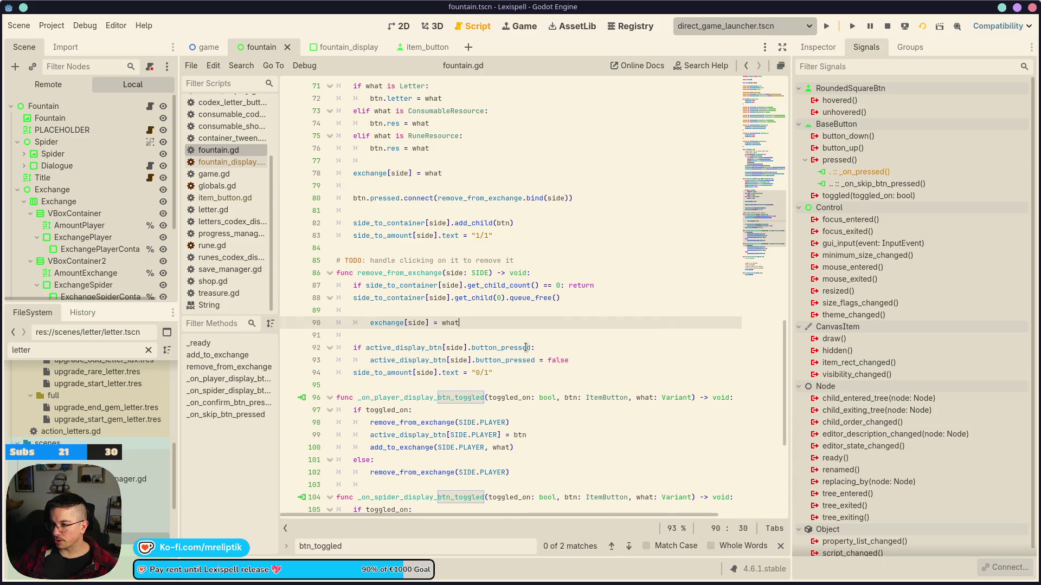
{"action": "key", "text": "shift+Tab"}
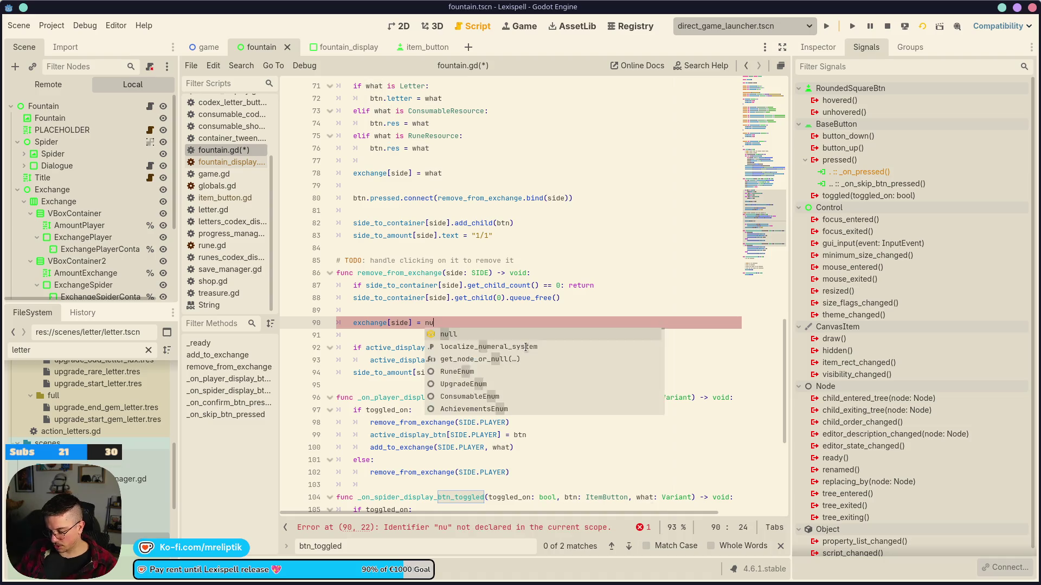
{"action": "key", "text": "ctrl+s"}
{"action": "left_click", "coordinate": [370, 322]}
{"action": "scroll", "coordinate": [390, 385], "scroll_direction": "down", "scroll_amount": 6}
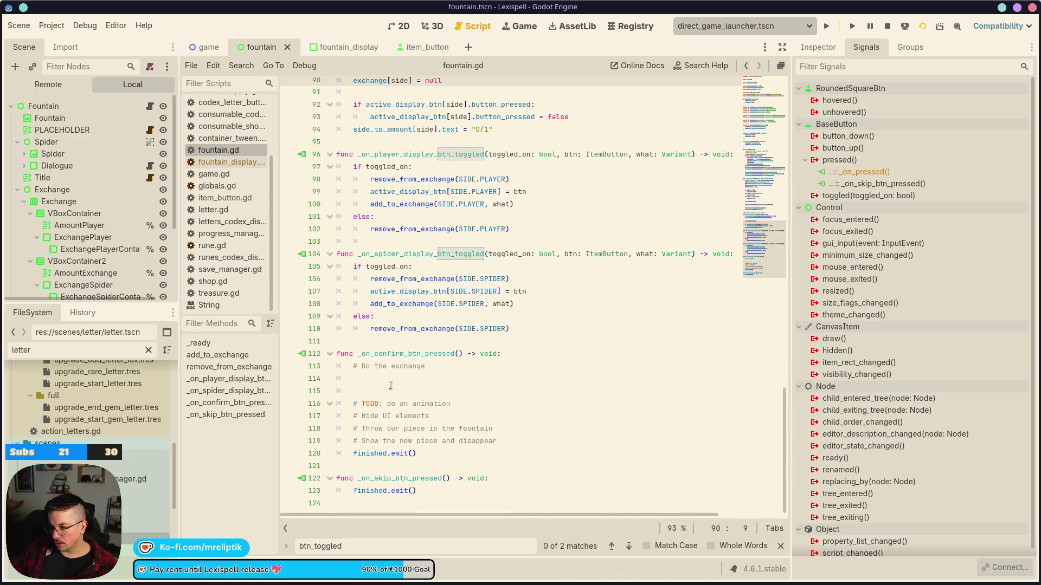
Start the confirm handler with 'match exchange[SIDE.PLAYER]:'
{"action": "left_click", "coordinate": [390, 384]}
{"action": "key", "text": "ctrl+v"}
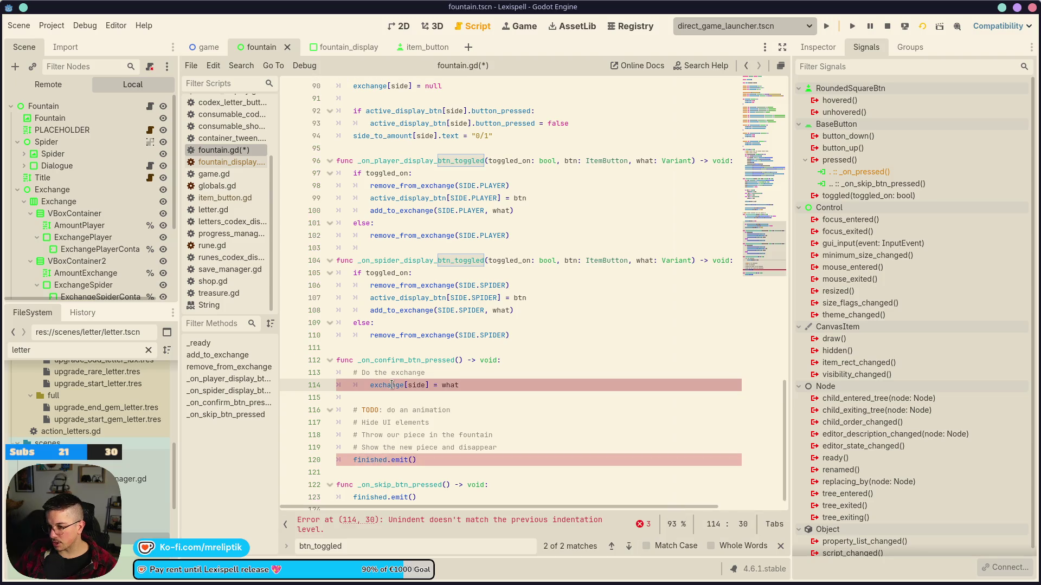
{"action": "double_click", "coordinate": [391, 385]}
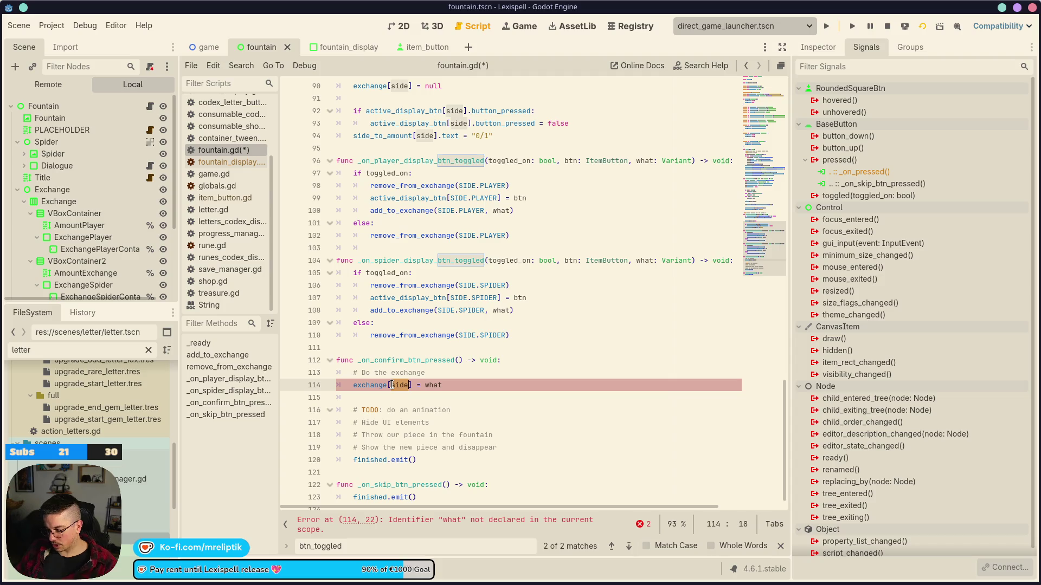
{"action": "type", "text": "SIDE.PLAYER"}
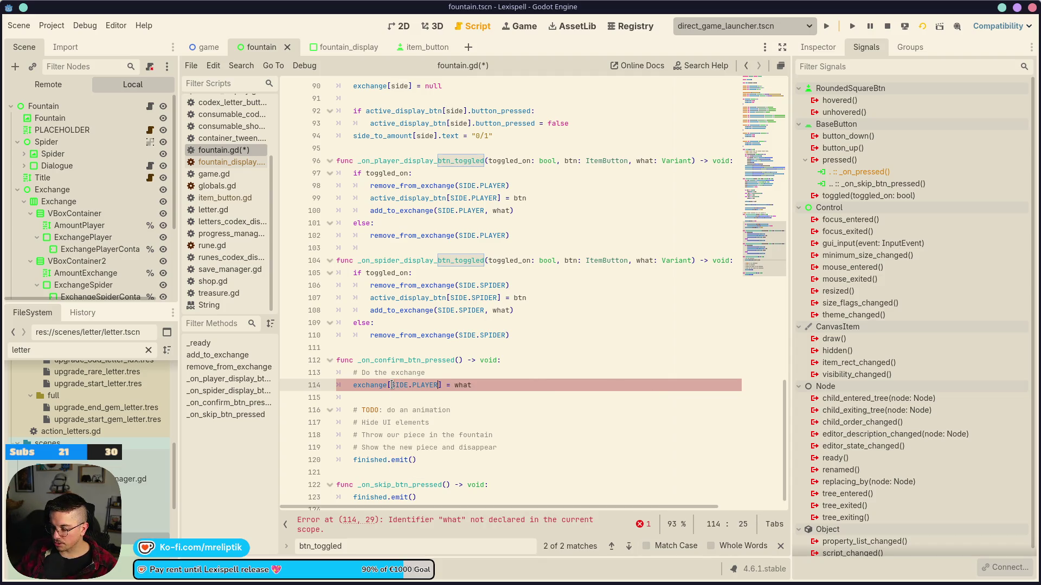
{"action": "key", "text": "End"}
{"action": "key", "text": "ctrl+BackSpace"}
{"action": "key", "text": "ctrl+BackSpace"}
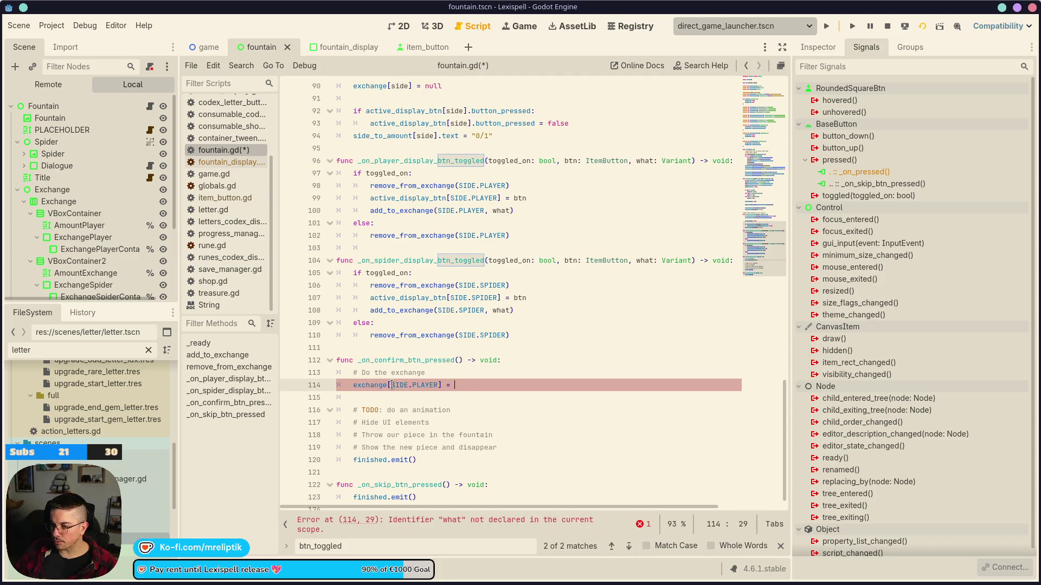
{"action": "key", "text": "ctrl+BackSpace"}
{"action": "key", "text": "ctrl+BackSpace"}
{"action": "key", "text": "ctrl+BackSpace"}
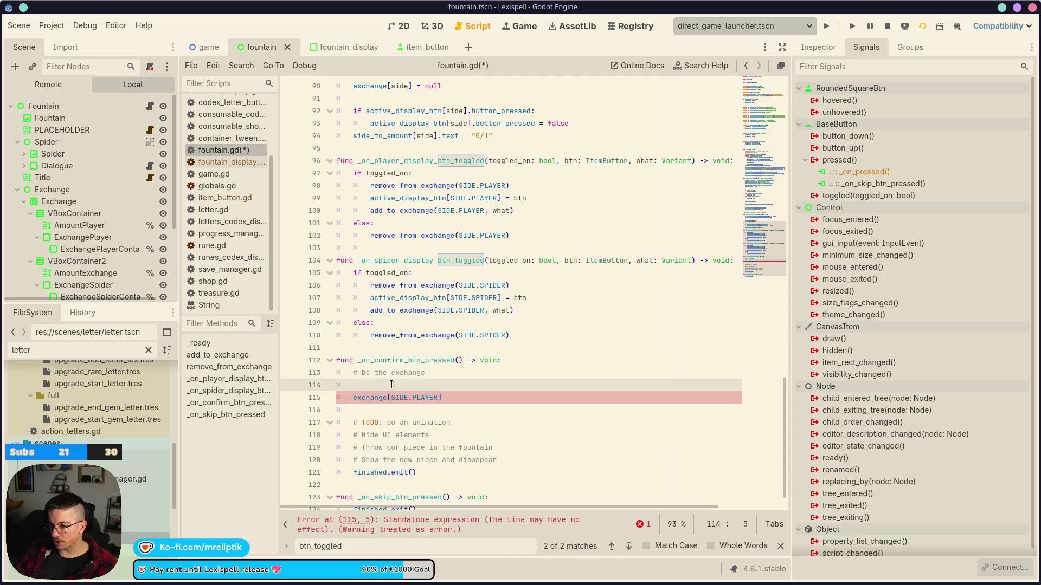
{"action": "type", "text": "match"}
{"action": "key", "text": "Down"}
{"action": "key", "text": "Escape"}
{"action": "key", "text": "Down"}
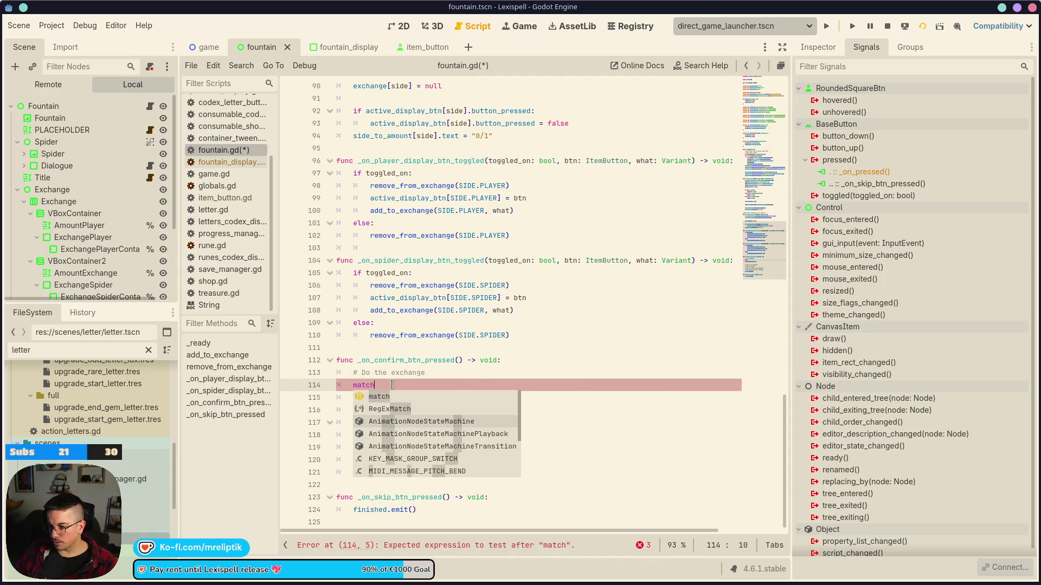
{"action": "key", "text": "Escape"}
{"action": "key", "text": "Down"}
{"action": "key", "text": "BackSpace"}
{"action": "key", "text": "BackSpace"}
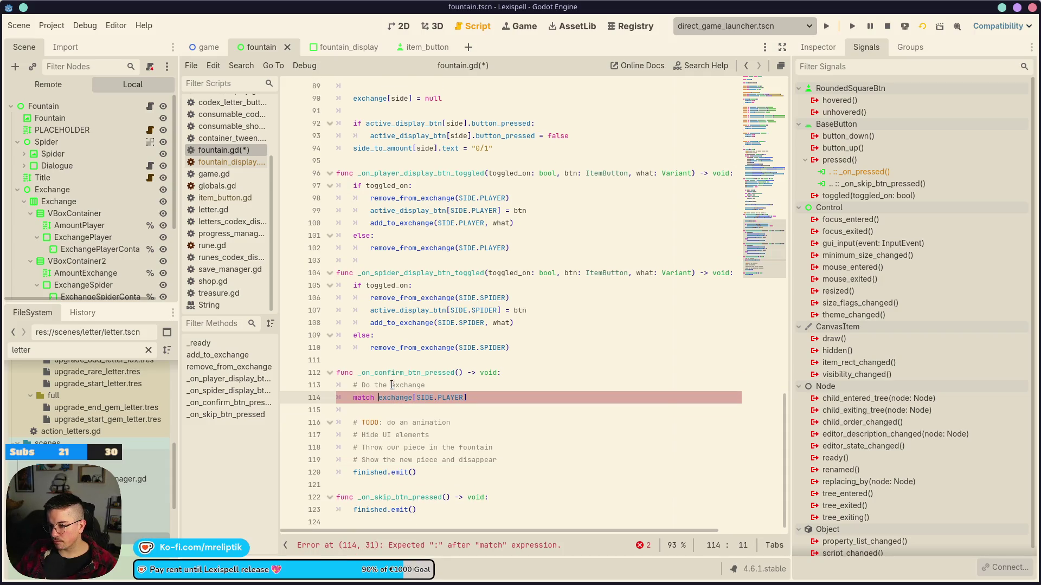
{"action": "type", "text": ":"}
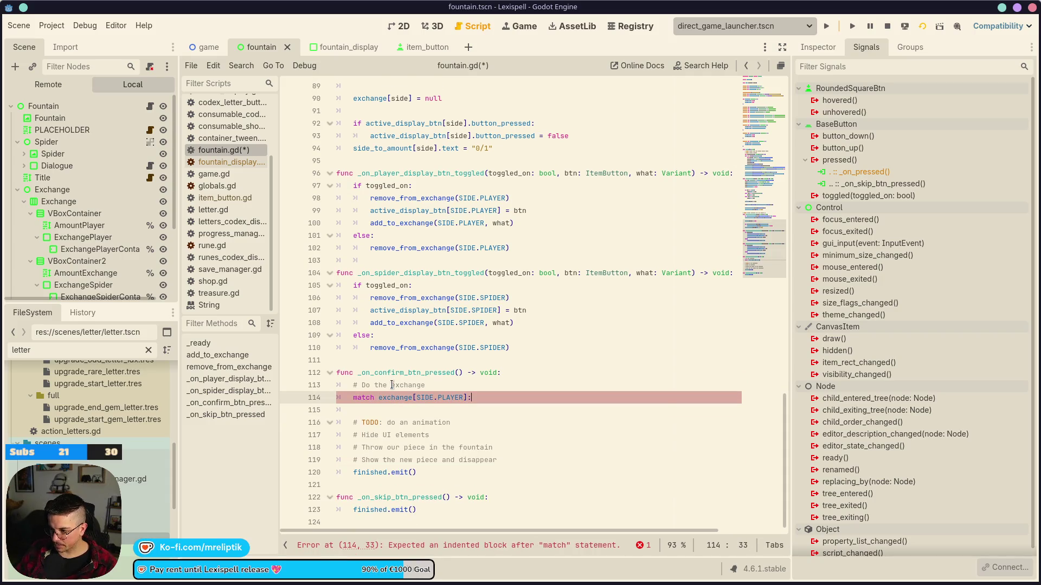
Add a 'Letter:' case whose body is pass, and save
{"action": "key", "text": "Return"}
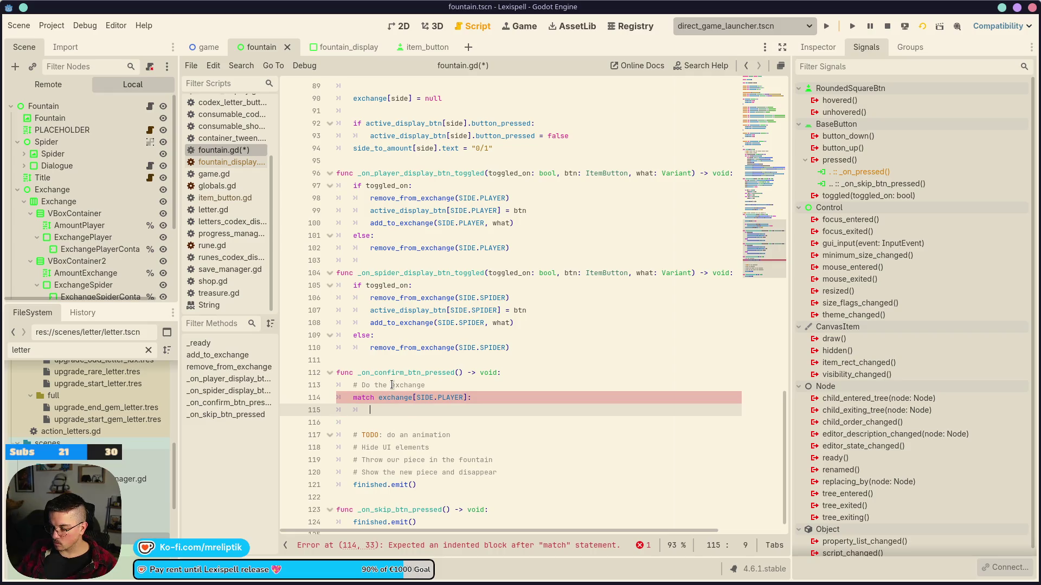
{"action": "type", "text": "Letter:"}
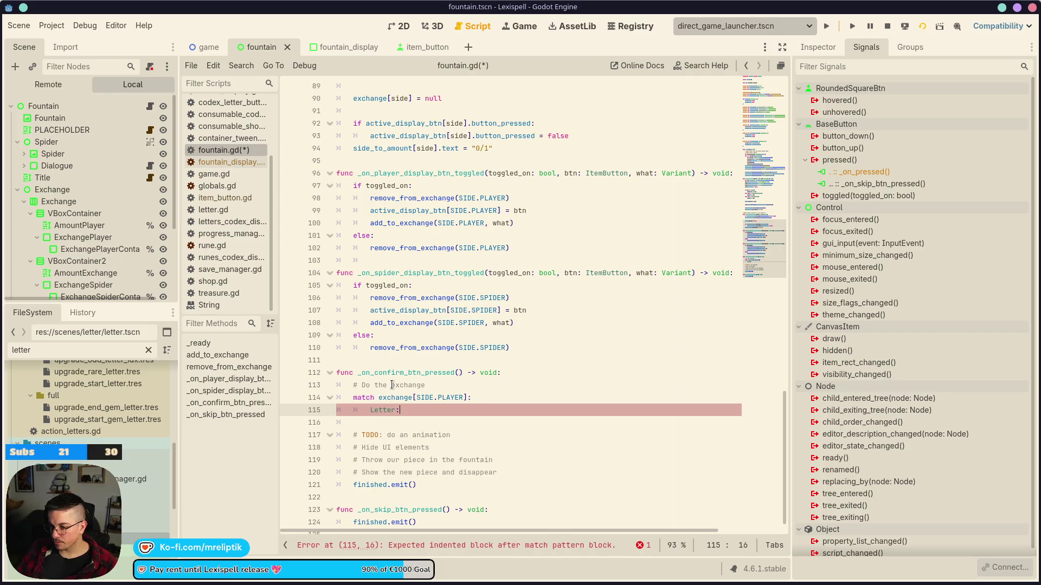
{"action": "key", "text": "Return"}
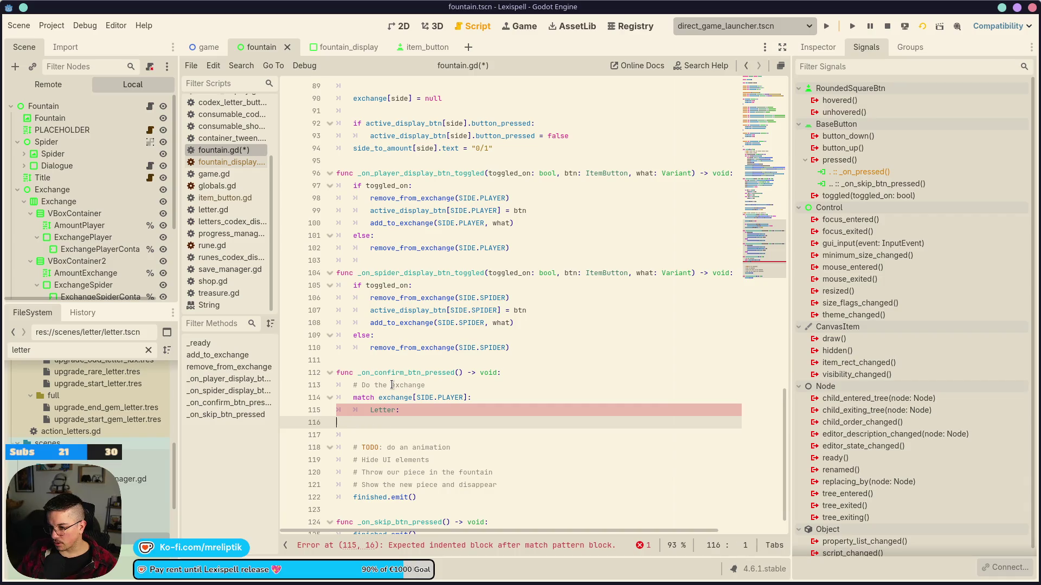
{"action": "key", "text": "BackSpace"}
{"action": "key", "text": "BackSpace"}
{"action": "key", "text": "BackSpace"}
{"action": "type", "text": "er:"}
{"action": "key", "text": "ctrl+s"}
{"action": "scroll", "coordinate": [427, 290], "scroll_direction": "up", "scroll_amount": 3}
{"action": "scroll", "coordinate": [426, 290], "scroll_direction": "up", "scroll_amount": 9}
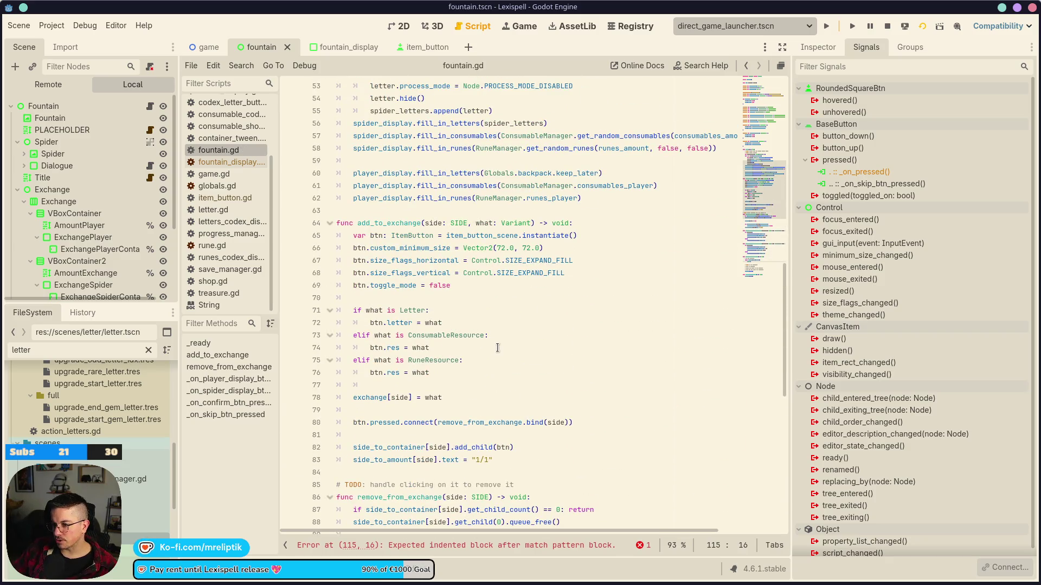
{"action": "scroll", "coordinate": [524, 355], "scroll_direction": "down", "scroll_amount": 12}
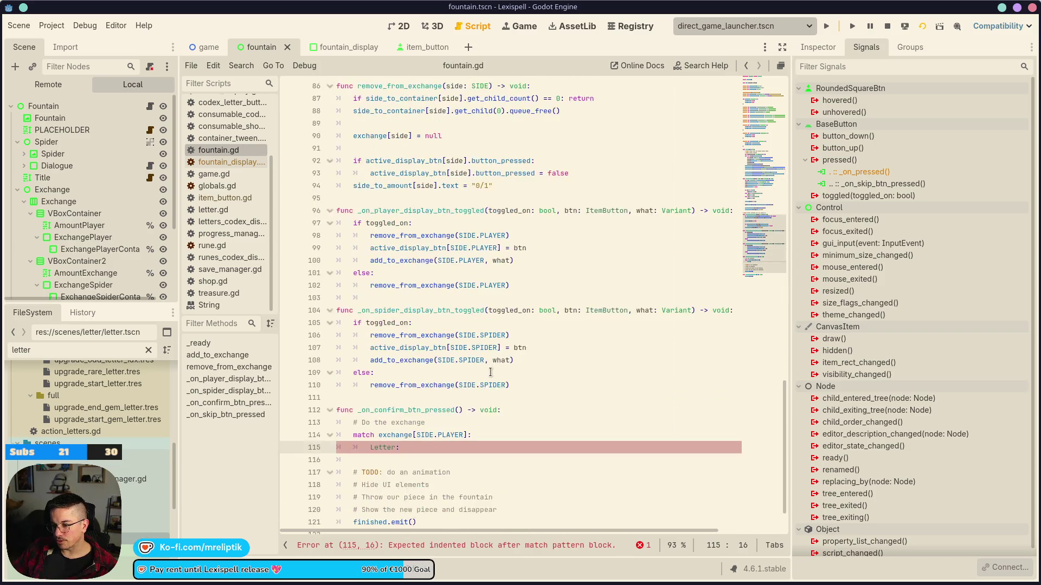
{"action": "key", "text": "Return"}
{"action": "type", "text": "pass"}
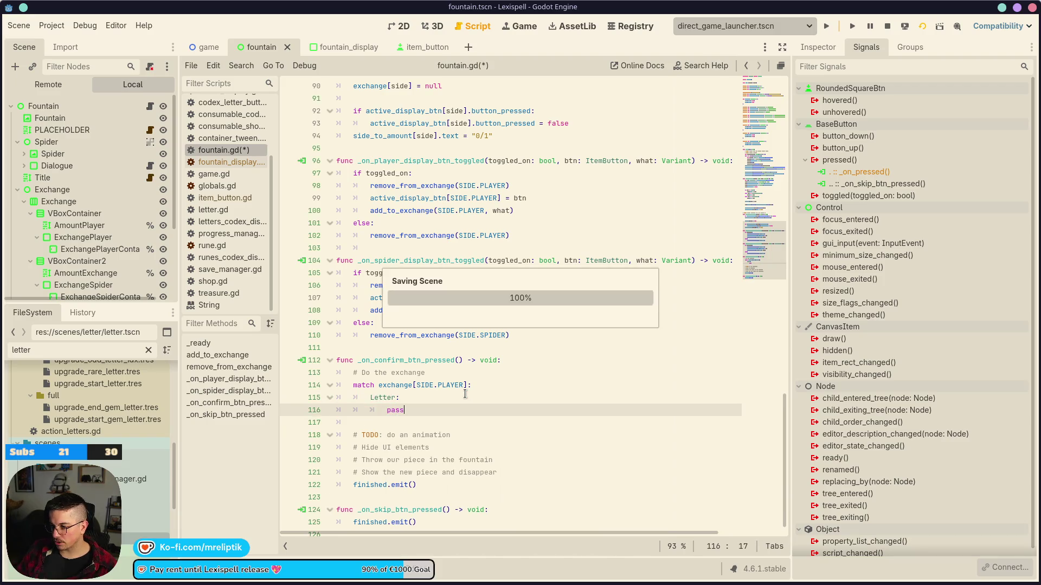
{"action": "key", "text": "Return"}
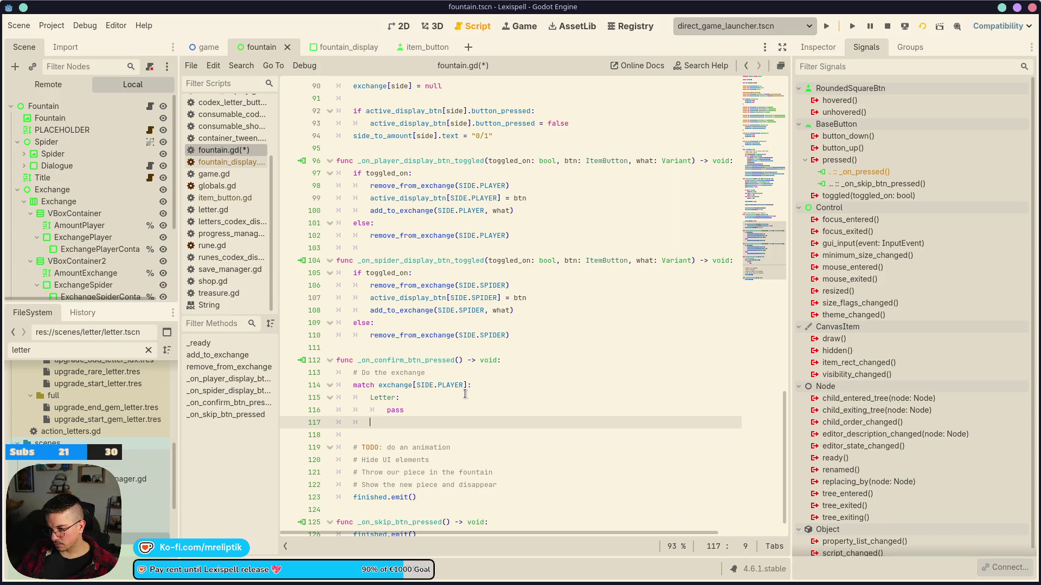
Change the match keyword on that line to if
{"action": "key", "text": "Up"}
{"action": "key", "text": "Up"}
{"action": "key", "text": "Up"}
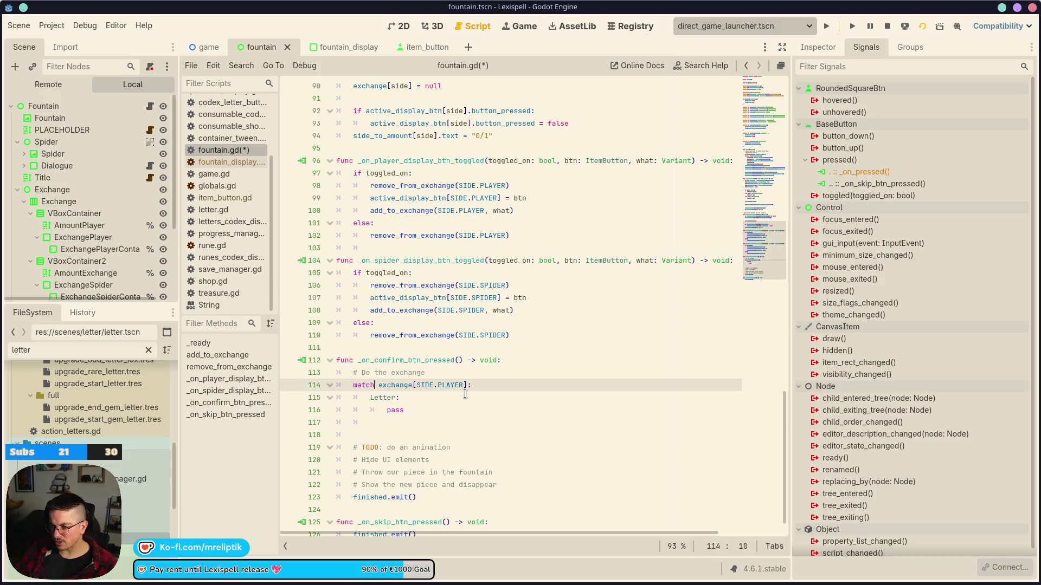
{"action": "key", "text": "ctrl+shift+Left"}
{"action": "type", "text": "if"}
{"action": "key", "text": "ctrl+Right"}
{"action": "key", "text": "ctrl+Right"}
{"action": "key", "text": "ctrl+Right"}
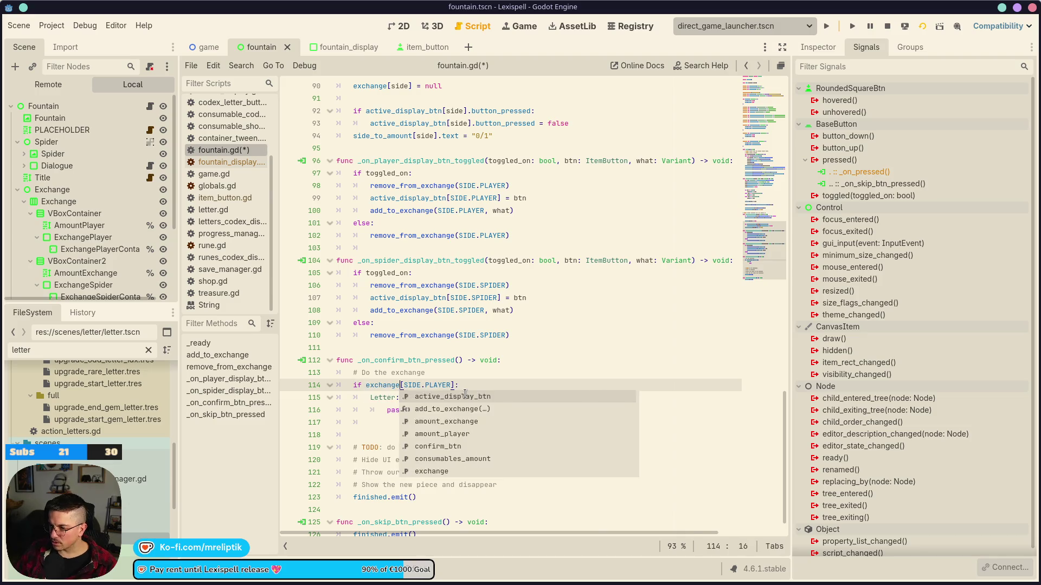
Make the first check 'if … is Letter:' with its pass body correctly outdented
{"action": "left_click", "coordinate": [465, 394]}
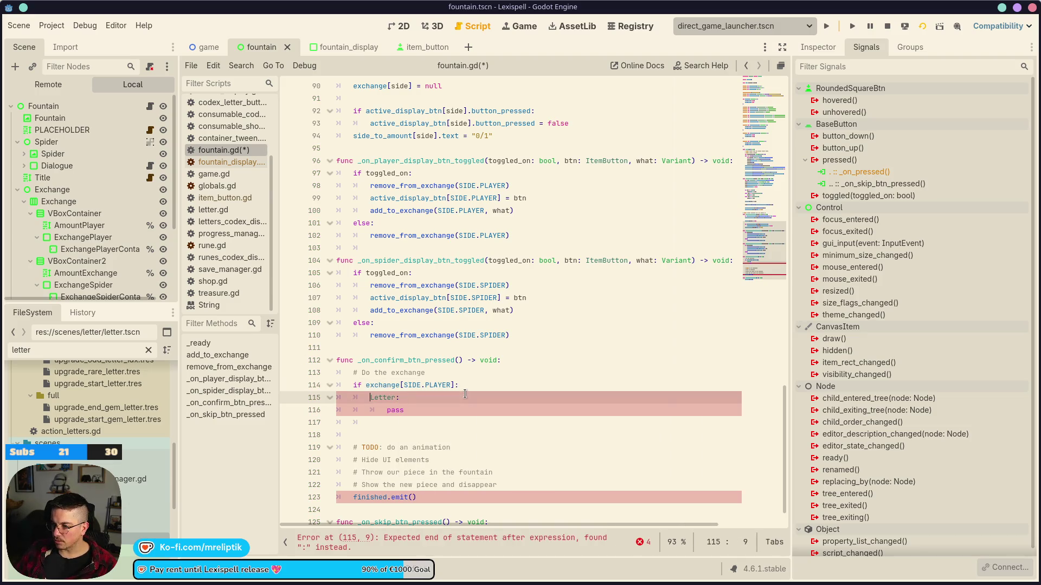
{"action": "key", "text": "BackSpace"}
{"action": "key", "text": "BackSpace"}
{"action": "key", "text": "BackSpace"}
{"action": "key", "text": "Escape"}
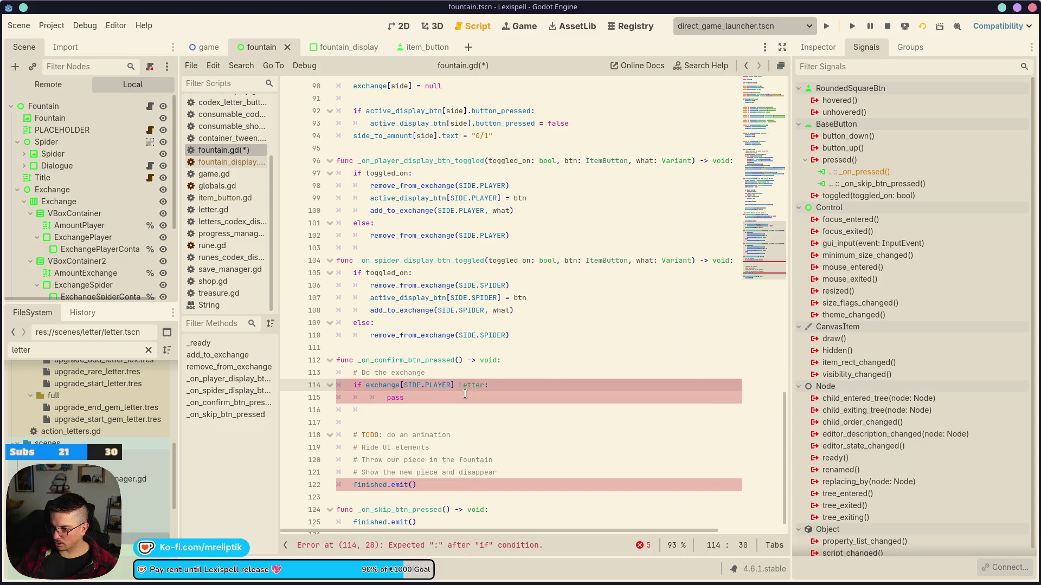
{"action": "type", "text": "is"}
{"action": "key", "text": "Down"}
{"action": "key", "text": "shift+Tab"}
{"action": "key", "text": "Up"}
Add an 'elif … is UpgradeResource:' branch with a pass body and save
{"action": "key", "text": "ctrl+c"}
{"action": "key", "text": "Down"}
{"action": "key", "text": "Down"}
{"action": "key", "text": "ctrl+v"}
{"action": "key", "text": "Up"}
{"action": "key", "text": "Down"}
{"action": "type", "text": "el"}
{"action": "key", "text": "ctrl+Right"}
{"action": "key", "text": "ctrl+Right"}
{"action": "key", "text": "ctrl+Right"}
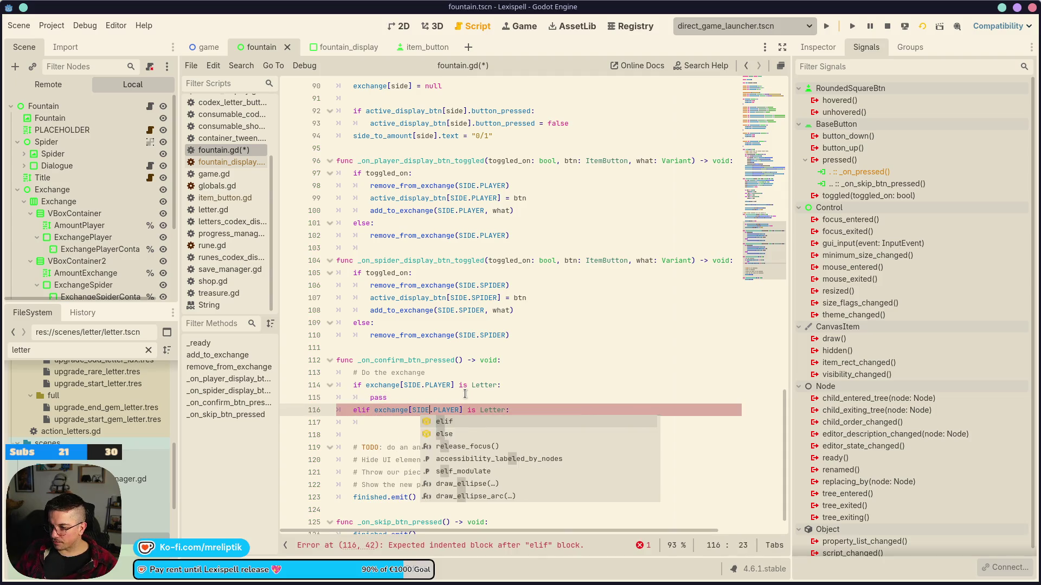
{"action": "key", "text": "ctrl+Right"}
{"action": "key", "text": "ctrl+BackSpace"}
{"action": "type", "text": "Upgrade"}
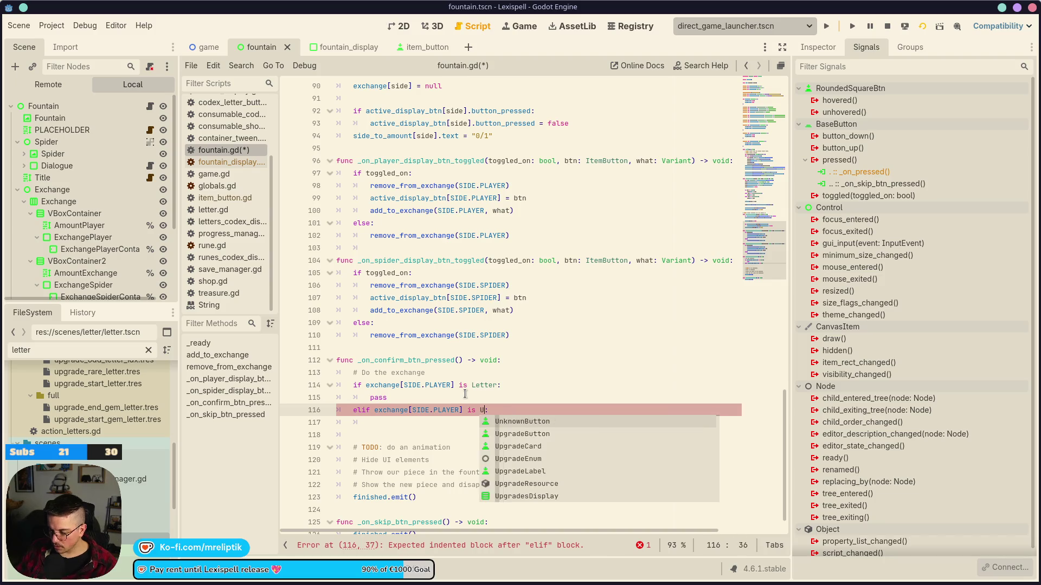
{"action": "type", "text": "Res"}
{"action": "key", "text": "Return"}
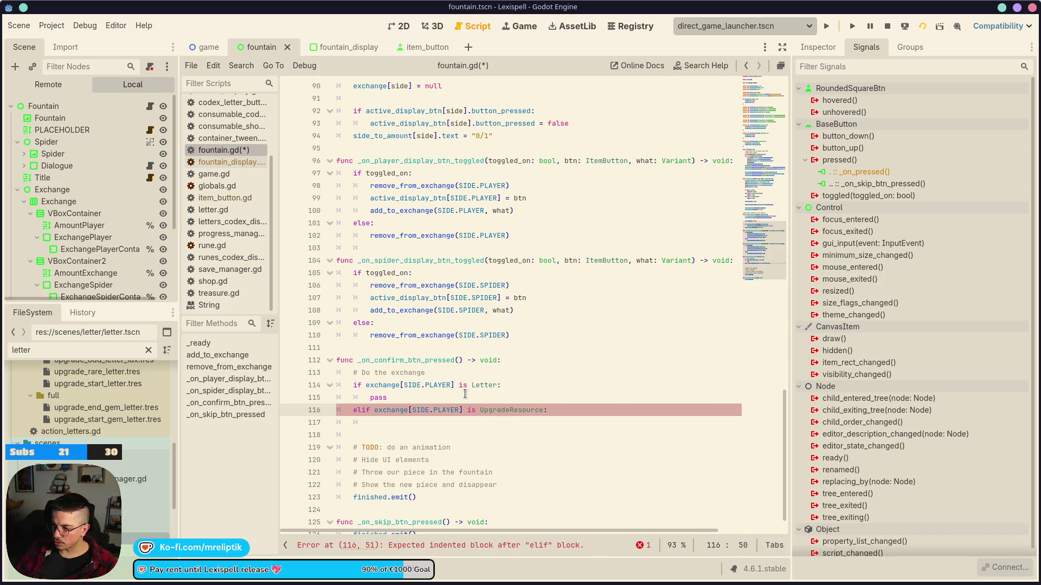
{"action": "key", "text": "Return"}
{"action": "type", "text": "pass"}
{"action": "key", "text": "ctrl+s"}
Add an 'elif … is RuneResource:' branch with a pass body and save
{"action": "key", "text": "Up"}
{"action": "key", "text": "ctrl+alt+Down"}
{"action": "key", "text": "alt+Down"}
{"action": "key", "text": "End"}
{"action": "key", "text": "Return"}
{"action": "type", "text": "pass"}
{"action": "key", "text": "Up"}
{"action": "key", "text": "ctrl+Right"}
{"action": "key", "text": "ctrl+Right"}
{"action": "key", "text": "Right"}
{"action": "key", "text": "ctrl+shift+Right"}
{"action": "type", "text": "RuneRes"}
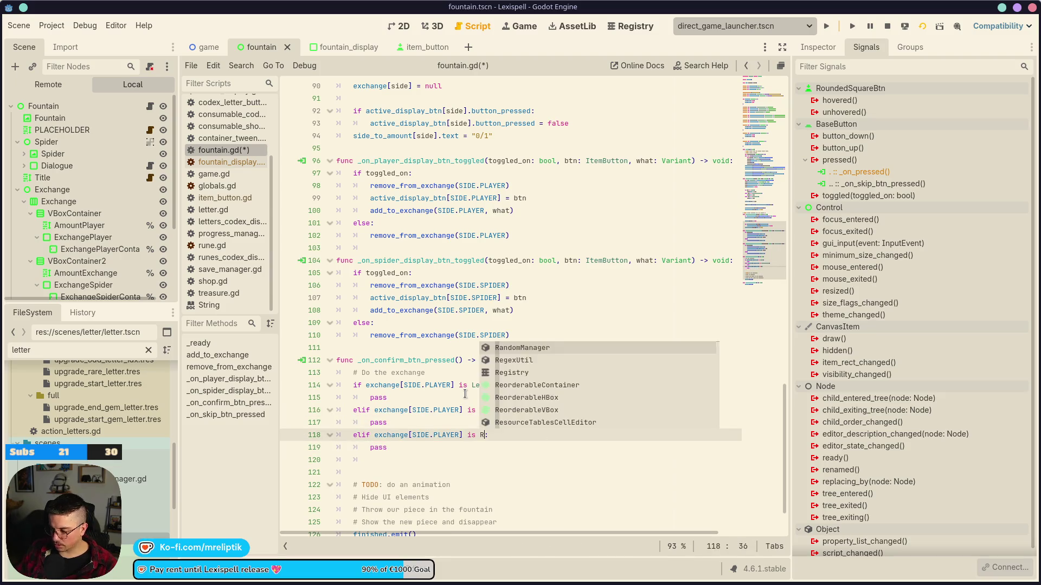
{"action": "key", "text": "Return"}
{"action": "key", "text": "ctrl+s"}
Replace the rune branch's pass with RuneManager
{"action": "key", "text": "Down"}
{"action": "key", "text": "ctrl+shift+Left"}
{"action": "type", "text": "RuneMan"}
{"action": "key", "text": "Return"}
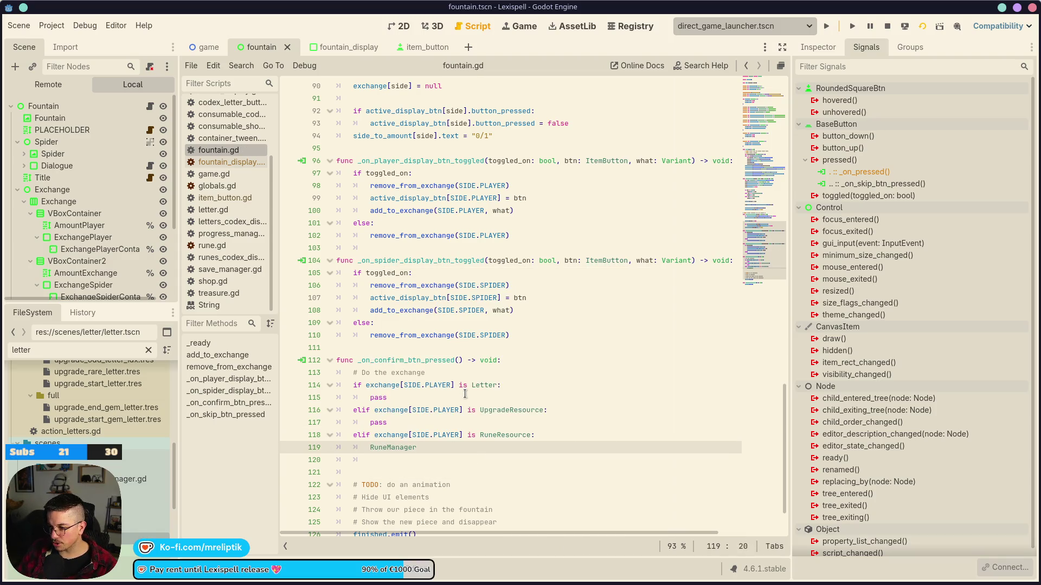
Make the rune branch call RuneManager.remove_rune(exchange[SIDE.PLAYER]) and save
{"action": "type", "text": ".rem"}
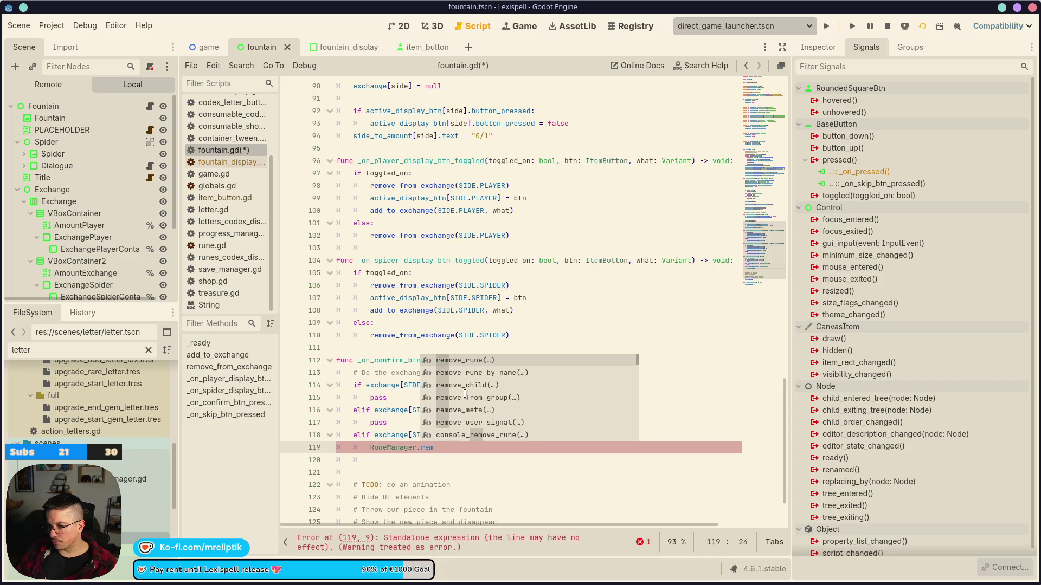
{"action": "key", "text": "Return"}
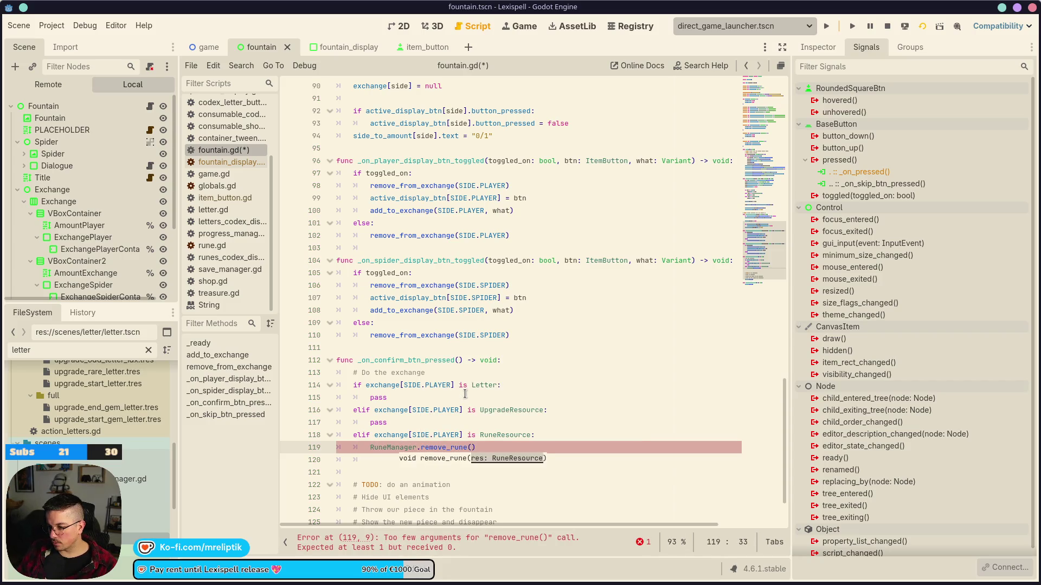
{"action": "type", "text": "exchange"}
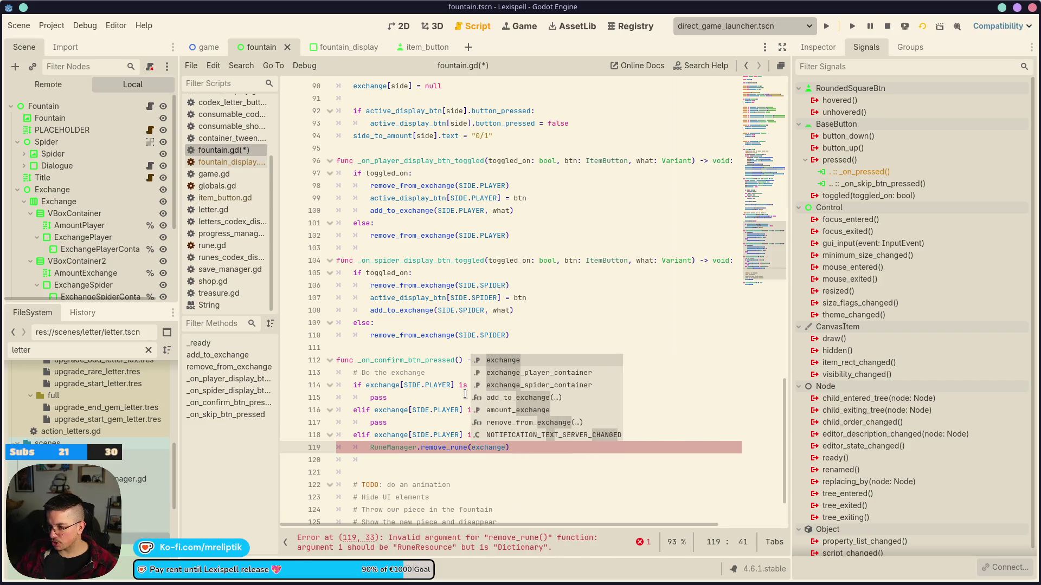
{"action": "type", "text": "[SIDE.PLAYER"}
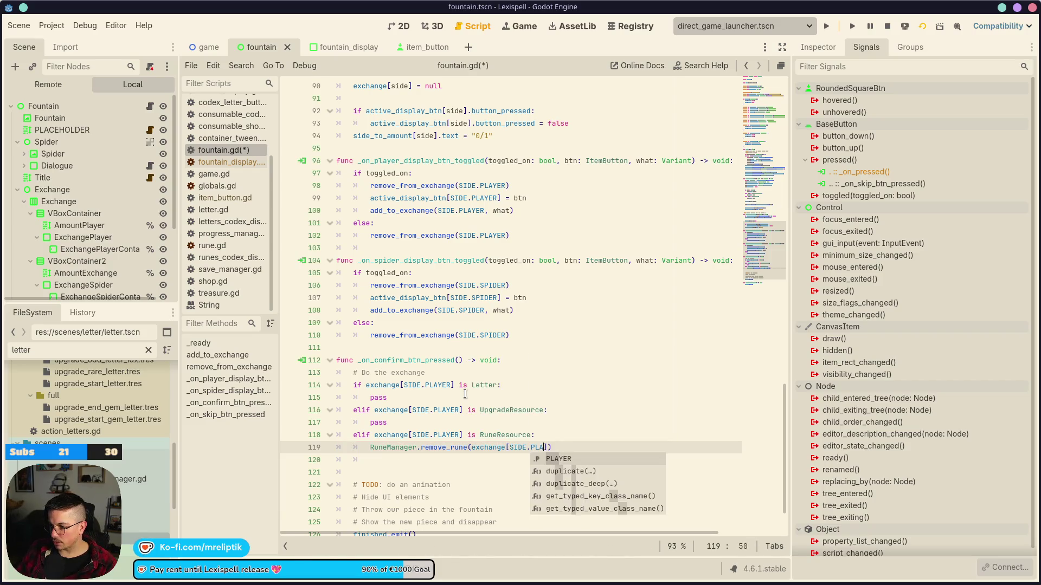
{"action": "key", "text": "End"}
{"action": "key", "text": "Return"}
{"action": "key", "text": "ctrl+s"}
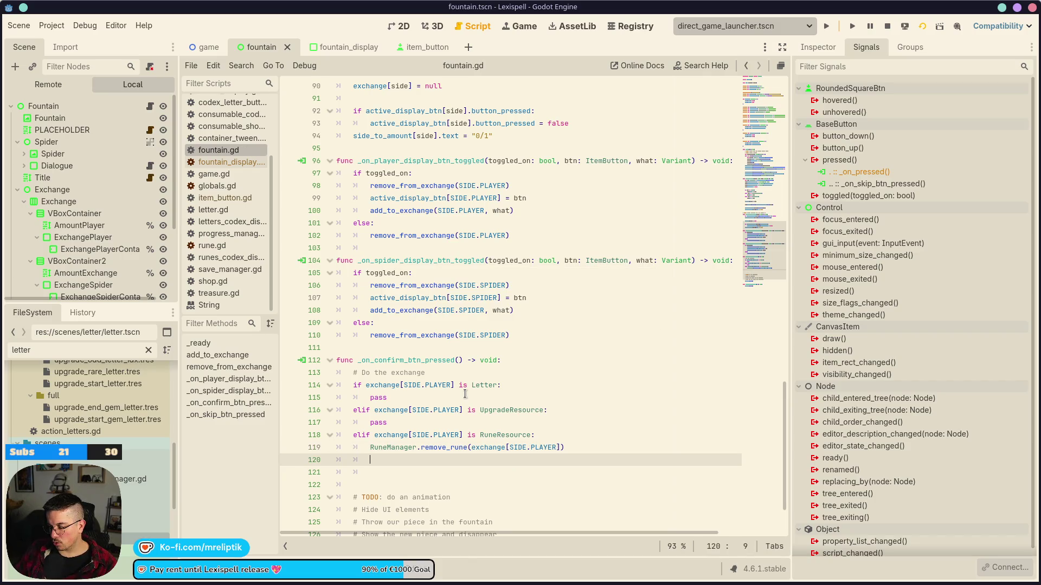
Replace the UpgradeResource branch's pass with ConsumableManager.remove_consumable(exchange[SIDE.PLAYER]) and save
{"action": "key", "text": "Up"}
{"action": "key", "text": "ctrl+c"}
{"action": "key", "text": "Up"}
{"action": "key", "text": "Up"}
{"action": "key", "text": "shift+End"}
{"action": "key", "text": "ctrl+v"}
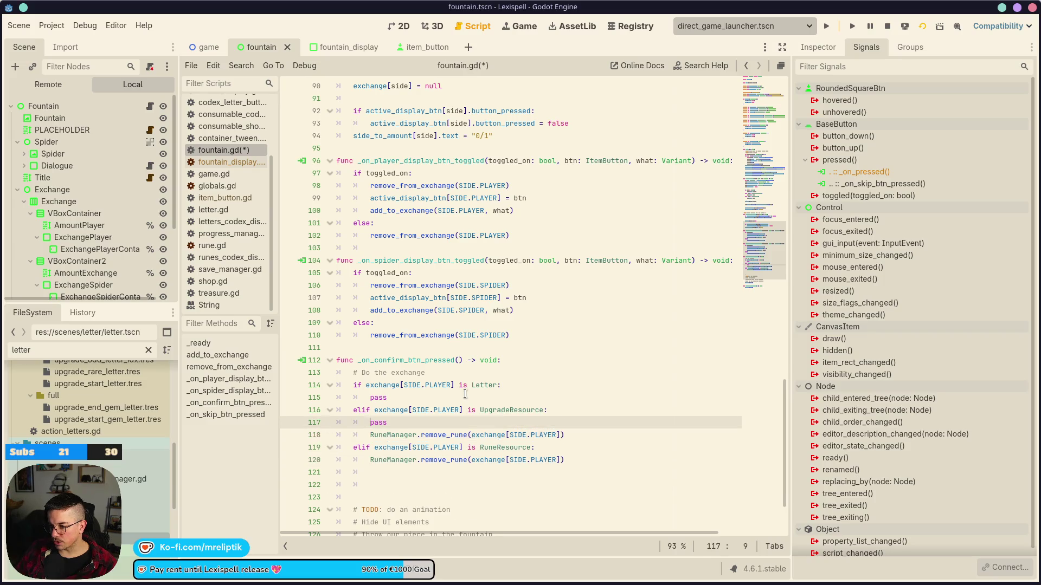
{"action": "key", "text": "ctrl+shift+Left"}
{"action": "type", "text": "Consula.remove_rune(exchange[SIDE.PLAYER"}
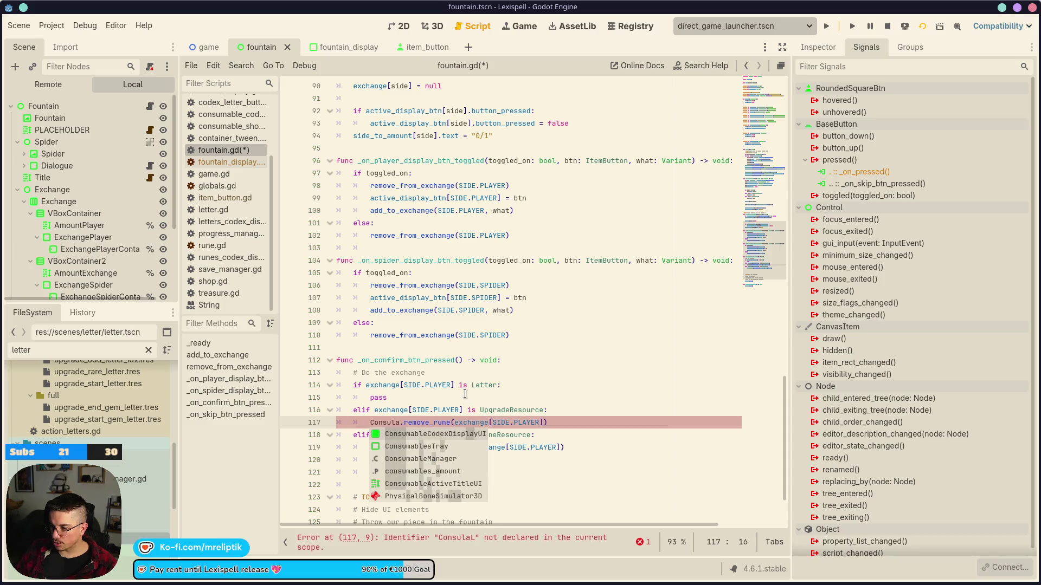
{"action": "key", "text": "Down"}
{"action": "key", "text": "Down"}
{"action": "key", "text": "Return"}
{"action": "key", "text": "Right"}
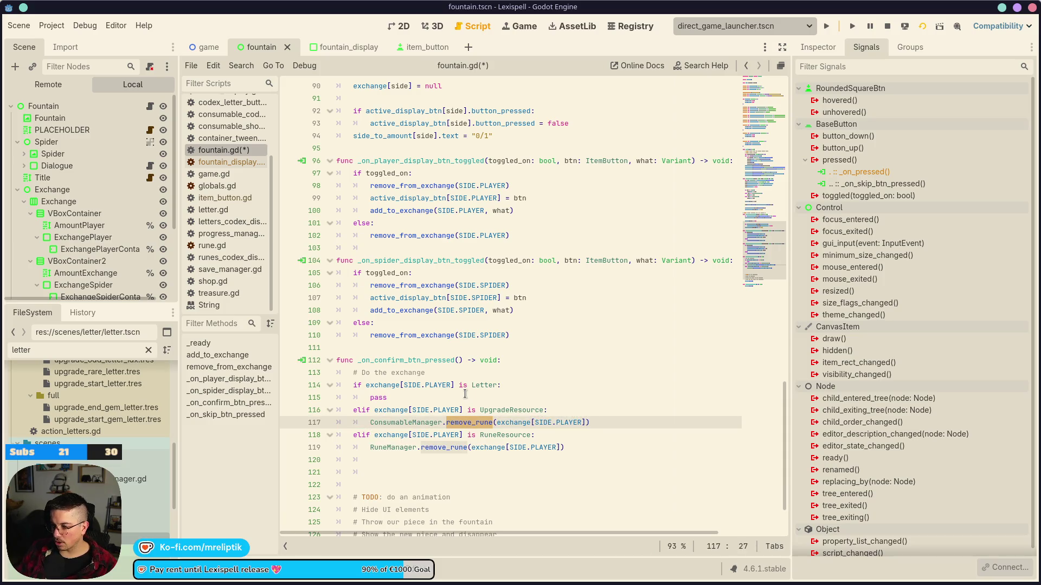
{"action": "key", "text": "ctrl+shift+Right"}
{"action": "type", "text": "remove_con"}
{"action": "key", "text": "Return"}
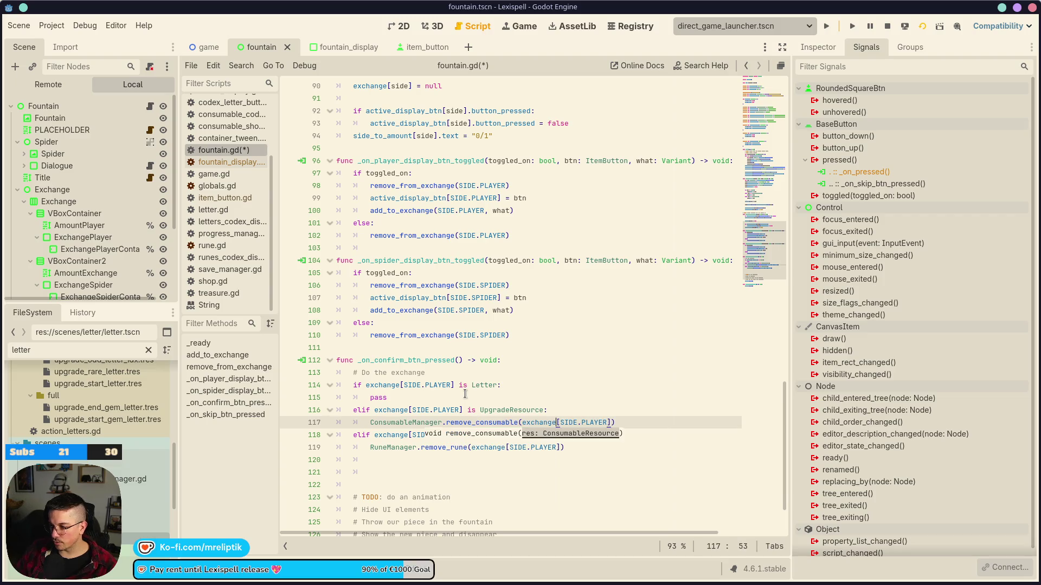
{"action": "key", "text": "ctrl+s"}
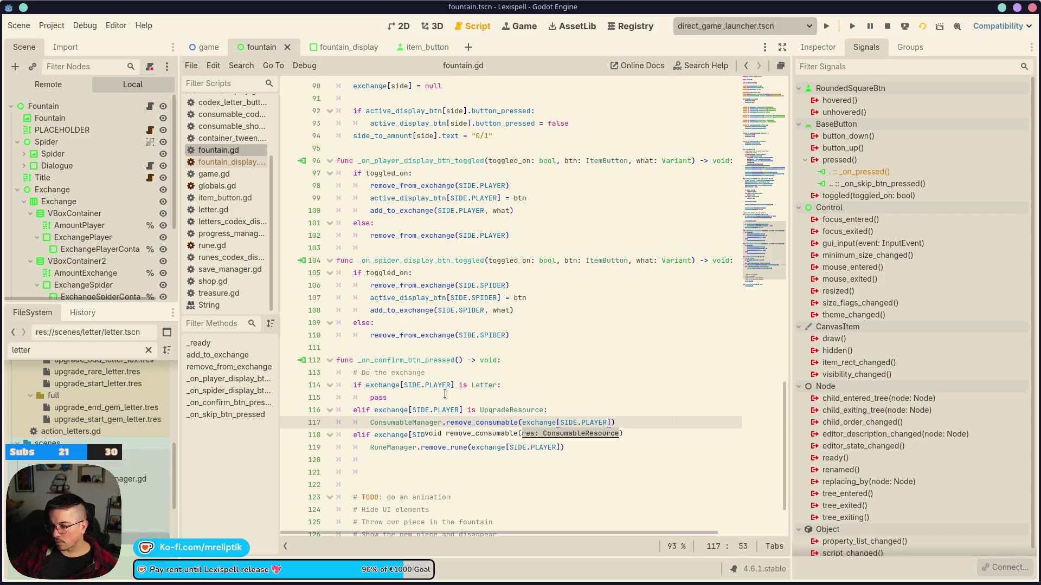
{"action": "left_click", "coordinate": [401, 397]}
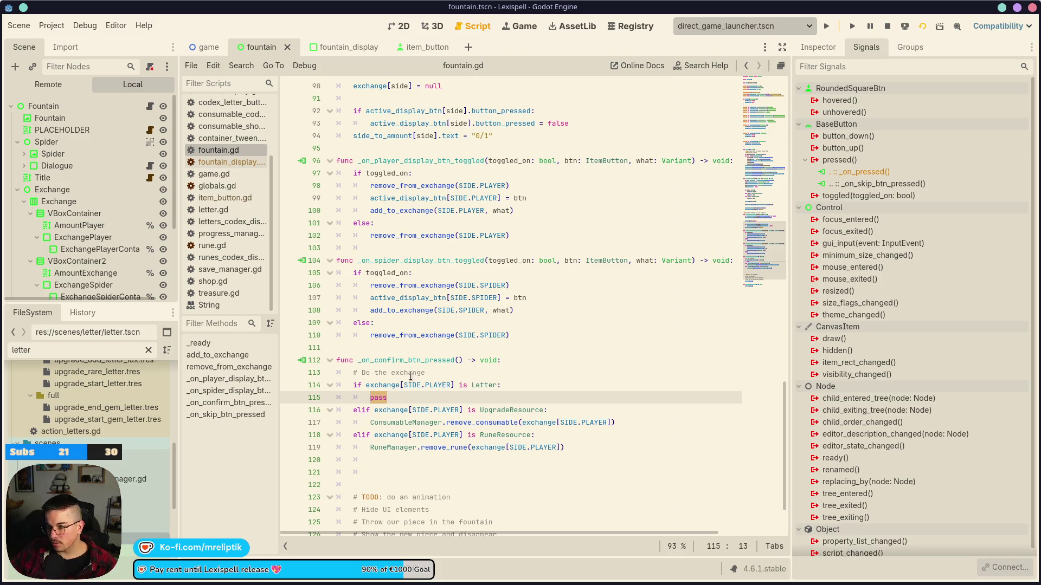
{"action": "scroll", "coordinate": [499, 303], "scroll_direction": "up", "scroll_amount": 10}
{"action": "scroll", "coordinate": [499, 303], "scroll_direction": "up", "scroll_amount": 3}
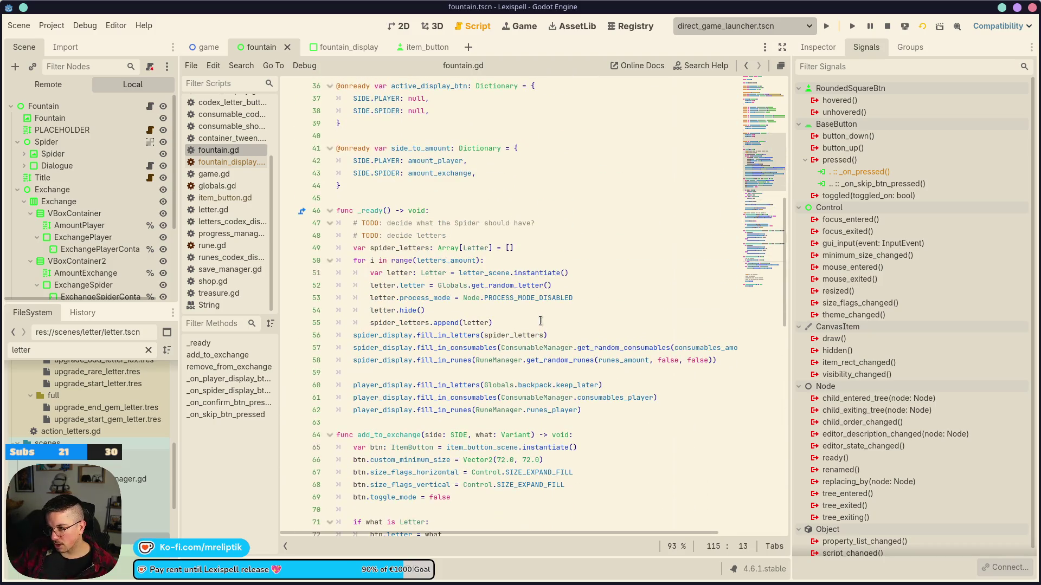
{"action": "left_click", "coordinate": [579, 288]}
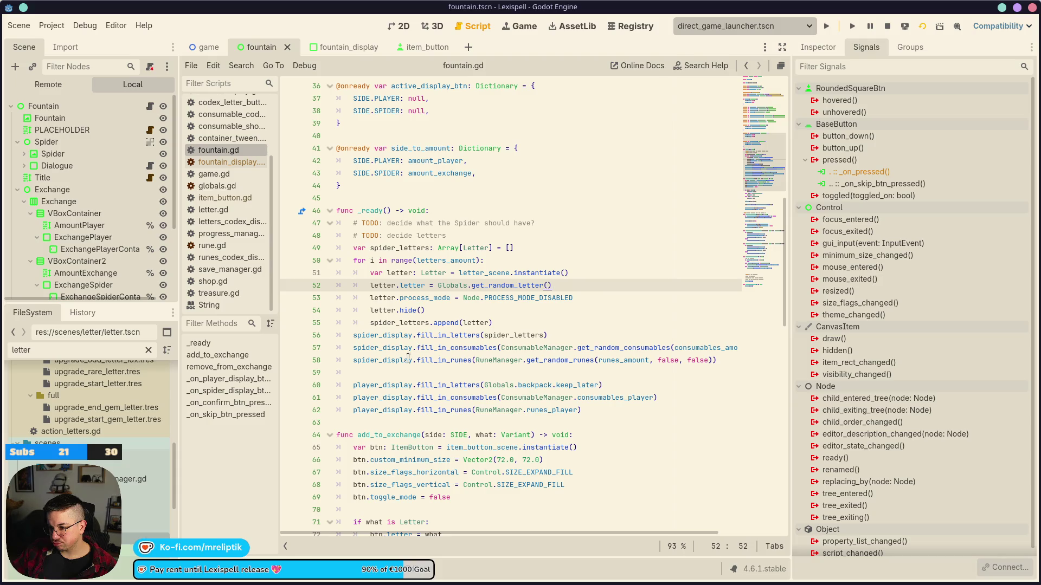
{"action": "mouse_move", "coordinate": [407, 359]}
{"action": "left_click", "coordinate": [584, 274]}
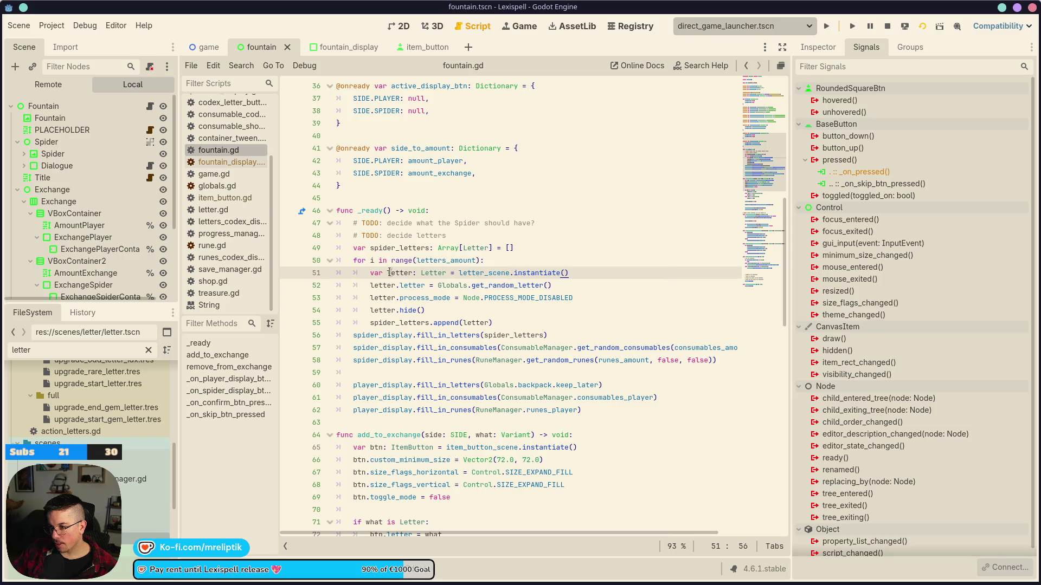
{"action": "left_click", "coordinate": [369, 274]}
{"action": "mouse_move", "coordinate": [400, 287]}
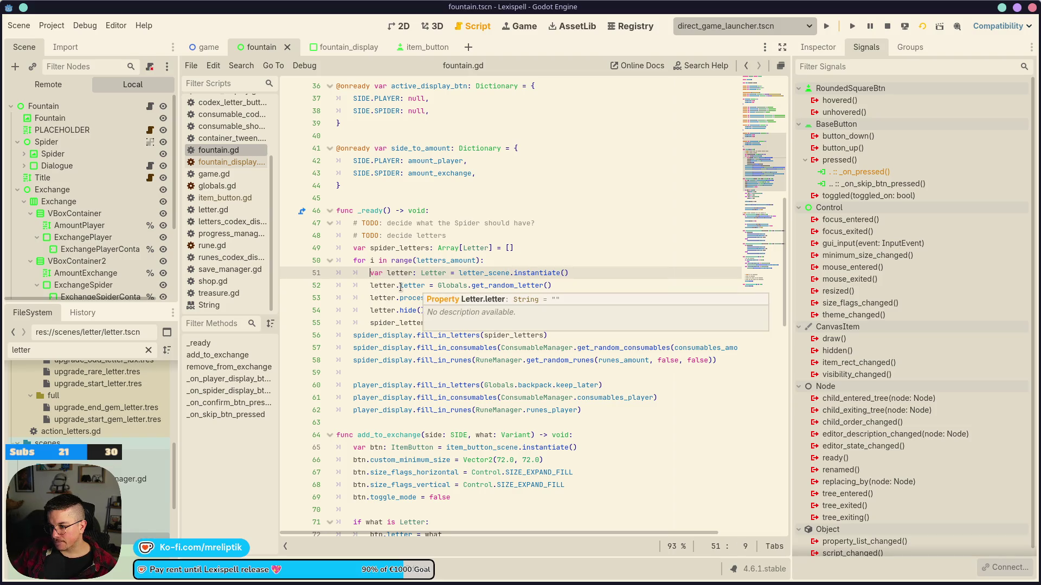
{"action": "key", "text": "Right"}
{"action": "key", "text": "Right"}
{"action": "key", "text": "Right"}
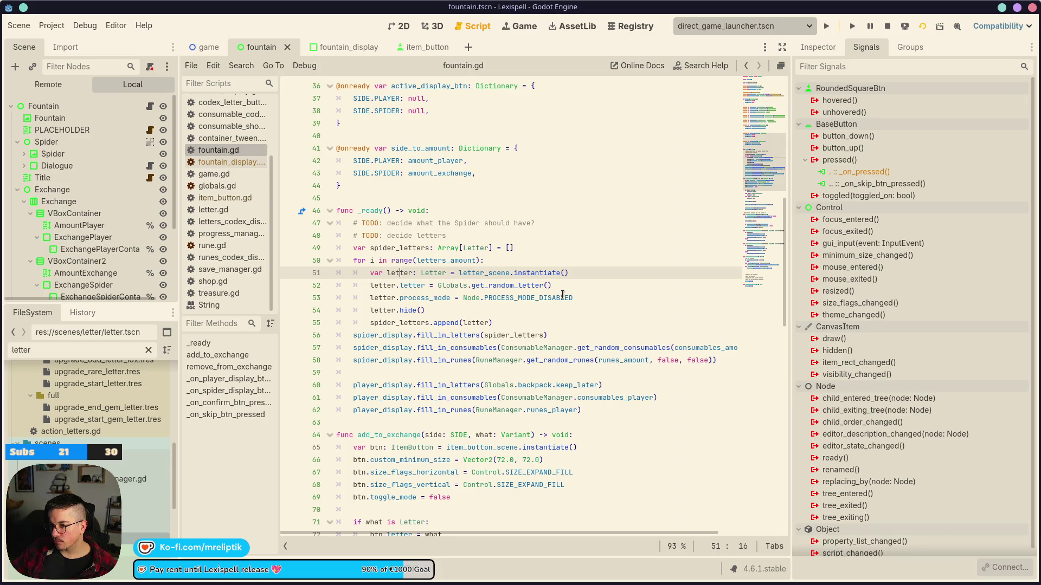
{"action": "mouse_move", "coordinate": [520, 347]}
{"action": "left_click", "coordinate": [467, 398]}
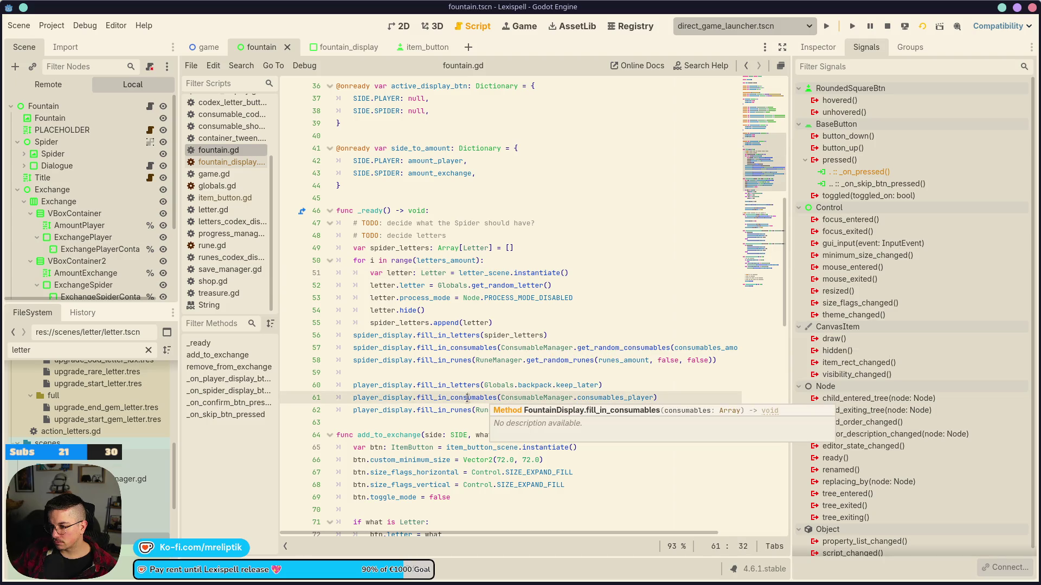
{"action": "scroll", "coordinate": [467, 398], "scroll_direction": "down", "scroll_amount": 20}
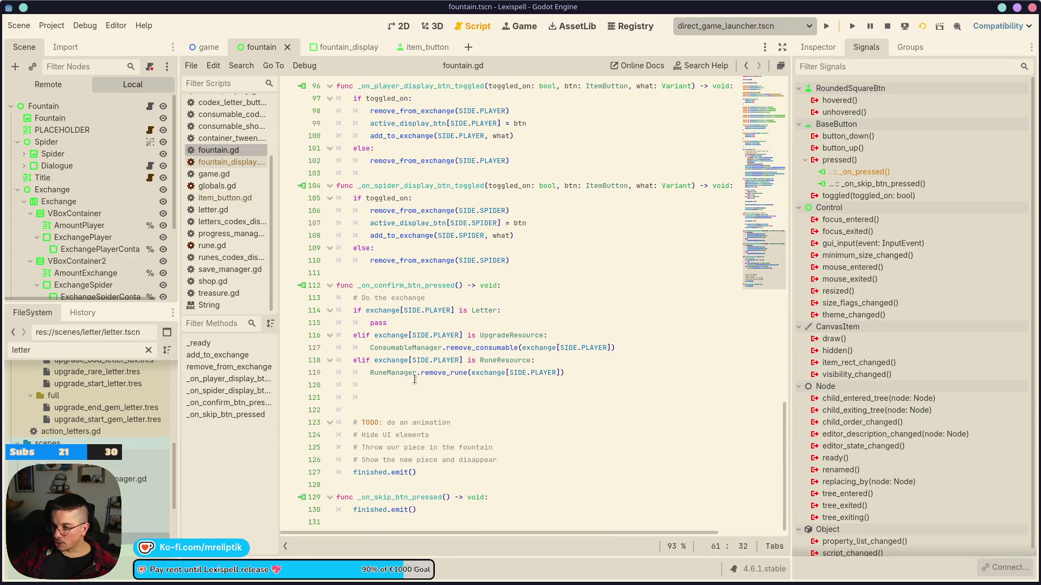
Replace line 115's pass with Globals.backpack.remove_letter() and jump to its definition in backpack.gd
{"action": "left_click", "coordinate": [428, 322]}
{"action": "key", "text": "shift+Home"}
{"action": "type", "text": "Globals."}
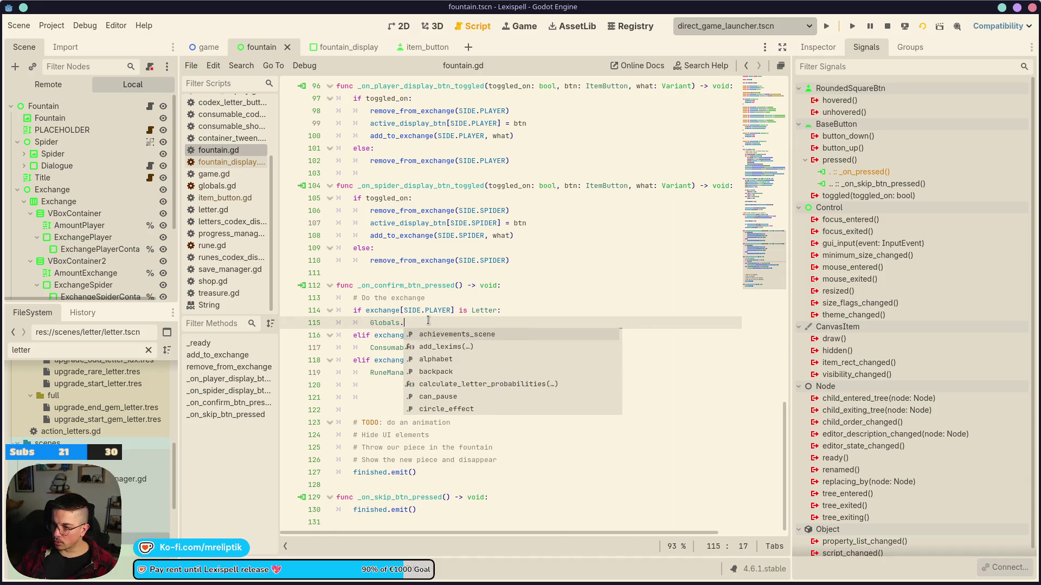
{"action": "type", "text": "backpack."}
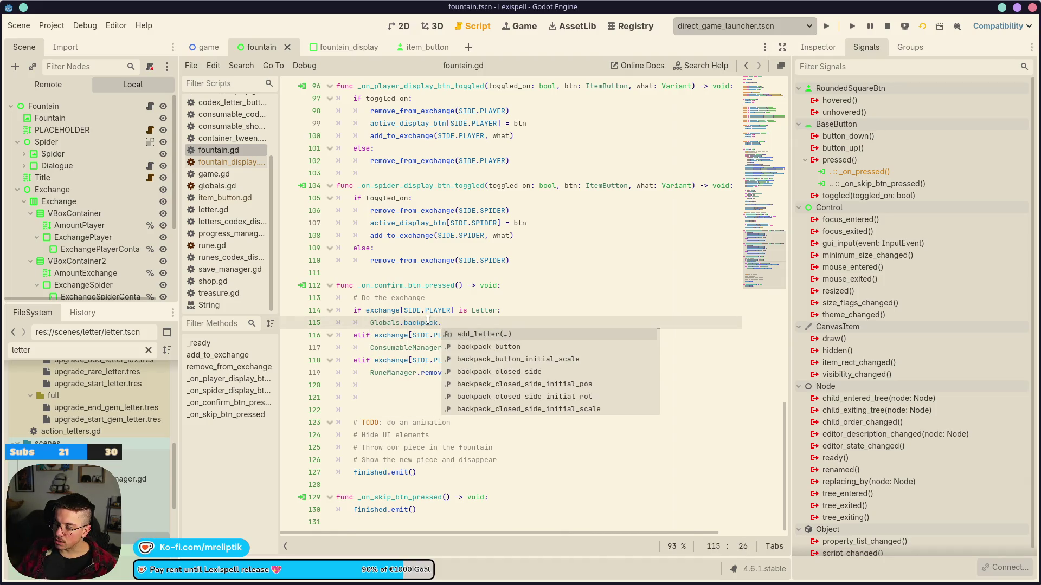
{"action": "type", "text": "remove"}
{"action": "key", "text": "Return"}
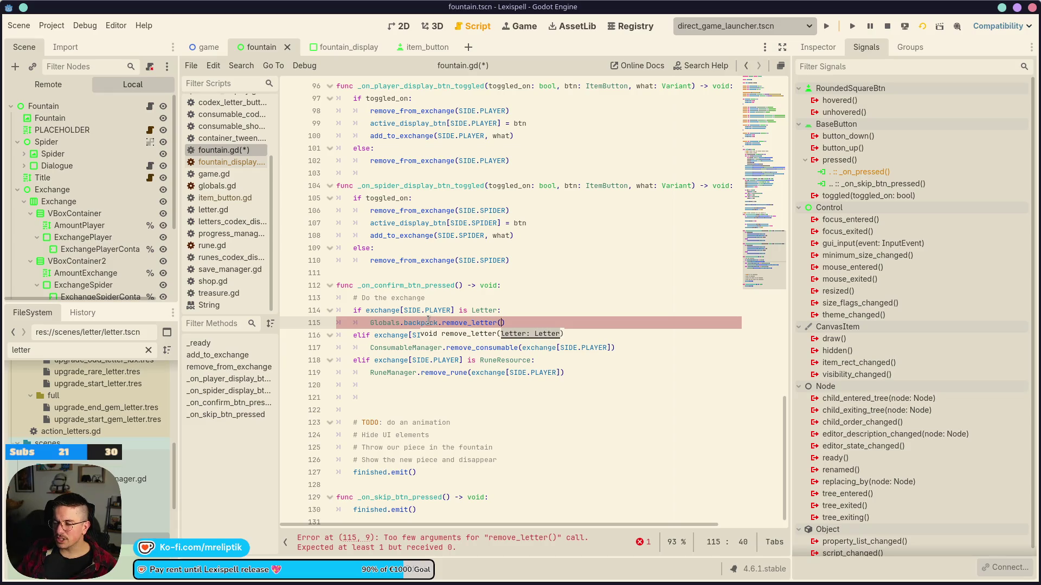
{"action": "left_click", "coordinate": [454, 323], "text": "ctrl"}
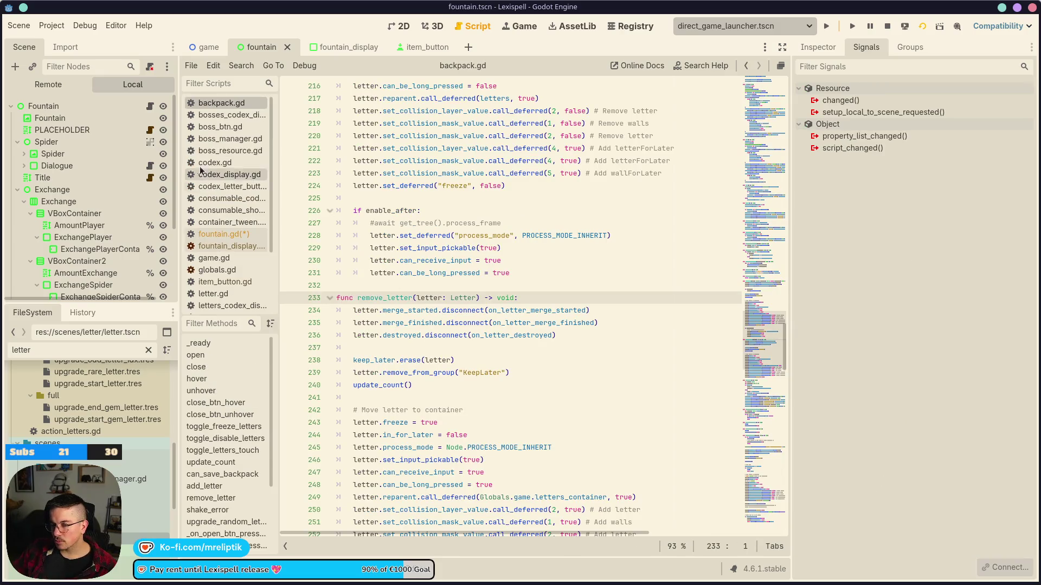
Declare func free_letter(letter: Letter) -> void with a pass body below remove_letter and save
{"action": "scroll", "coordinate": [557, 287], "scroll_direction": "down", "scroll_amount": 4}
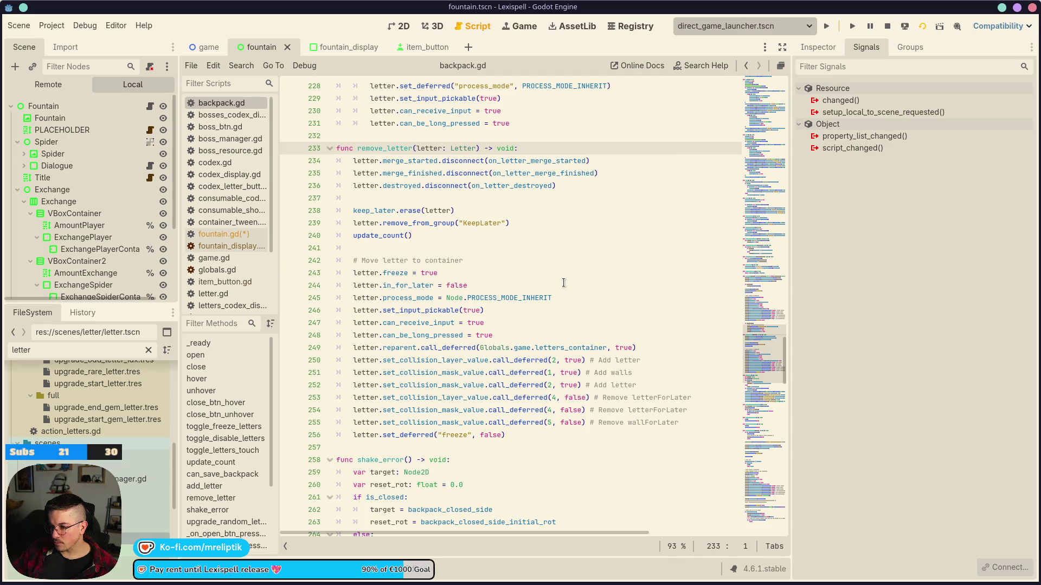
{"action": "left_click", "coordinate": [360, 448]}
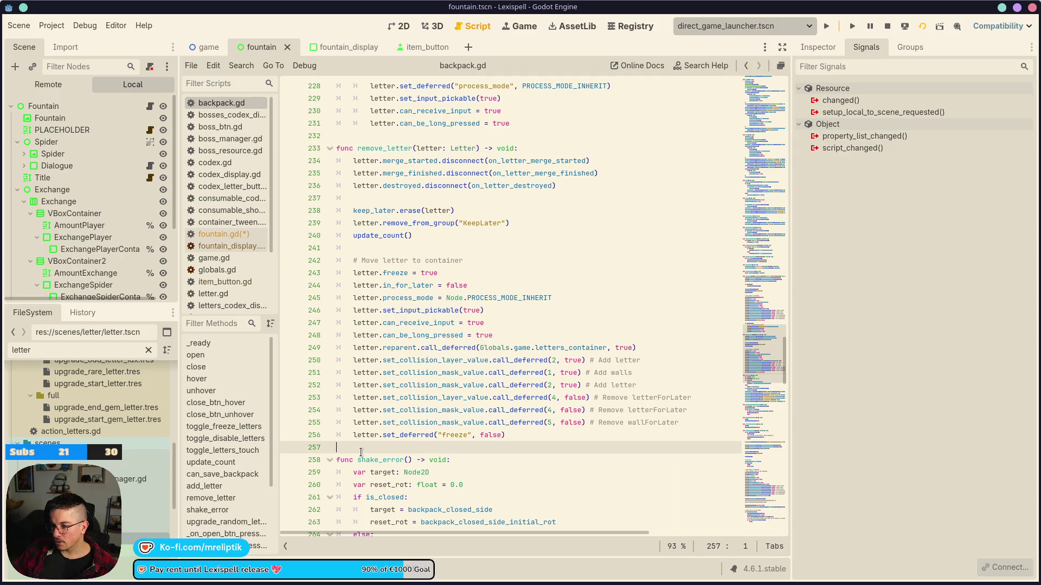
{"action": "key", "text": "Return"}
{"action": "key", "text": "Return"}
{"action": "key", "text": "Up"}
{"action": "type", "text": "func free_letter("}
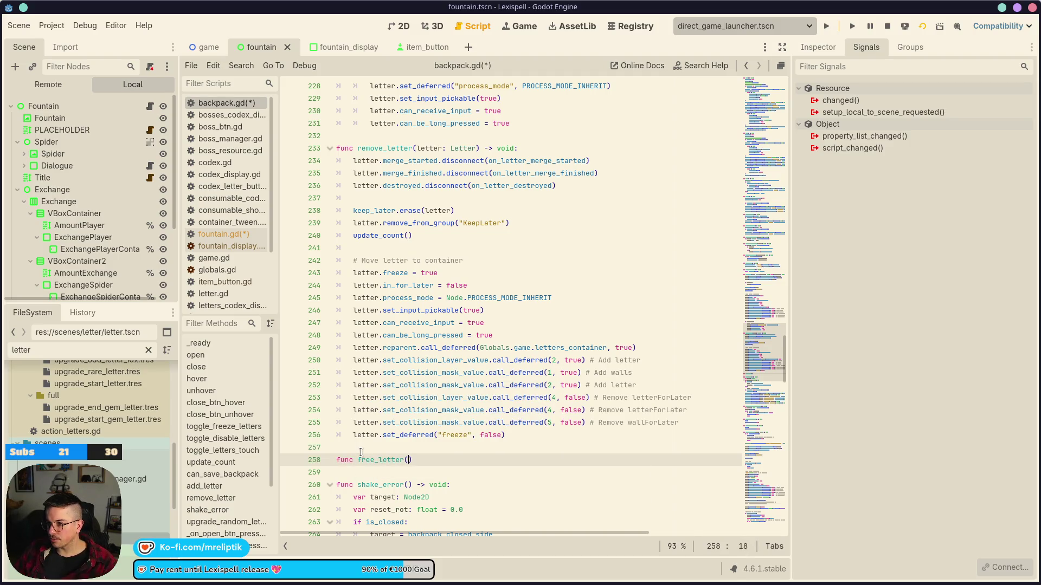
{"action": "type", "text": "letter!"}
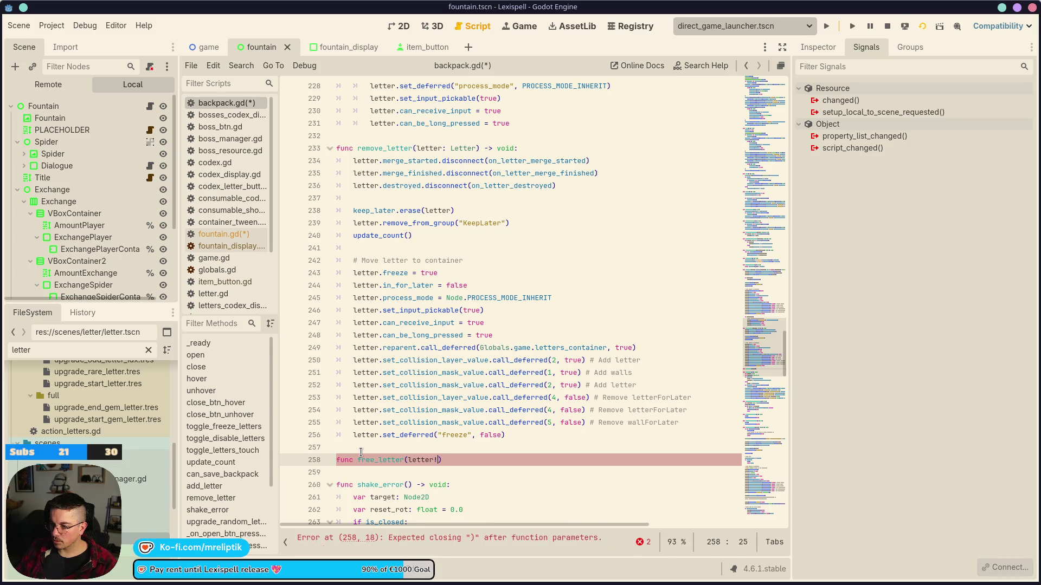
{"action": "type", "text": "Let"}
{"action": "key", "text": "BackSpace"}
{"action": "key", "text": "BackSpace"}
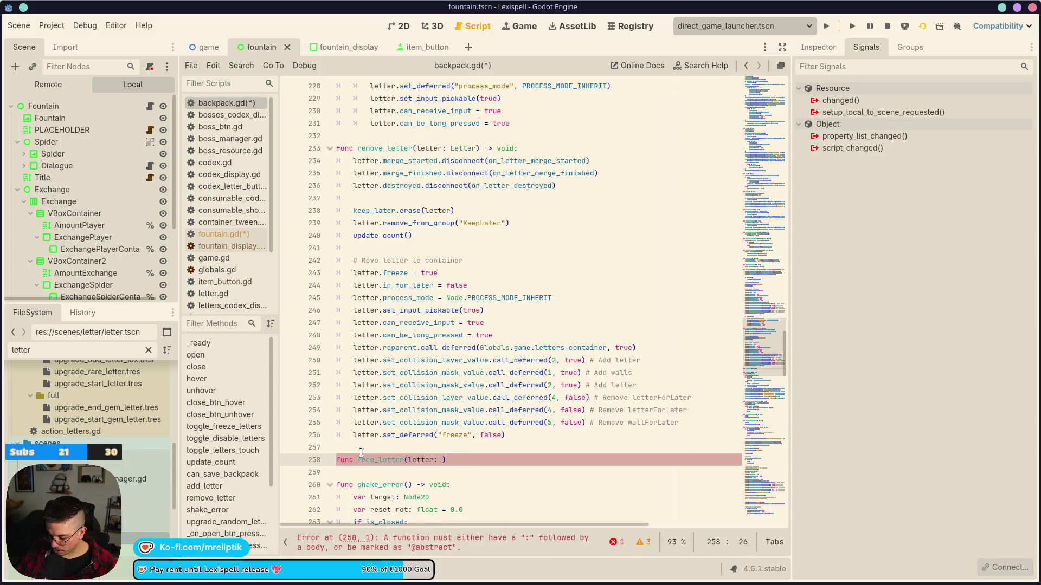
{"action": "type", "text": "Letter"}
{"action": "key", "text": "ctrl+s"}
{"action": "type", "text": ") "}
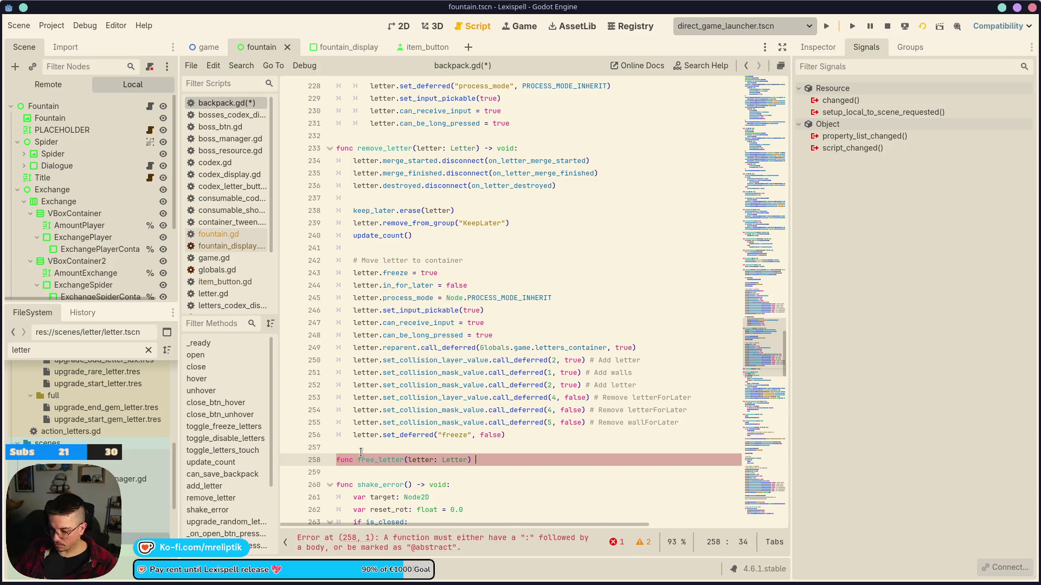
{"action": "type", "text": "-> void:"}
{"action": "key", "text": "Return"}
{"action": "type", "text": "pass"}
{"action": "key", "text": "ctrl+s"}
Copy remove_letter's cleanup lines, down to update_count, into free_letter in place of pass and save
{"action": "double_click", "coordinate": [386, 473]}
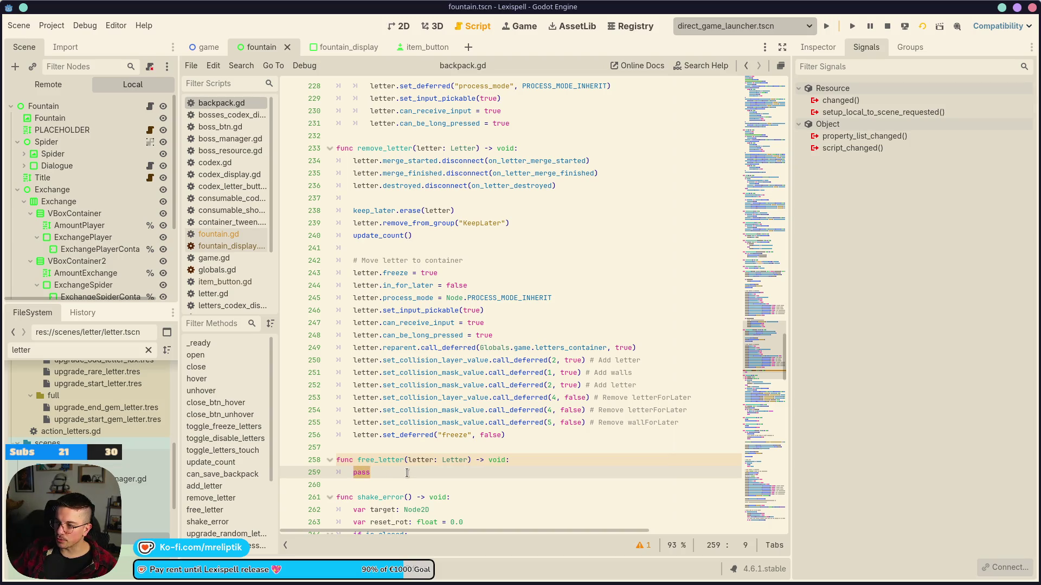
{"action": "mouse_move", "coordinate": [415, 236]}
{"action": "left_mouse_down"}
{"action": "mouse_move", "coordinate": [425, 235]}
{"action": "mouse_move", "coordinate": [339, 212]}
{"action": "mouse_move", "coordinate": [311, 158]}
{"action": "left_mouse_up"}
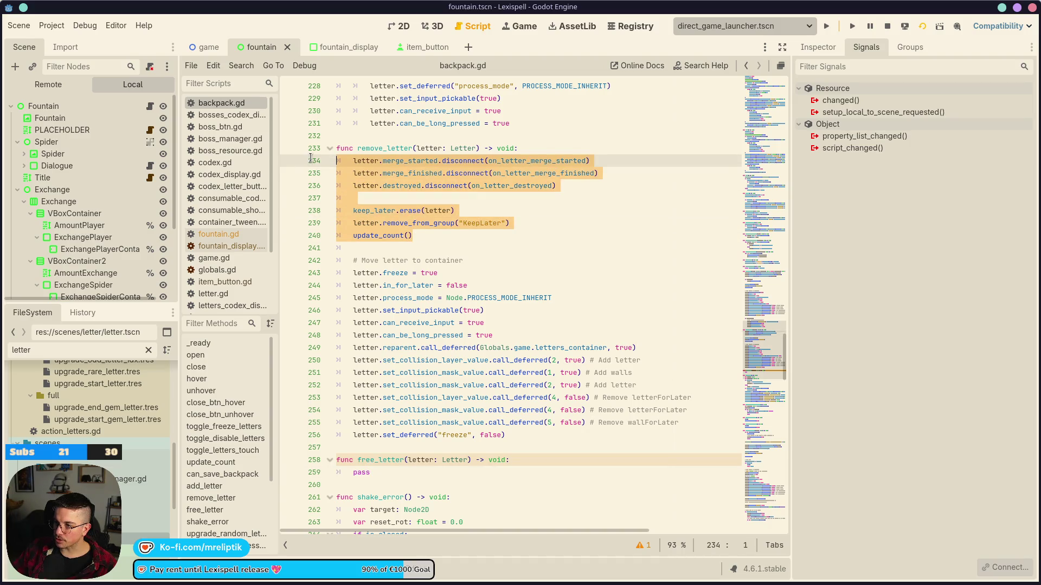
{"action": "key", "text": "ctrl+c"}
{"action": "left_click", "coordinate": [401, 478]}
{"action": "key", "text": "shift+Home"}
{"action": "key", "text": "ctrl+v"}
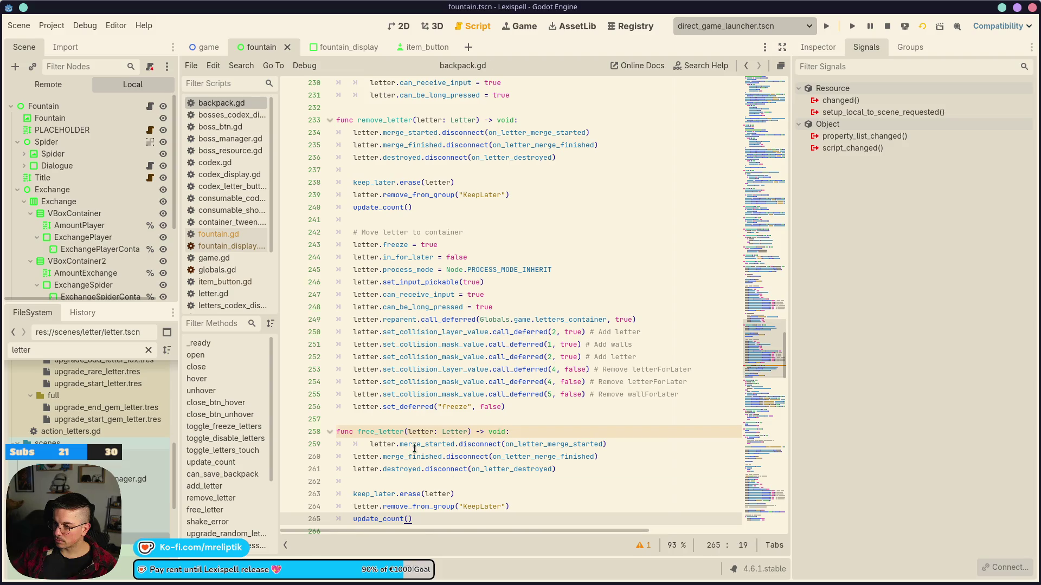
{"action": "scroll", "coordinate": [454, 465], "scroll_direction": "down", "scroll_amount": 3}
{"action": "key", "text": "ctrl+s"}
Add letter.queue_free() on line 265, above update_count, and save
{"action": "double_click", "coordinate": [380, 385]}
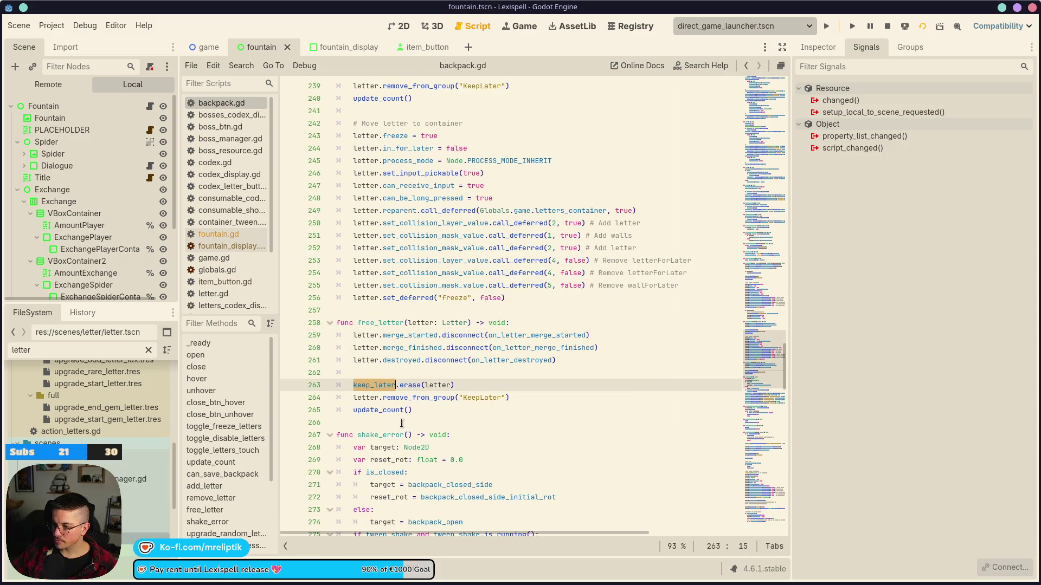
{"action": "key", "text": "Down"}
{"action": "key", "text": "Down"}
{"action": "key", "text": "ctrl+d"}
{"action": "key", "text": "Home"}
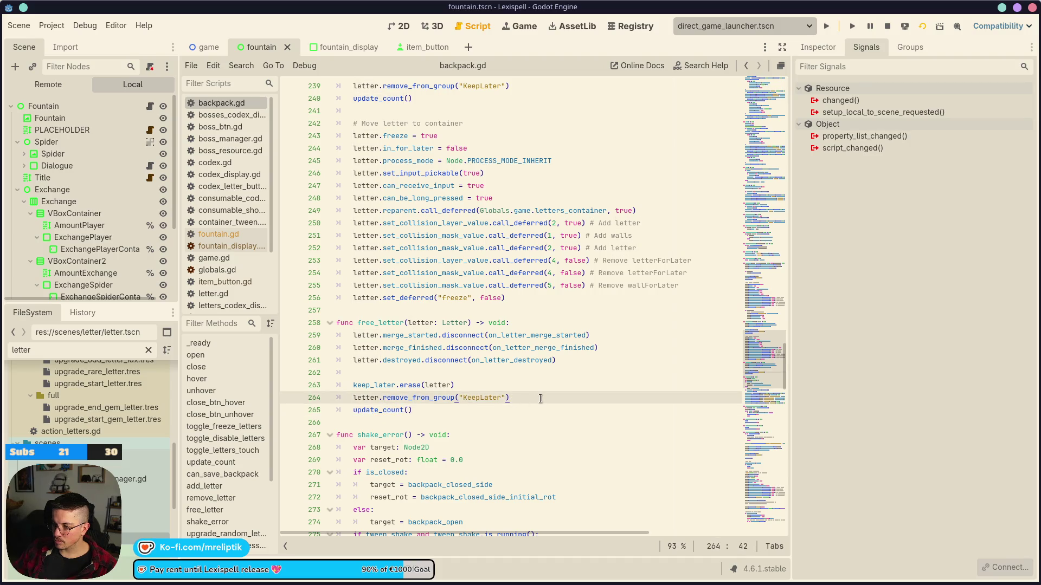
{"action": "key", "text": "ctrl+shift+Return"}
{"action": "type", "text": "ter.queue"}
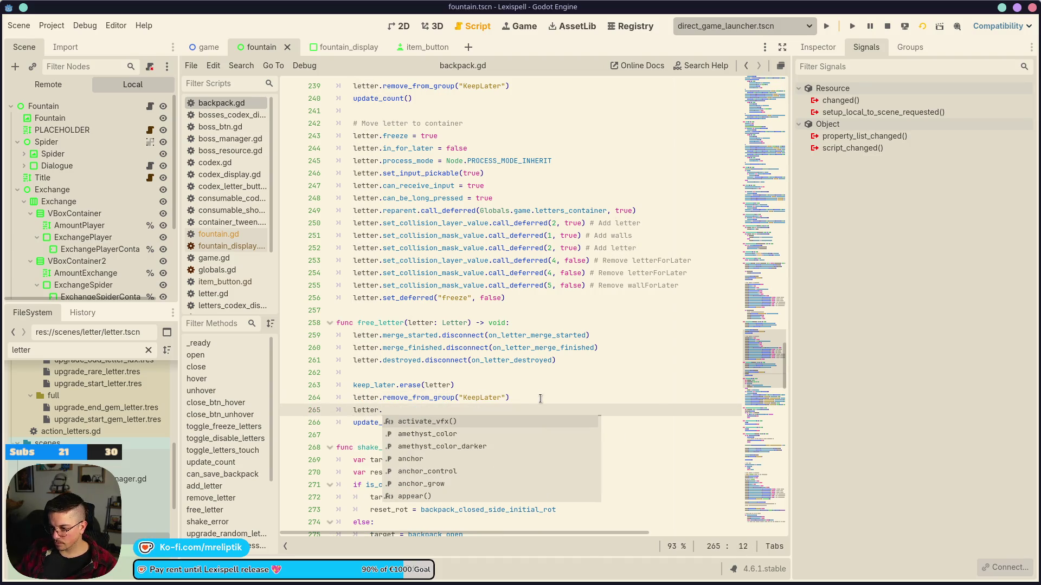
{"action": "key", "text": "Down"}
{"action": "key", "text": "Down"}
{"action": "key", "text": "Down"}
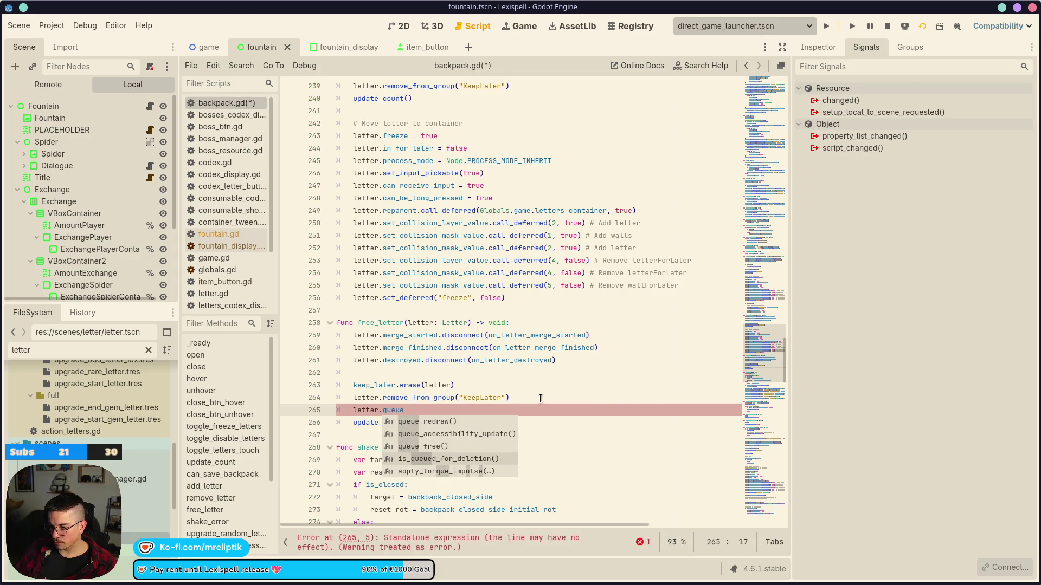
{"action": "key", "text": "Up"}
{"action": "key", "text": "Return"}
{"action": "key", "text": "ctrl+s"}
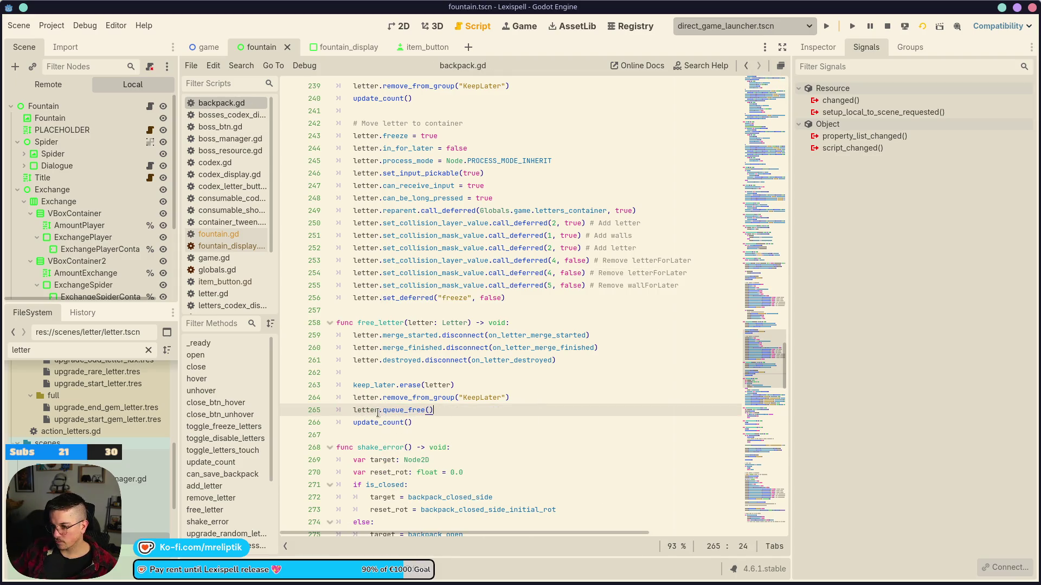
Check the update_count definition and keep_later uses, then return to fountain.gd
{"action": "double_click", "coordinate": [372, 422]}
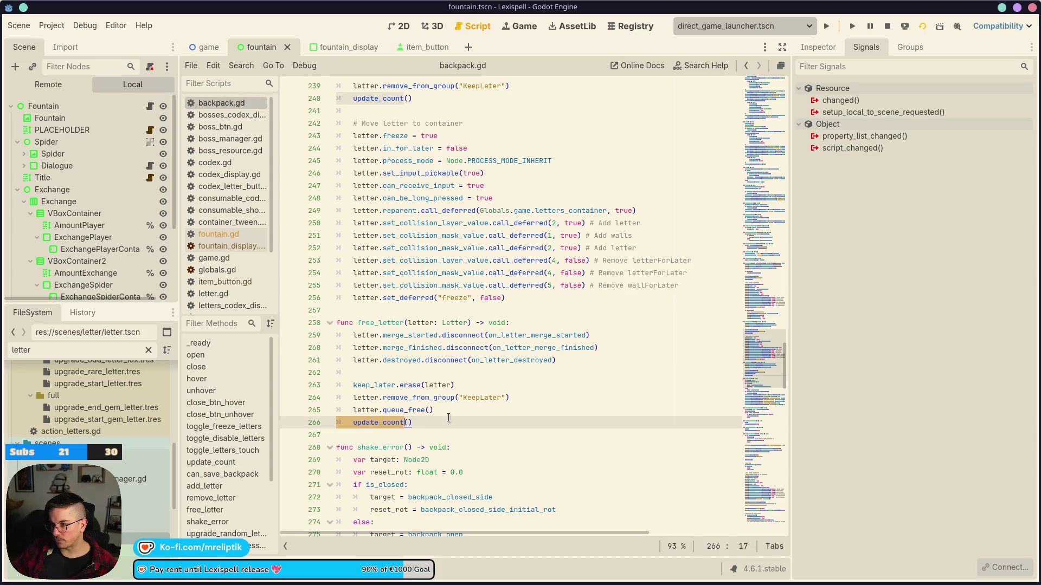
{"action": "scroll", "coordinate": [471, 422], "scroll_direction": "up", "scroll_amount": 3}
{"action": "left_click", "coordinate": [390, 211], "text": "ctrl"}
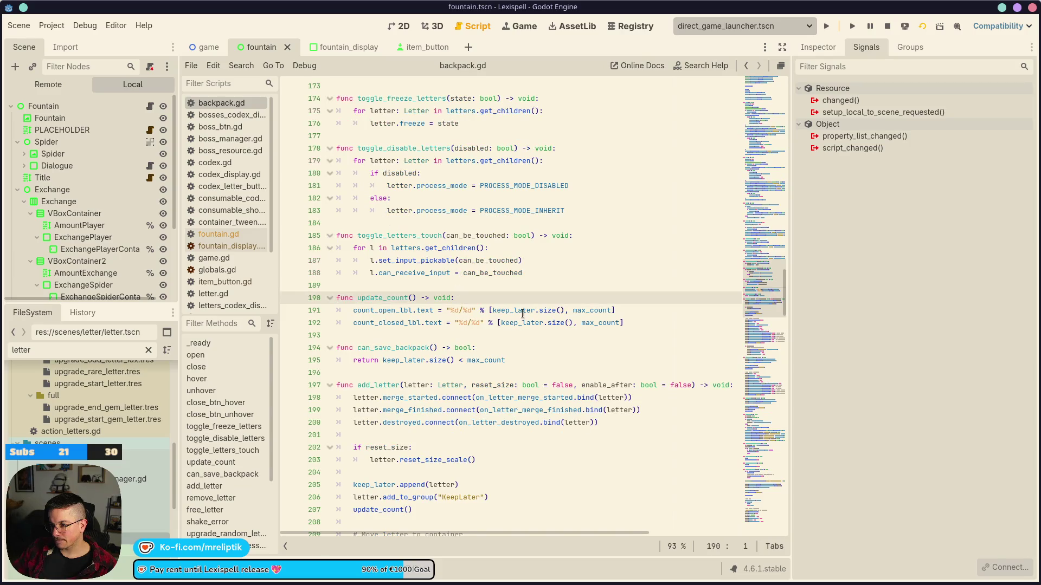
{"action": "double_click", "coordinate": [523, 313]}
{"action": "left_click", "coordinate": [151, 108]}
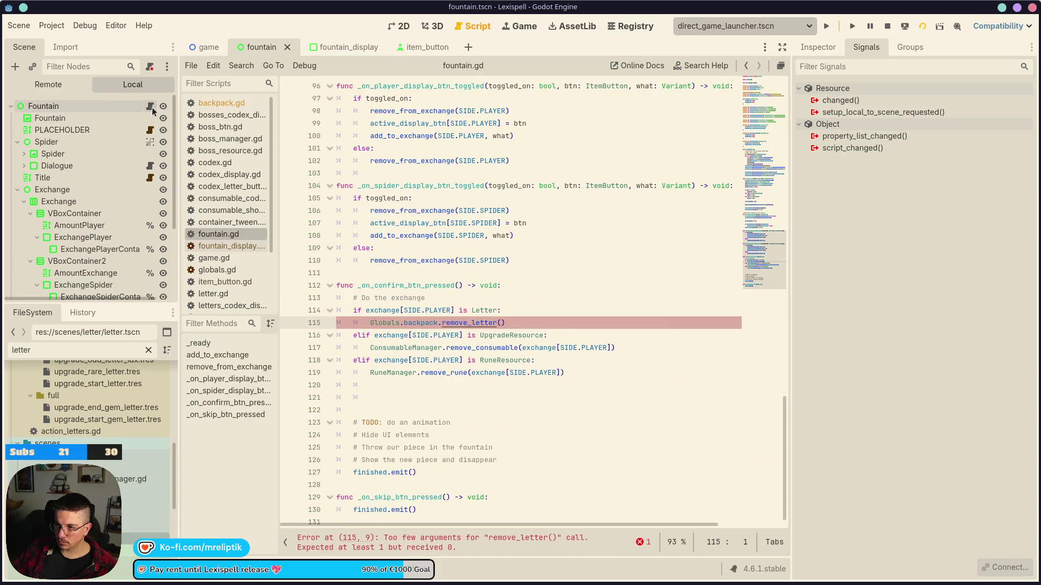
Replace remove_letter on line 115 with free_letter(exchange[SIDE.PLAYER]) and save the script
{"action": "double_click", "coordinate": [482, 323]}
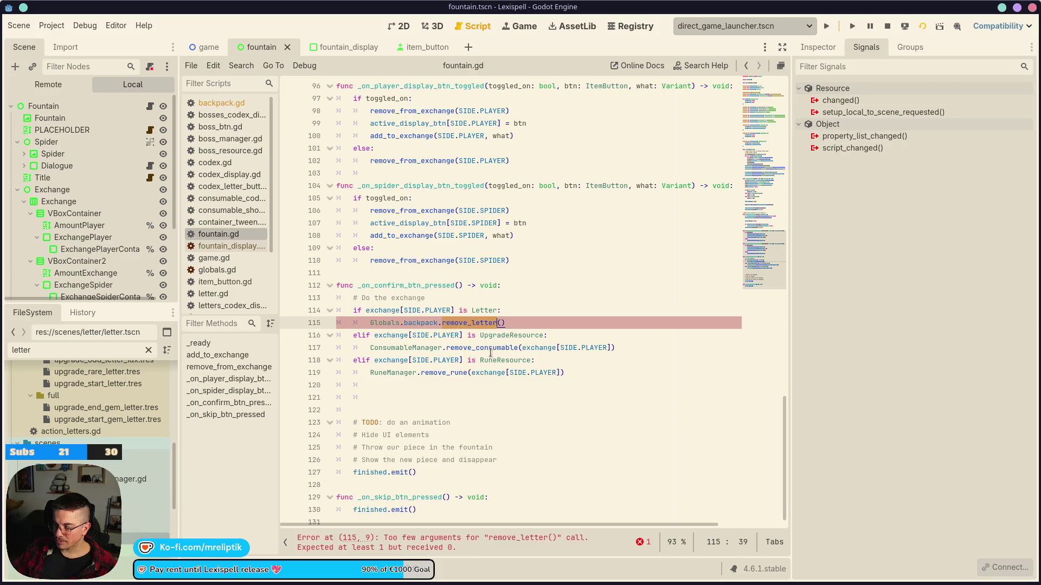
{"action": "type", "text": "free"}
{"action": "key", "text": "Return"}
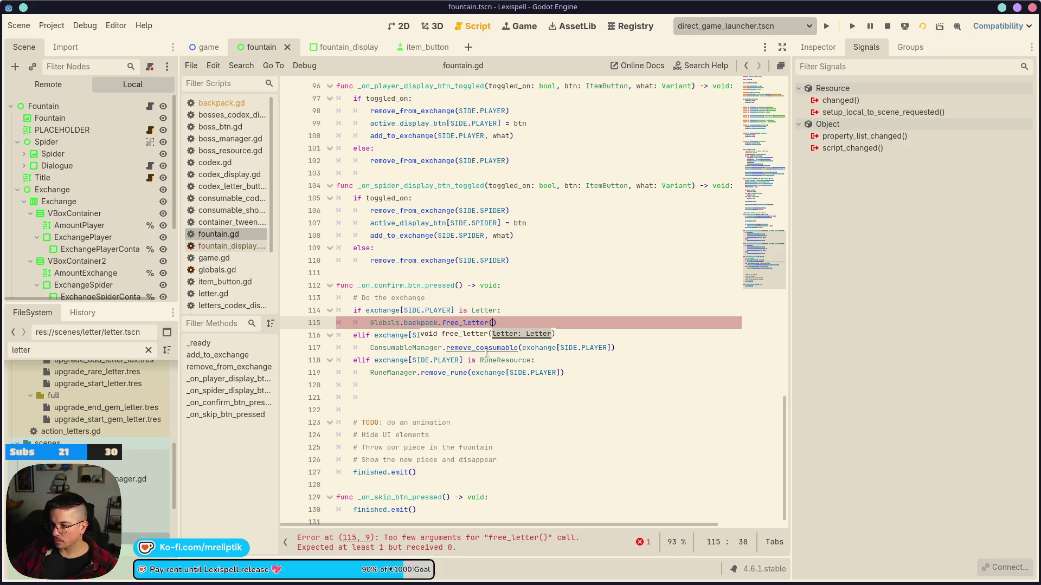
{"action": "left_click", "coordinate": [489, 360]}
{"action": "left_click_drag", "start_coordinate": [457, 310], "coordinate": [363, 310]}
{"action": "left_click", "coordinate": [492, 323]}
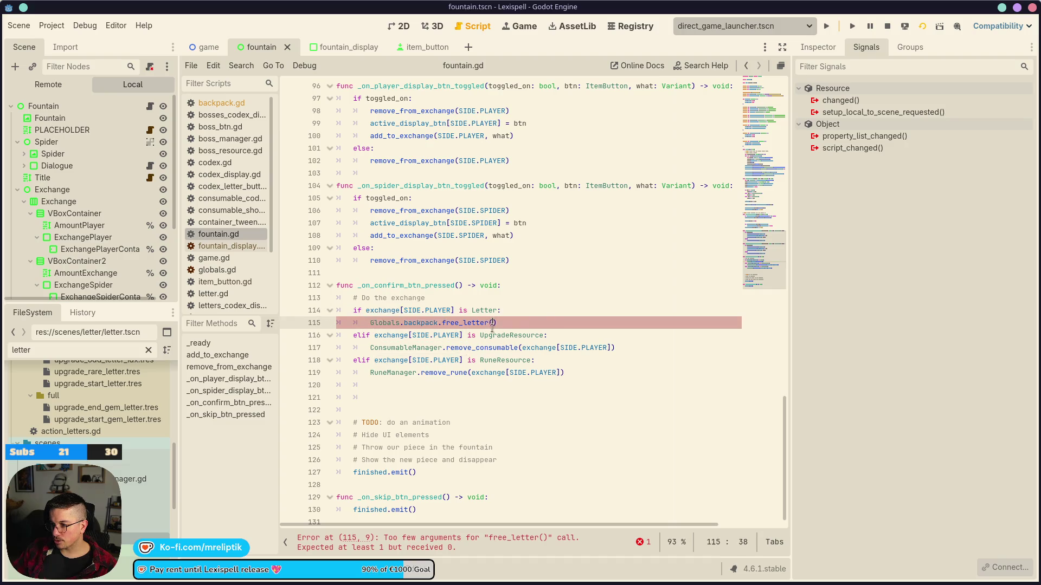
{"action": "key", "text": "ctrl+v"}
{"action": "key", "text": "BackSpace"}
{"action": "key", "text": "ctrl+s"}
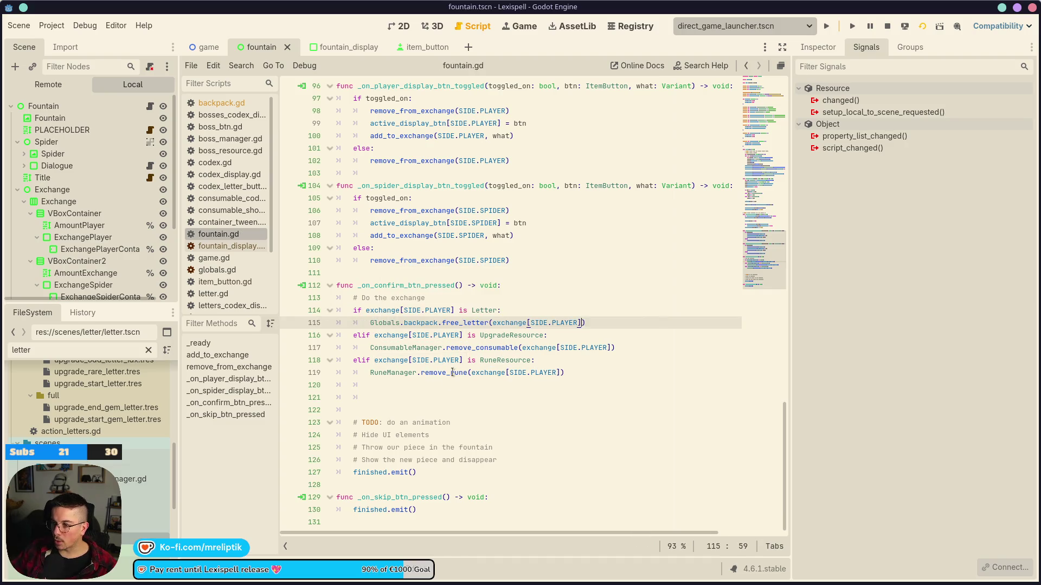
Duplicate the exchange if/elif block (lines 114–119) below itself and save
{"action": "left_click", "coordinate": [424, 386]}
{"action": "mouse_move", "coordinate": [568, 372]}
{"action": "left_mouse_down"}
{"action": "mouse_move", "coordinate": [347, 335]}
{"action": "mouse_move", "coordinate": [325, 311]}
{"action": "left_mouse_up"}
{"action": "left_click", "coordinate": [401, 394]}
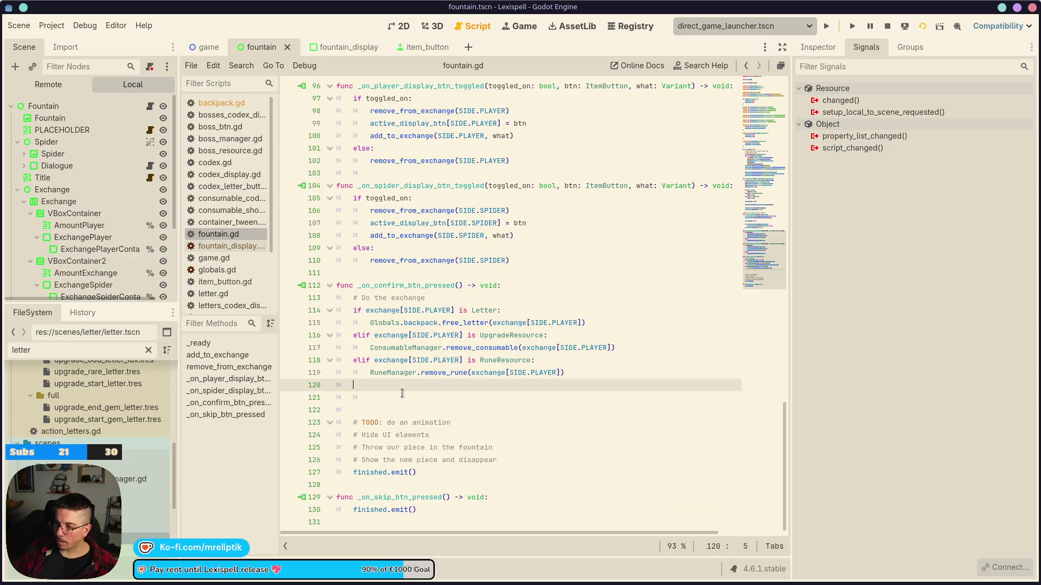
{"action": "key", "text": "ctrl+v"}
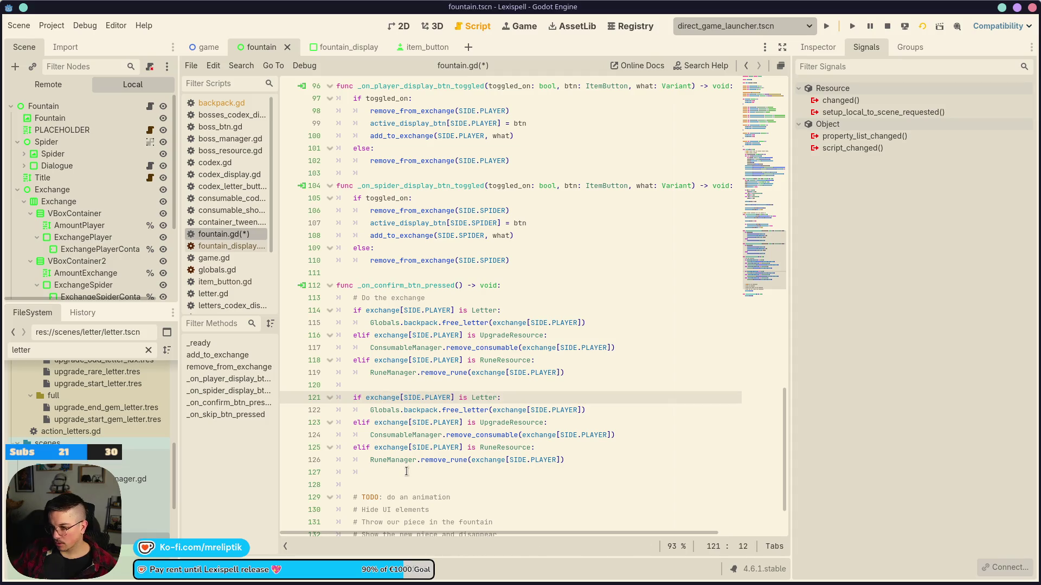
{"action": "left_click", "coordinate": [407, 471]}
{"action": "key", "text": "ctrl+shift+k"}
{"action": "key", "text": "ctrl+s"}
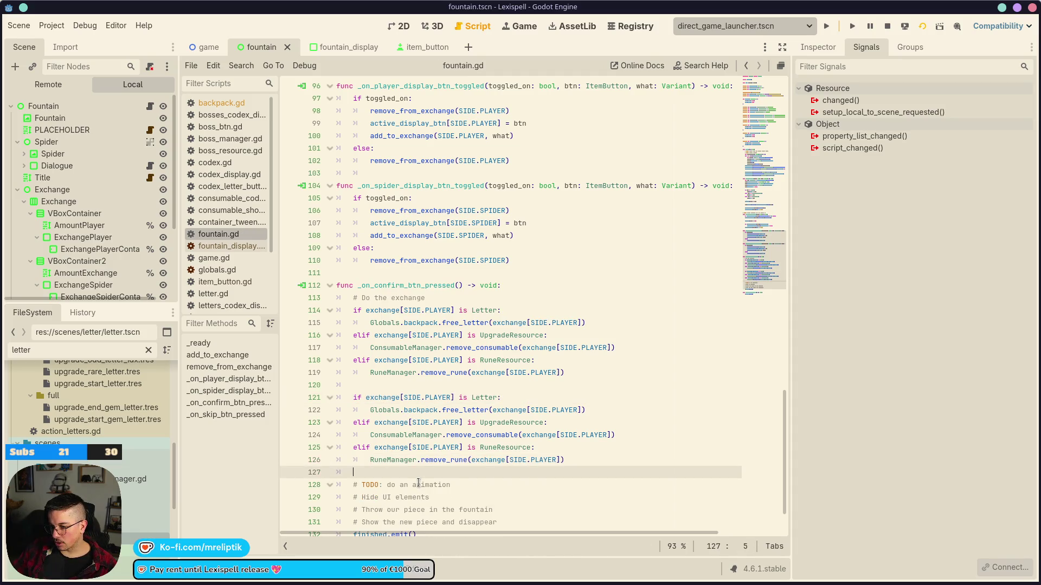
Change every SIDE.PLAYER in the copied block to SIDE.SPIDER
{"action": "double_click", "coordinate": [436, 397]}
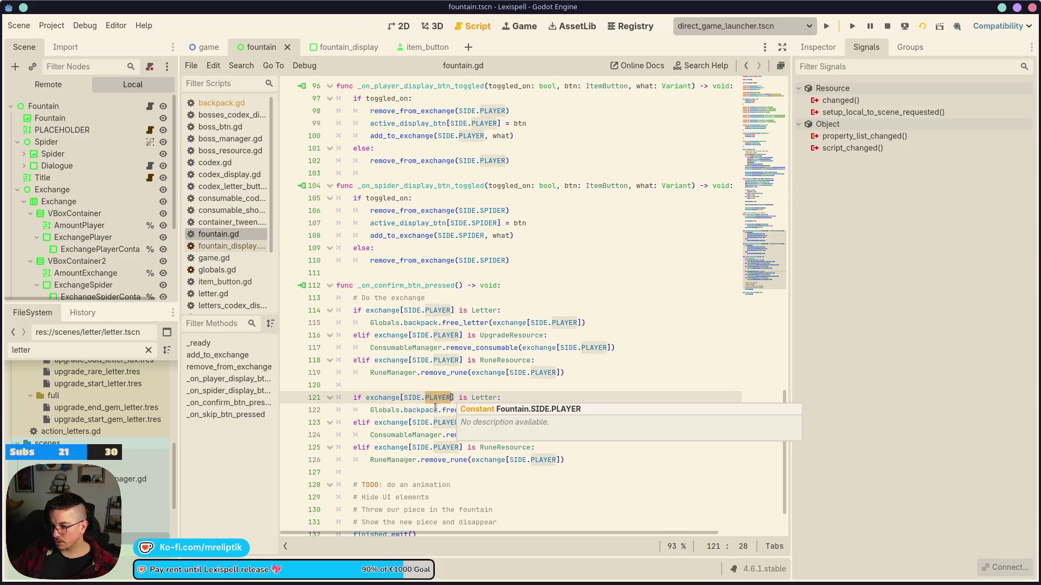
{"action": "type", "text": "SPI"}
{"action": "key", "text": "Return"}
{"action": "left_click", "coordinate": [441, 397]}
{"action": "double_click", "coordinate": [437, 422]}
{"action": "key", "text": "ctrl+v"}
{"action": "double_click", "coordinate": [437, 447]}
{"action": "key", "text": "ctrl+v"}
{"action": "double_click", "coordinate": [553, 460]}
{"action": "key", "text": "ctrl+v"}
{"action": "double_click", "coordinate": [593, 435]}
{"action": "key", "text": "ctrl+v"}
{"action": "double_click", "coordinate": [562, 410]}
{"action": "key", "text": "ctrl+v"}
Swap the copied calls for add_consumable, add_rune and add_letter, then save
{"action": "left_click", "coordinate": [459, 435]}
{"action": "double_click", "coordinate": [460, 436]}
{"action": "type", "text": "add_c"}
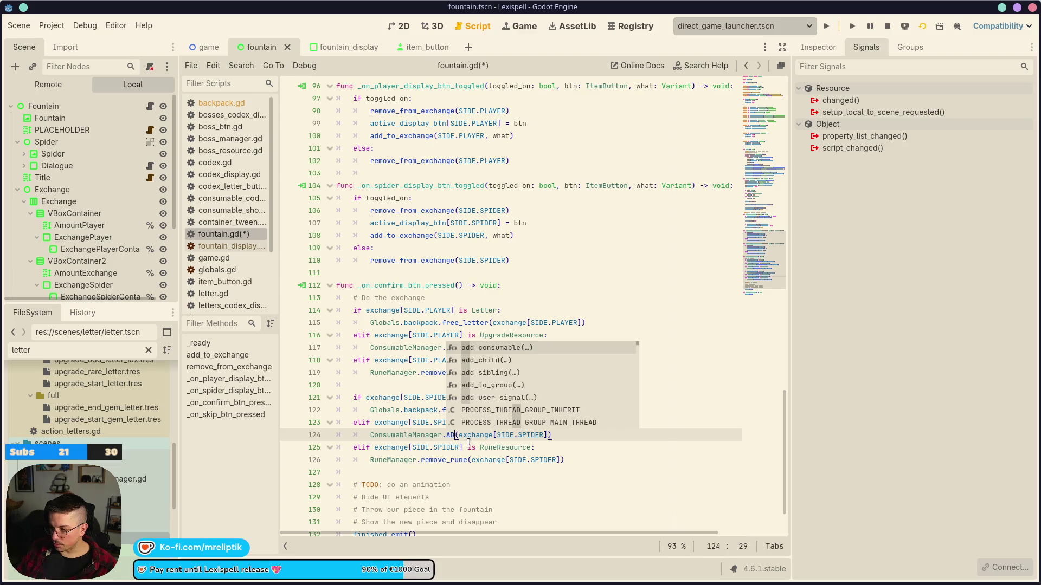
{"action": "key", "text": "Return"}
{"action": "key", "text": "Down"}
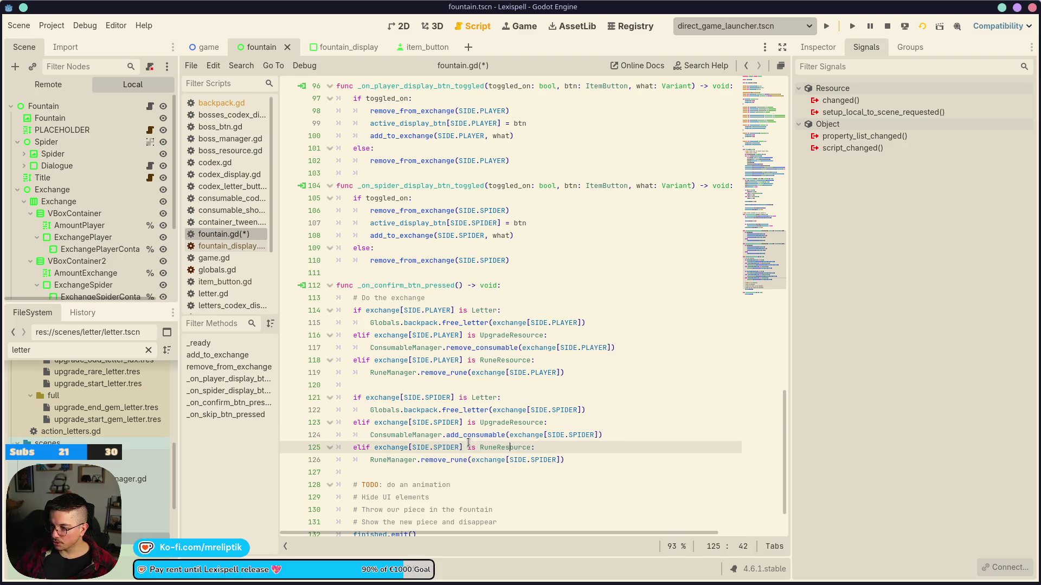
{"action": "key", "text": "Down"}
{"action": "key", "text": "ctrl+shift+Left"}
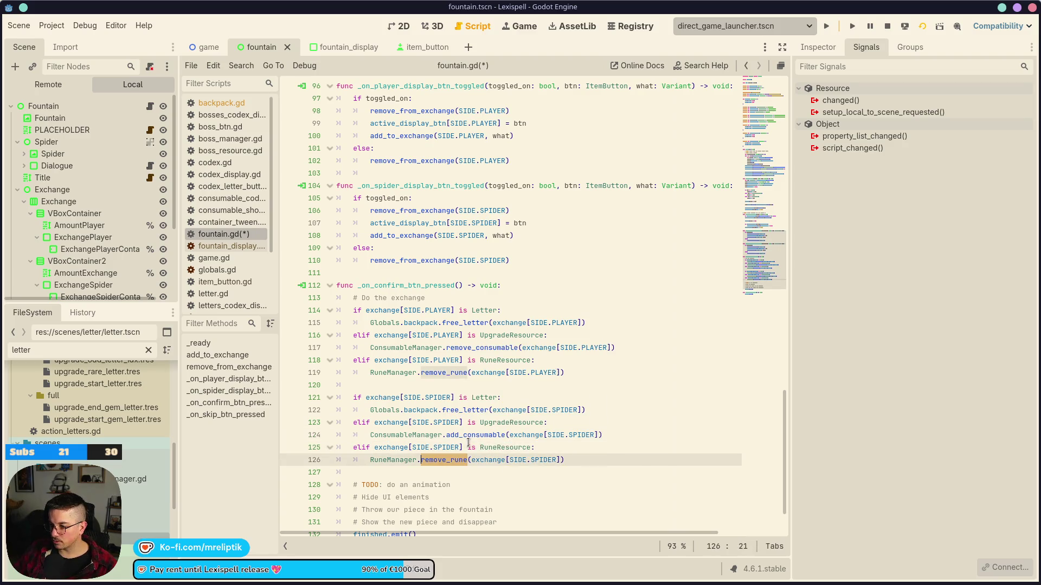
{"action": "type", "text": "add_r"}
{"action": "key", "text": "Return"}
{"action": "key", "text": "Up"}
{"action": "key", "text": "Up"}
{"action": "key", "text": "Up"}
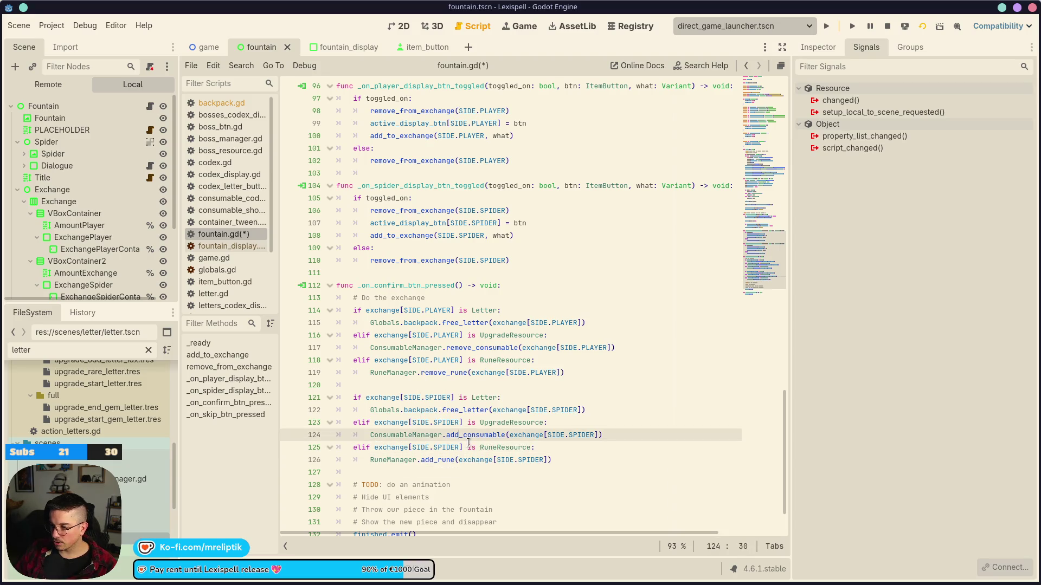
{"action": "key", "text": "ctrl+Left"}
{"action": "key", "text": "ctrl+shift+Right"}
{"action": "type", "text": "add_l"}
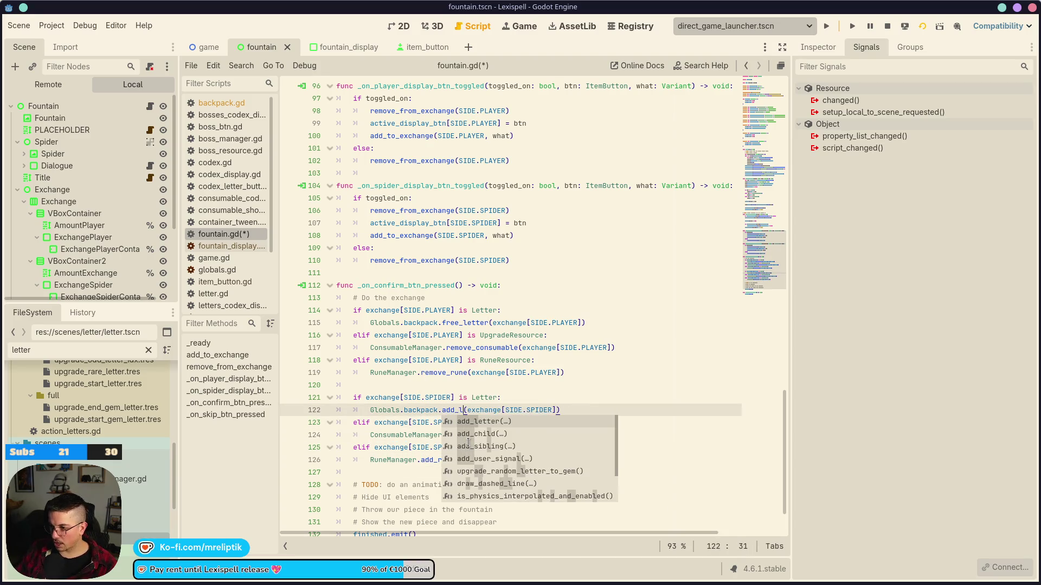
{"action": "key", "text": "Return"}
{"action": "key", "text": "ctrl+s"}
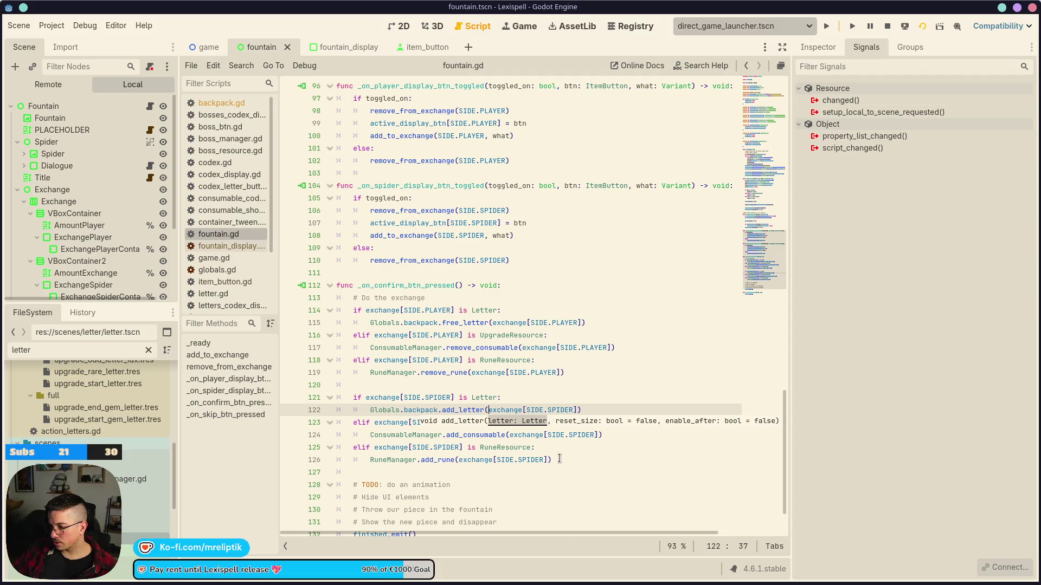
Add the arguments true, false to the add_letter call, save, and show the scene in 2D
{"action": "left_click", "coordinate": [576, 411]}
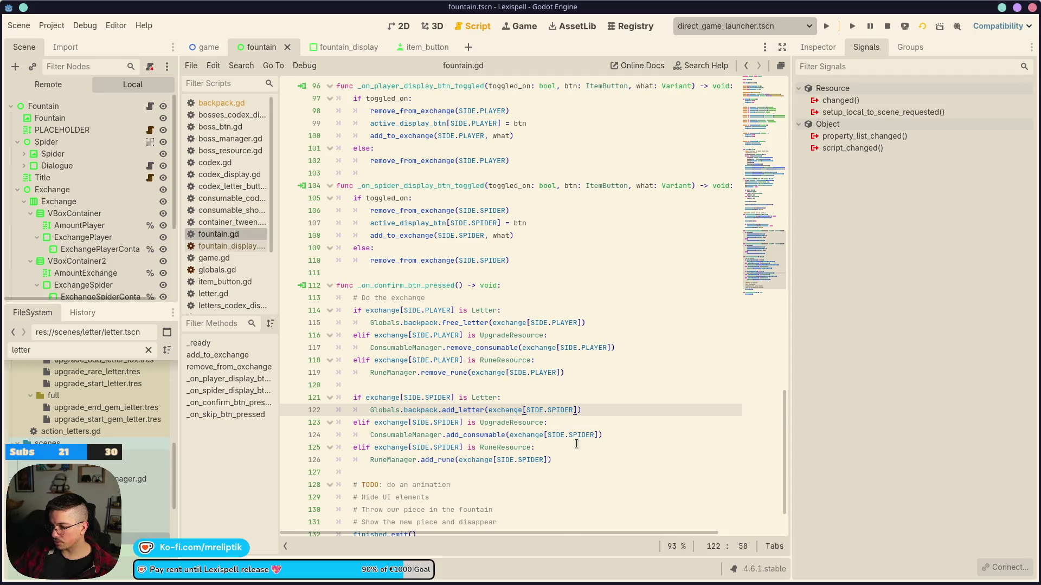
{"action": "type", "text": "t"}
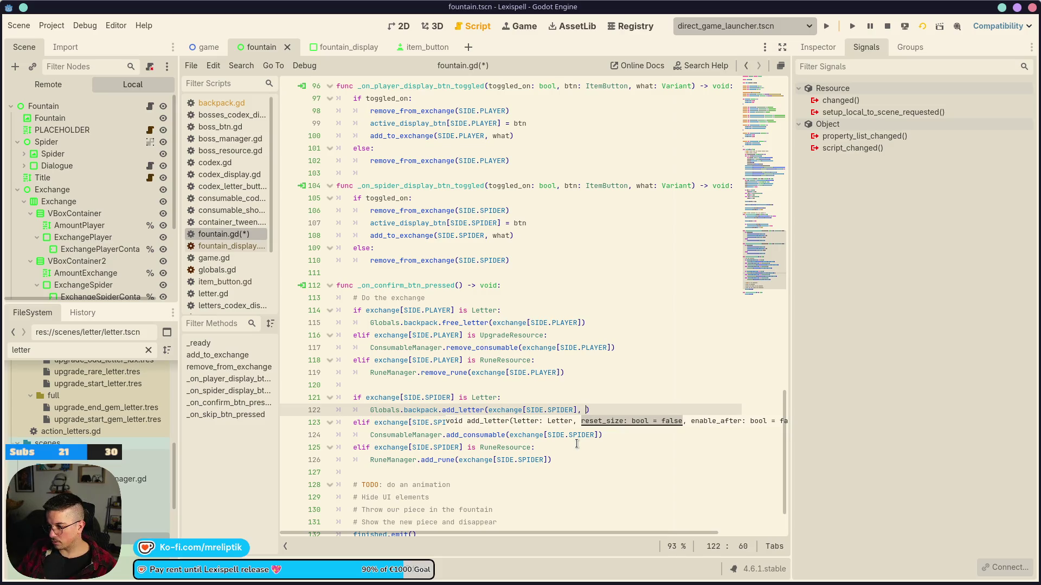
{"action": "type", "text": "rue,"}
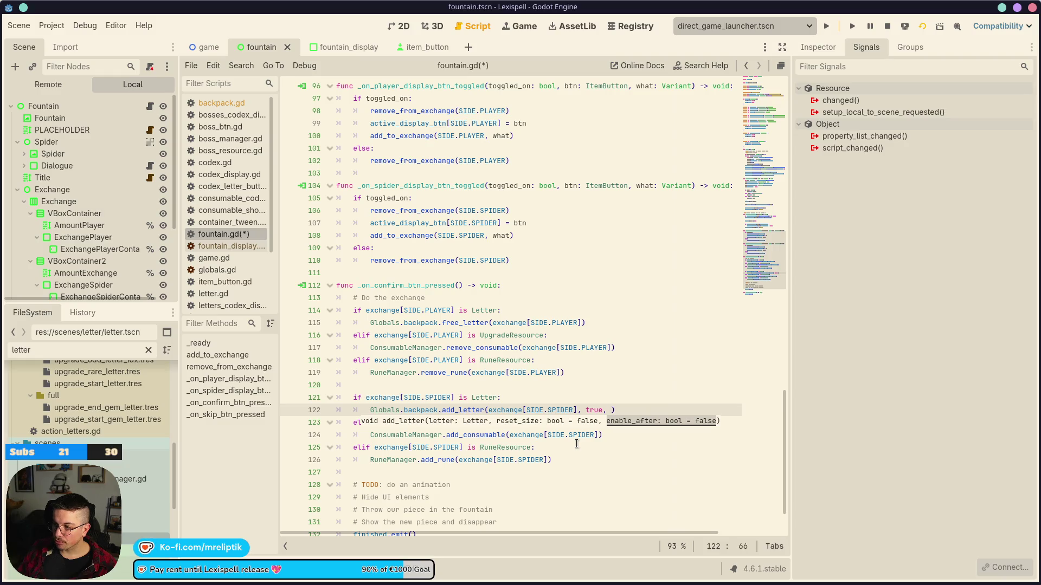
{"action": "type", "text": "false"}
{"action": "key", "text": "ctrl+s"}
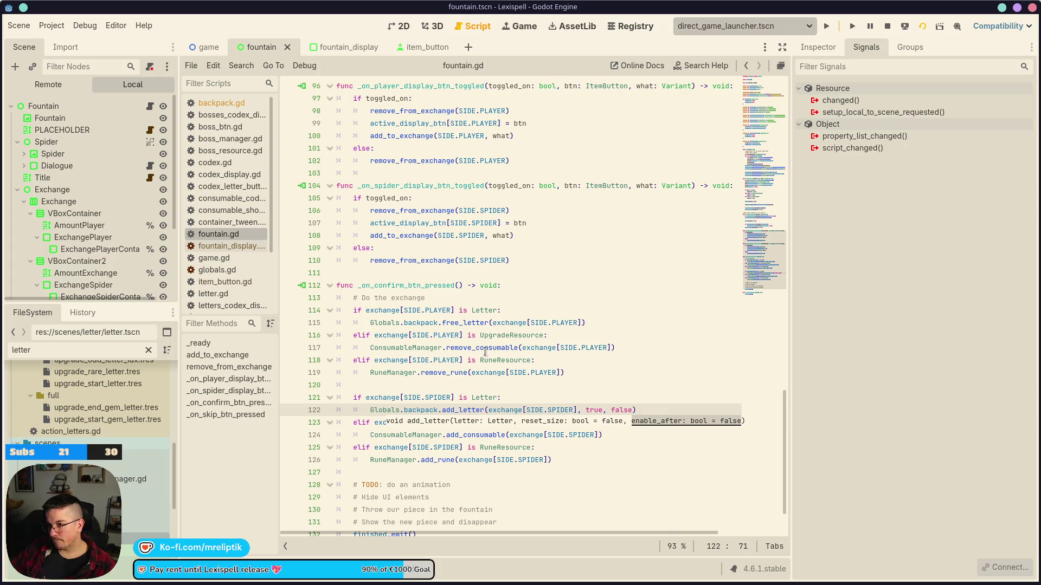
{"action": "left_click", "coordinate": [401, 26]}
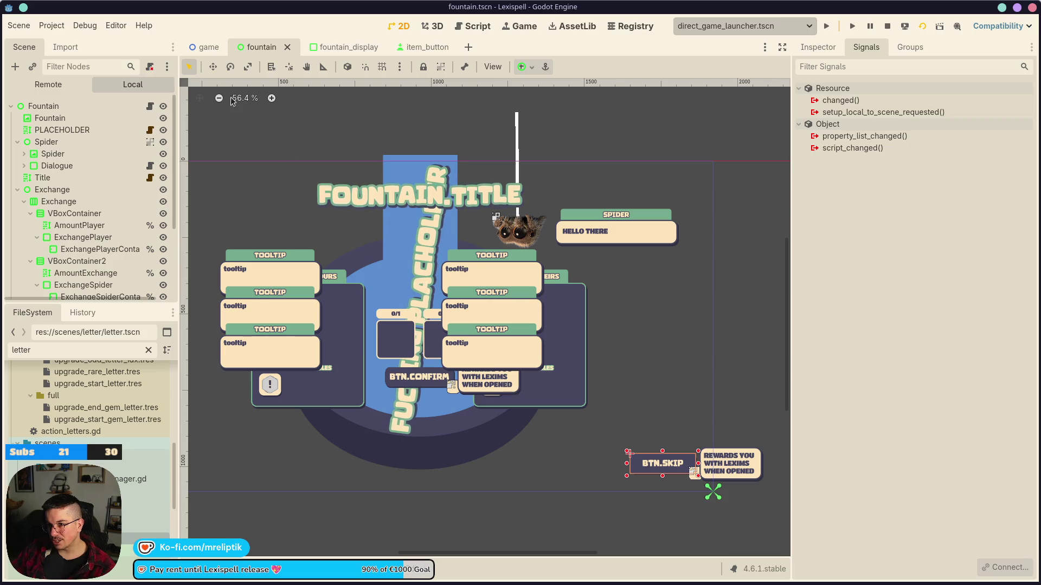
Open game.gd from the game scene and fold the levels_demo, levels_full and TODO blocks
{"action": "left_click", "coordinate": [208, 52]}
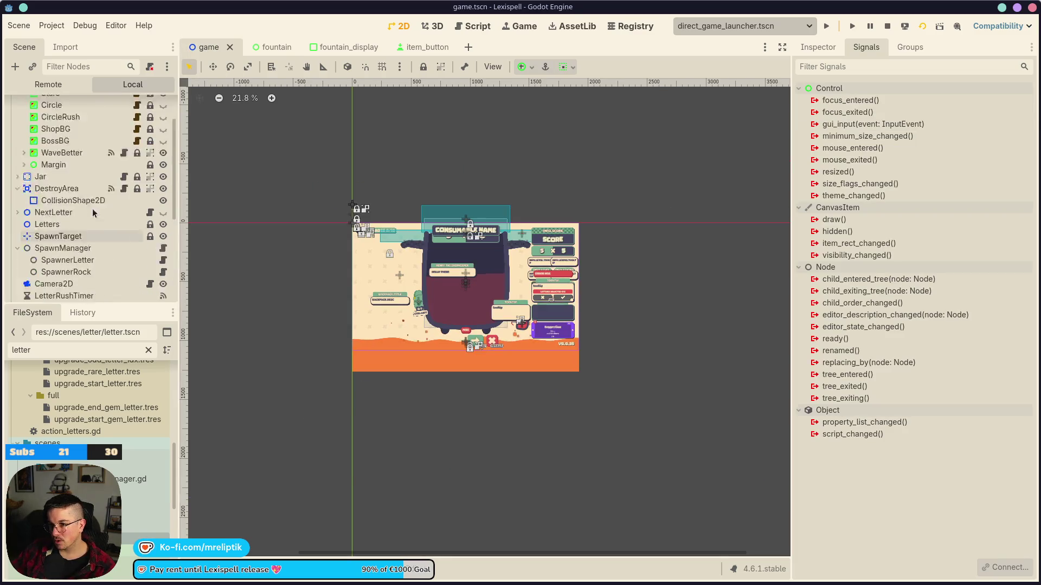
{"action": "left_click", "coordinate": [150, 106]}
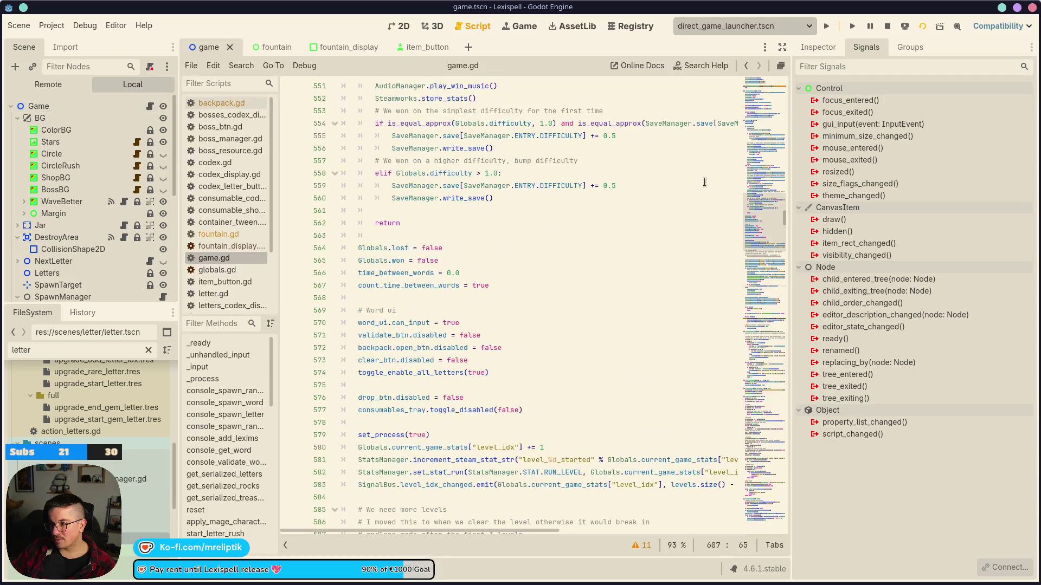
{"action": "left_click_drag", "start_coordinate": [764, 256], "coordinate": [764, 81]}
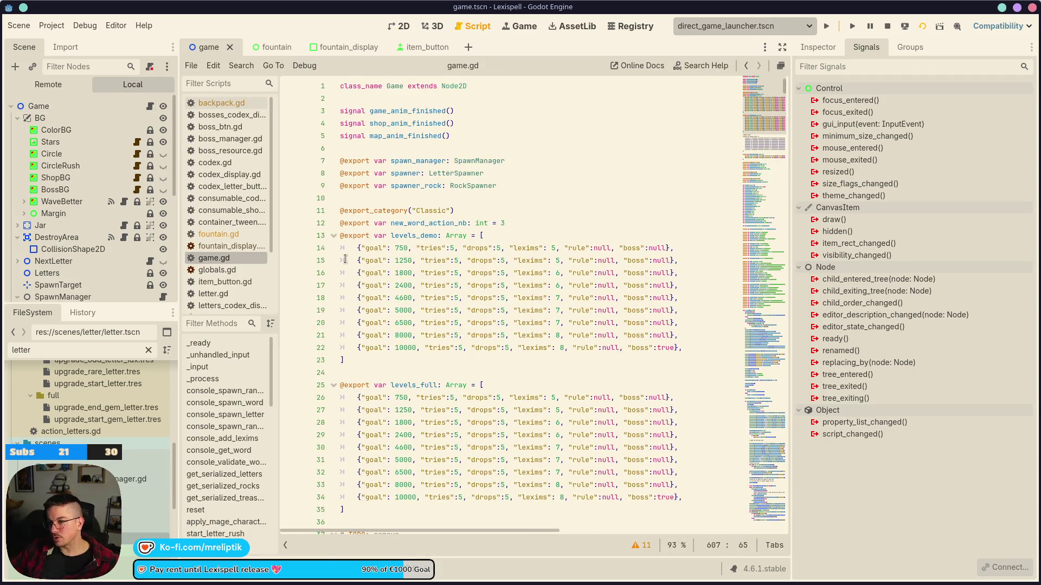
{"action": "left_click", "coordinate": [333, 236]}
{"action": "left_click", "coordinate": [333, 274]}
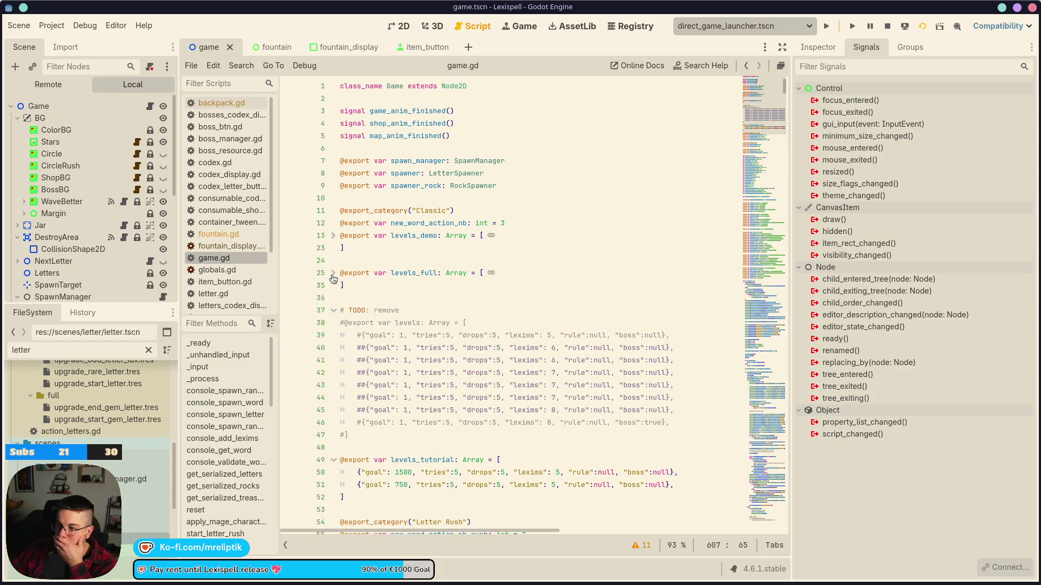
{"action": "left_click", "coordinate": [334, 310]}
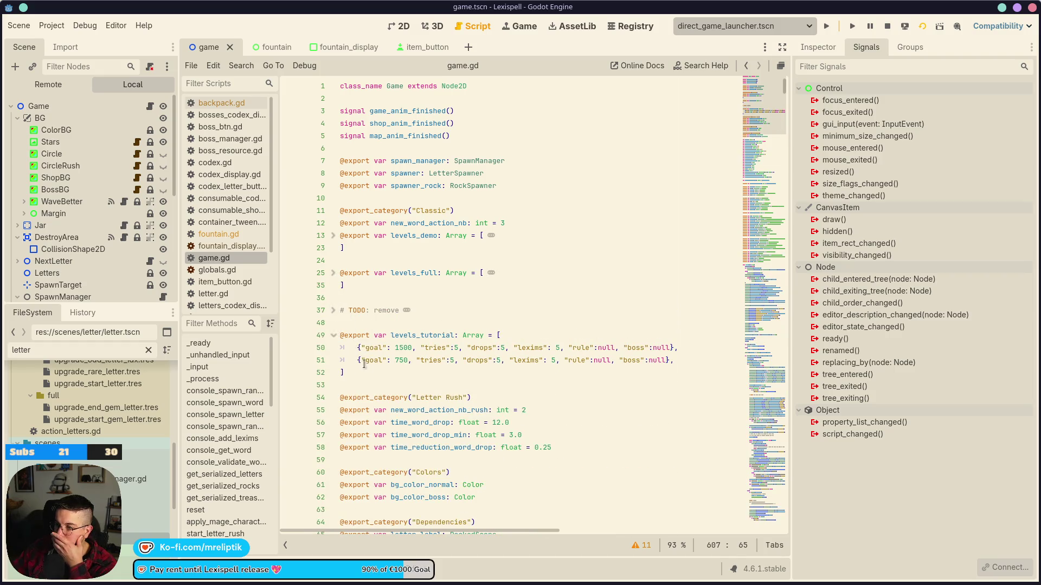
{"action": "scroll", "coordinate": [359, 360], "scroll_direction": "down", "scroll_amount": 6}
{"action": "left_click", "coordinate": [433, 334]}
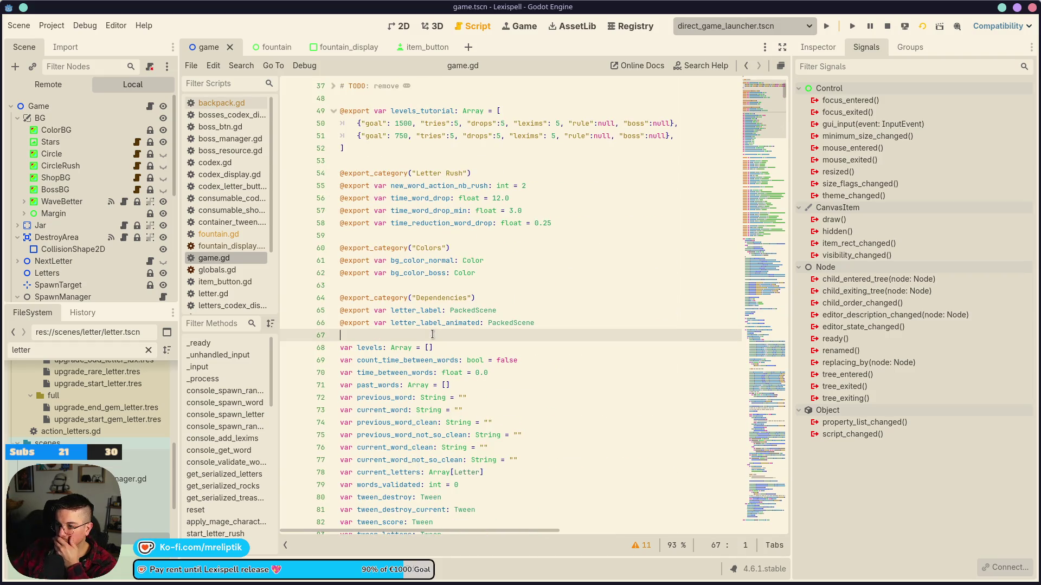
{"action": "key", "text": "Return"}
{"action": "key", "text": "Up"}
{"action": "type", "text": "@export var"}
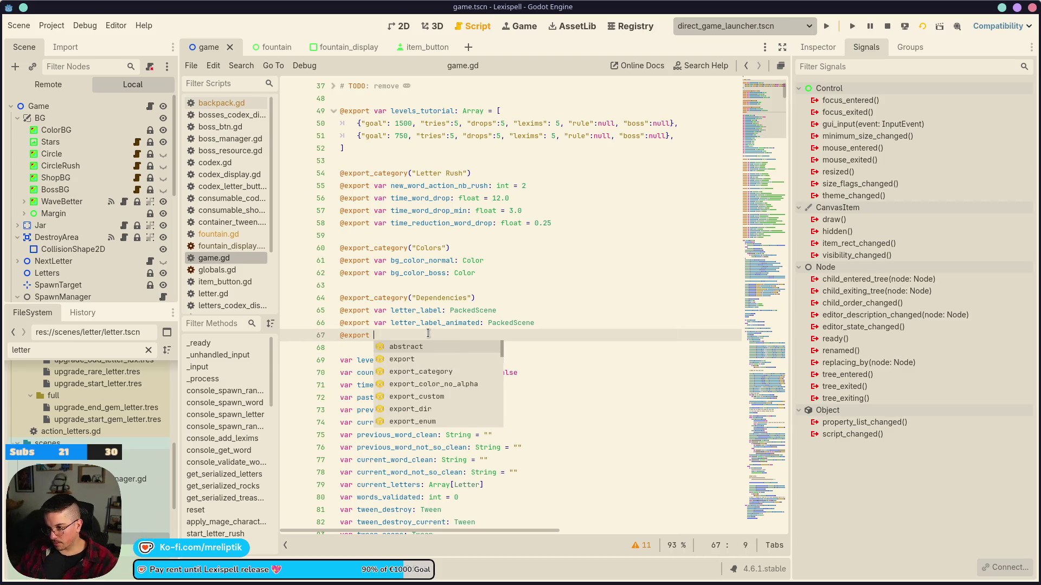
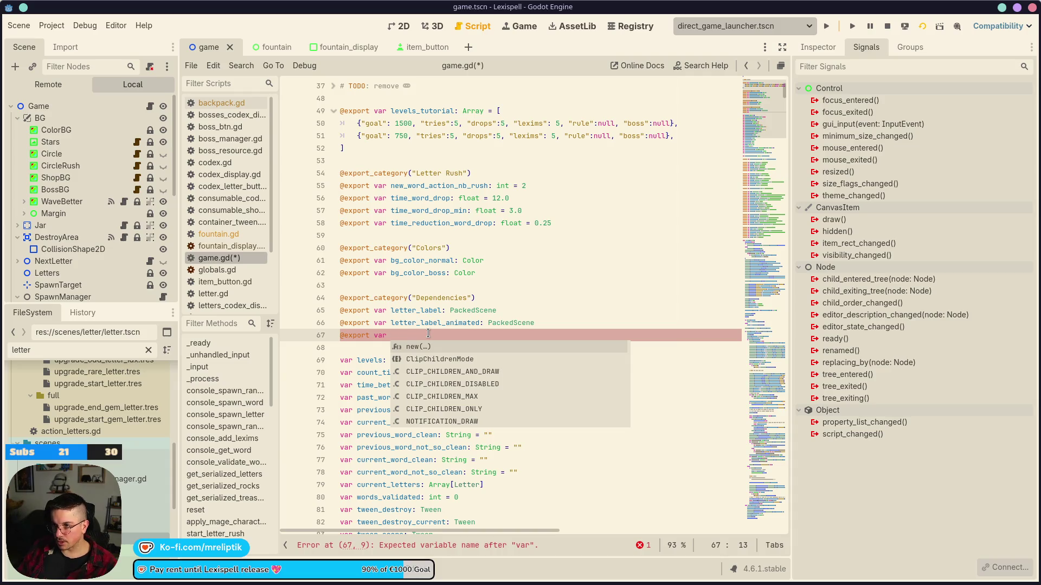
{"action": "type", "text": "fountain_sce"}
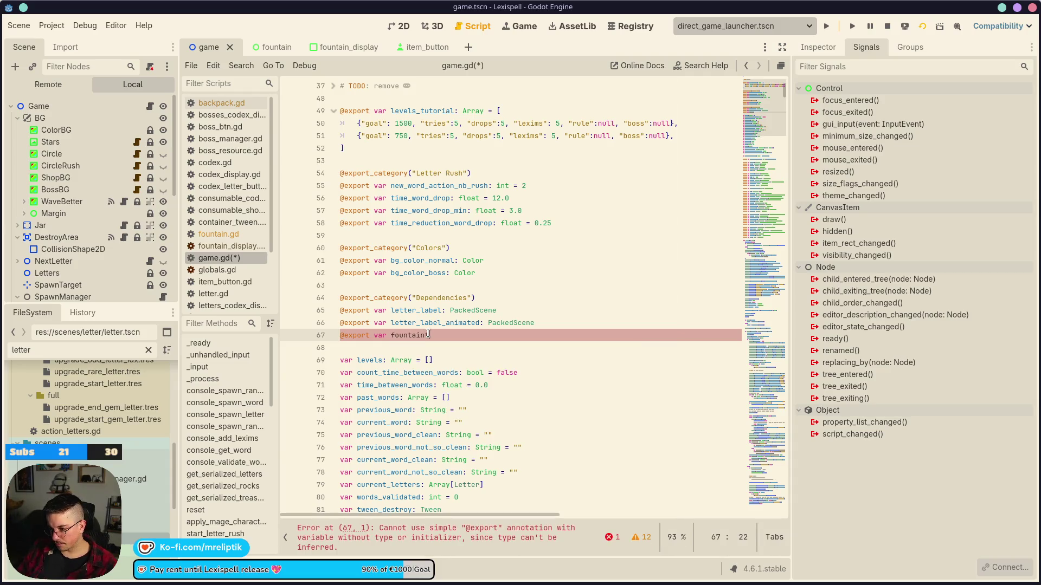
{"action": "type", "text": "ne: Pa"}
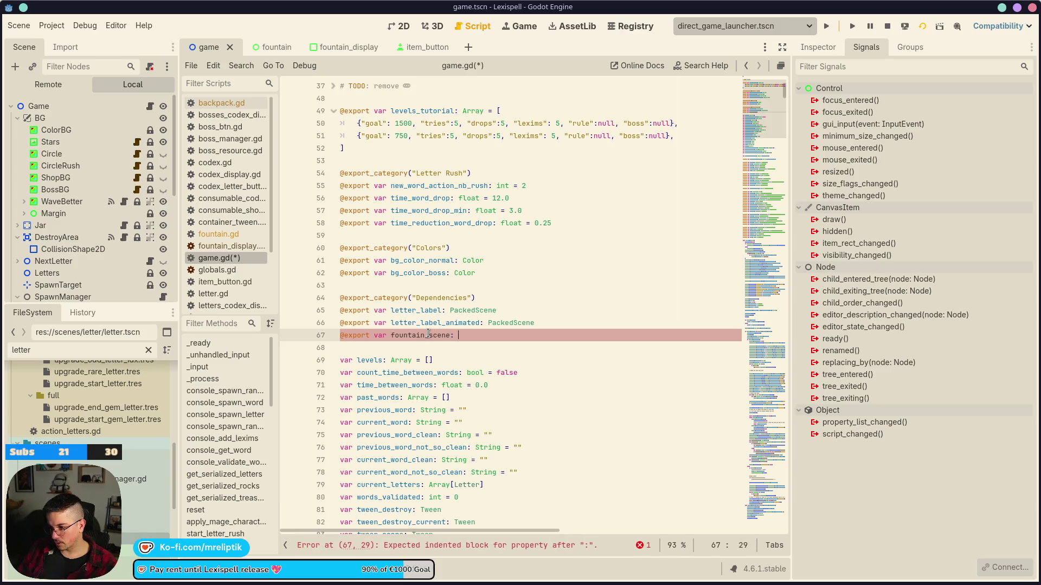
{"action": "type", "text": "ckedScene"}
{"action": "key", "text": "ctrl+s"}
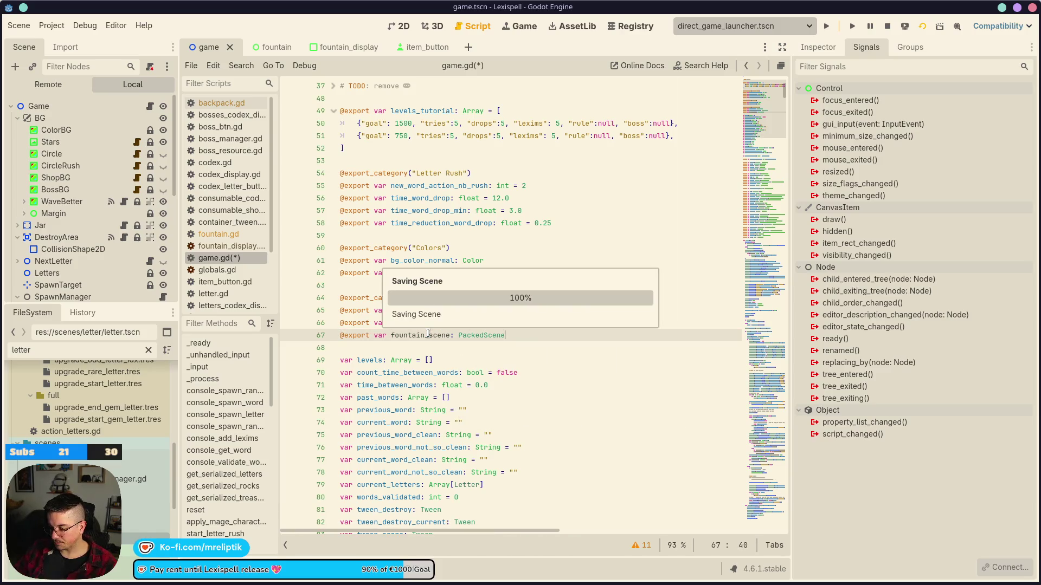
{"action": "scroll", "coordinate": [409, 368], "scroll_direction": "down", "scroll_amount": 8}
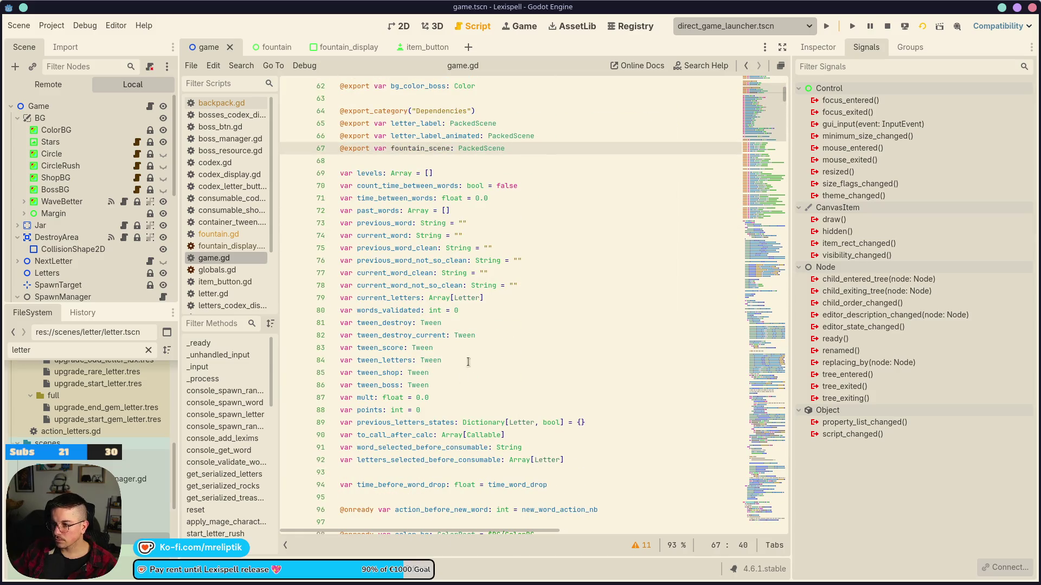
{"action": "left_click", "coordinate": [597, 459]}
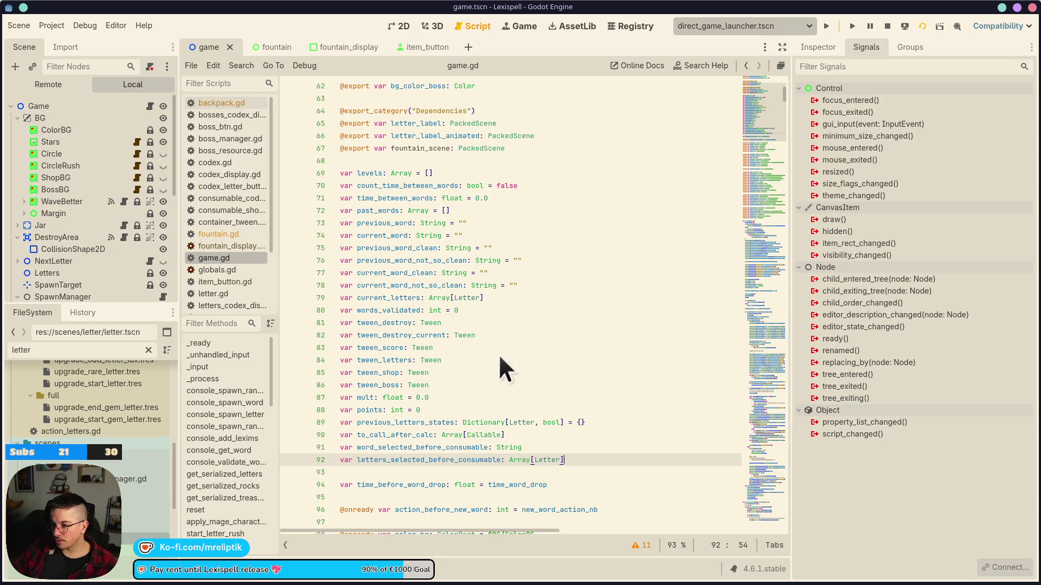
{"action": "scroll", "coordinate": [463, 281], "scroll_direction": "down", "scroll_amount": 5}
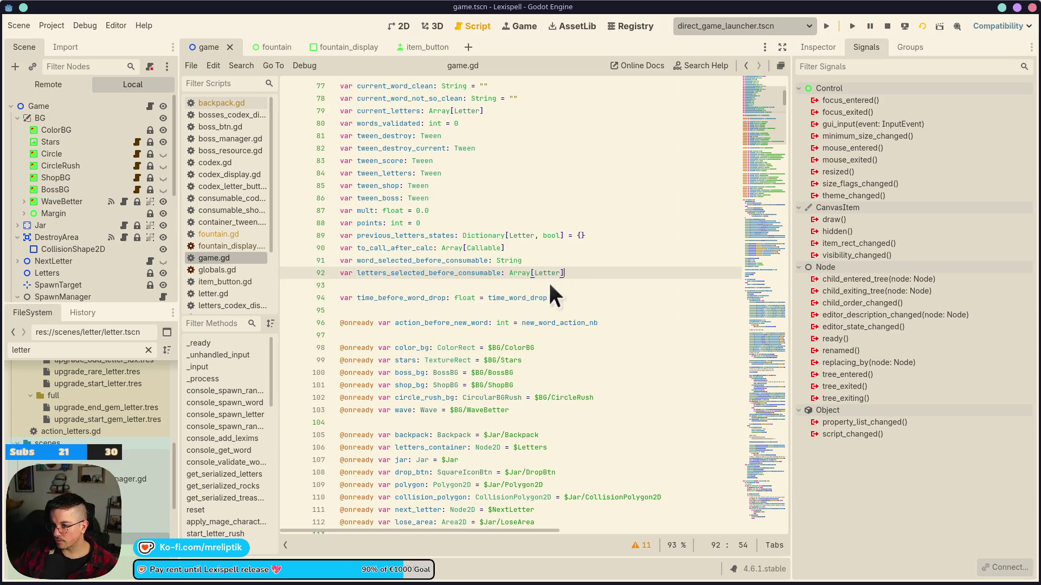
{"action": "scroll", "coordinate": [532, 281], "scroll_direction": "up", "scroll_amount": 8}
Add 'var fountain: Fountain = null' below it and save the script
{"action": "left_click", "coordinate": [469, 273]}
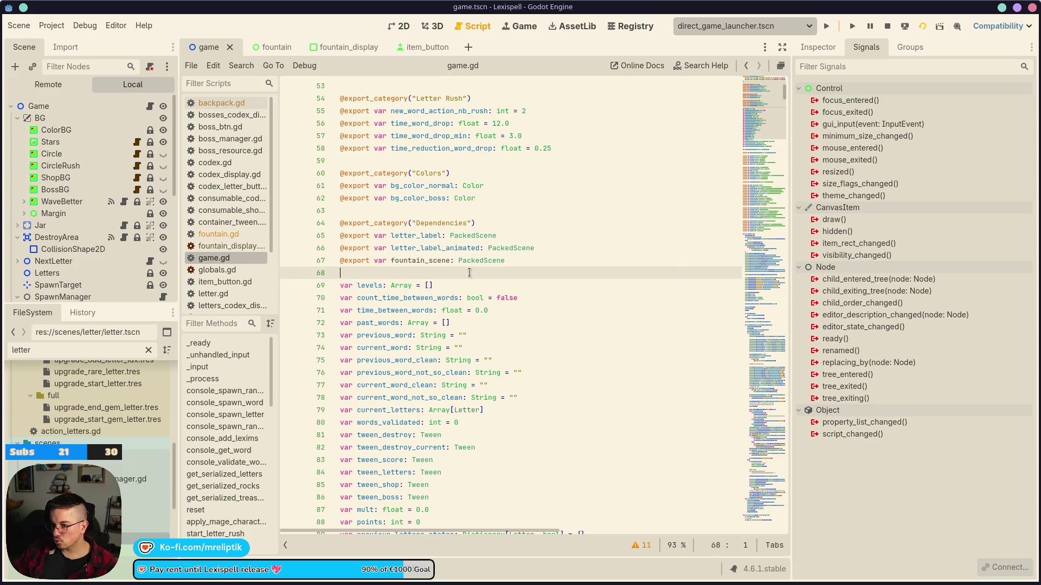
{"action": "key", "text": "Return"}
{"action": "type", "text": "var fou"}
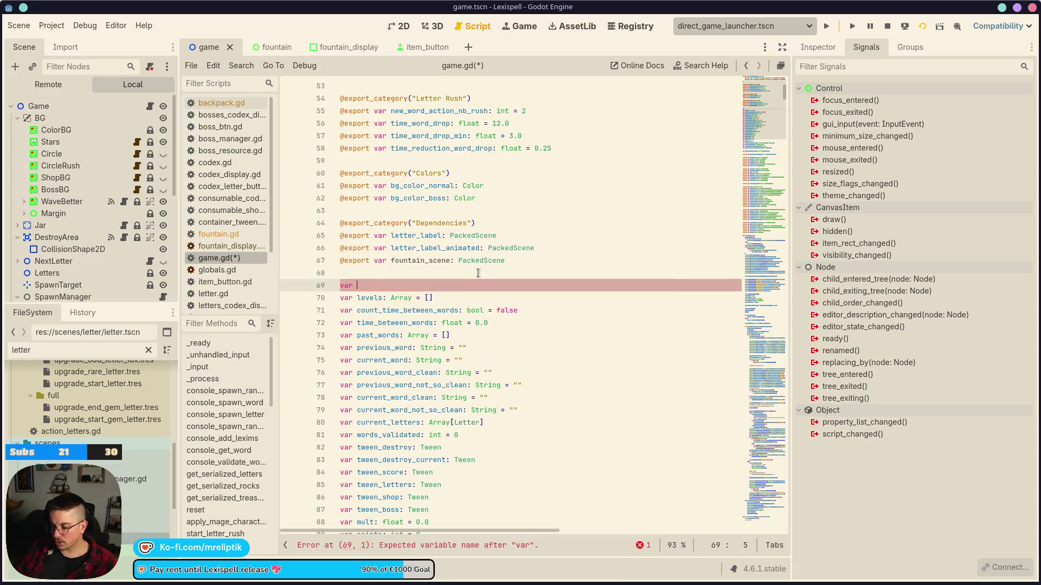
{"action": "type", "text": "ntaint"}
{"action": "key", "text": "BackSpace"}
{"action": "key", "text": "BackSpace"}
{"action": "key", "text": "BackSpace"}
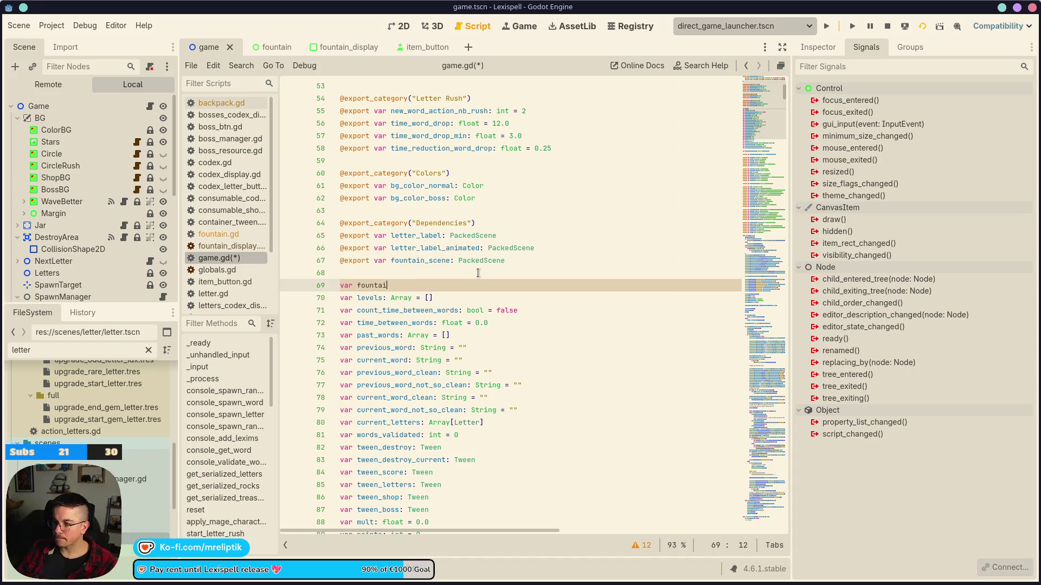
{"action": "type", "text": "Fountain"}
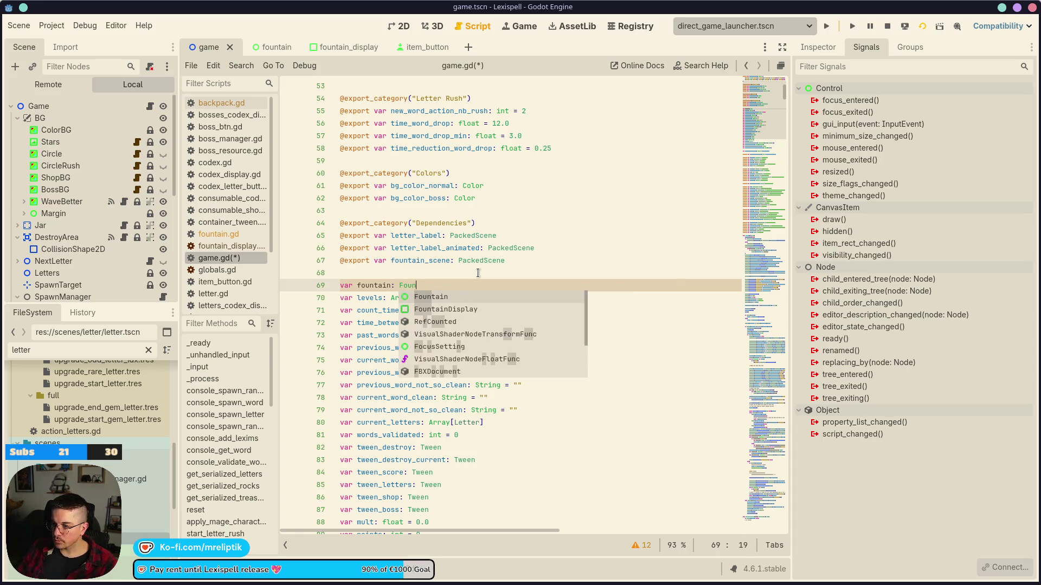
{"action": "key", "text": "ctrl+s"}
{"action": "type", "text": "Display"}
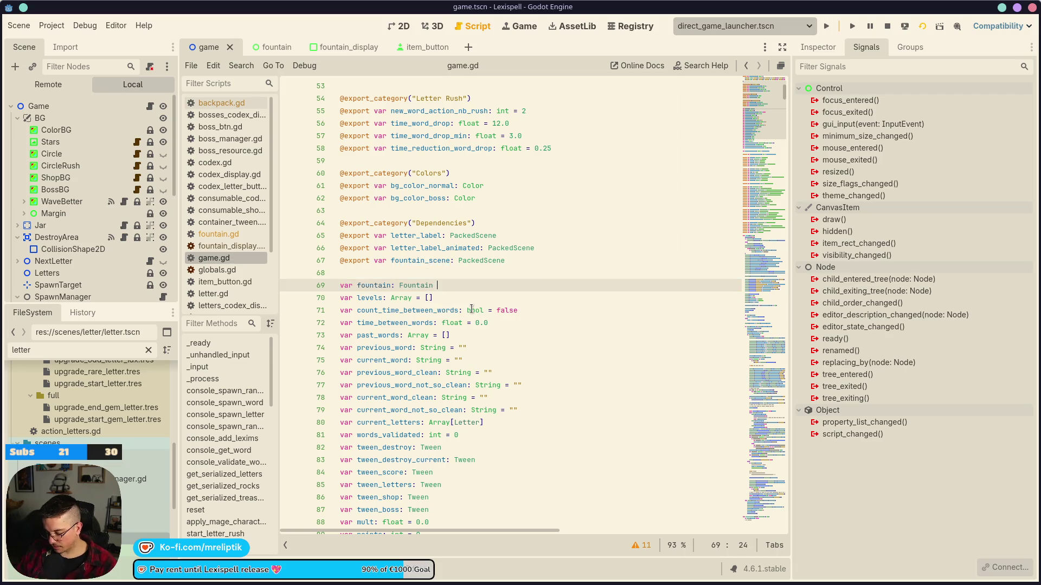
{"action": "key", "text": "ctrl+s"}
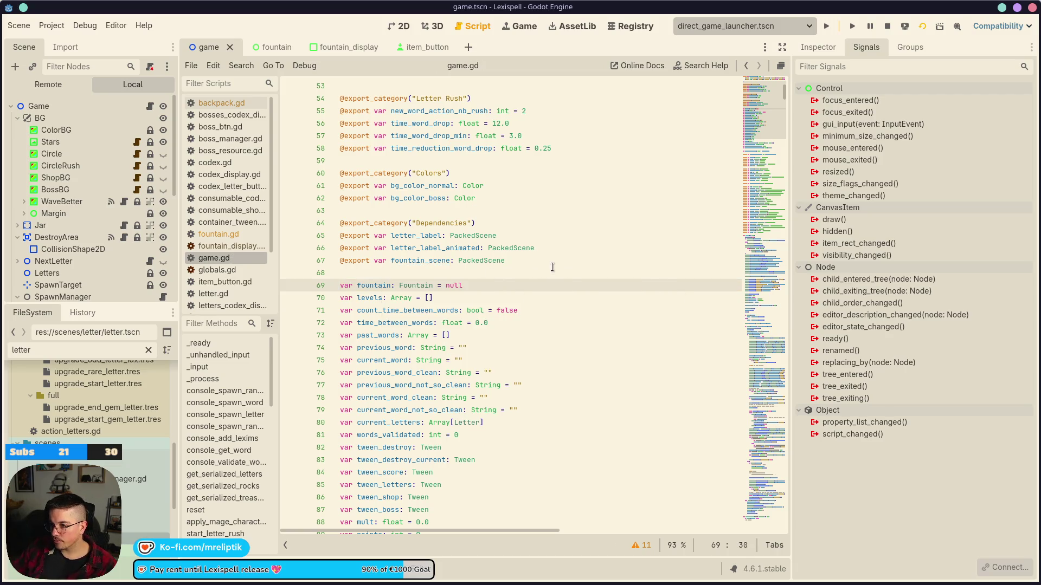
{"action": "left_click", "coordinate": [556, 259]}
Make fountain_scene default to a preload of fountain.tscn and check the Game node's exports
{"action": "type", "text": "="}
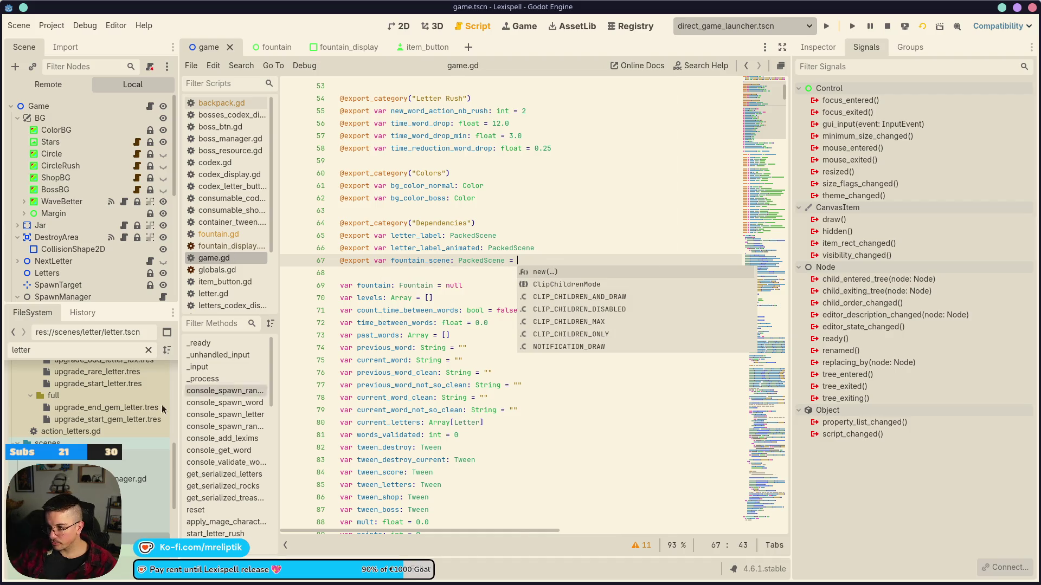
{"action": "double_click", "coordinate": [64, 350]}
{"action": "type", "text": "foun"}
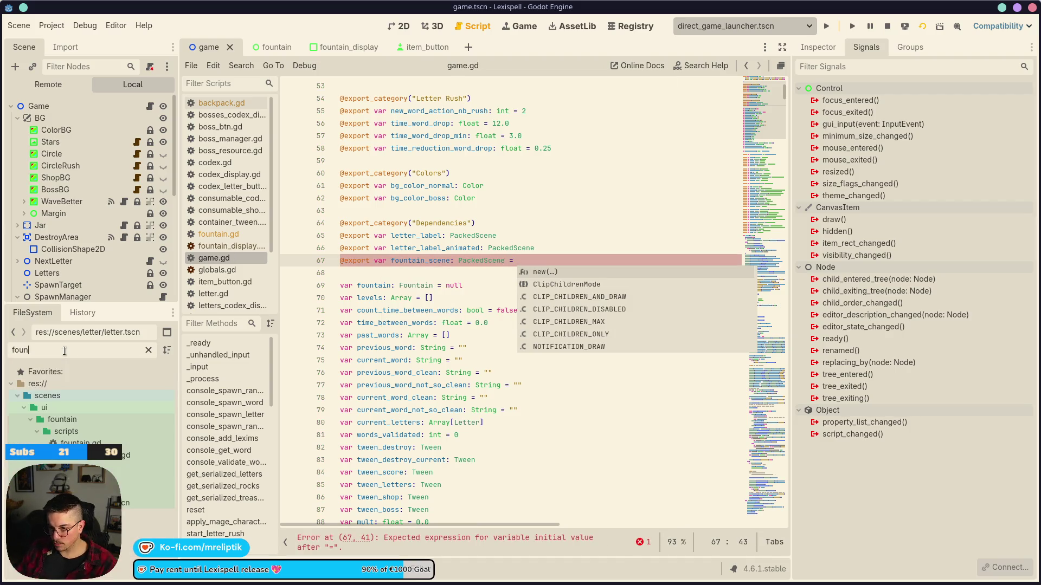
{"action": "mouse_move", "coordinate": [145, 491]}
{"action": "left_mouse_down"}
{"action": "mouse_move", "coordinate": [592, 265]}
{"action": "mouse_move", "coordinate": [515, 263]}
{"action": "left_mouse_up"}
{"action": "key", "text": "ctrl+s"}
{"action": "double_click", "coordinate": [419, 261]}
{"action": "key", "text": "ctrl+c"}
{"action": "key", "text": "ctrl+s"}
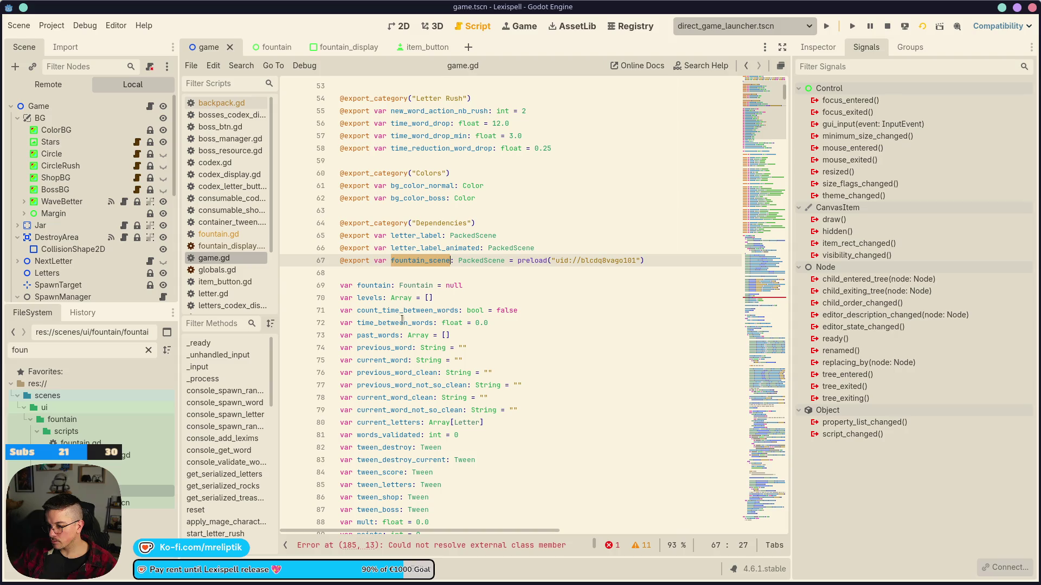
{"action": "left_click", "coordinate": [70, 107]}
{"action": "left_click", "coordinate": [815, 45]}
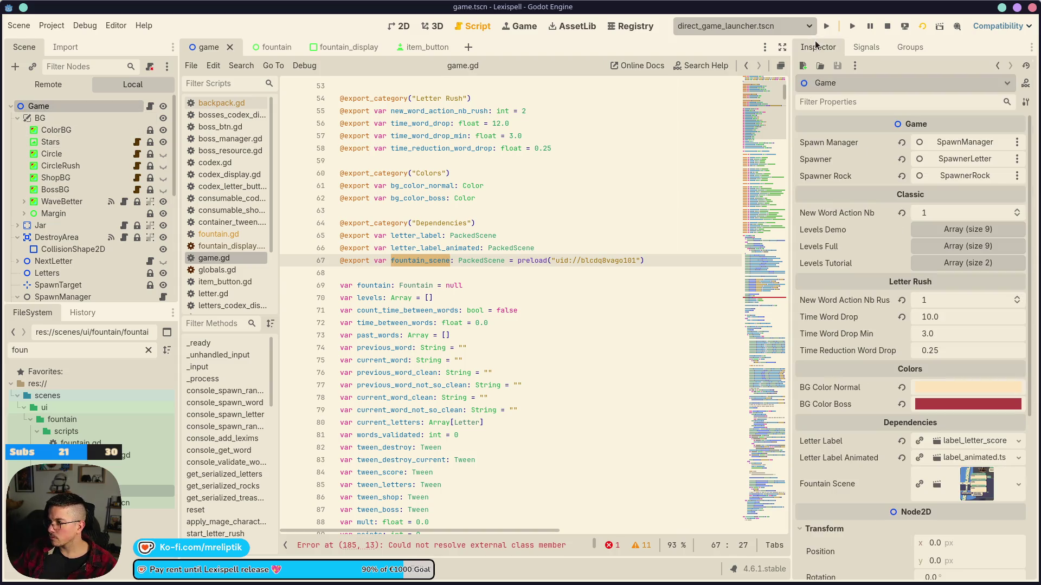
Stop the running game, save the scene, and go to the reported error on line 185
{"action": "left_click", "coordinate": [887, 26]}
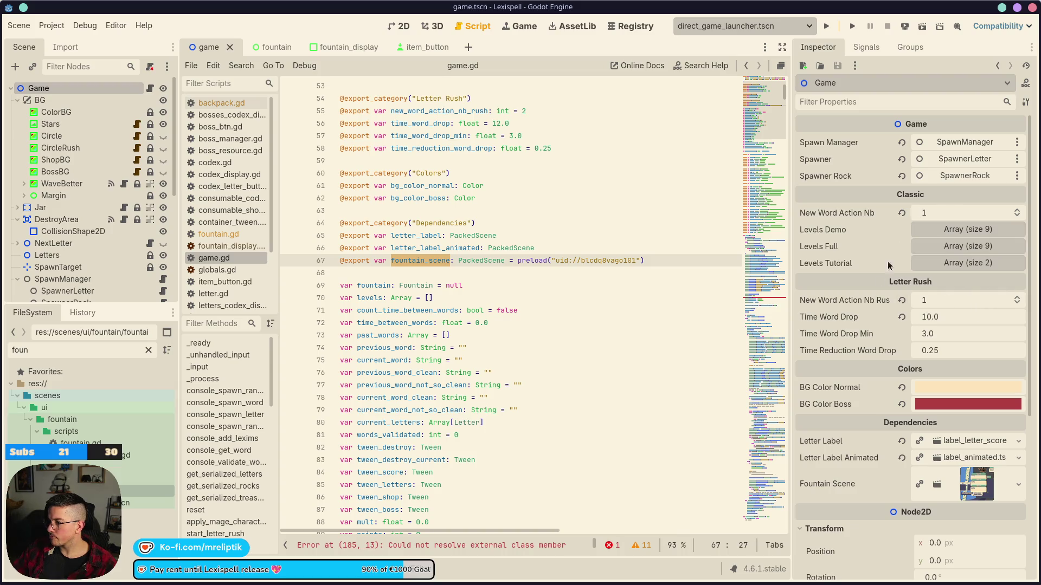
{"action": "scroll", "coordinate": [851, 426], "scroll_direction": "down", "scroll_amount": 3}
{"action": "key", "text": "ctrl+s"}
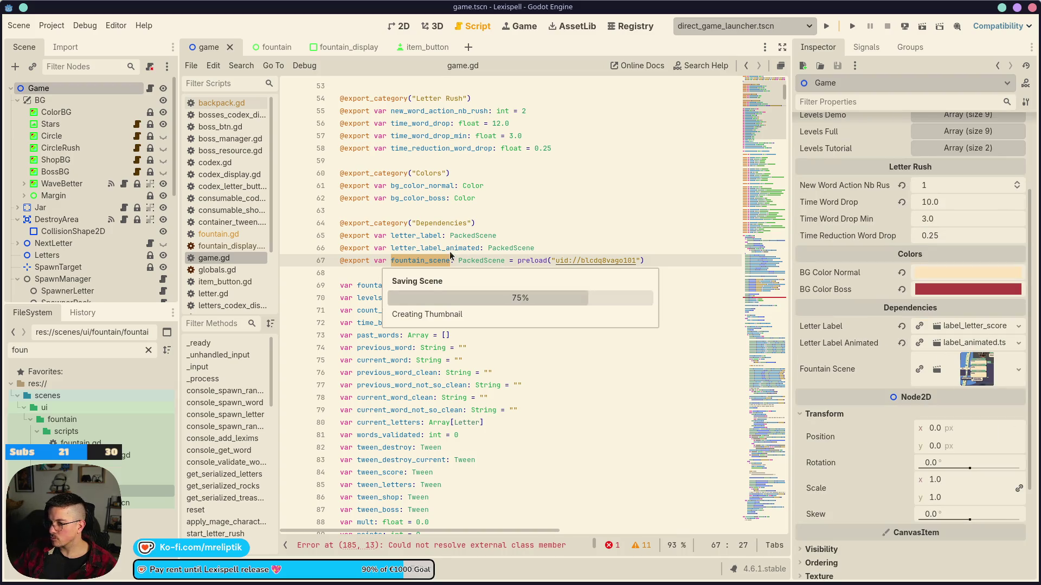
{"action": "scroll", "coordinate": [490, 289], "scroll_direction": "down", "scroll_amount": 5}
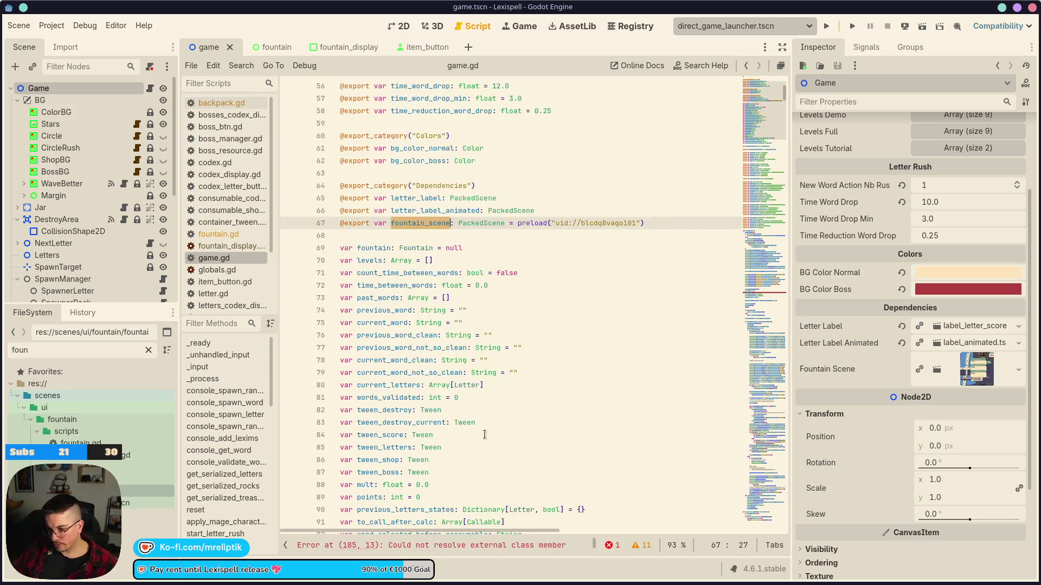
{"action": "left_click", "coordinate": [473, 546]}
{"action": "double_click", "coordinate": [437, 300]}
{"action": "scroll", "coordinate": [380, 352], "scroll_direction": "down", "scroll_amount": 7}
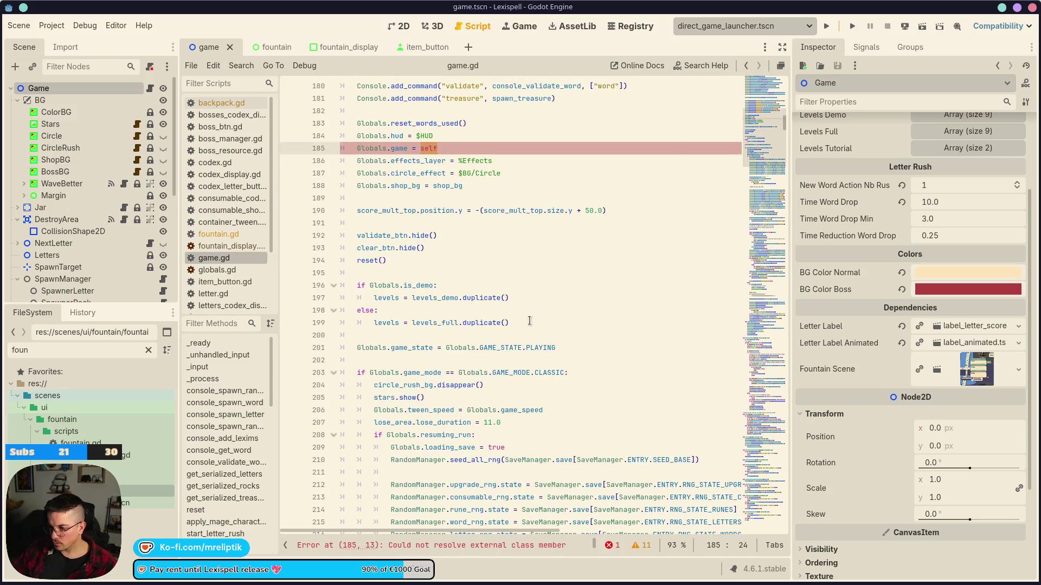
{"action": "scroll", "coordinate": [214, 520], "scroll_direction": "down", "scroll_amount": 10}
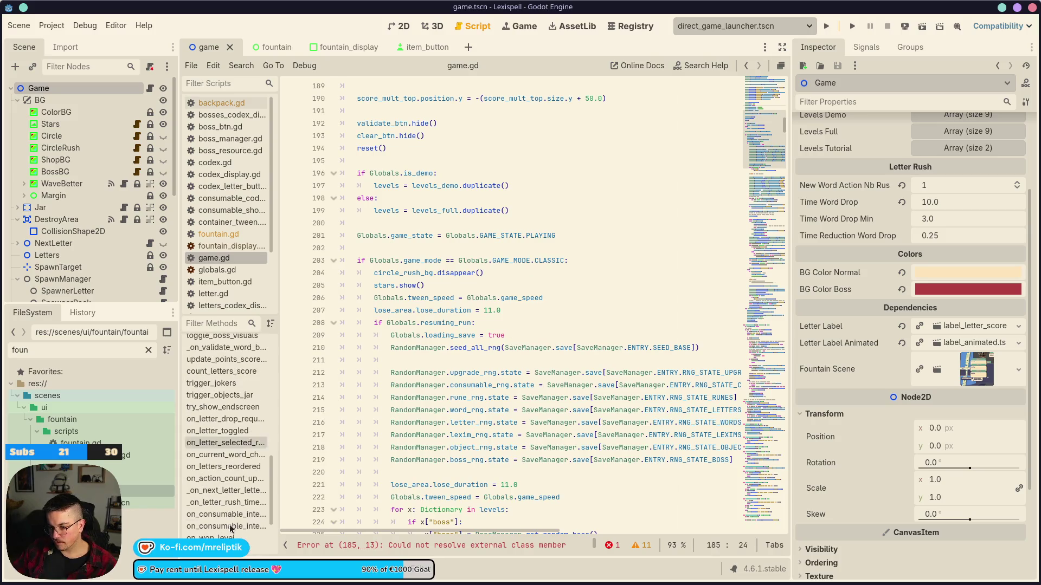
{"action": "scroll", "coordinate": [232, 523], "scroll_direction": "up", "scroll_amount": 3}
{"action": "scroll", "coordinate": [232, 523], "scroll_direction": "down", "scroll_amount": 3}
{"action": "scroll", "coordinate": [232, 520], "scroll_direction": "up", "scroll_amount": 5}
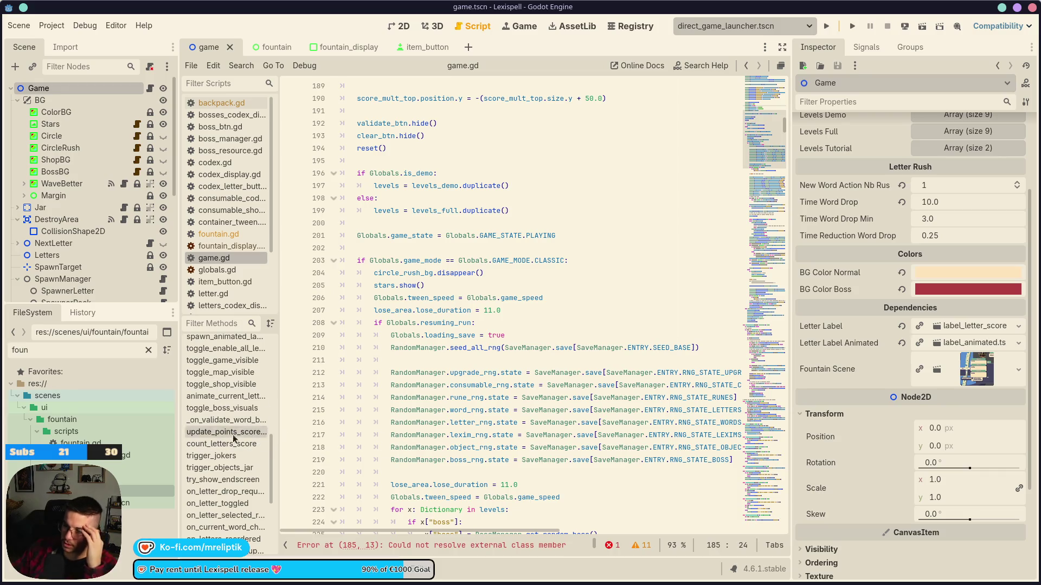
{"action": "left_click_drag", "start_coordinate": [272, 459], "coordinate": [270, 402]}
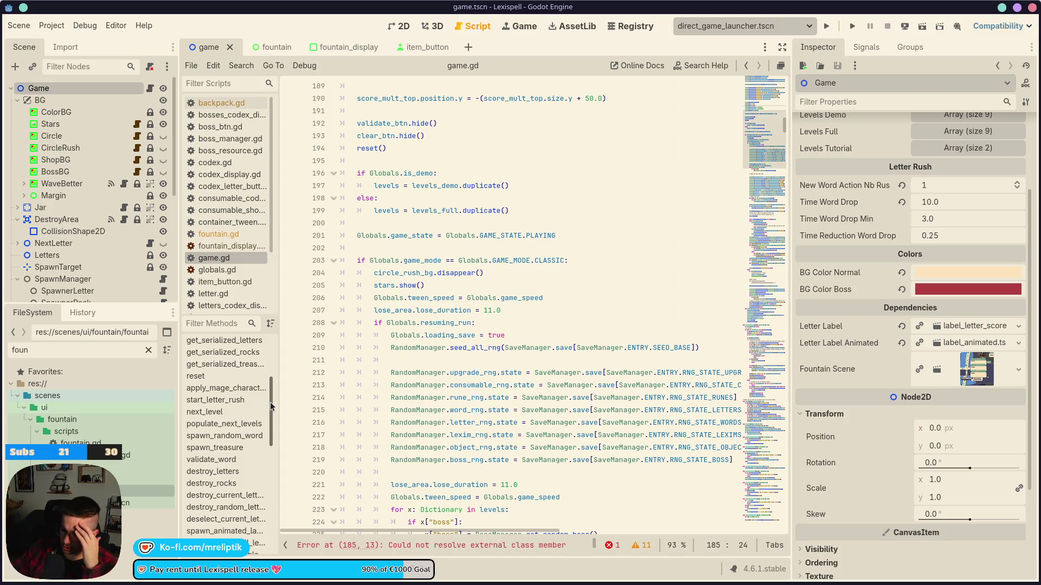
Add a 'func spawn_fountain() -> void:' stub below spawn_treasure
{"action": "left_click", "coordinate": [215, 447]}
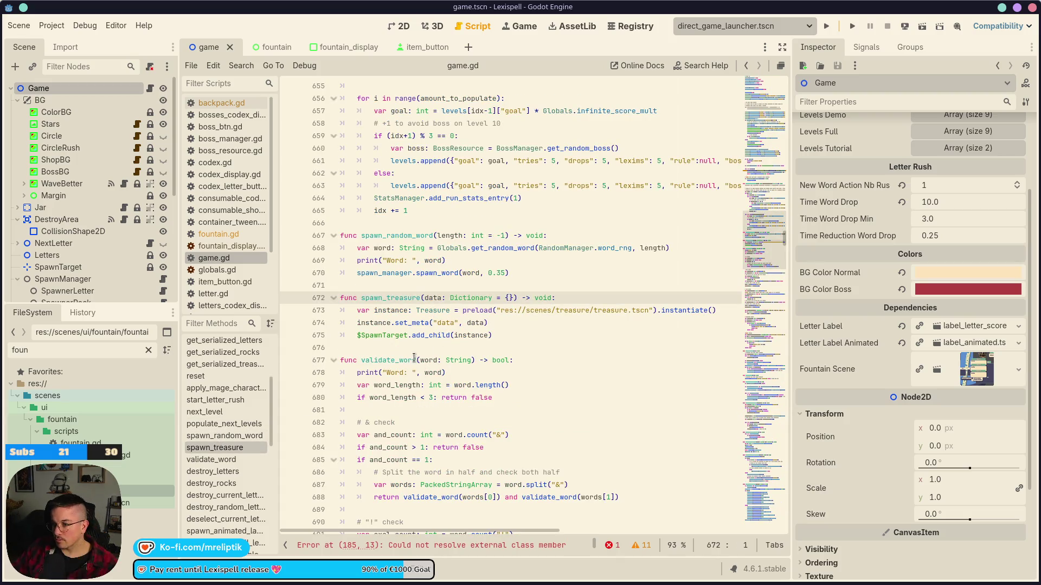
{"action": "left_click", "coordinate": [414, 360]}
{"action": "left_click", "coordinate": [413, 347]}
{"action": "key", "text": "Return"}
{"action": "key", "text": "Return"}
{"action": "key", "text": "Up"}
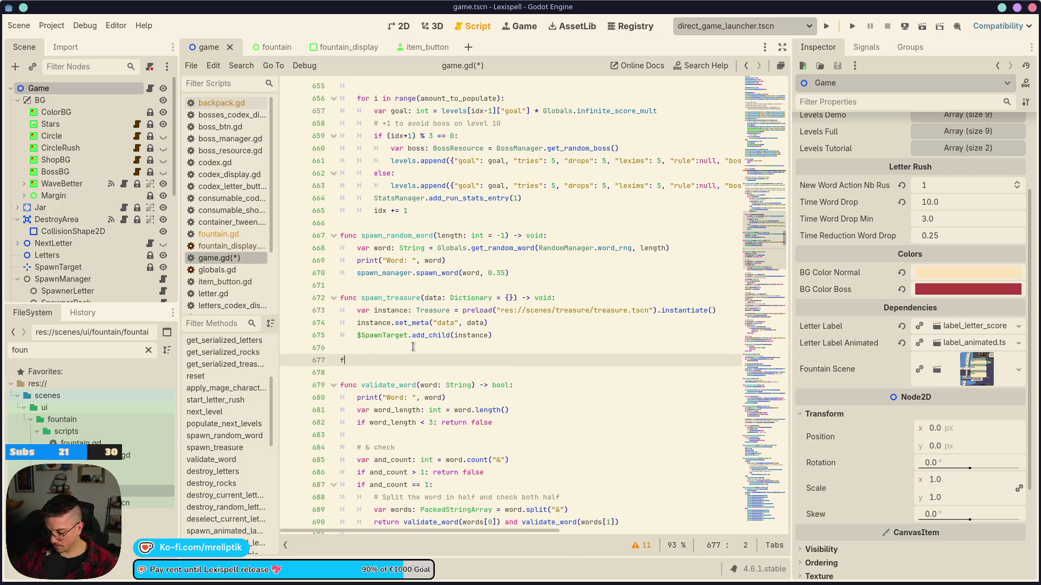
{"action": "type", "text": "func spawn_fount"}
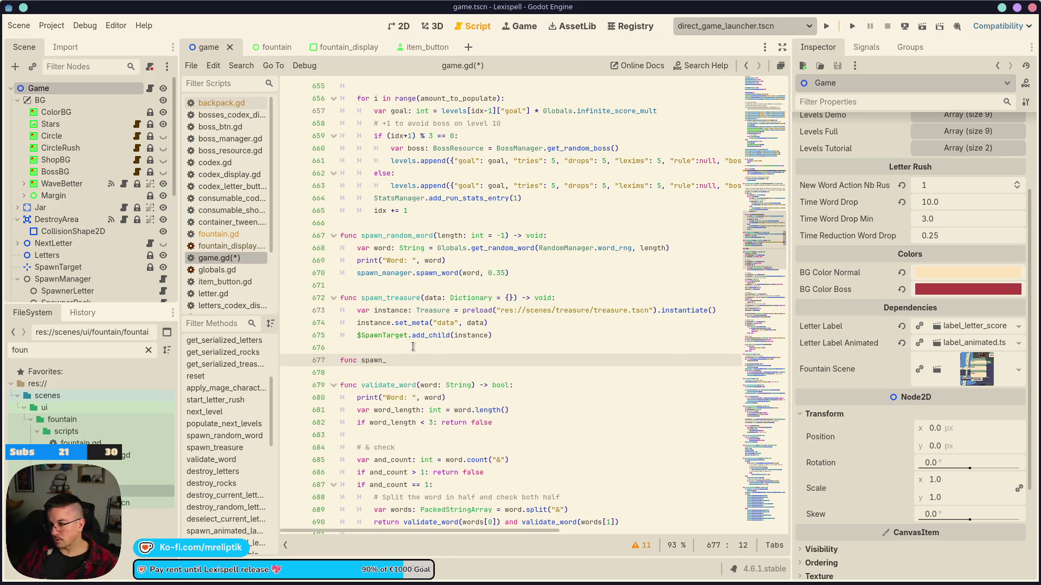
{"action": "type", "text": "ain() -> "}
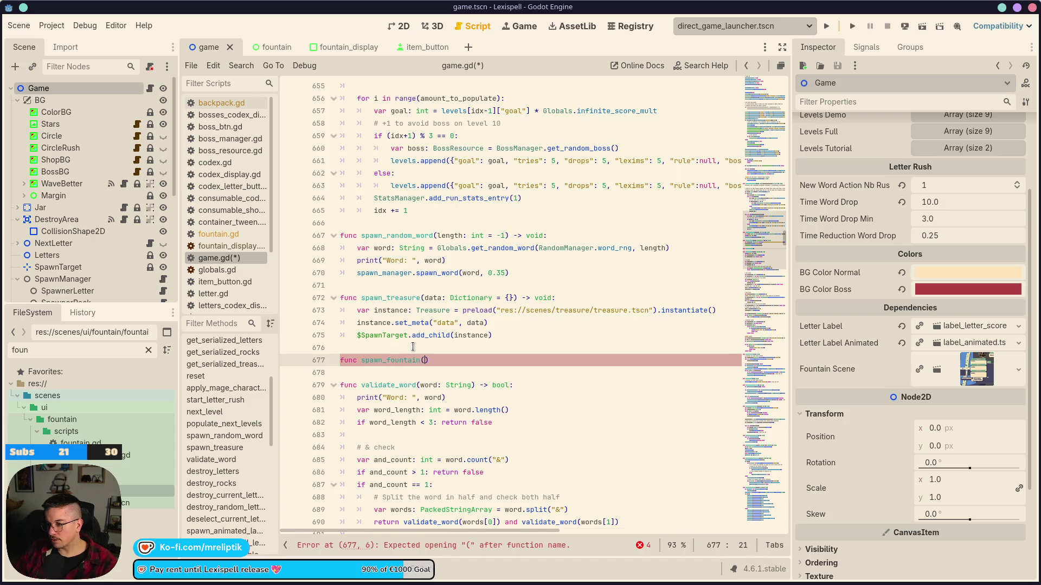
{"action": "type", "text": "void:"}
{"action": "key", "text": "Return"}
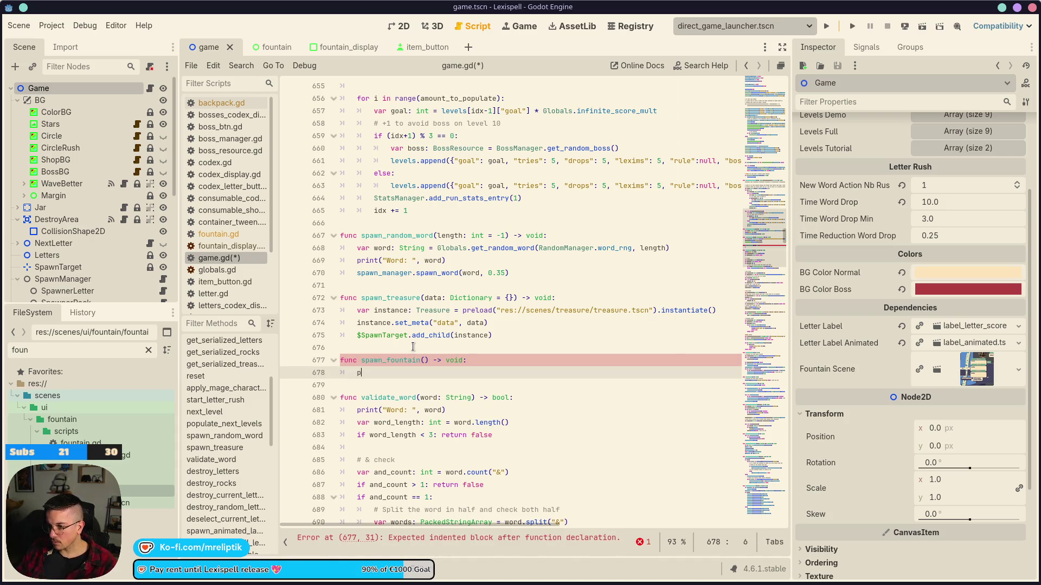
{"action": "type", "text": "passs"}
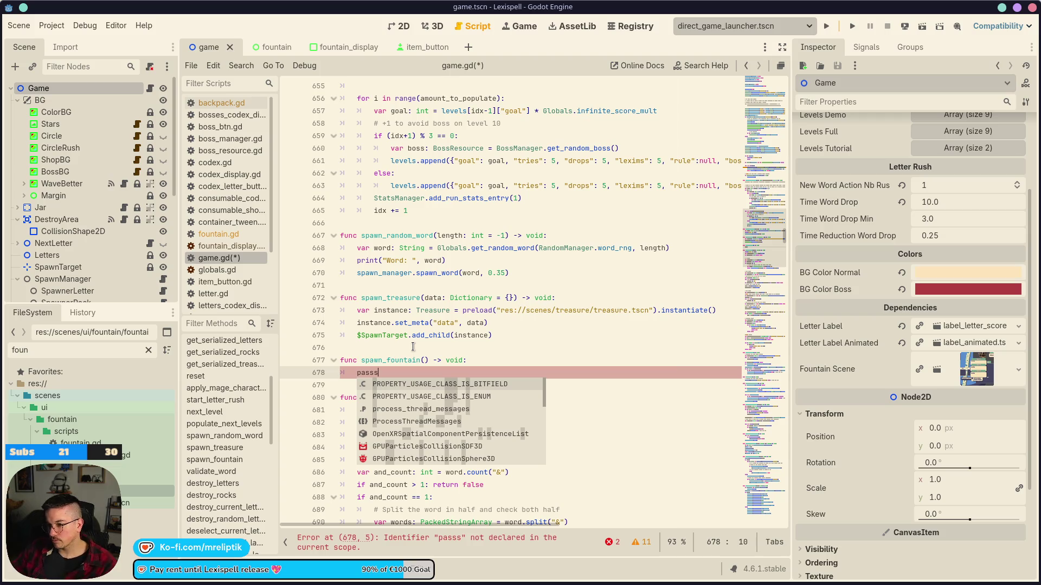
{"action": "key", "text": "Return"}
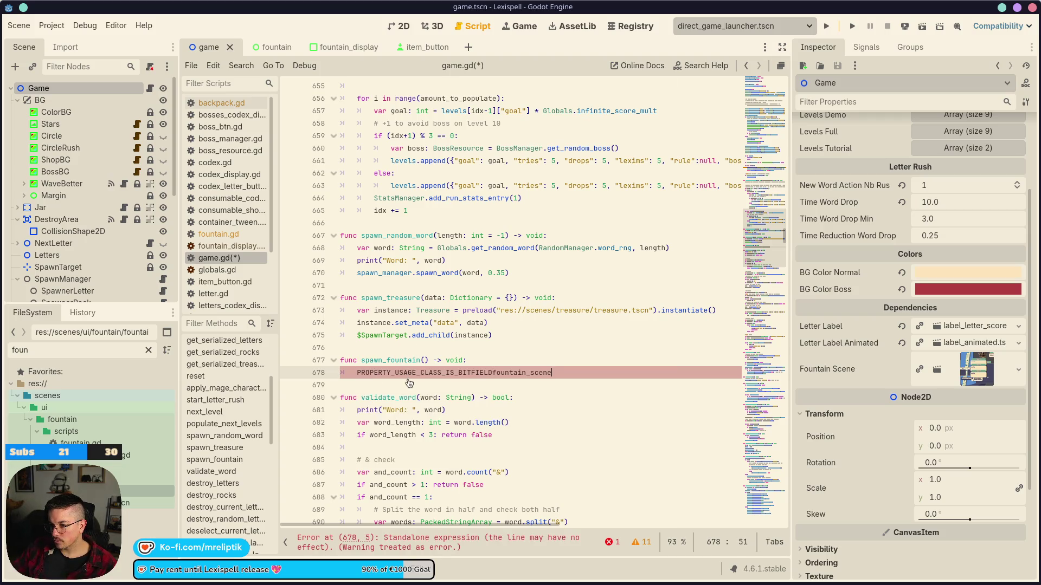
Make spawn_fountain assign fountain_scene.instantiate() to 'fountaint' and save
{"action": "key", "text": "ctrl+v"}
{"action": "key", "text": "Home"}
{"action": "type", "text": "var"}
{"action": "key", "text": "Escape"}
{"action": "key", "text": "BackSpace"}
{"action": "key", "text": "BackSpace"}
{"action": "key", "text": "BackSpace"}
{"action": "type", "text": "fountaint ="}
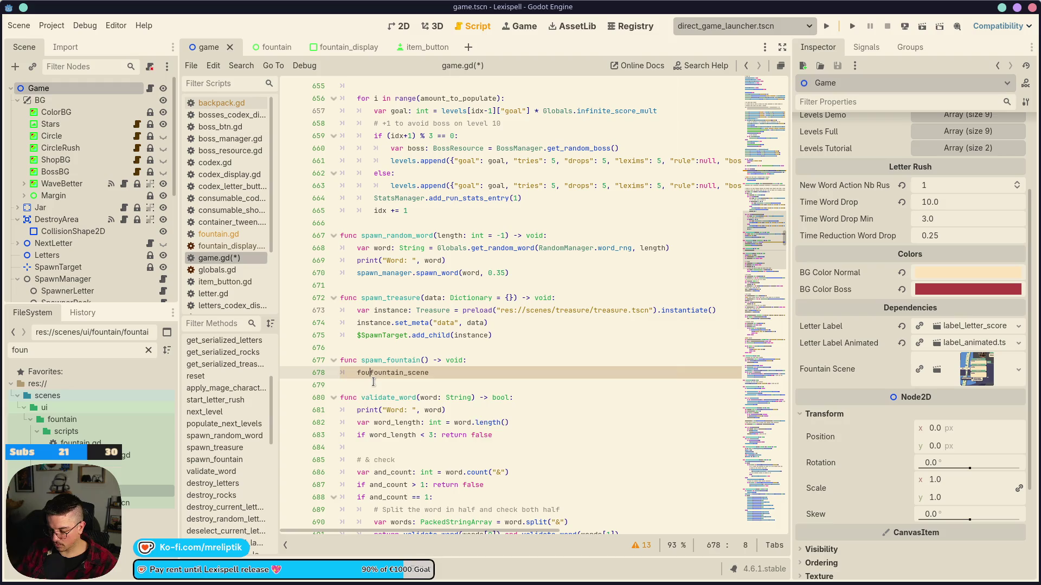
{"action": "key", "text": "End"}
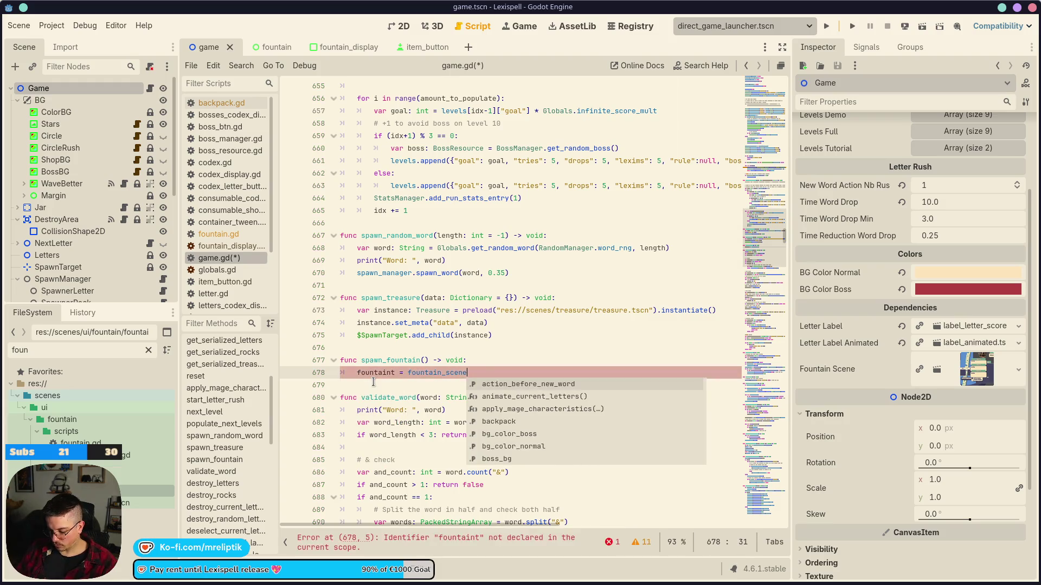
{"action": "type", "text": ".instan"}
{"action": "key", "text": "Return"}
{"action": "key", "text": "ctrl+s"}
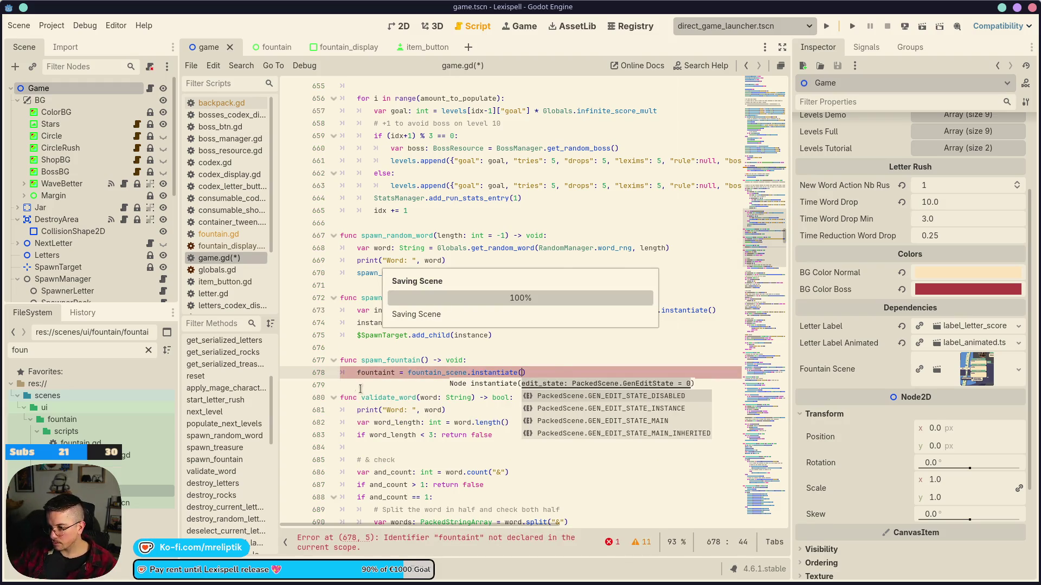
Begin a 'func remove_fountain() -> void:' function below spawn_fountain
{"action": "left_click", "coordinate": [361, 386]}
{"action": "key", "text": "Return"}
{"action": "key", "text": "Return"}
{"action": "key", "text": "Up"}
{"action": "type", "text": "func "}
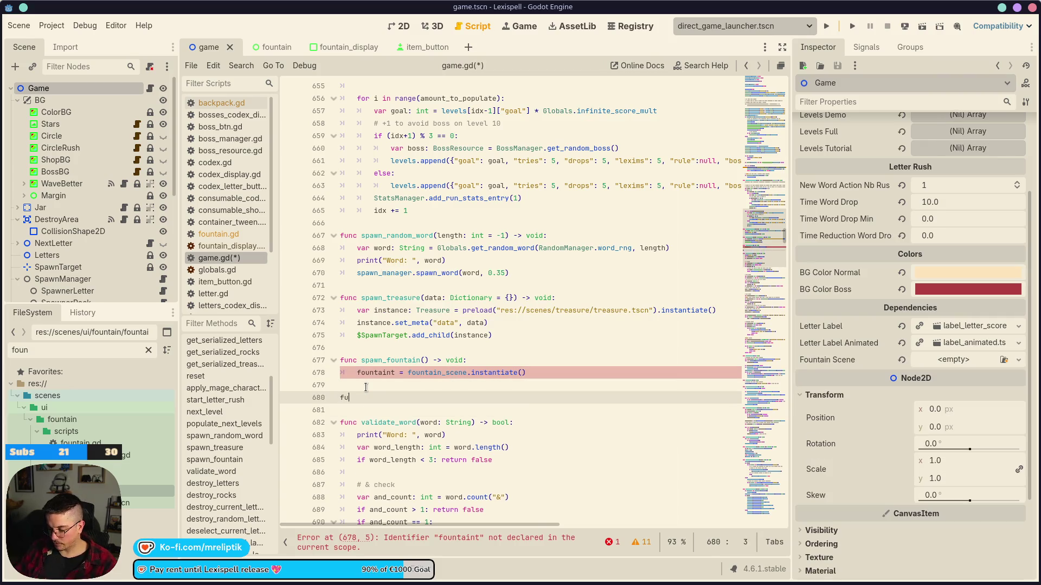
{"action": "type", "text": "remove_fount"}
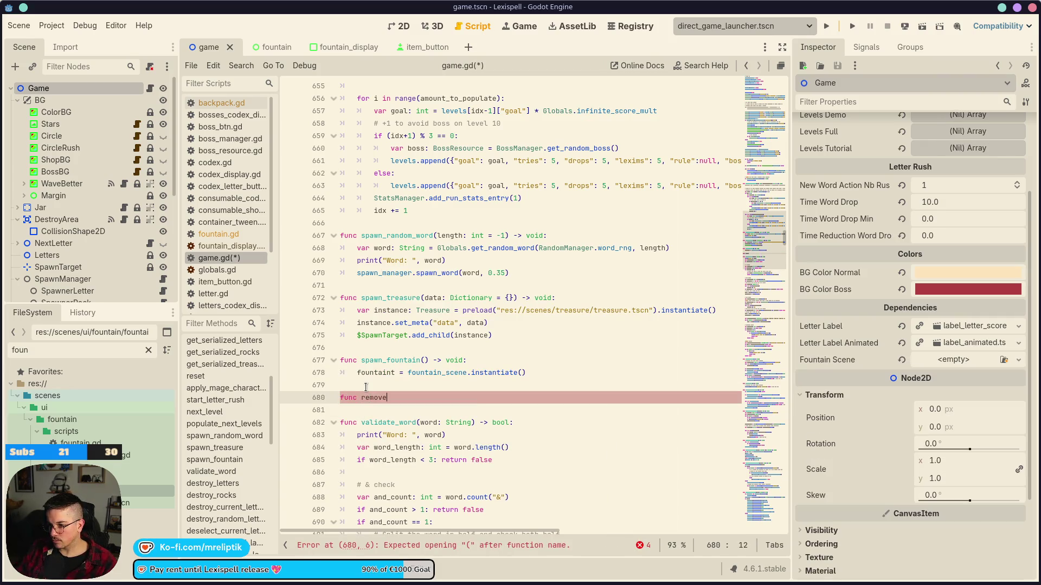
{"action": "type", "text": "ain() "}
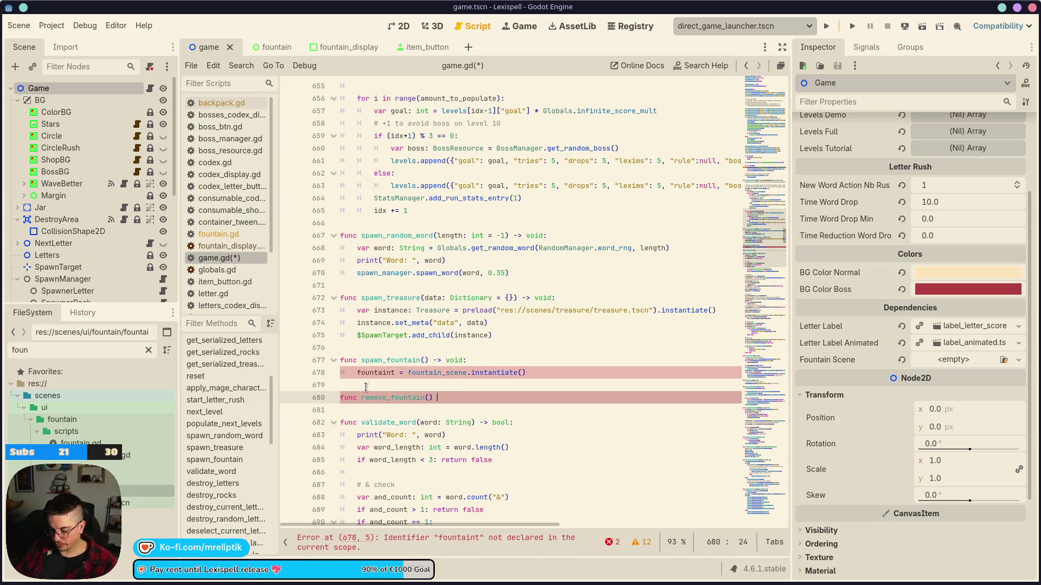
{"action": "type", "text": "-> void:"}
Fix the 'fountaint' typo and give remove_fountain a fountain.queue_free() body, then save
{"action": "key", "text": "Return"}
{"action": "type", "text": "pass"}
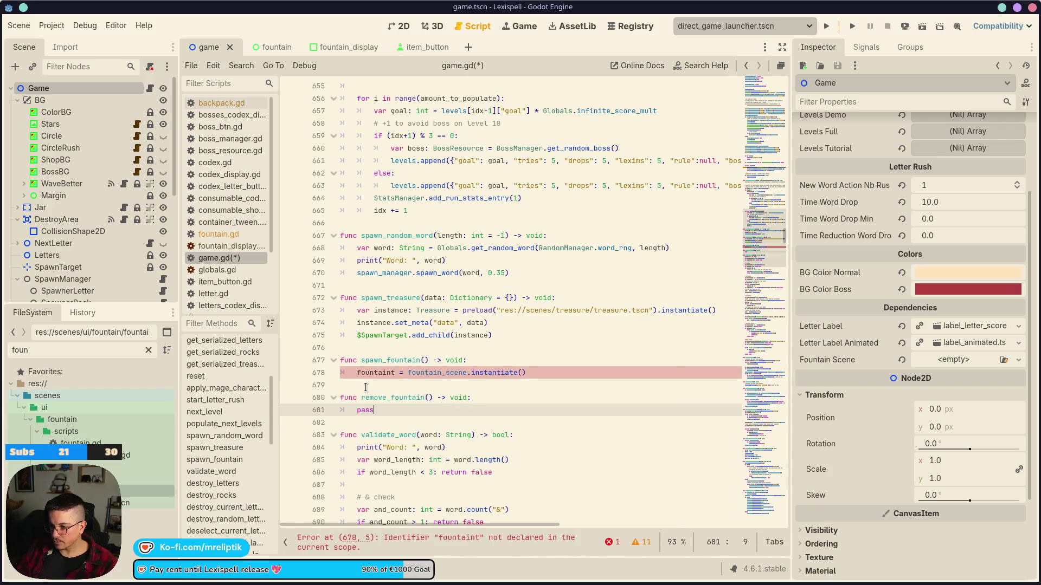
{"action": "key", "text": "Escape"}
{"action": "key", "text": "Up"}
{"action": "key", "text": "Up"}
{"action": "key", "text": "Up"}
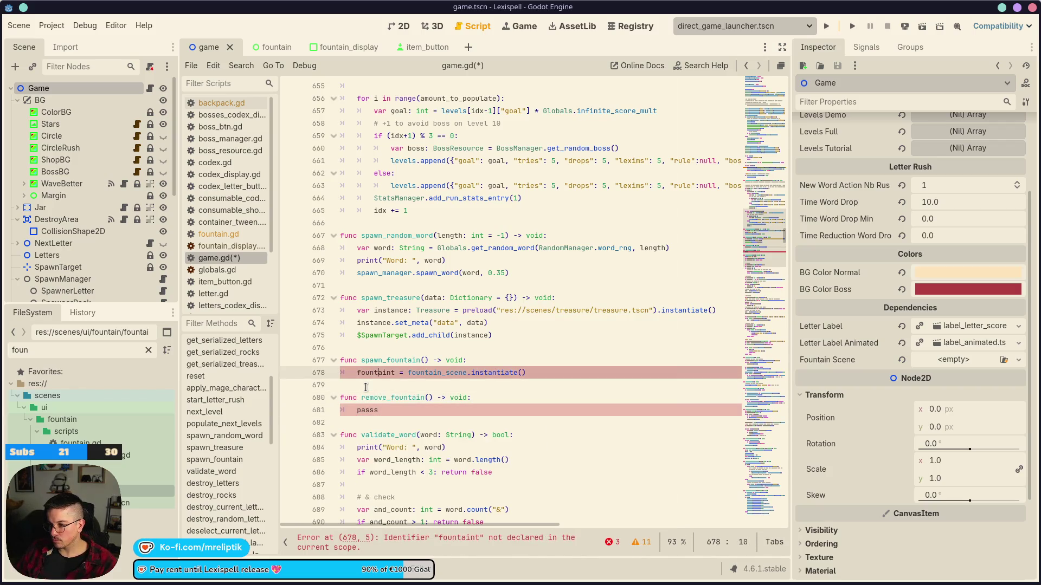
{"action": "key", "text": "BackSpace"}
{"action": "key", "text": "Down"}
{"action": "key", "text": "Down"}
{"action": "key", "text": "Down"}
{"action": "key", "text": "Home"}
{"action": "type", "text": "fountain."}
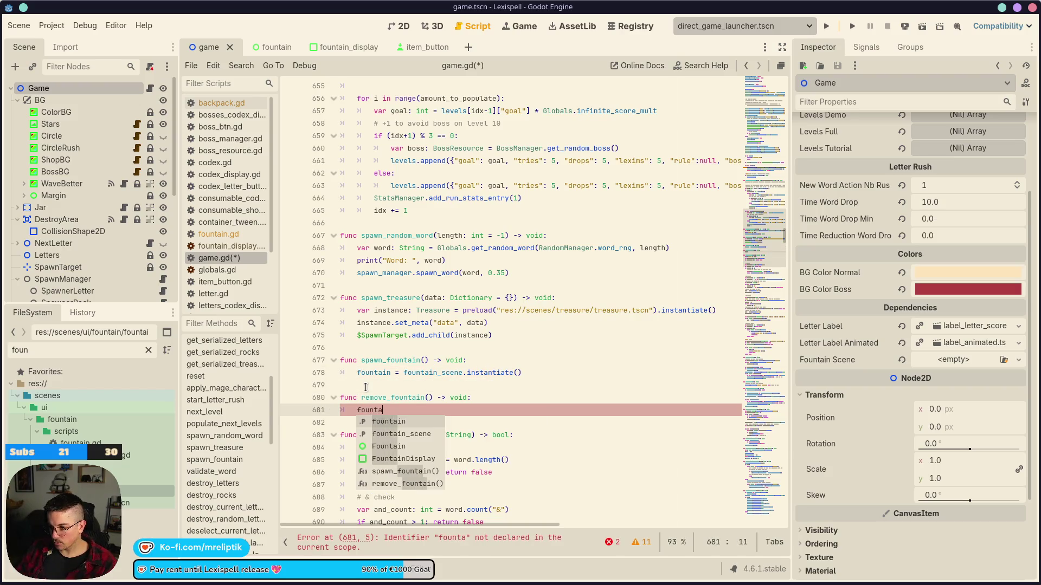
{"action": "type", "text": "queue"}
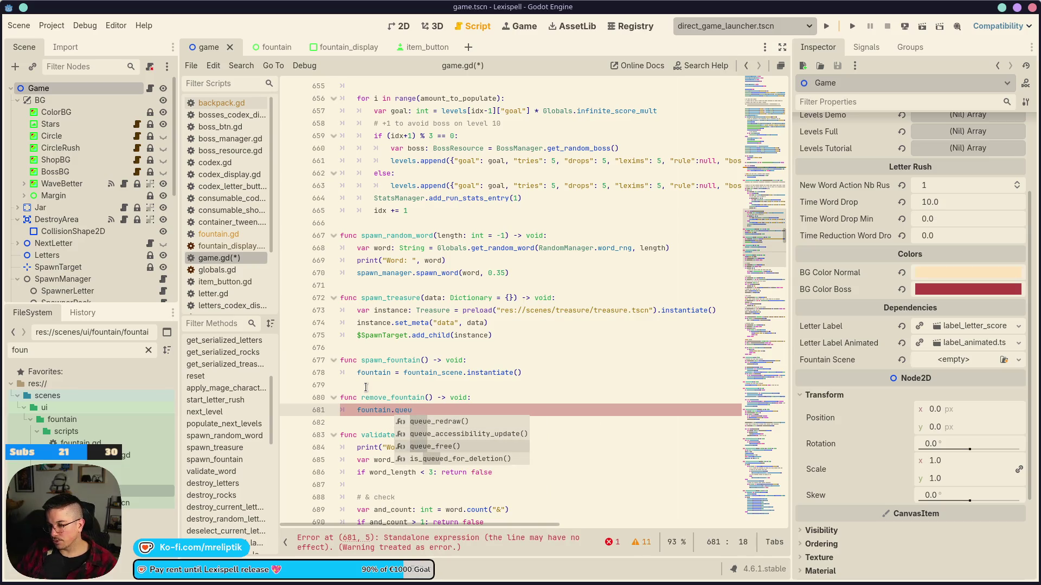
{"action": "key", "text": "Return"}
{"action": "key", "text": "ctrl+s"}
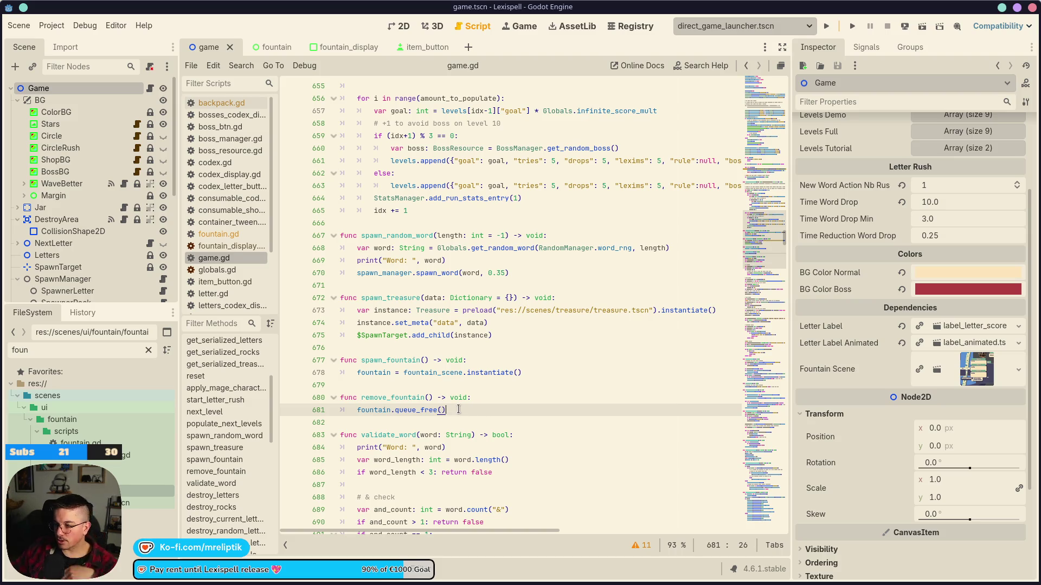
Replace queue_free with fountain.disappear(), add 'fountain = null', and save
{"action": "double_click", "coordinate": [414, 409]}
{"action": "type", "text": "dis"}
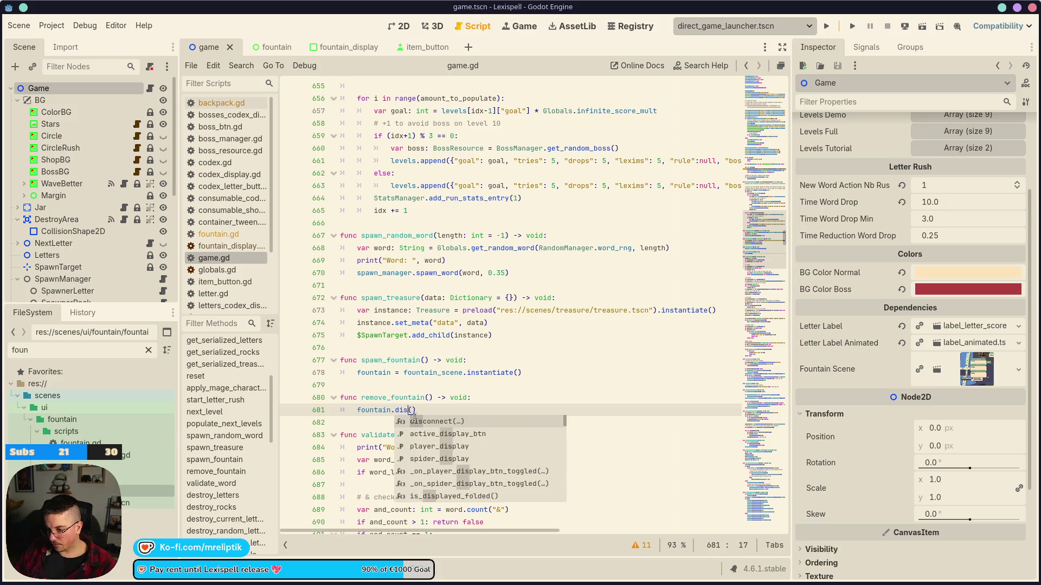
{"action": "type", "text": "appear"}
{"action": "key", "text": "End"}
{"action": "key", "text": "ctrl+s"}
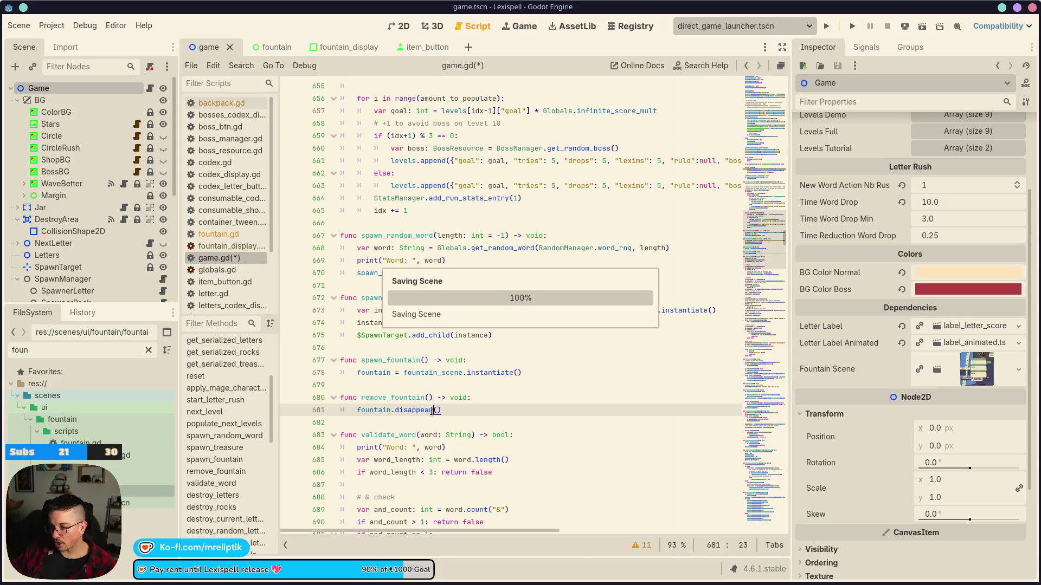
{"action": "key", "text": "Return"}
{"action": "type", "text": "fountain = "}
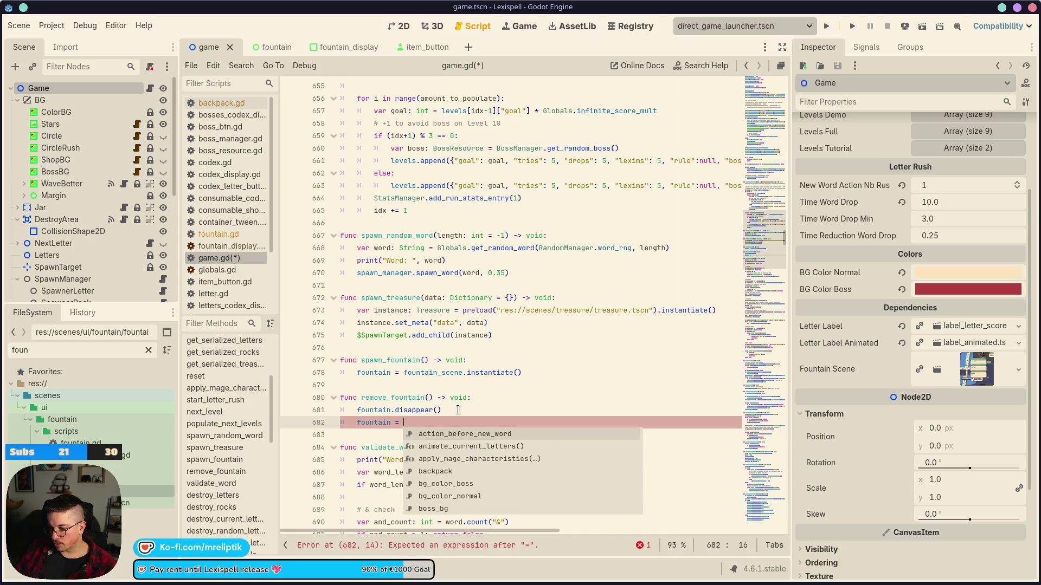
{"action": "type", "text": "null"}
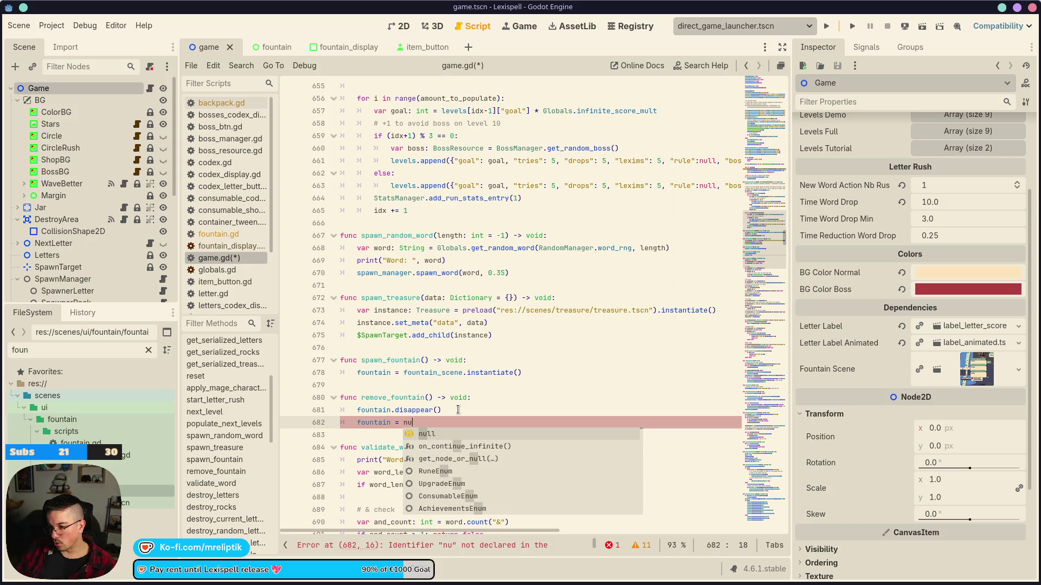
{"action": "key", "text": "ctrl+s"}
{"action": "left_click", "coordinate": [458, 410]}
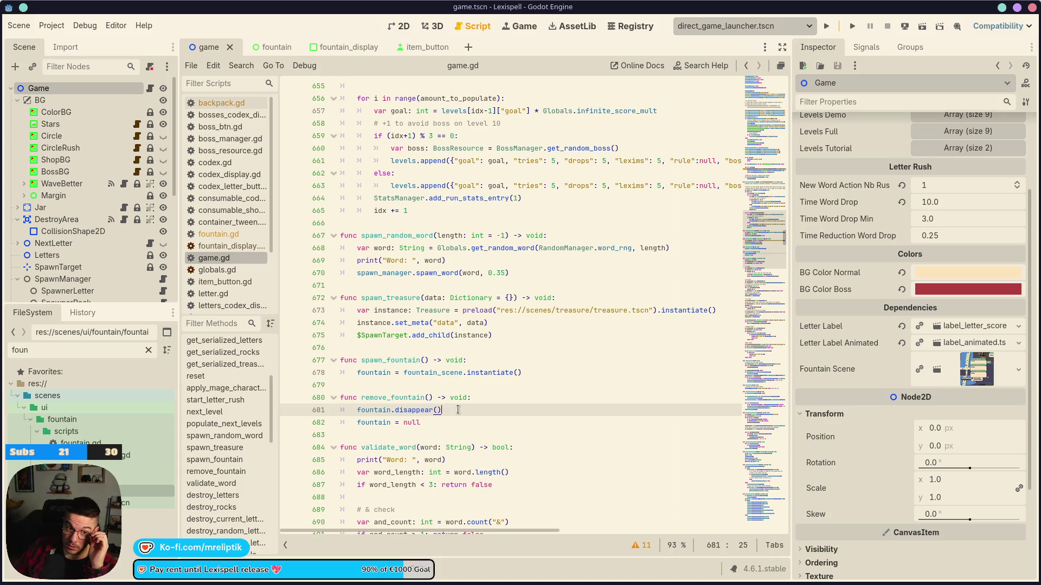
{"action": "left_click", "coordinate": [388, 397]}
{"action": "left_click", "coordinate": [404, 408]}
{"action": "double_click", "coordinate": [403, 410]}
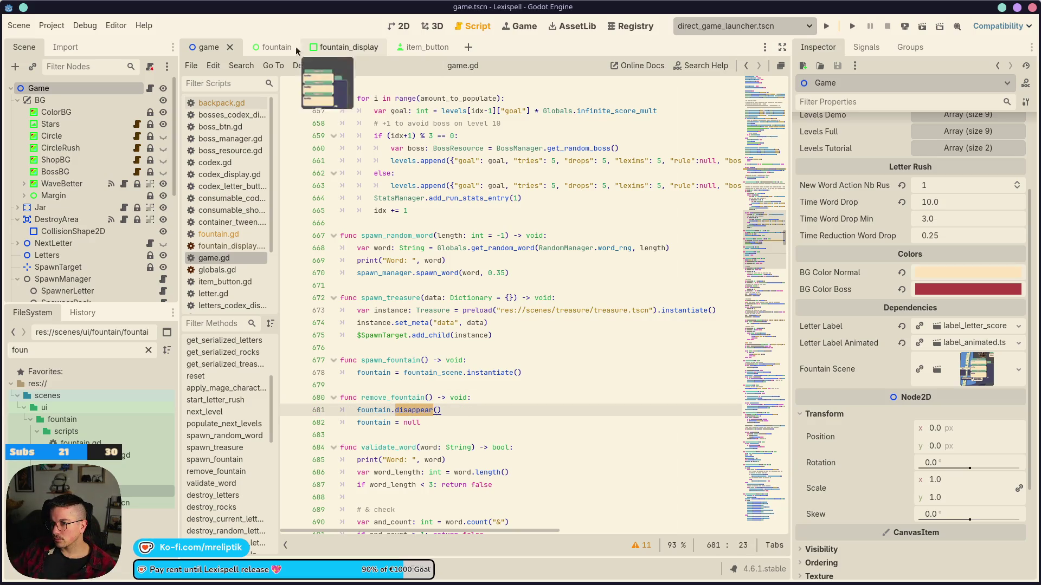
In fountain.gd, add an empty 'func appear() -> void:' function with pass and save
{"action": "left_click", "coordinate": [262, 47]}
{"action": "scroll", "coordinate": [150, 131], "scroll_direction": "up", "scroll_amount": 2}
{"action": "left_click", "coordinate": [150, 88]}
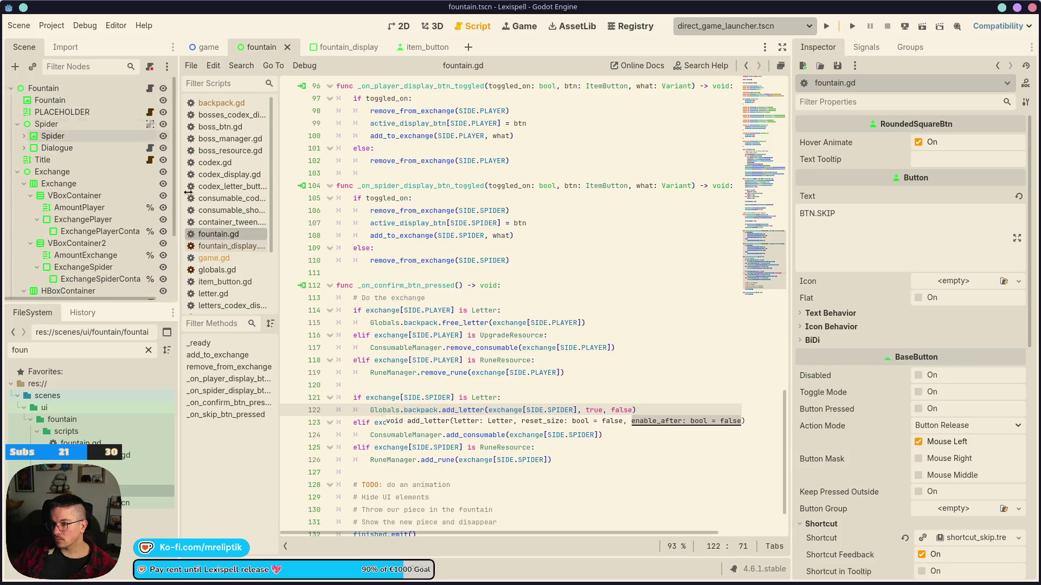
{"action": "scroll", "coordinate": [454, 396], "scroll_direction": "up", "scroll_amount": 10}
{"action": "scroll", "coordinate": [454, 396], "scroll_direction": "up", "scroll_amount": 8}
{"action": "scroll", "coordinate": [357, 238], "scroll_direction": "down", "scroll_amount": 9}
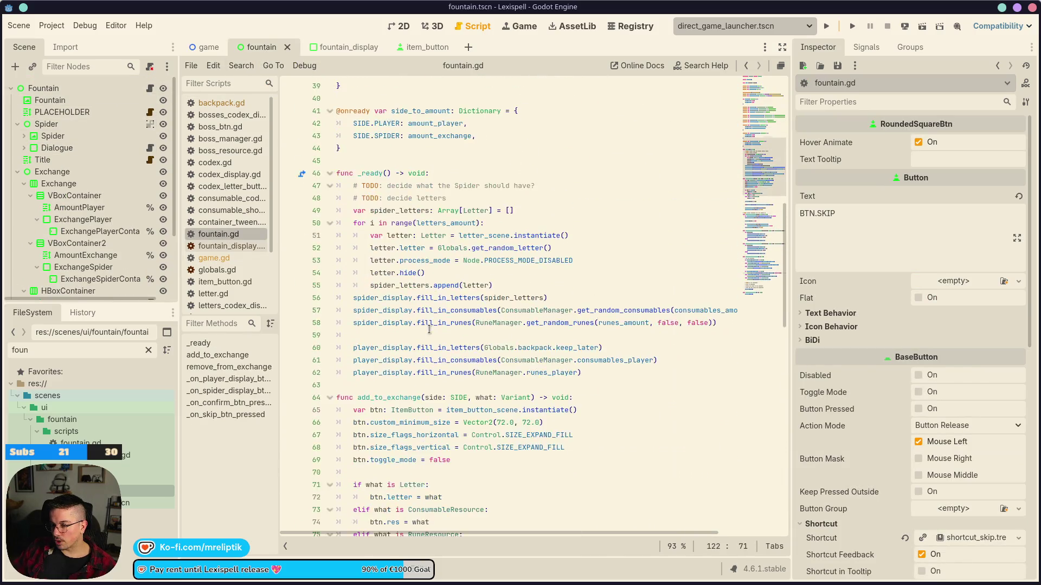
{"action": "left_click", "coordinate": [358, 239]}
{"action": "key", "text": "Return"}
{"action": "key", "text": "Return"}
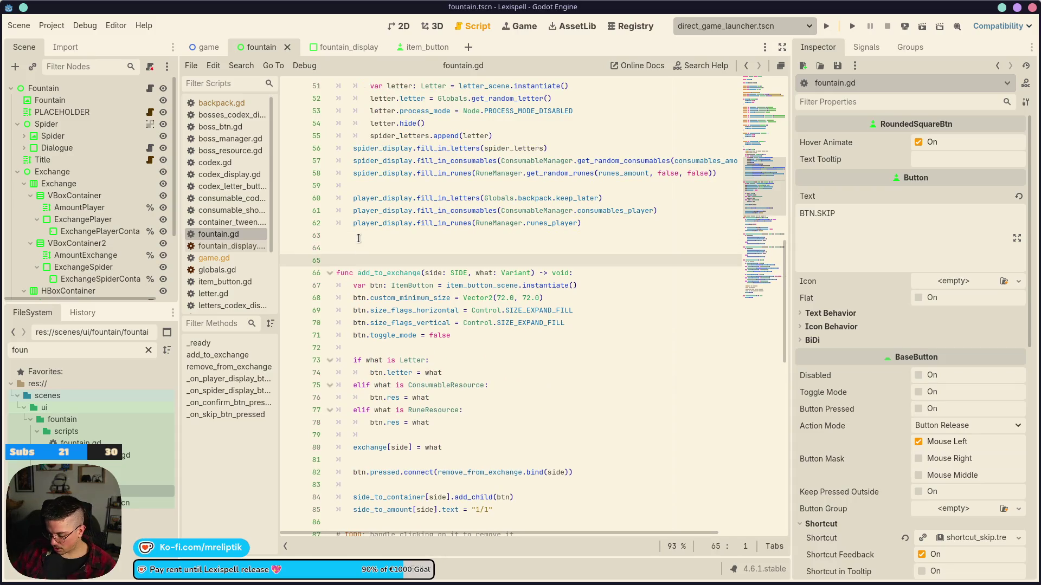
{"action": "key", "text": "Up"}
{"action": "type", "text": "func appear()"}
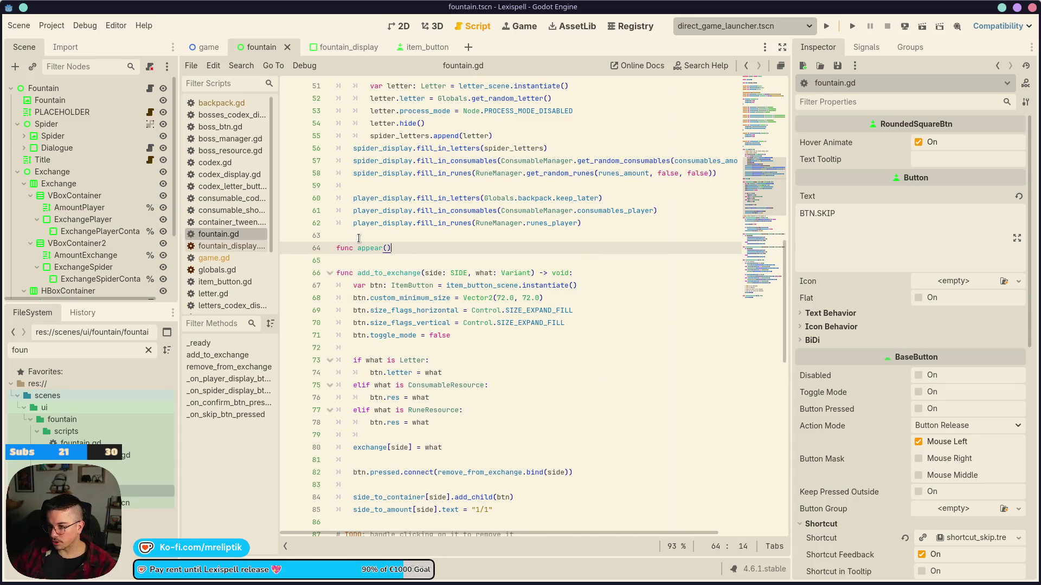
{"action": "type", "text": " -> void:"}
{"action": "key", "text": "Return"}
{"action": "type", "text": "pass"}
{"action": "key", "text": "Return"}
{"action": "key", "text": "ctrl+s"}
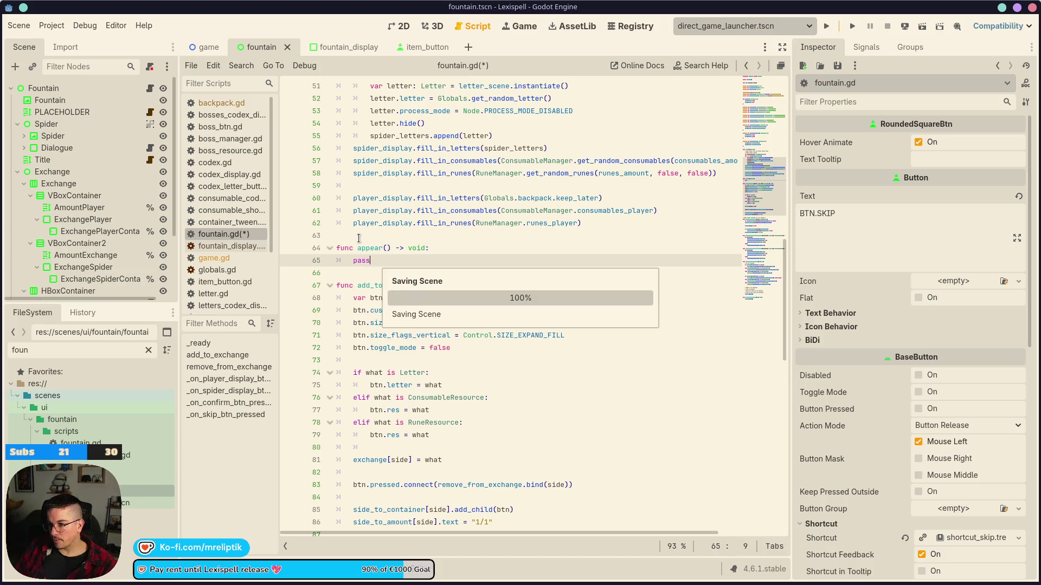
Add a disappear() function calling queue_free() under a '# TODO: animation?' comment, then return to the game scene
{"action": "key", "text": "Return"}
{"action": "key", "text": "BackSpace"}
{"action": "type", "text": "func disappear"}
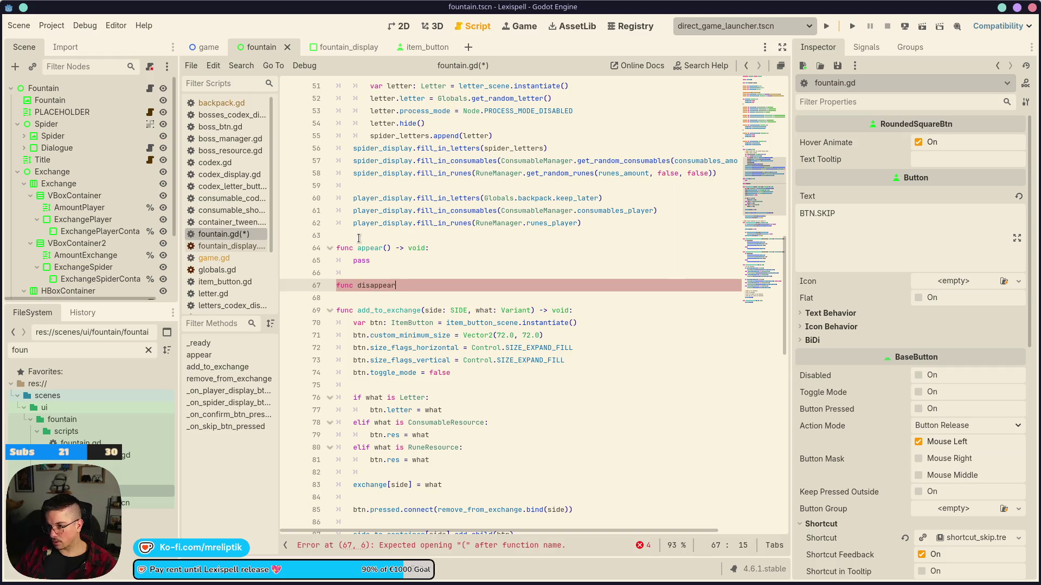
{"action": "type", "text": "() -> void:"}
{"action": "key", "text": "Return"}
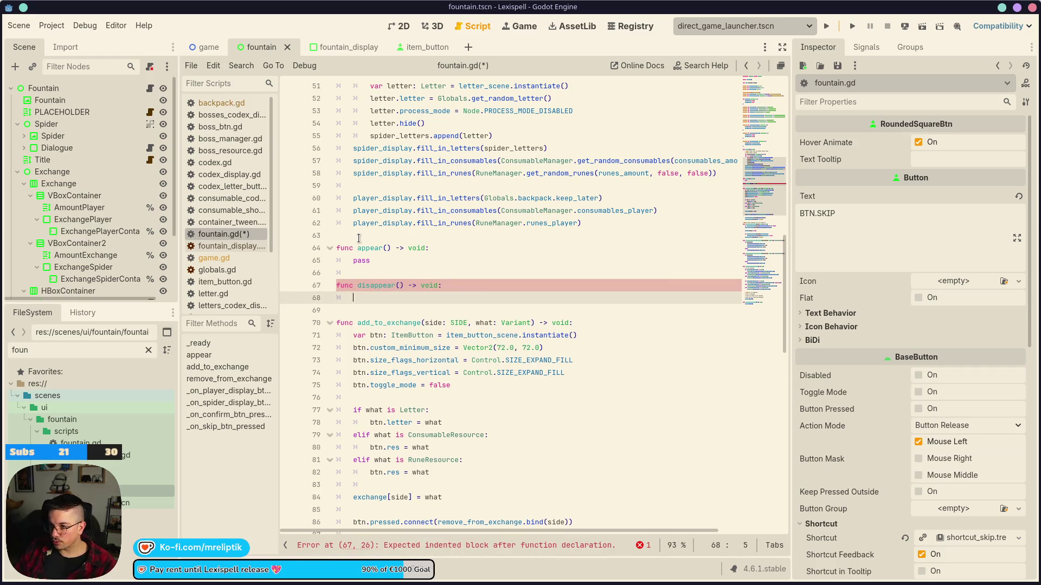
{"action": "type", "text": "queue"}
{"action": "key", "text": "Down"}
{"action": "key", "text": "Down"}
{"action": "key", "text": "Return"}
{"action": "key", "text": "ctrl+shift+Return"}
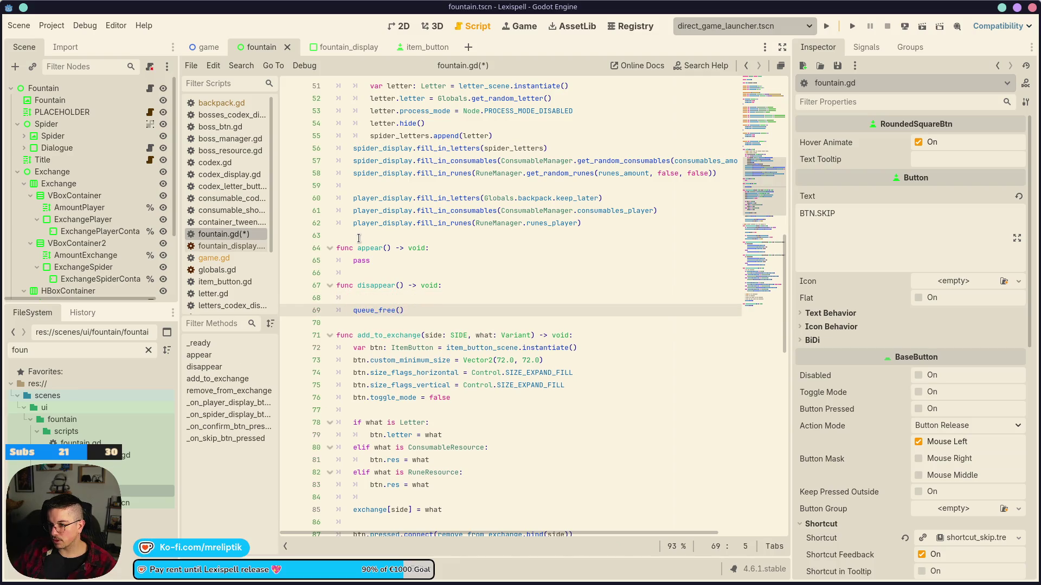
{"action": "type", "text": "TODO: animation?"}
{"action": "key", "text": "ctrl+s"}
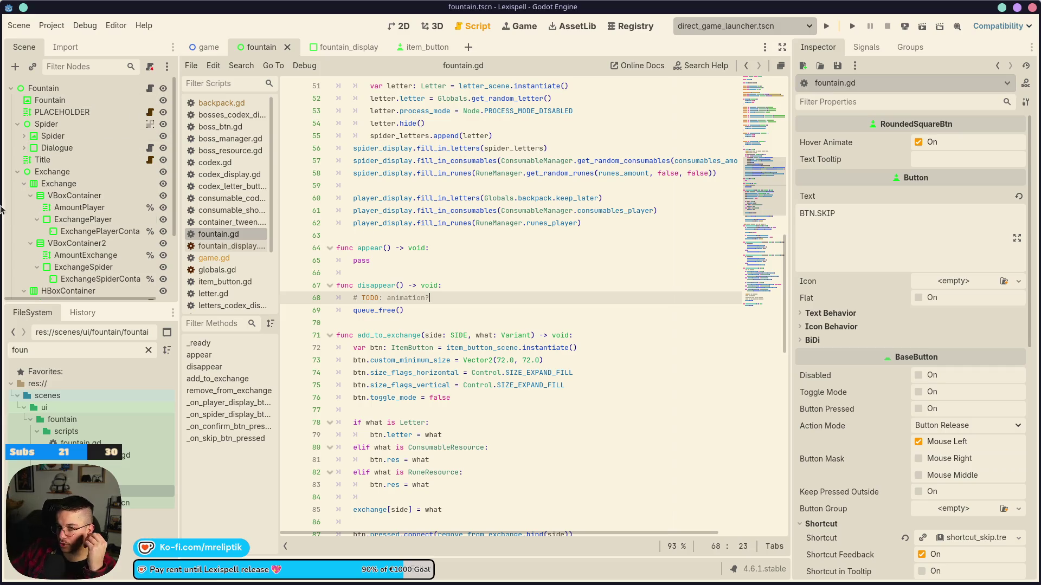
{"action": "left_click", "coordinate": [209, 48]}
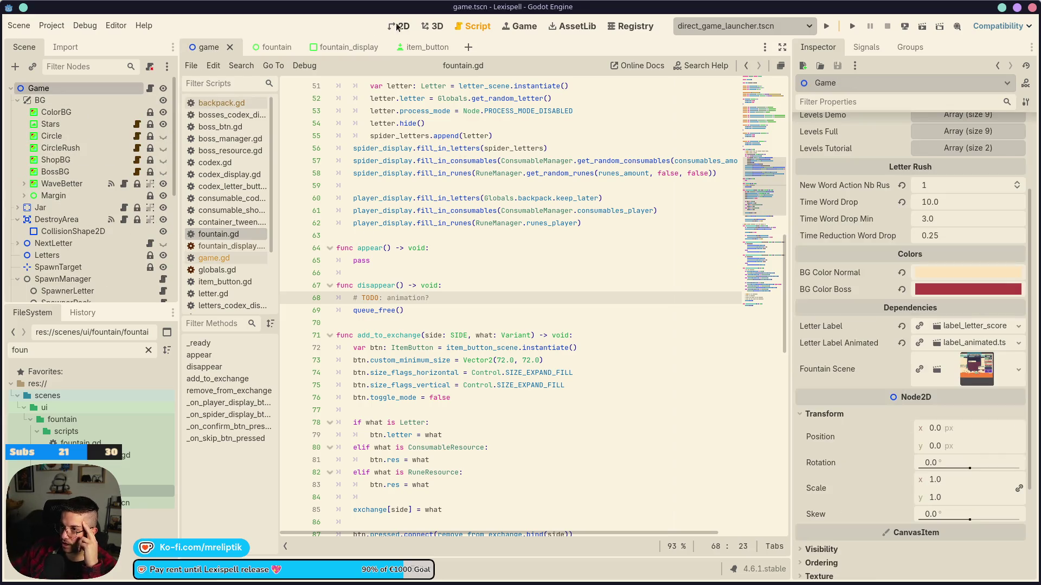
Add 'hud.add_child(fountain)' under the instantiate line in spawn_fountain and save
{"action": "left_click", "coordinate": [395, 27]}
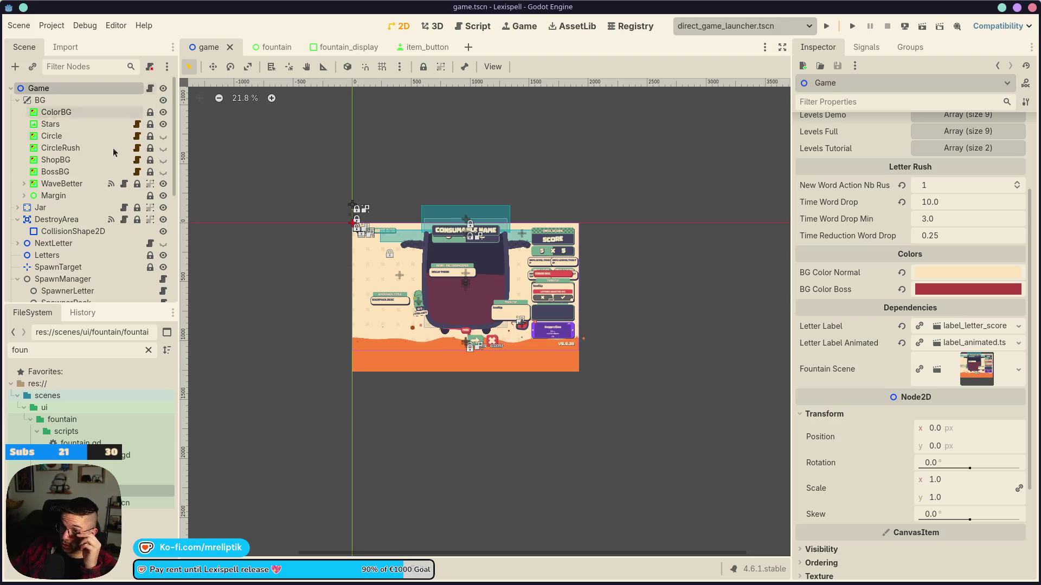
{"action": "left_click", "coordinate": [149, 88]}
{"action": "scroll", "coordinate": [26, 255], "scroll_direction": "down", "scroll_amount": 2}
{"action": "scroll", "coordinate": [22, 247], "scroll_direction": "down", "scroll_amount": 5}
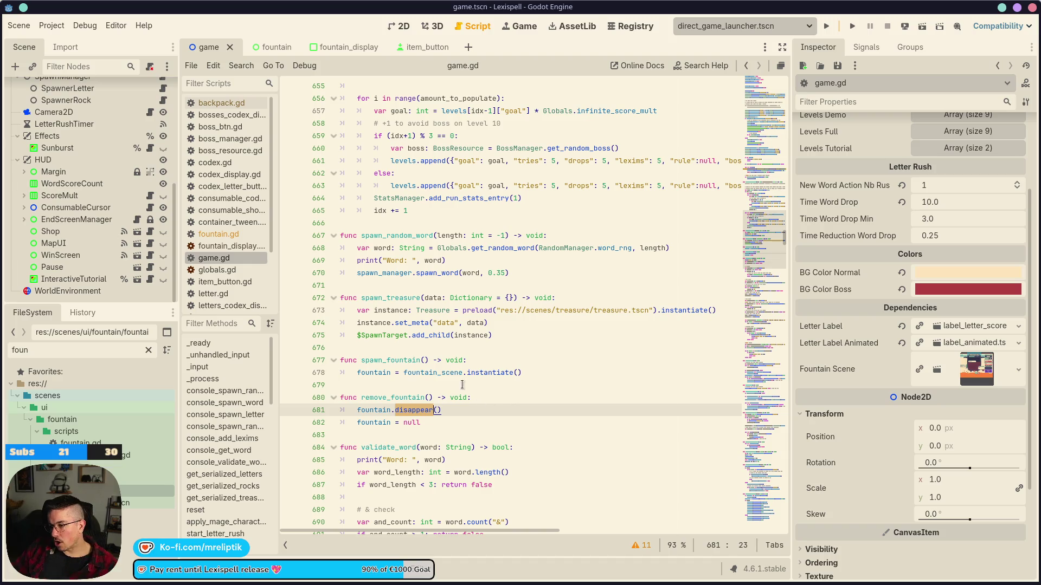
{"action": "left_click", "coordinate": [537, 373]}
{"action": "key", "text": "Return"}
{"action": "type", "text": "hud"}
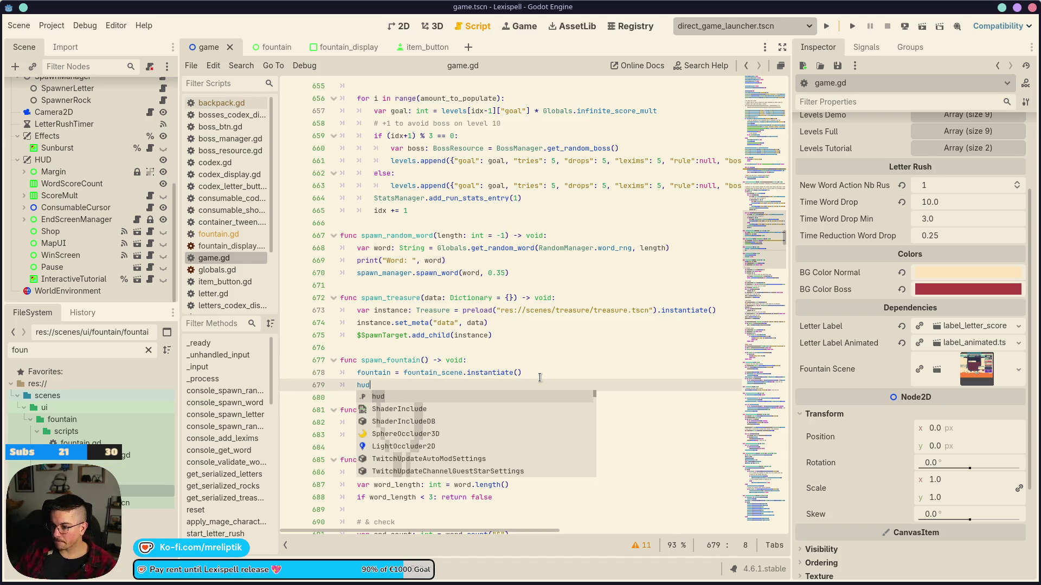
{"action": "type", "text": ".add_child(fountain"}
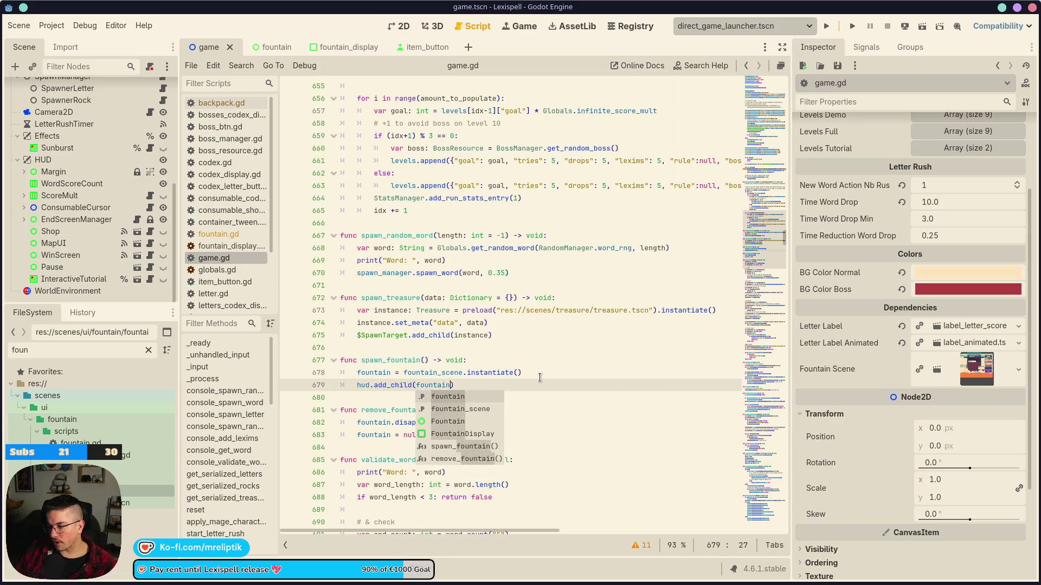
{"action": "key", "text": "Return"}
{"action": "key", "text": "ctrl+s"}
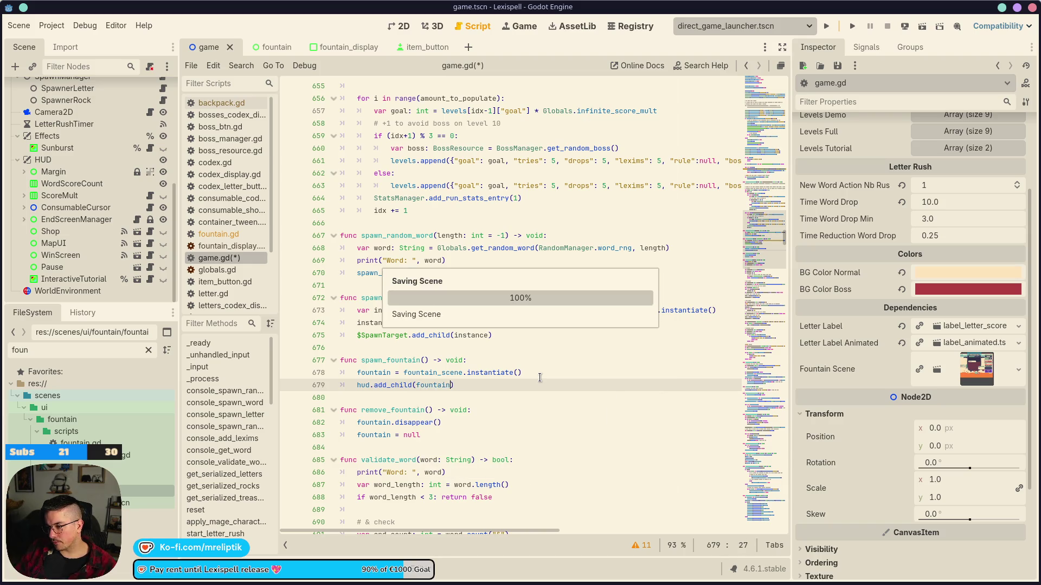
Add 'fountain.finished.connect(remove_fountain)' on the next line and save
{"action": "key", "text": "End"}
{"action": "key", "text": "Return"}
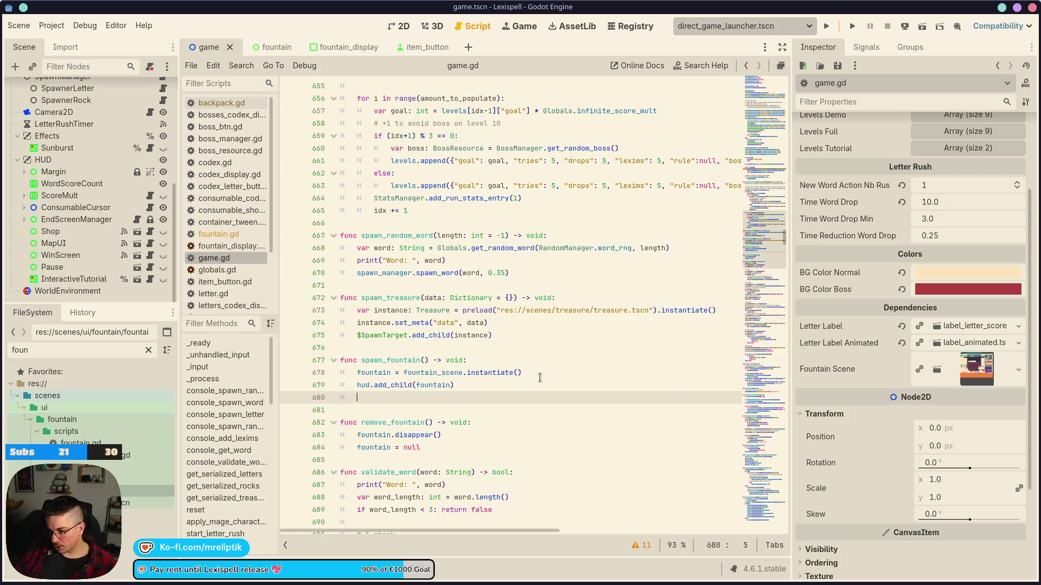
{"action": "type", "text": "fountain"}
{"action": "key", "text": "Return"}
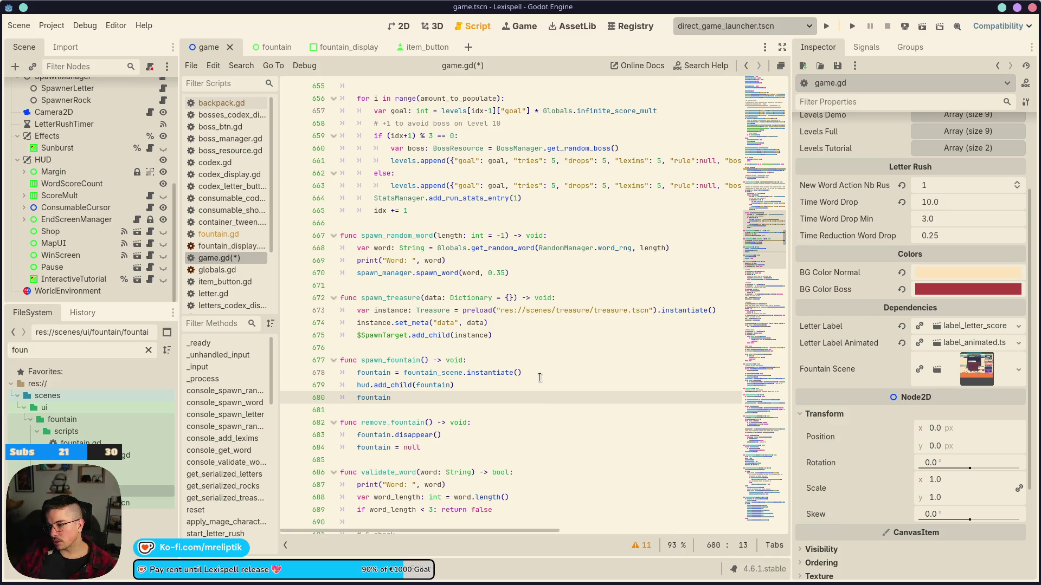
{"action": "type", "text": ".finished.con"}
{"action": "key", "text": "Return"}
{"action": "type", "text": "ove_fountain)"}
{"action": "key", "text": "Return"}
{"action": "key", "text": "ctrl+s"}
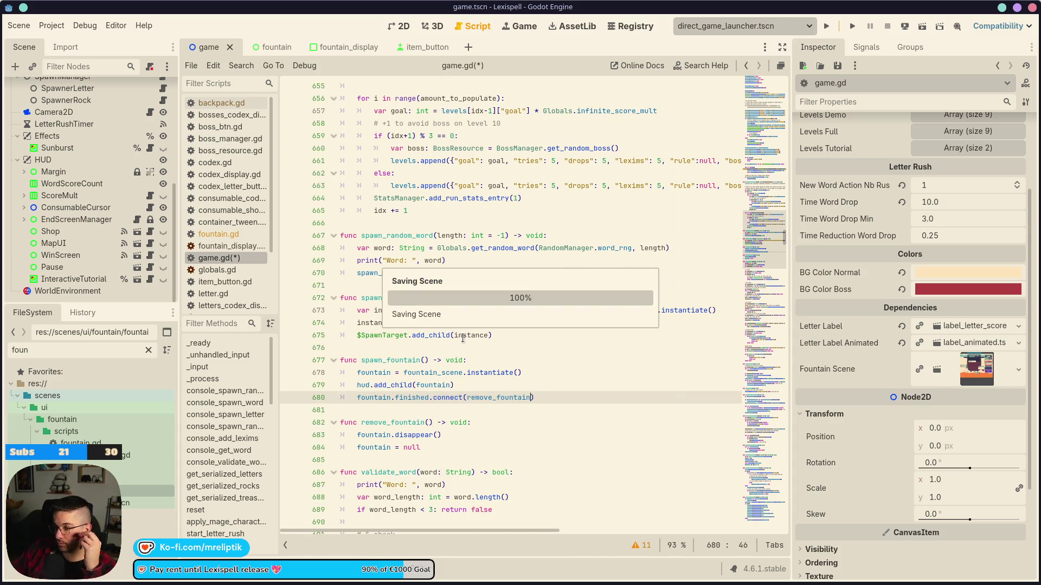
Widen the code area by narrowing the inspector and start a search in game.gd
{"action": "double_click", "coordinate": [404, 360]}
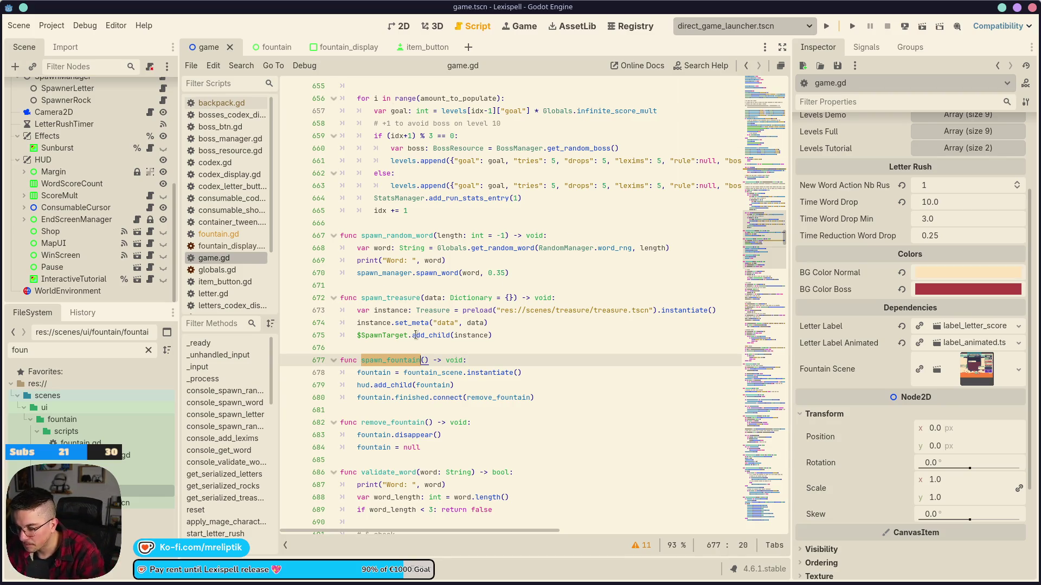
{"action": "mouse_move", "coordinate": [415, 333]}
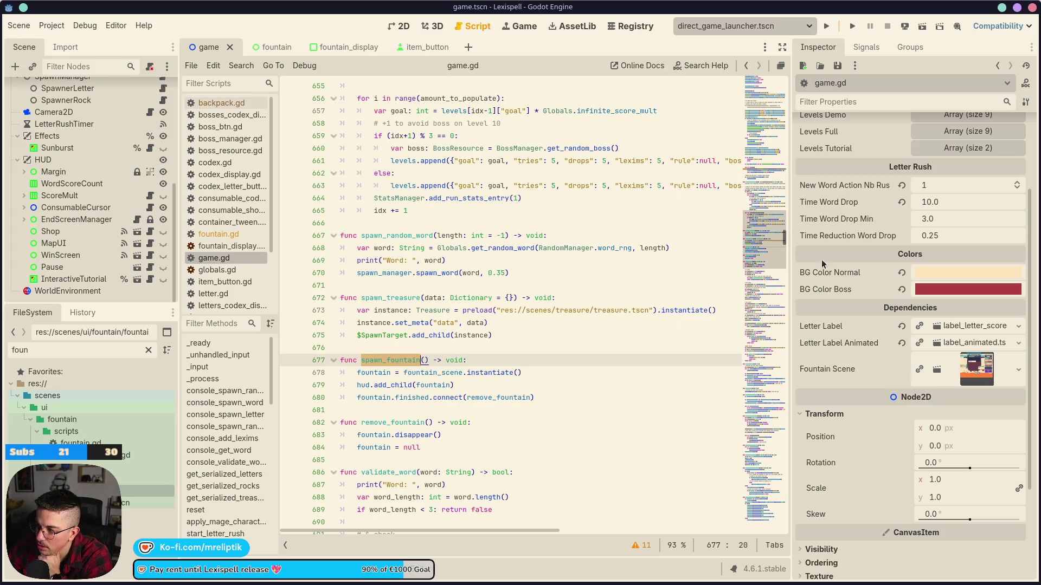
{"action": "left_click_drag", "start_coordinate": [792, 266], "coordinate": [819, 271]}
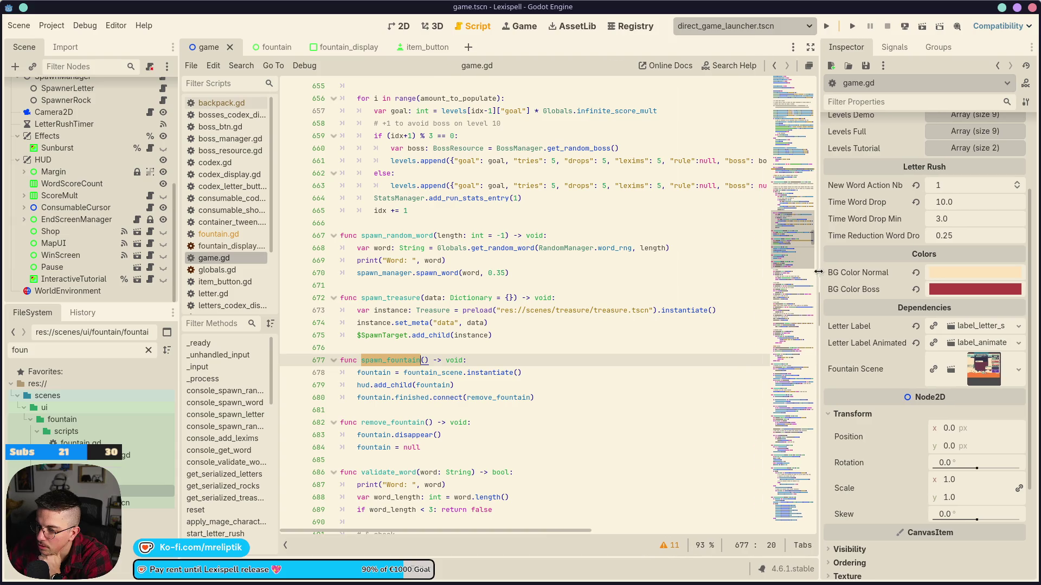
{"action": "left_click", "coordinate": [638, 361]}
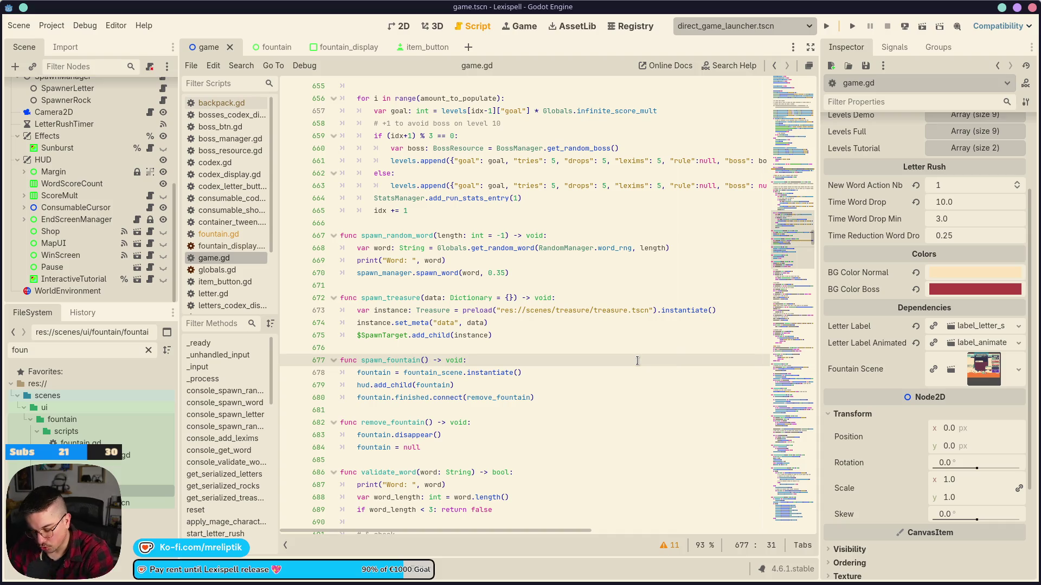
{"action": "key", "text": "ctrl+f"}
Search the script for toggle_shop_visible and find its call on line 1795
{"action": "type", "text": "s"}
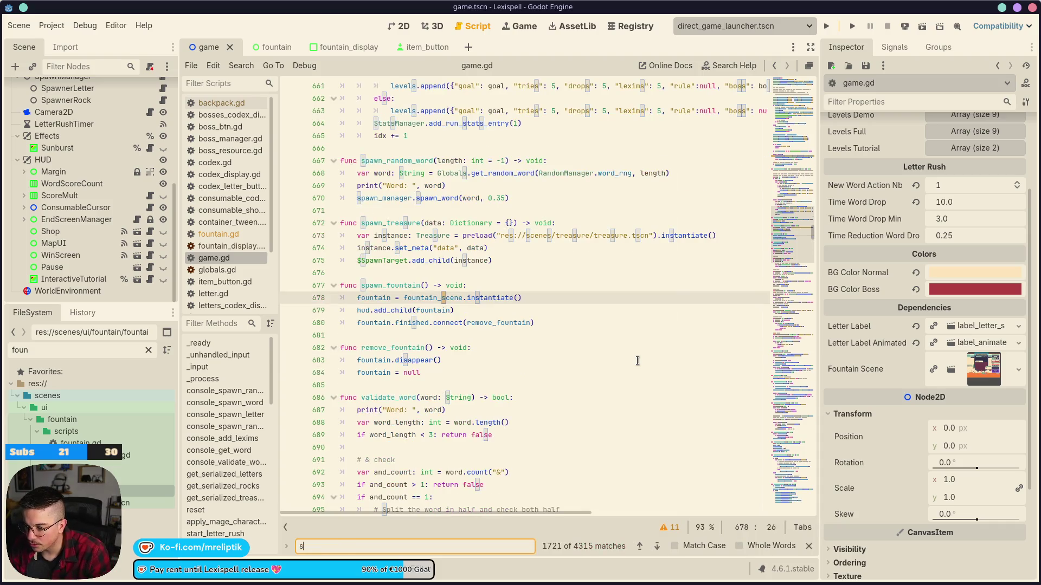
{"action": "type", "text": "h"}
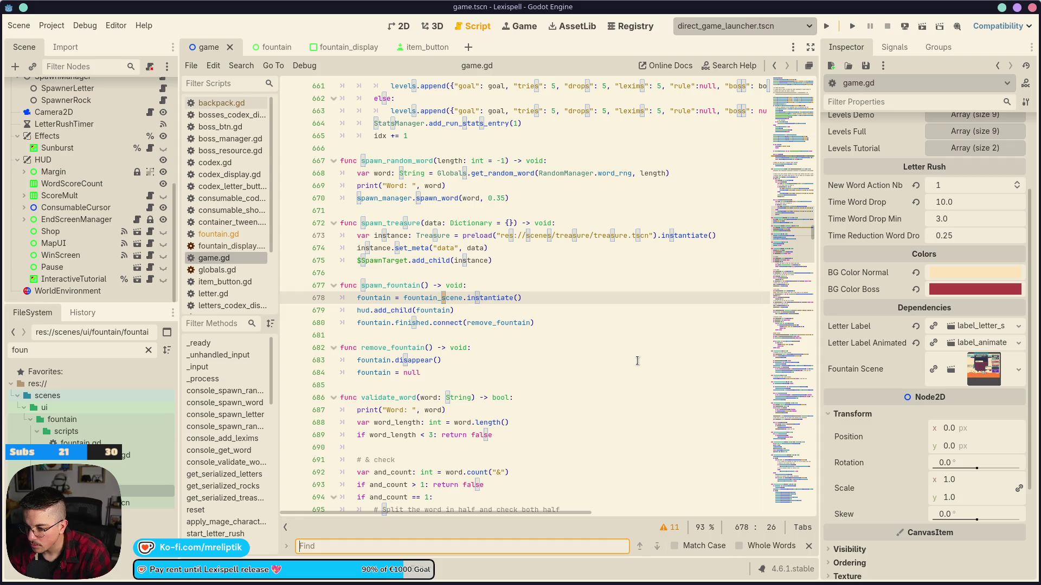
{"action": "type", "text": "op"}
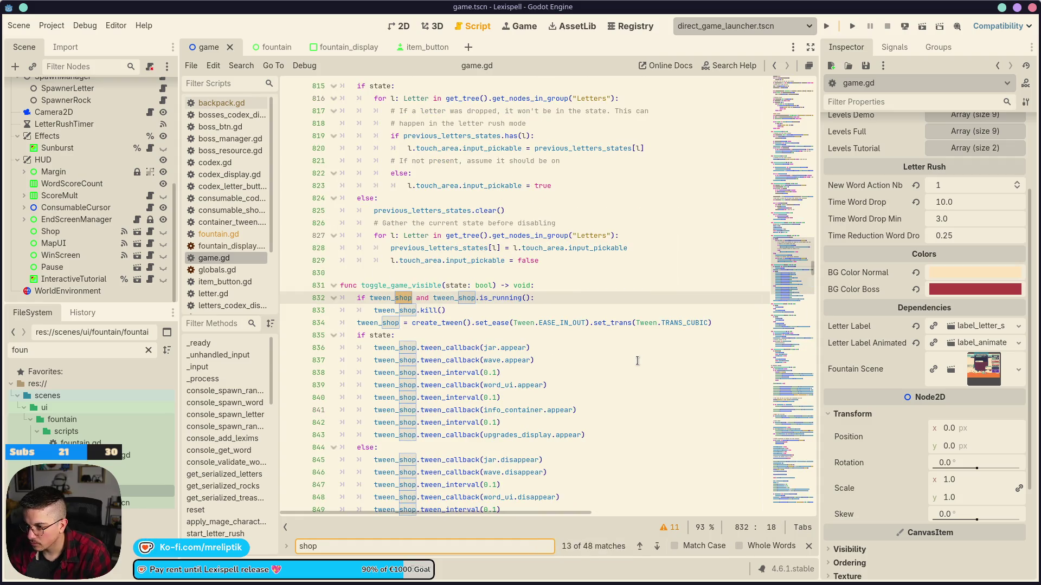
{"action": "scroll", "coordinate": [449, 374], "scroll_direction": "down", "scroll_amount": 6}
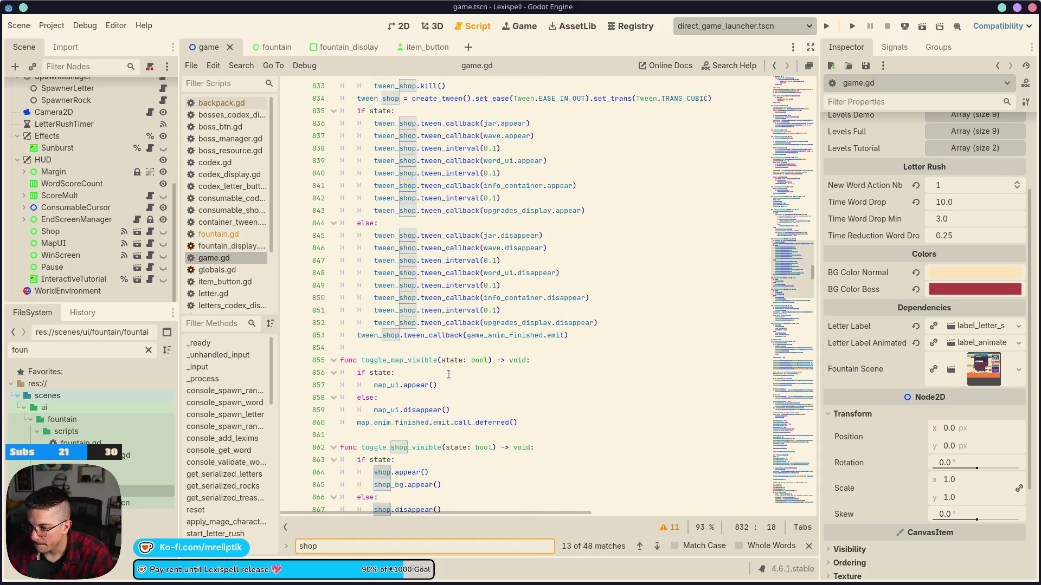
{"action": "scroll", "coordinate": [398, 369], "scroll_direction": "down", "scroll_amount": 3}
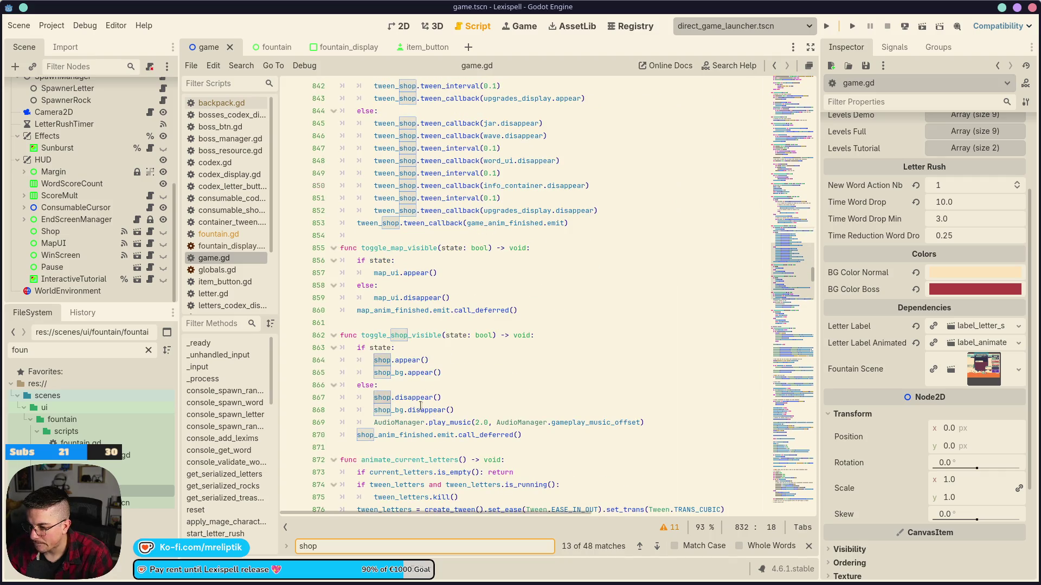
{"action": "double_click", "coordinate": [412, 334]}
{"action": "key", "text": "ctrl+f"}
{"action": "key", "text": "Return"}
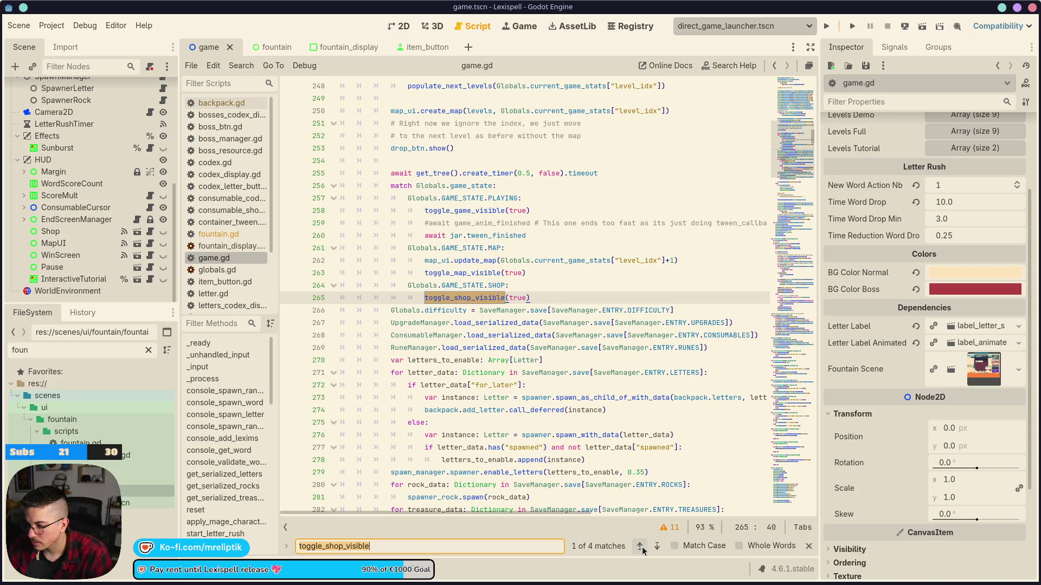
{"action": "left_click", "coordinate": [643, 548]}
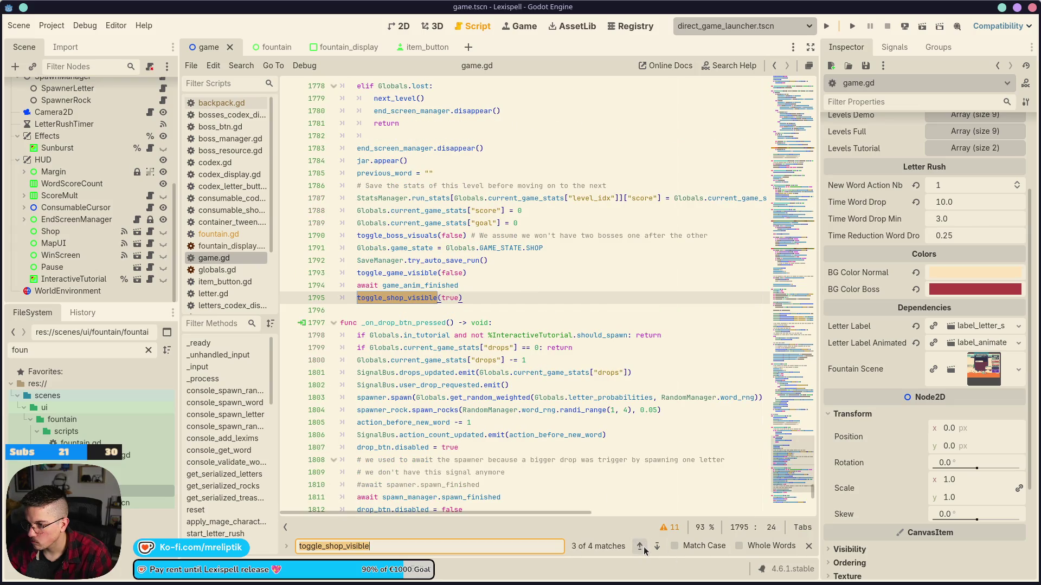
{"action": "left_click", "coordinate": [641, 547]}
{"action": "scroll", "coordinate": [518, 429], "scroll_direction": "down", "scroll_amount": 2}
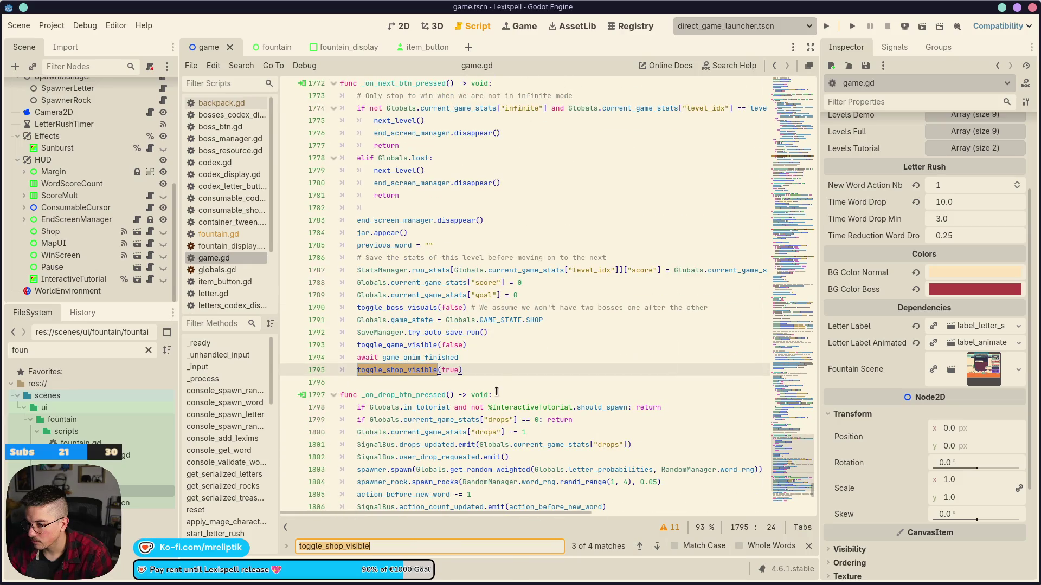
Comment out the toggle_shop_visible(true) call, leaving a new blank line above it
{"action": "left_click", "coordinate": [495, 359]}
{"action": "key", "text": "Return"}
{"action": "key", "text": "Down"}
{"action": "key", "text": "ctrl+k"}
{"action": "key", "text": "Up"}
Add '# TODO: remove, just for testing' and spawn_fountain() above it, and save game.gd
{"action": "key", "text": "Return"}
{"action": "type", "text": "# TODO: rem"}
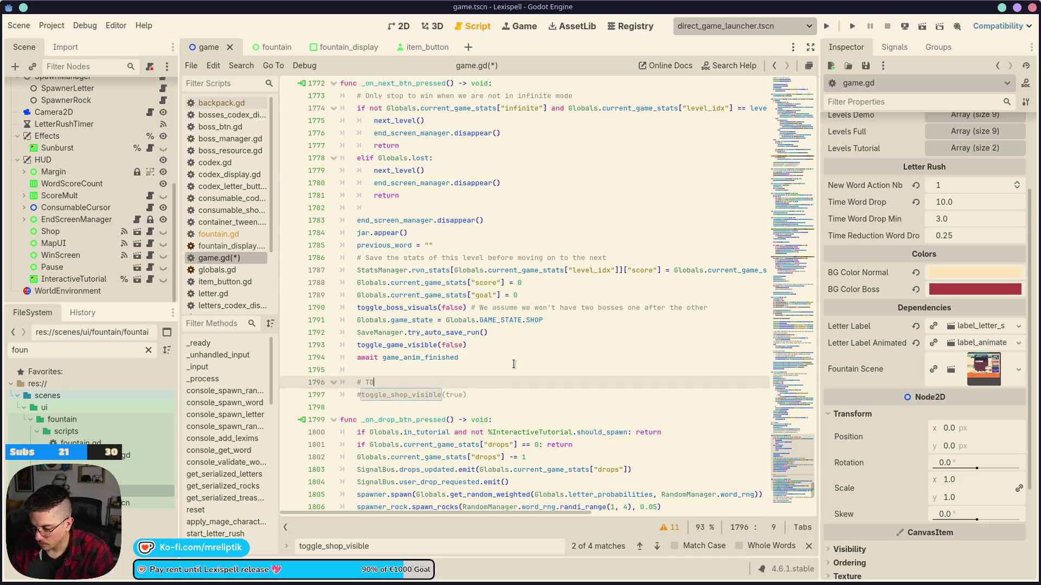
{"action": "type", "text": "ove, just for testing"}
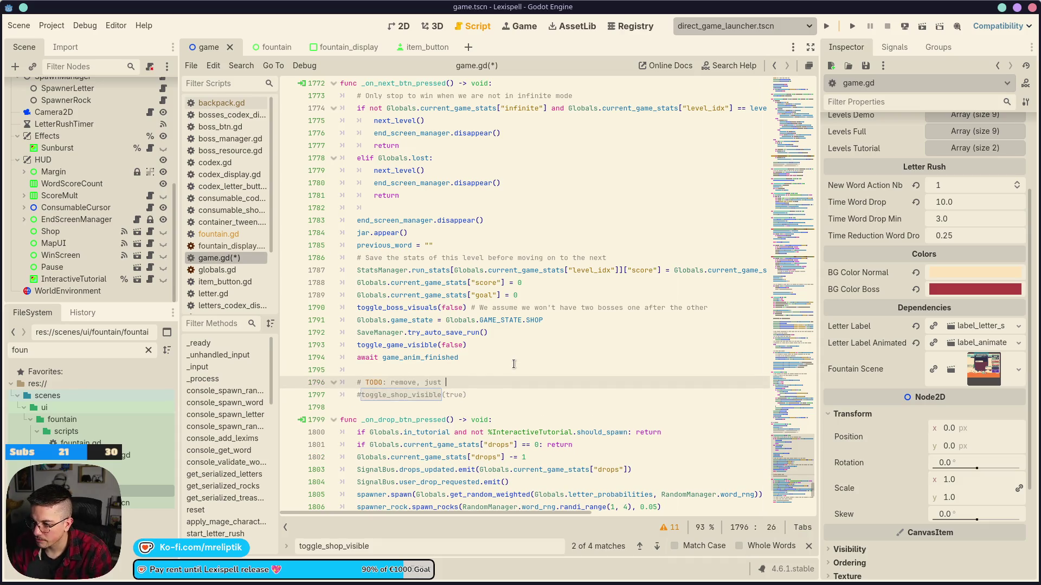
{"action": "key", "text": "Return"}
{"action": "type", "text": "spawn_fountain("}
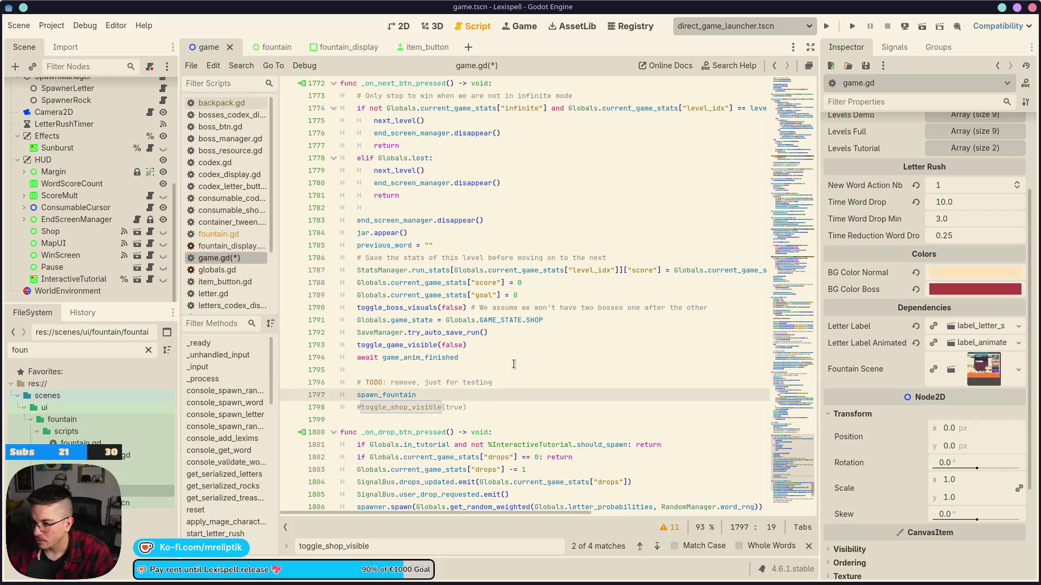
{"action": "key", "text": "ctrl+s"}
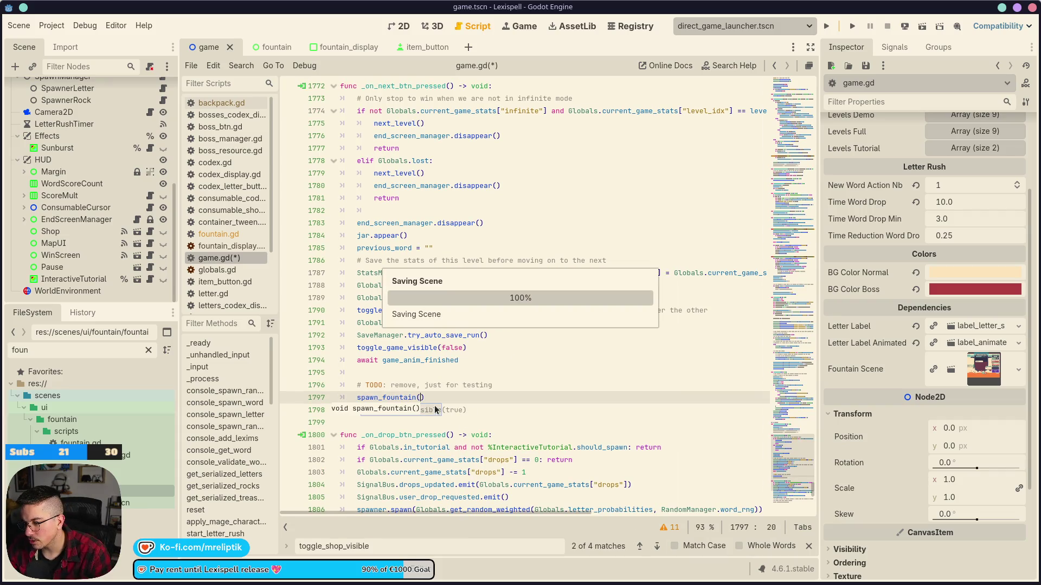
{"action": "left_click_drag", "start_coordinate": [357, 410], "coordinate": [382, 407]}
{"action": "key", "text": "ctrl+k"}
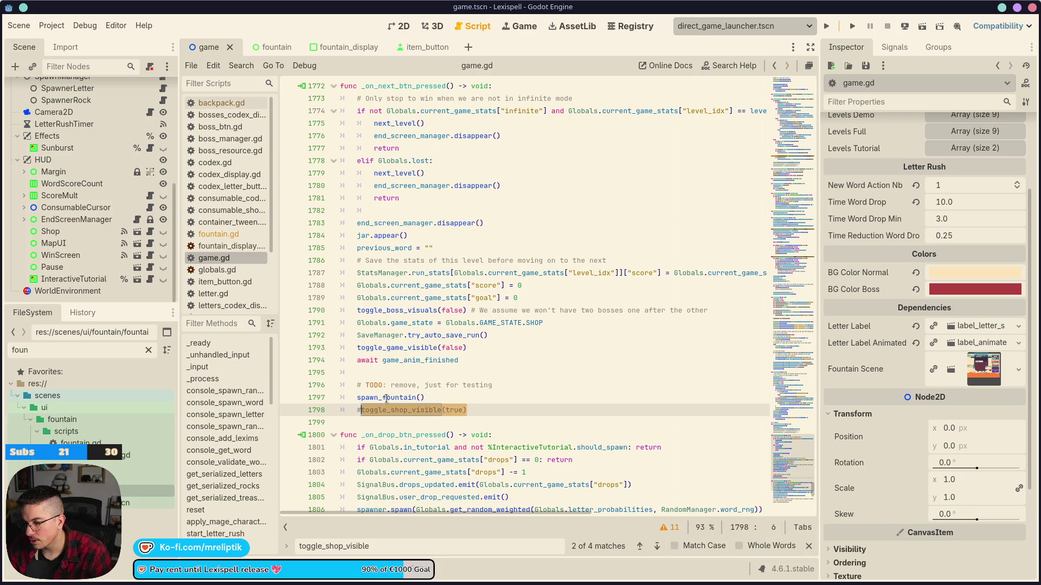
{"action": "left_click", "coordinate": [383, 398], "text": "ctrl"}
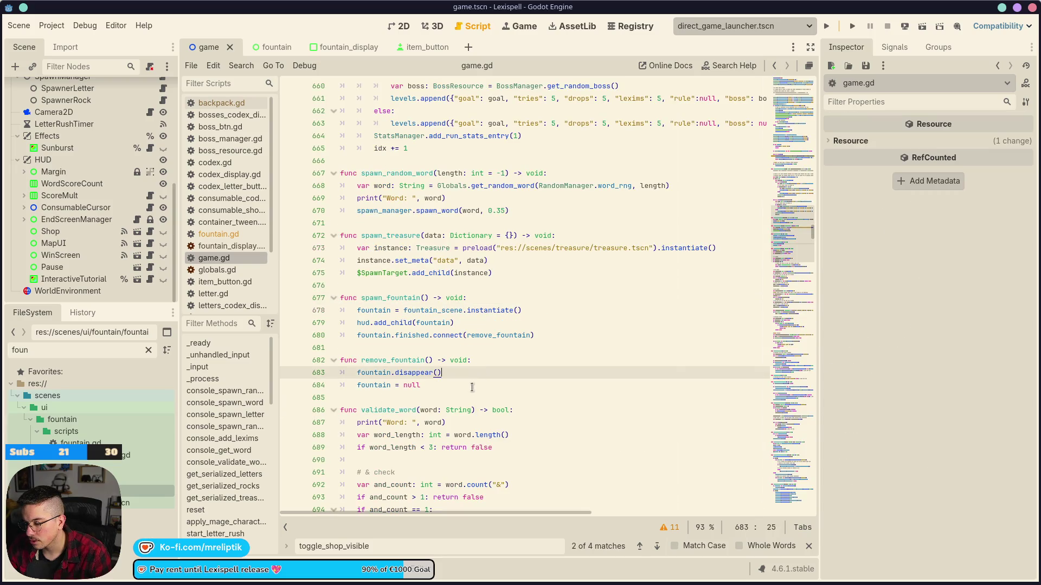